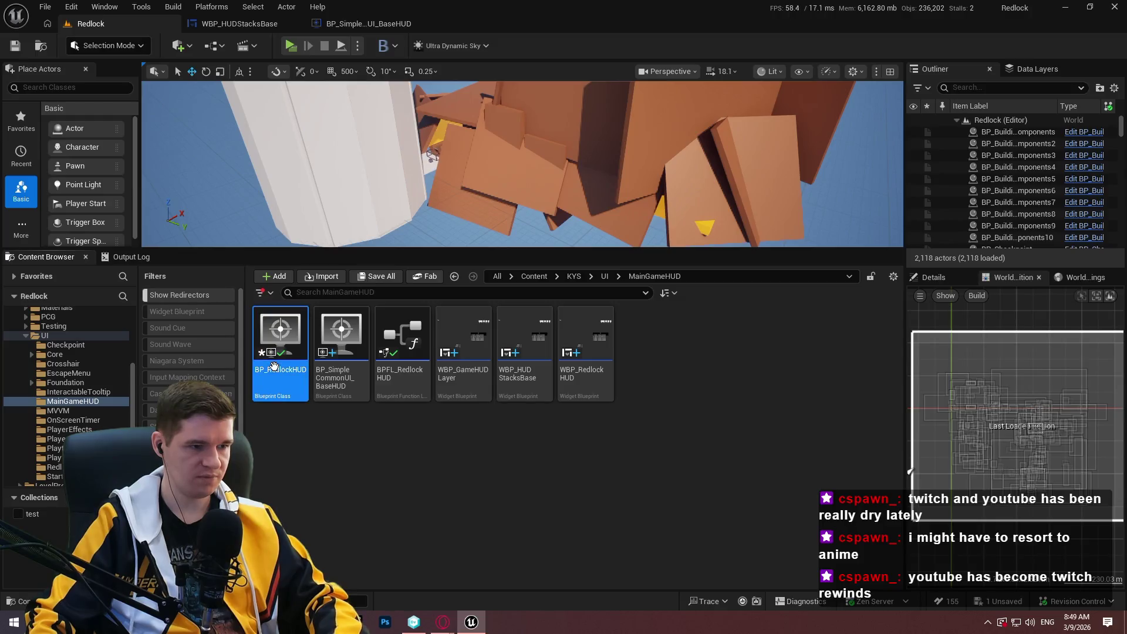
Save the HUD blueprint along with all other unsaved content
{"action": "key", "text": "ctrl+s"}
{"action": "left_click", "coordinate": [315, 445]}
{"action": "left_click", "coordinate": [45, 6]}
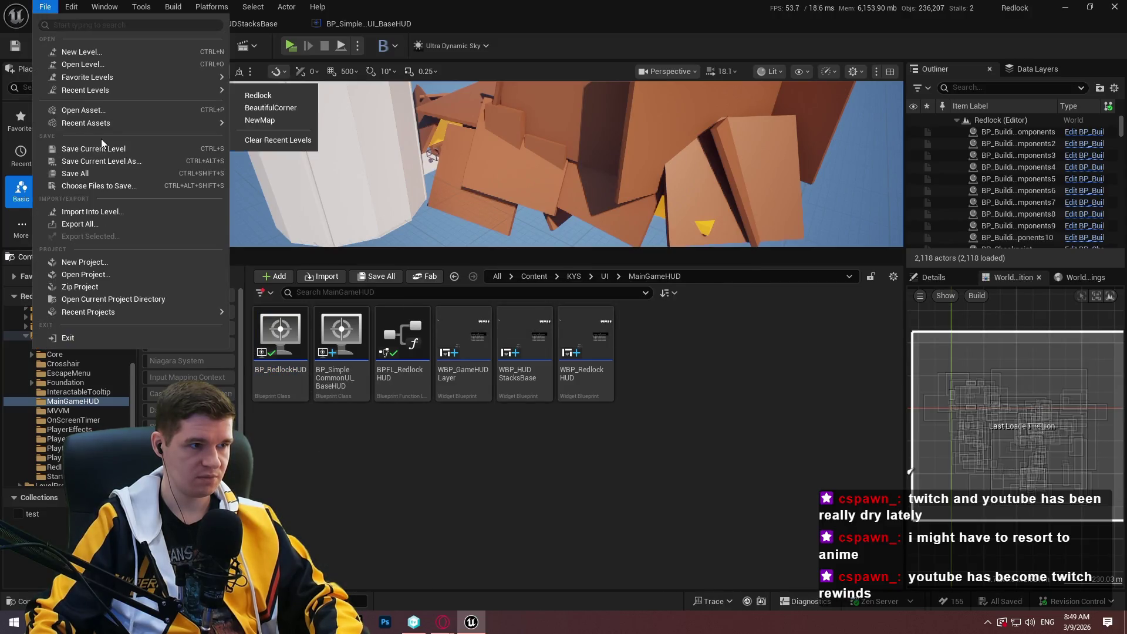
{"action": "left_click", "coordinate": [73, 170]}
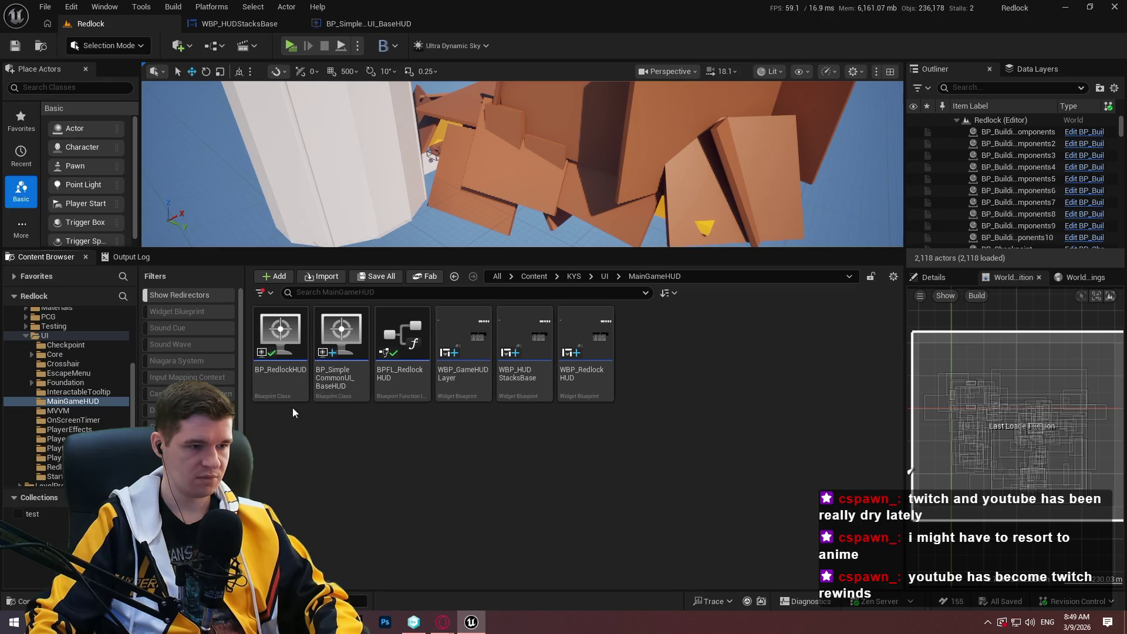
Browse to KYS/Core and open the GM_KYS game mode's class defaults
{"action": "mouse_move", "coordinate": [288, 402]}
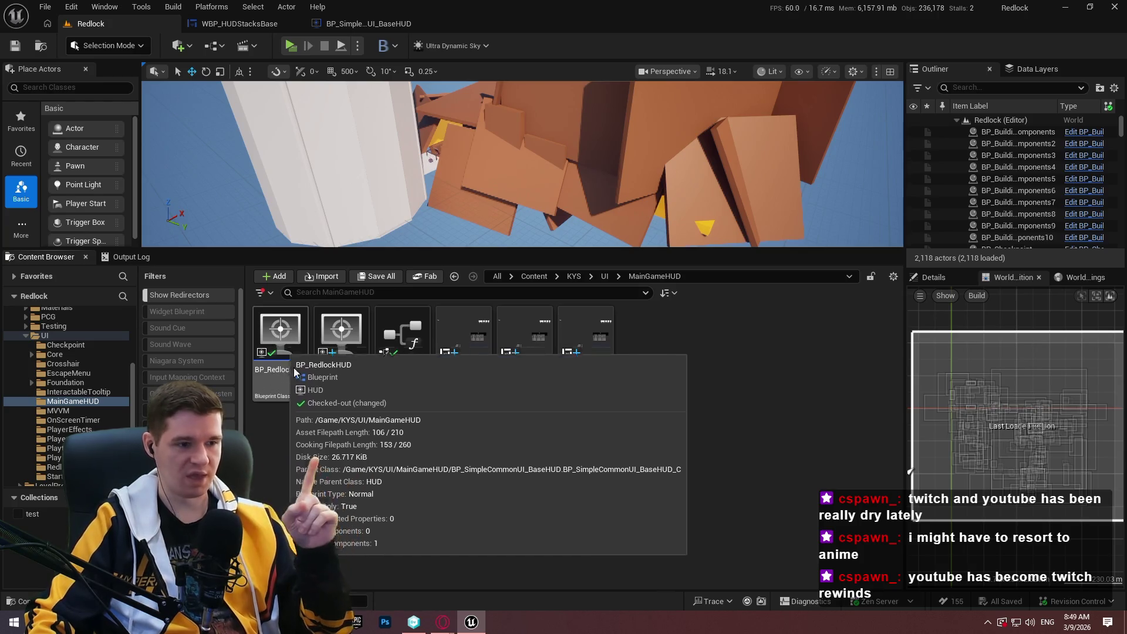
{"action": "left_click", "coordinate": [606, 276]}
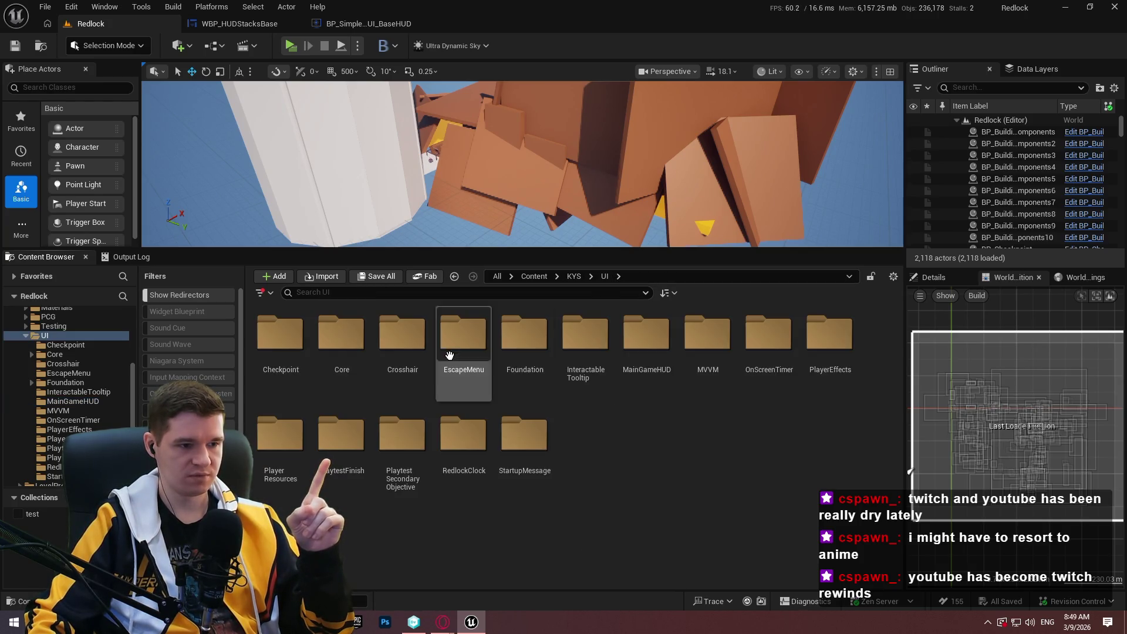
{"action": "left_click", "coordinate": [578, 276]}
{"action": "double_click", "coordinate": [502, 352]}
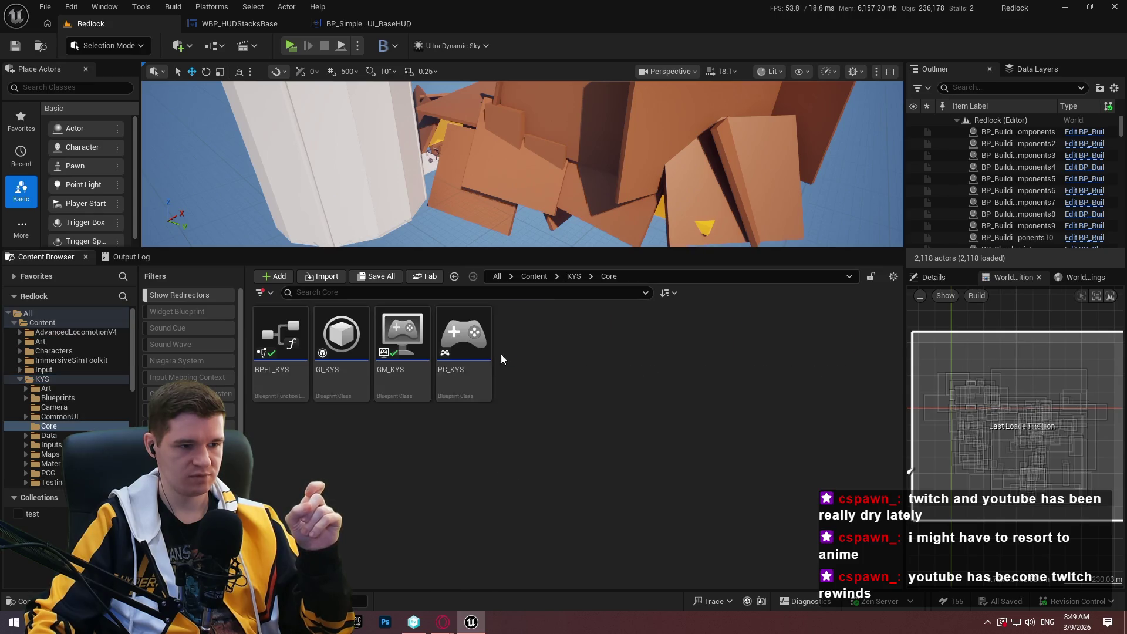
{"action": "left_click", "coordinate": [376, 383]}
{"action": "double_click", "coordinate": [376, 383]}
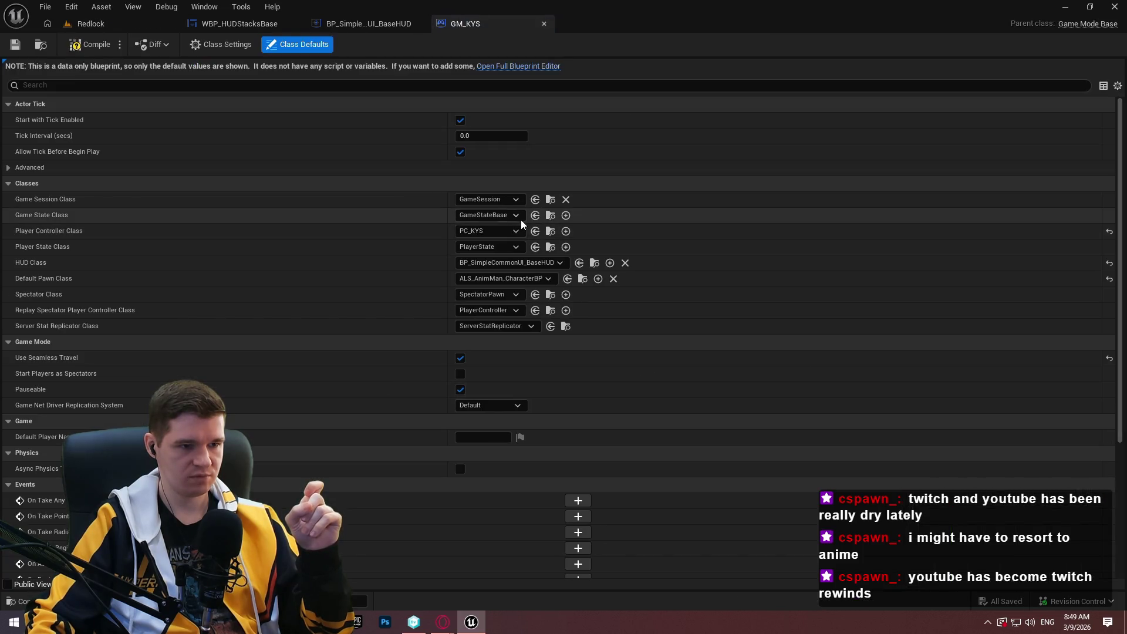
Set HUD Class to BP_RedlockHUD, attempt a save, skip the failed asset and review the log
{"action": "left_click", "coordinate": [496, 263]}
{"action": "left_click", "coordinate": [510, 316]}
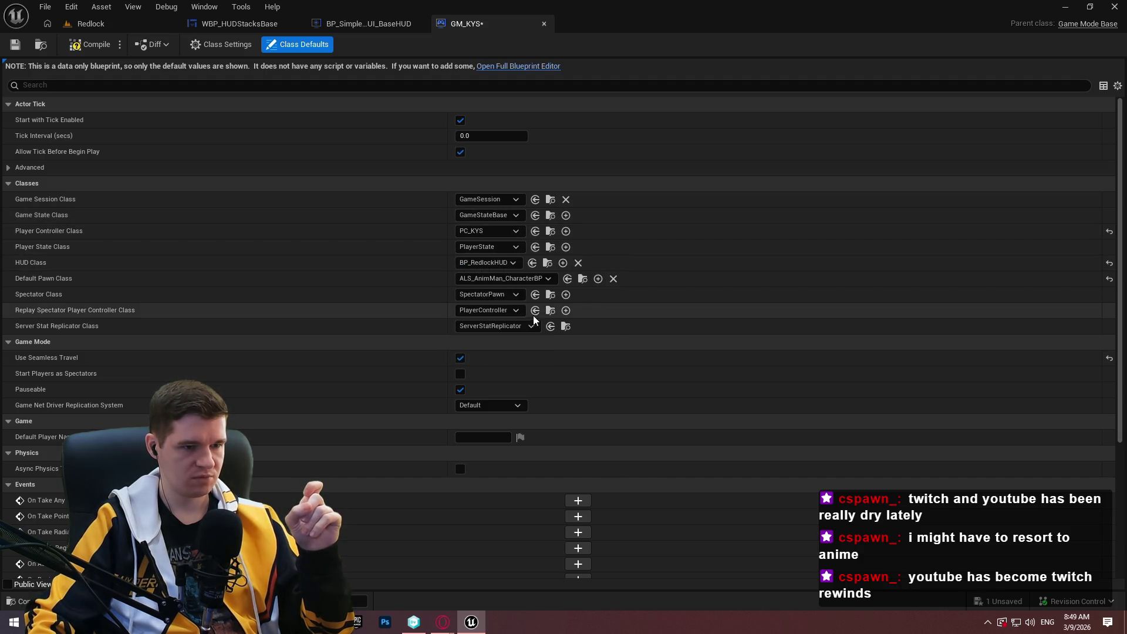
{"action": "left_click", "coordinate": [15, 44]}
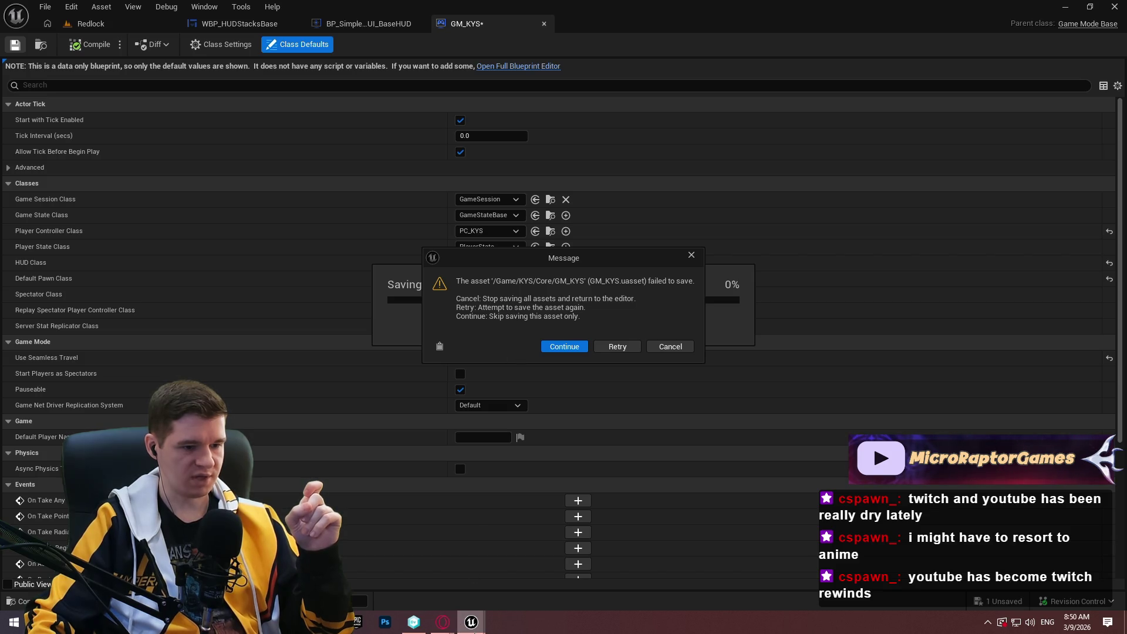
{"action": "mouse_move", "coordinate": [471, 622]}
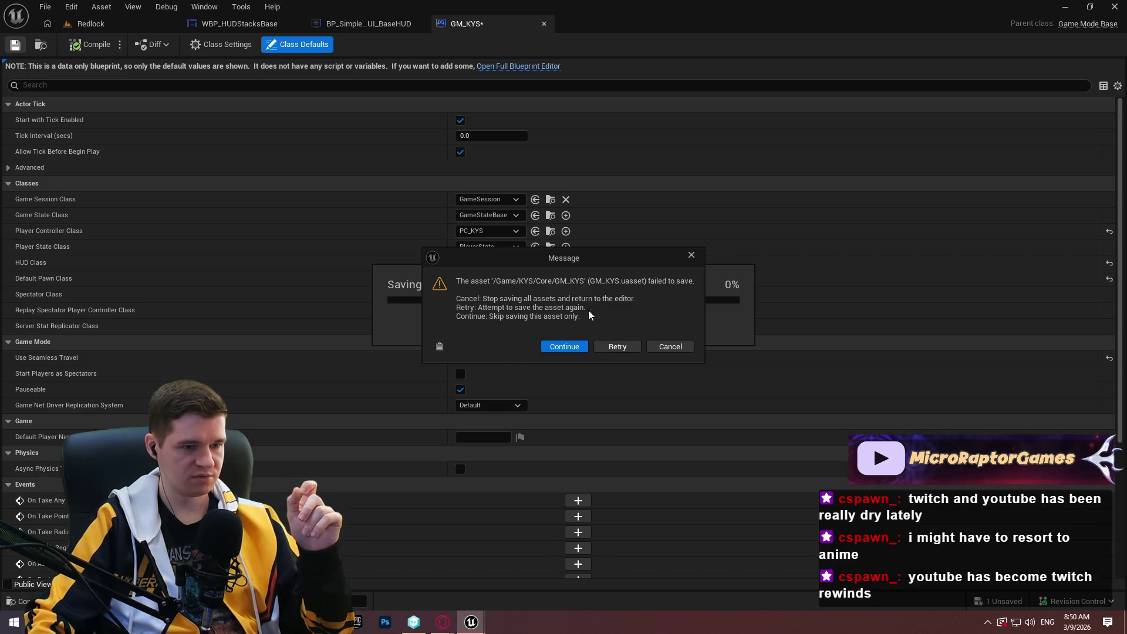
{"action": "left_click", "coordinate": [574, 347]}
{"action": "left_click", "coordinate": [618, 339]}
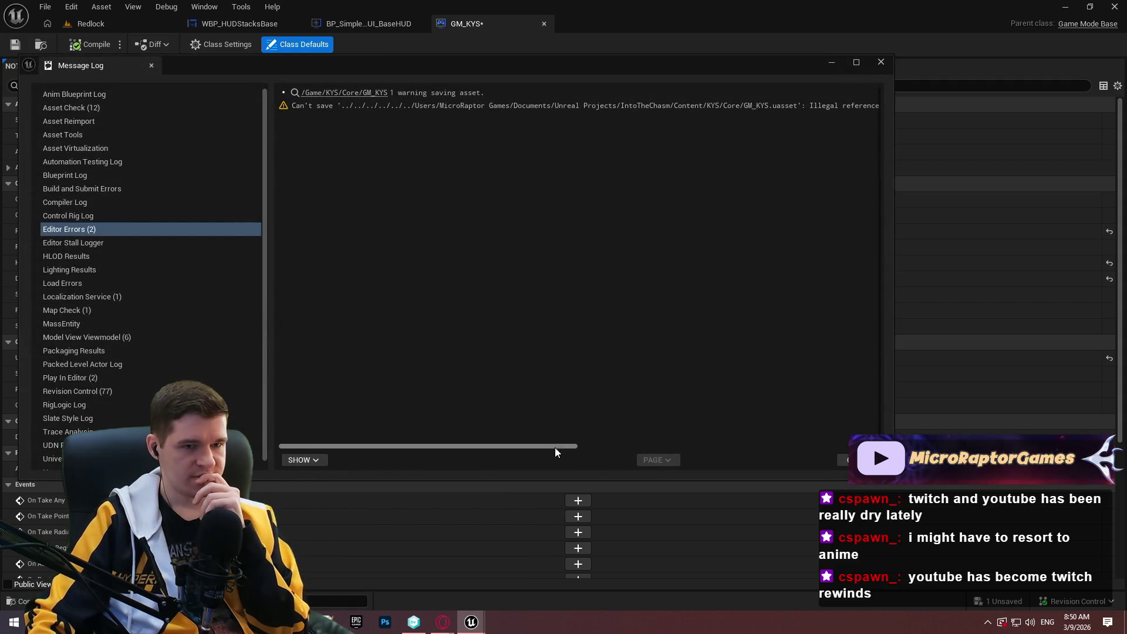
{"action": "left_click_drag", "start_coordinate": [556, 447], "coordinate": [784, 448]}
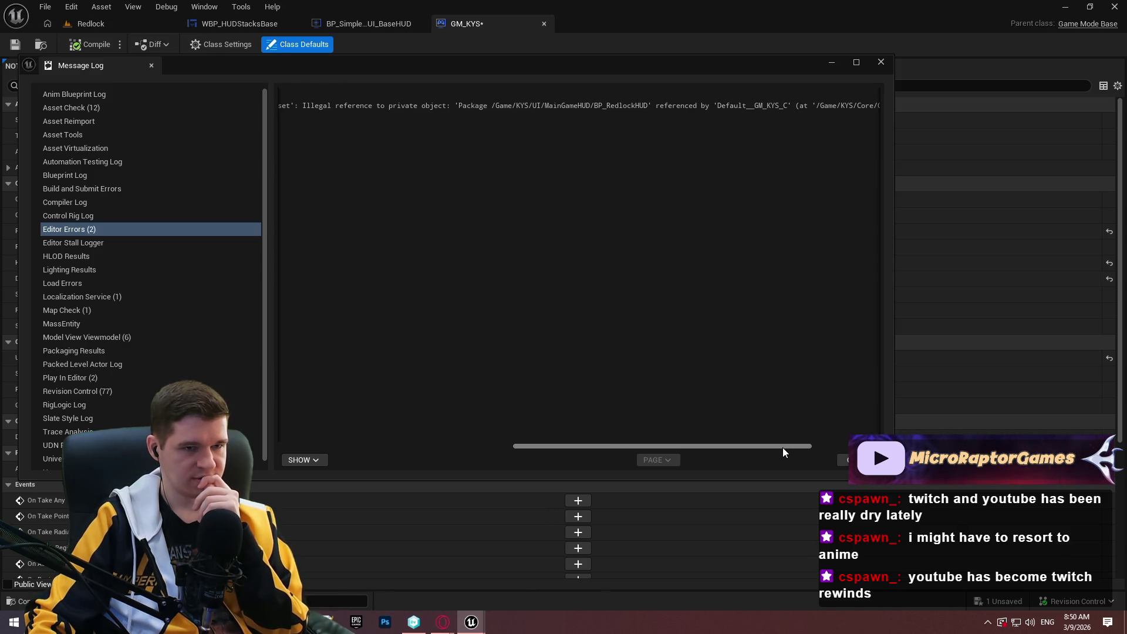
{"action": "left_click", "coordinate": [881, 63]}
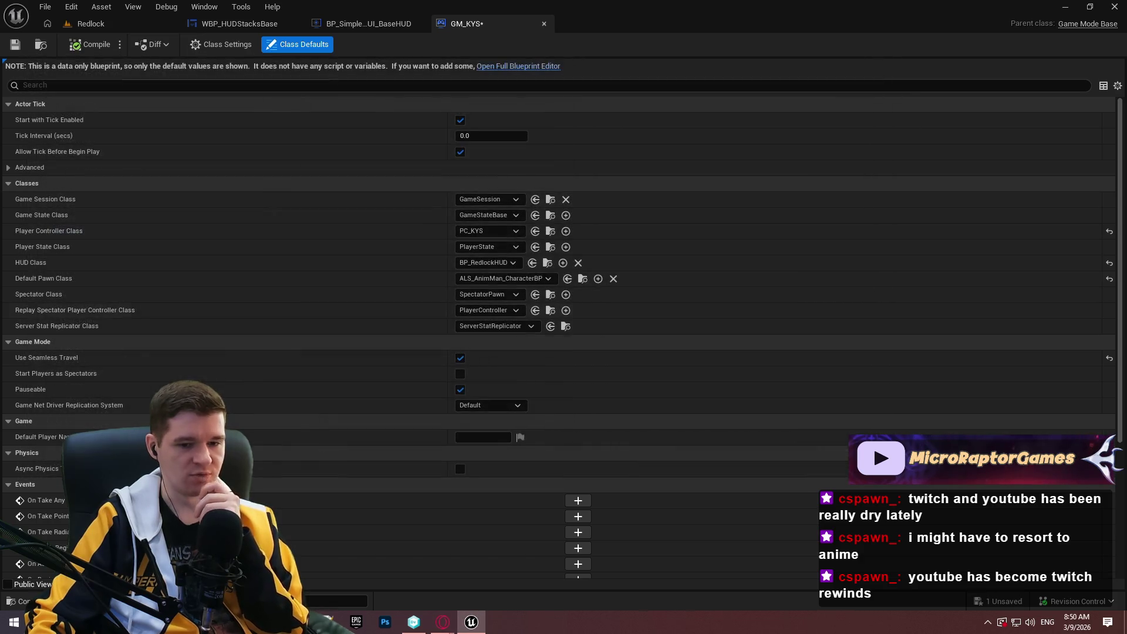
Check the revision control login settings, then close them
{"action": "left_click", "coordinate": [1060, 603]}
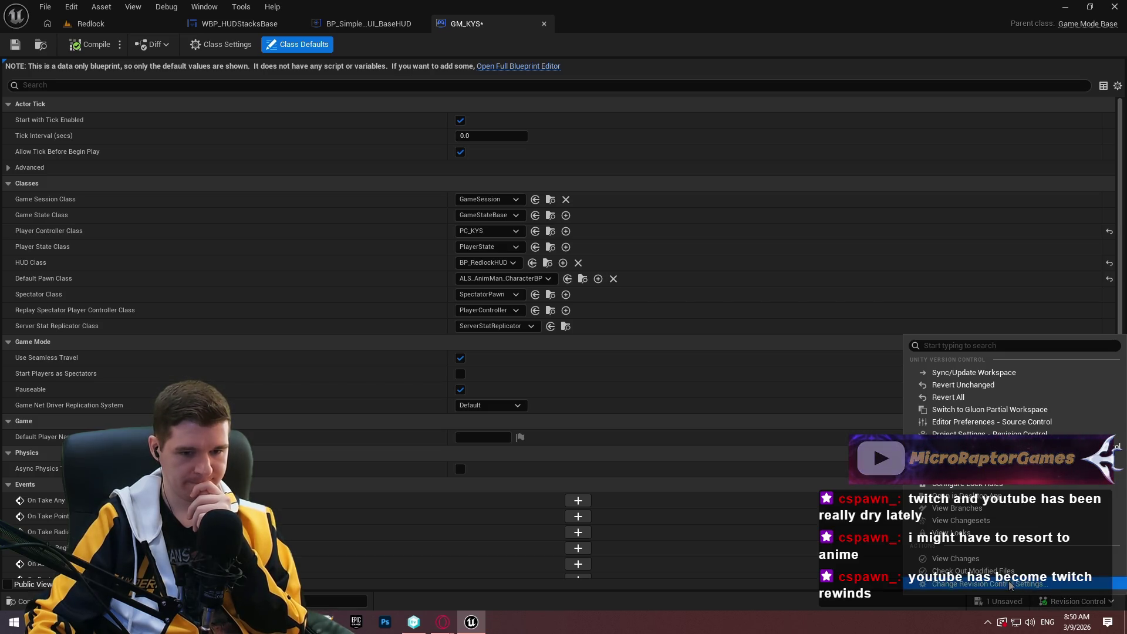
{"action": "left_click", "coordinate": [1045, 584]}
{"action": "left_click", "coordinate": [738, 210]}
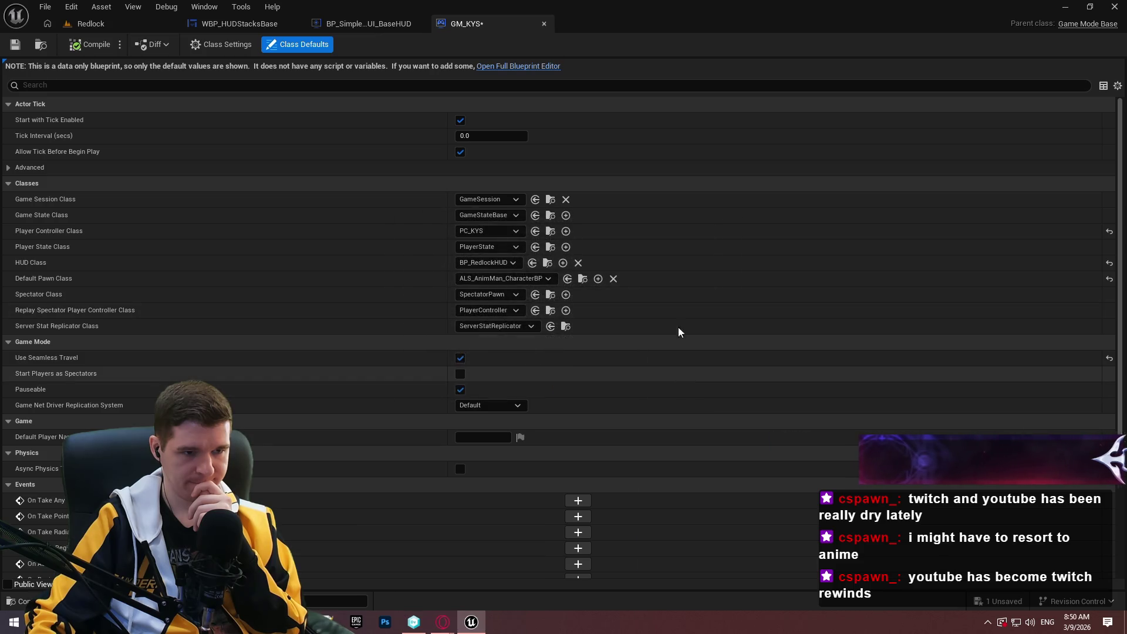
Keep BP_RedlockHUD as HUD Class and save GM_KYS again, skipping the failed asset
{"action": "left_click", "coordinate": [486, 264]}
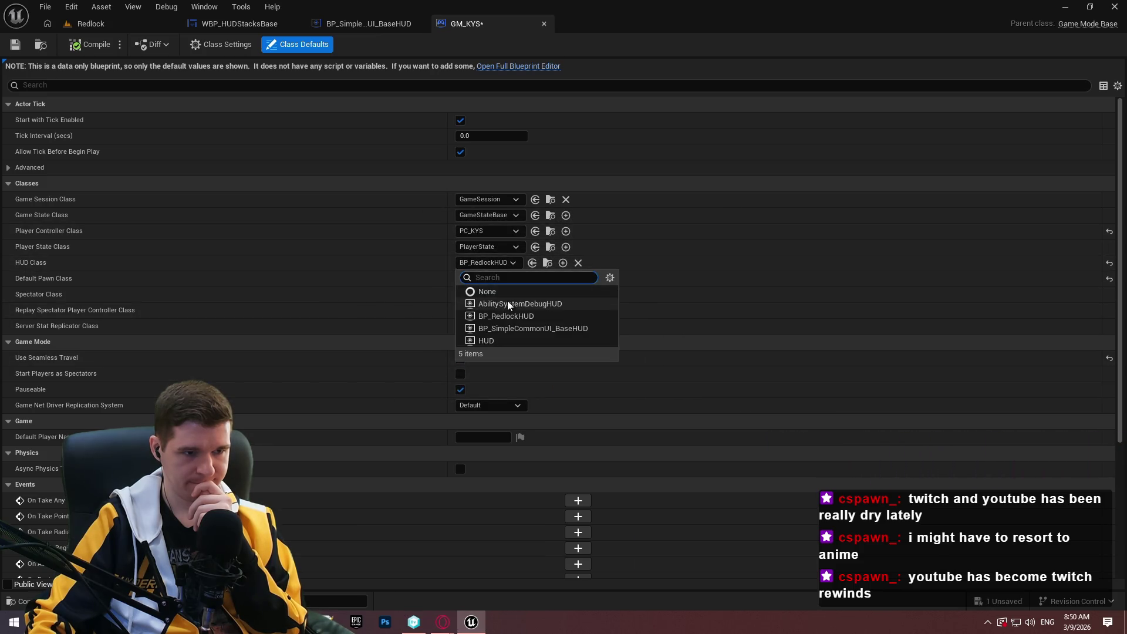
{"action": "left_click", "coordinate": [509, 318]}
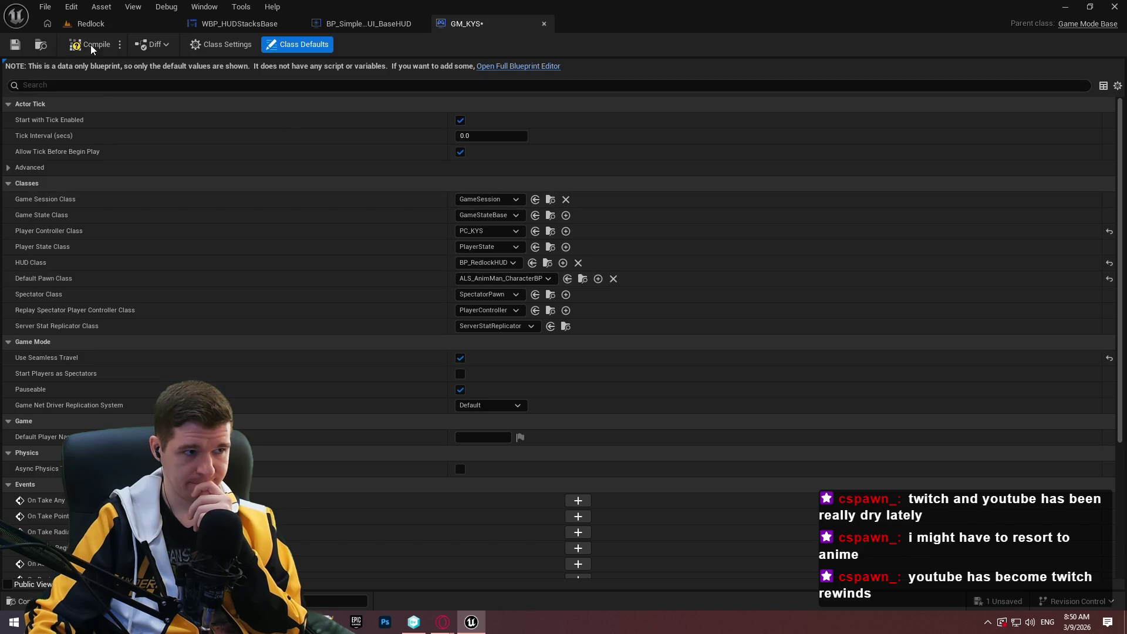
{"action": "left_click", "coordinate": [15, 51]}
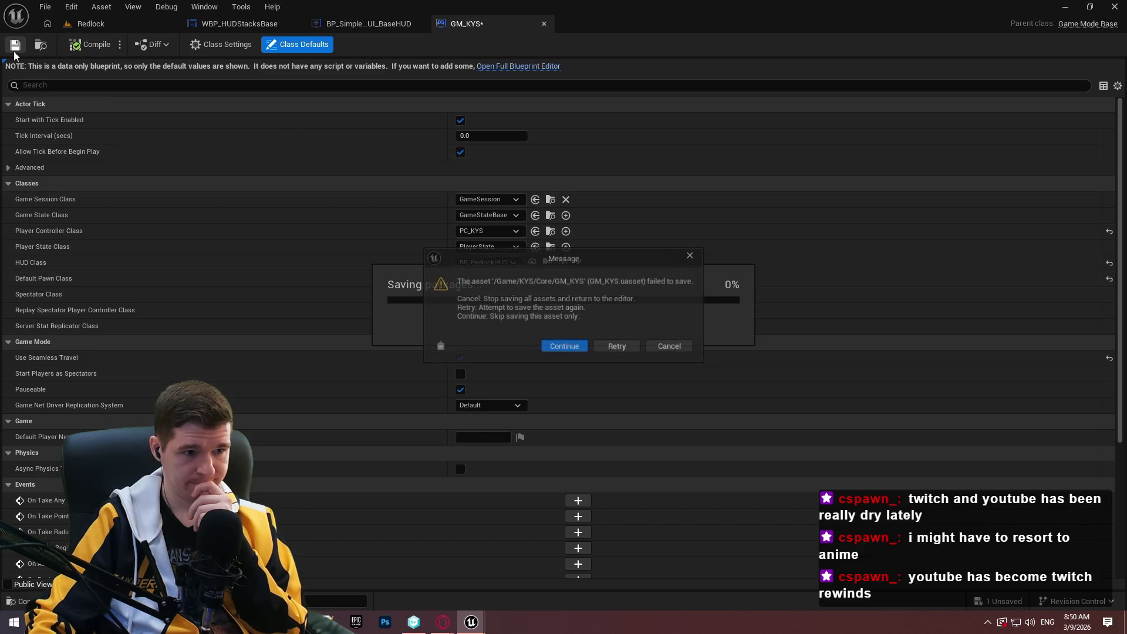
{"action": "left_click", "coordinate": [569, 345]}
{"action": "left_click", "coordinate": [636, 334]}
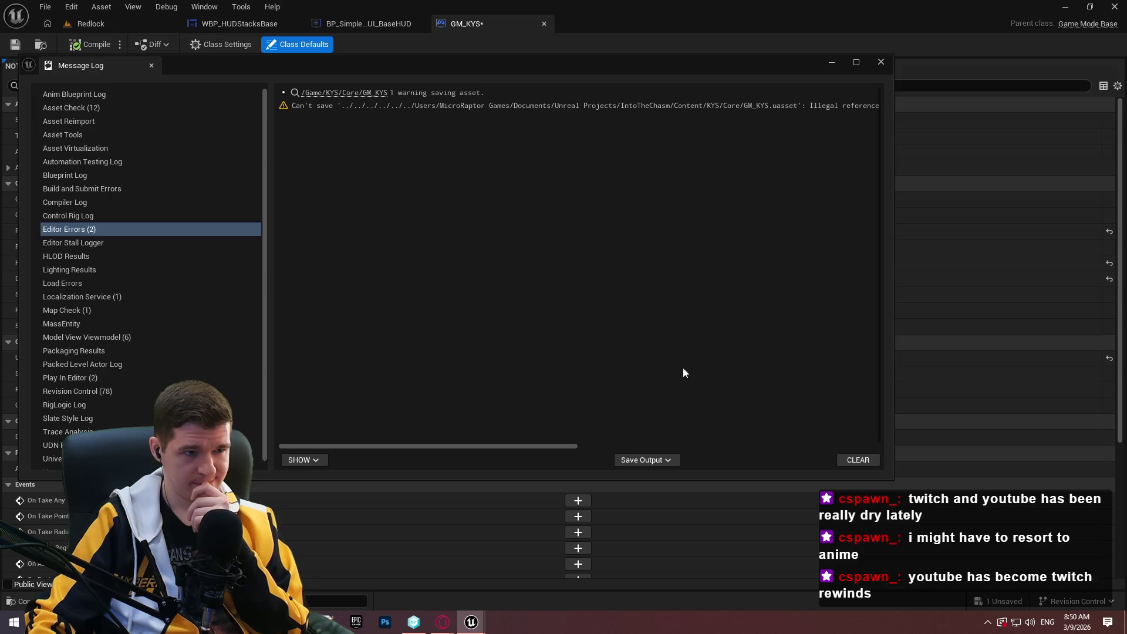
Review the Message Log, close it, and confirm HUD Class still reads BP_RedlockHUD
{"action": "left_click_drag", "start_coordinate": [559, 446], "coordinate": [909, 453]}
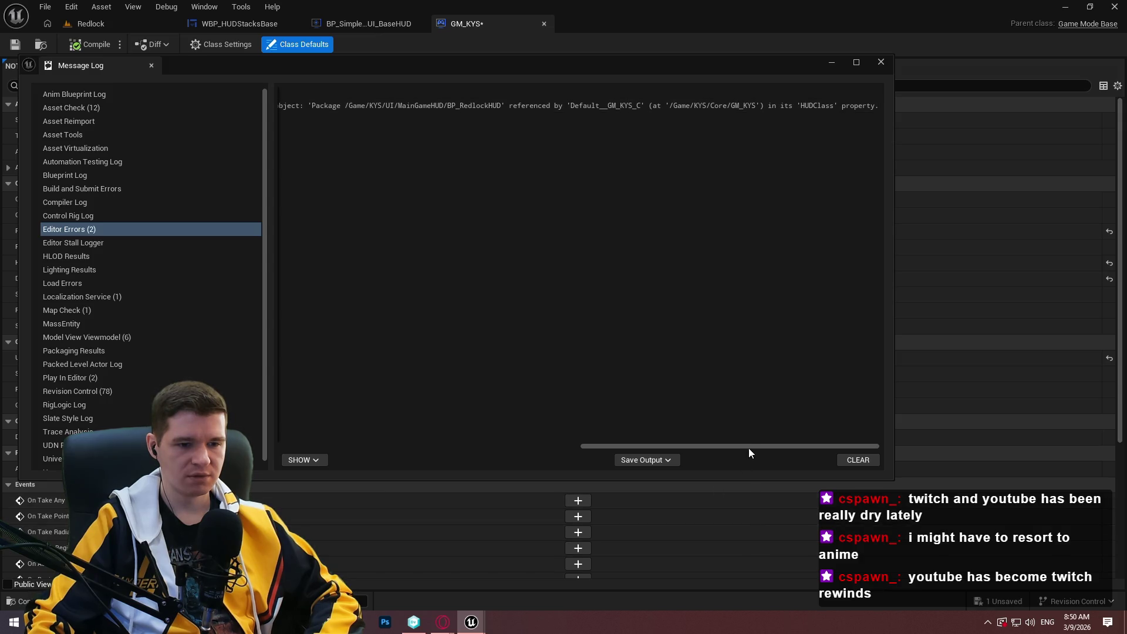
{"action": "mouse_move", "coordinate": [677, 448]}
{"action": "left_mouse_down"}
{"action": "mouse_move", "coordinate": [587, 445]}
{"action": "mouse_move", "coordinate": [721, 457]}
{"action": "left_mouse_up"}
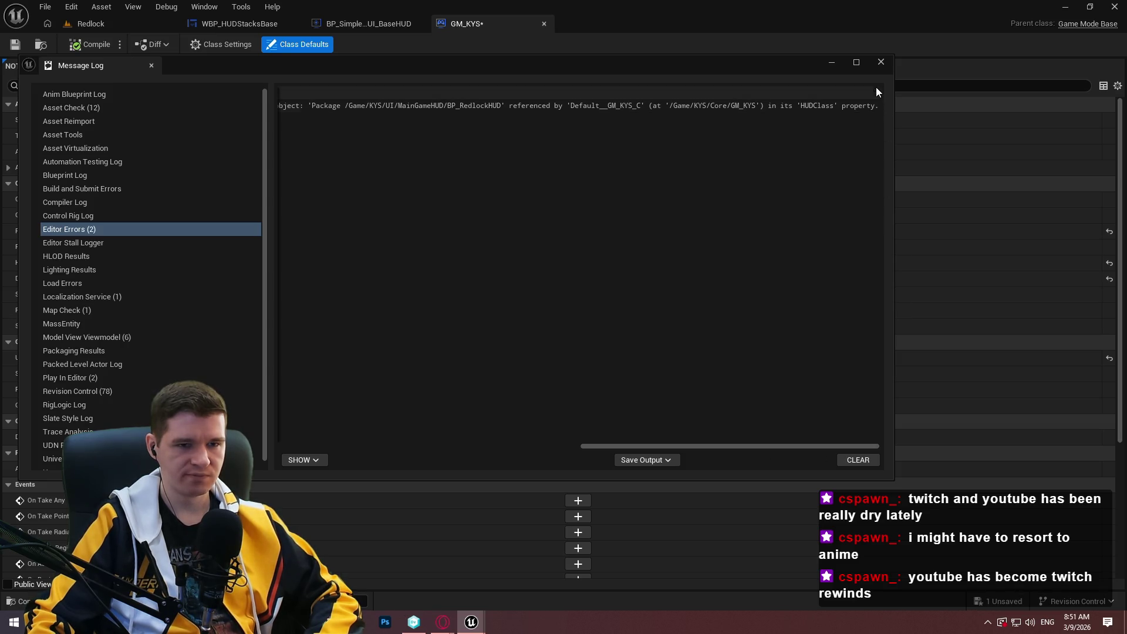
{"action": "left_click", "coordinate": [881, 62]}
{"action": "left_click", "coordinate": [508, 263]}
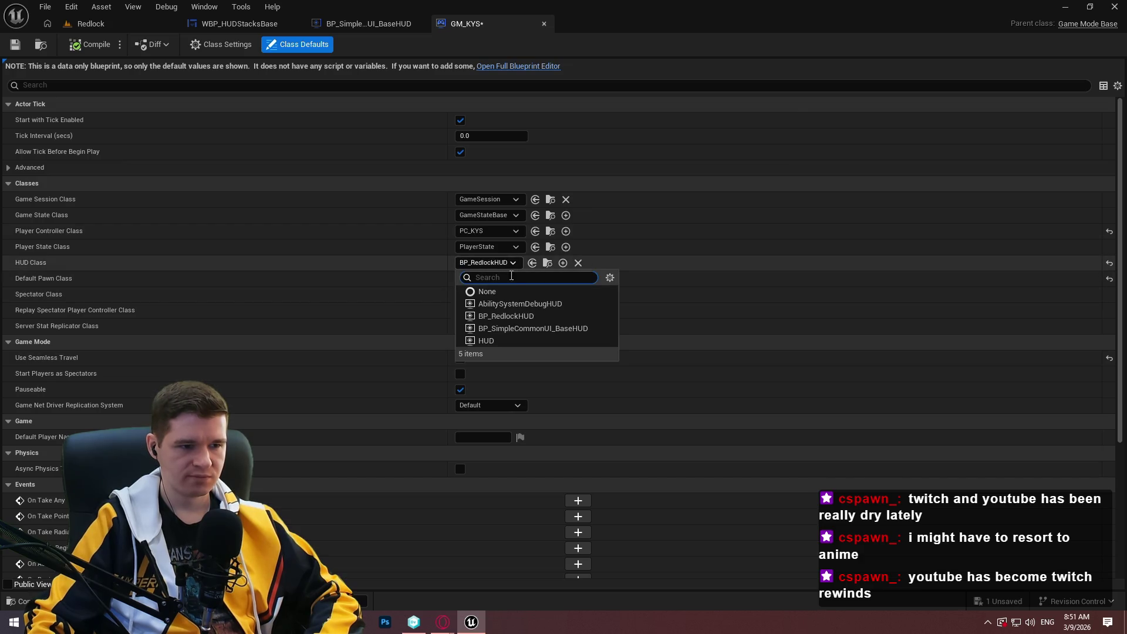
{"action": "left_click", "coordinate": [744, 273]}
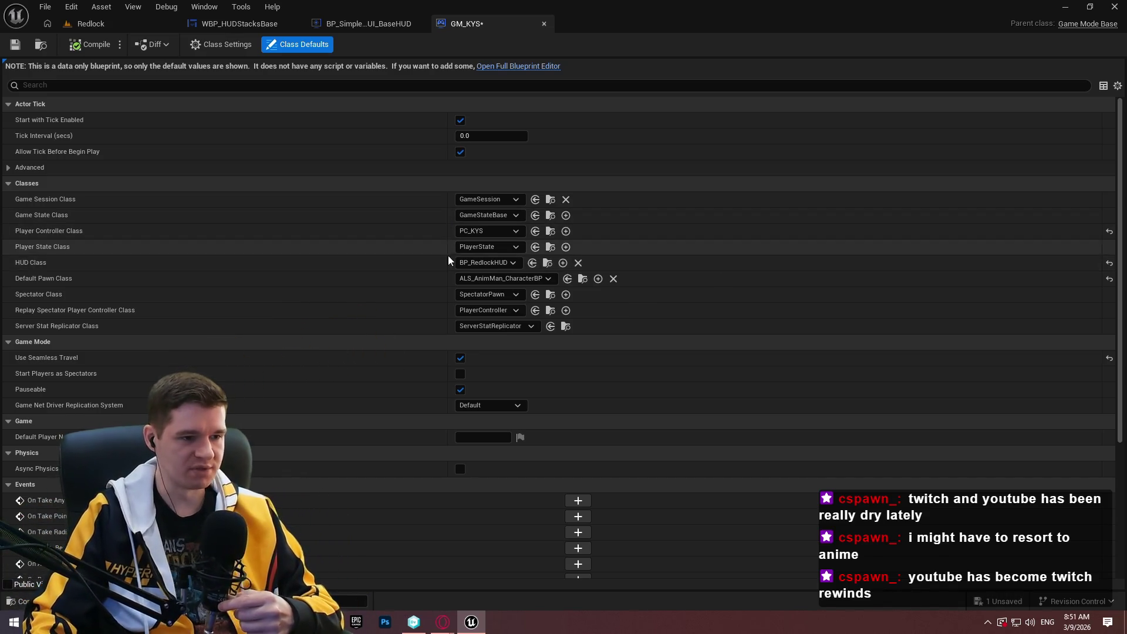
{"action": "left_click", "coordinate": [478, 262]}
{"action": "left_click", "coordinate": [341, 254]}
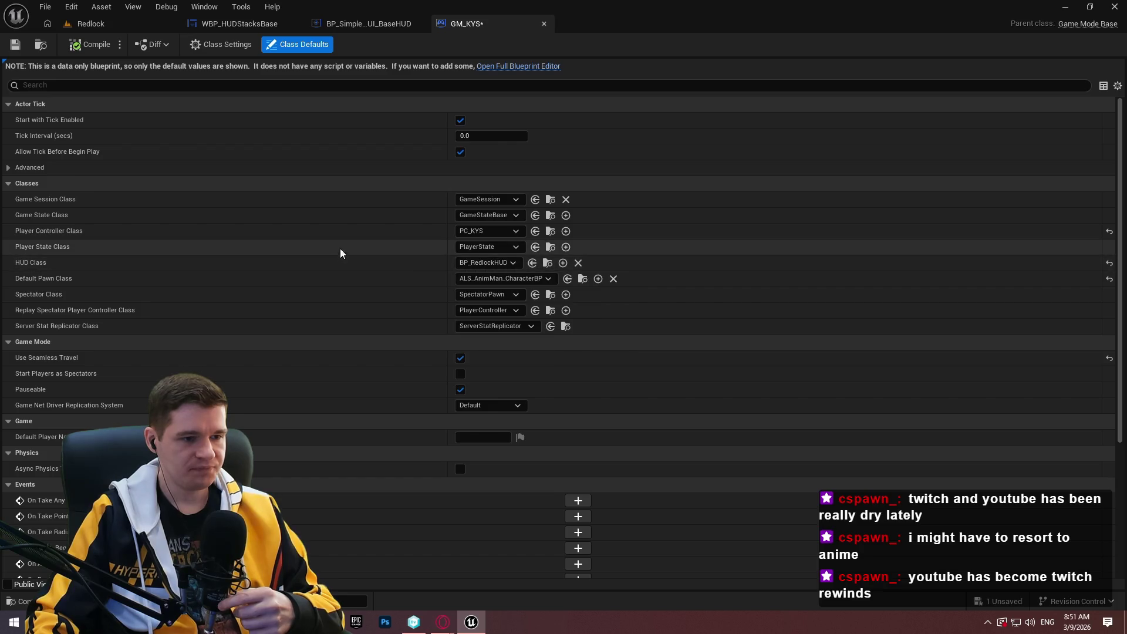
Retry saving GM_KYS, skip the failed asset, and quit the editor without saving
{"action": "key", "text": "ctrl+s"}
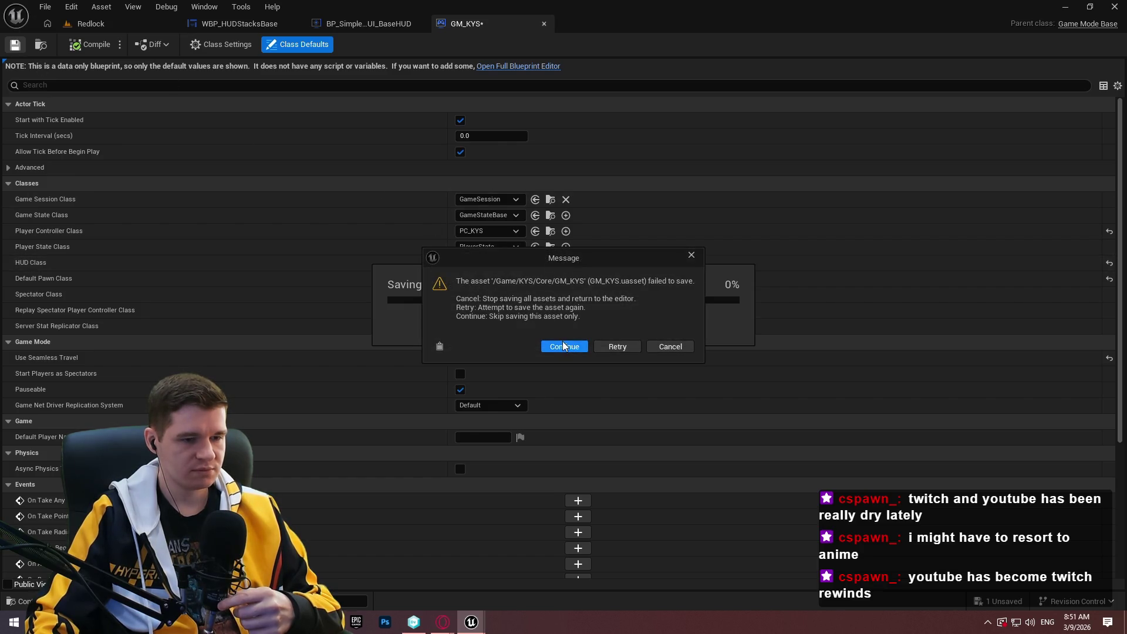
{"action": "left_click", "coordinate": [670, 347]}
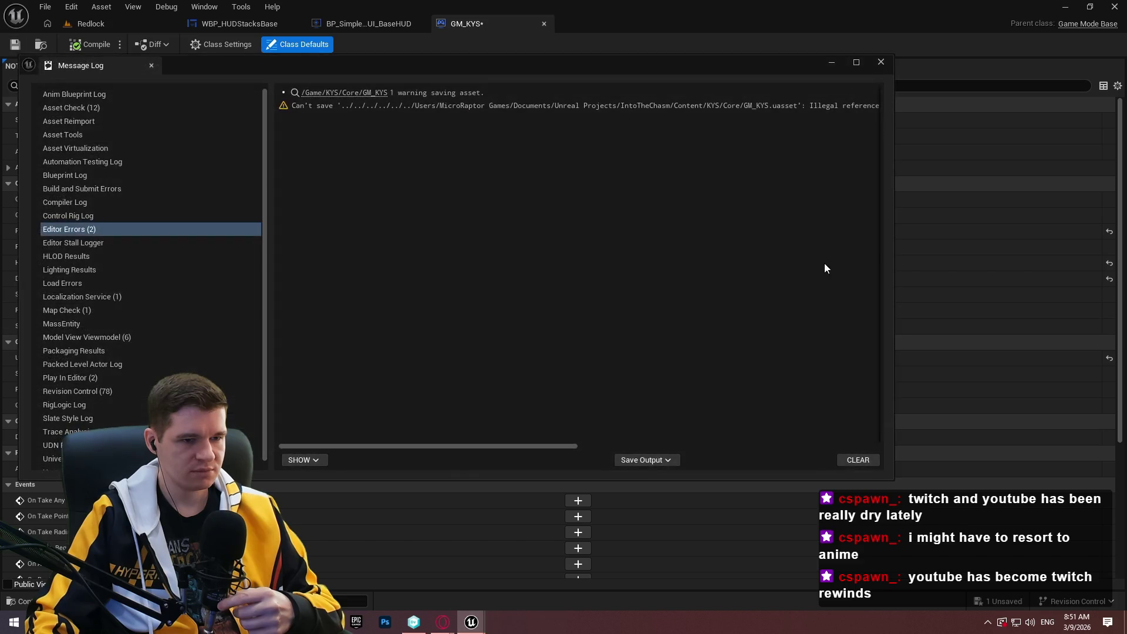
{"action": "left_click", "coordinate": [880, 62]}
{"action": "key", "text": "ctrl+s"}
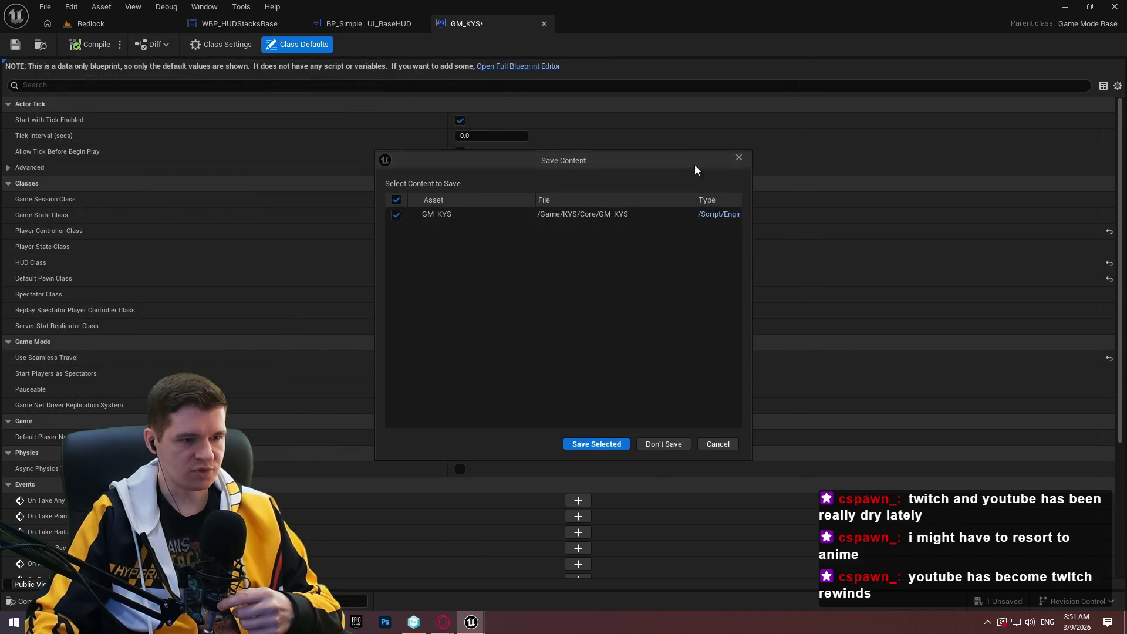
{"action": "left_click", "coordinate": [651, 443]}
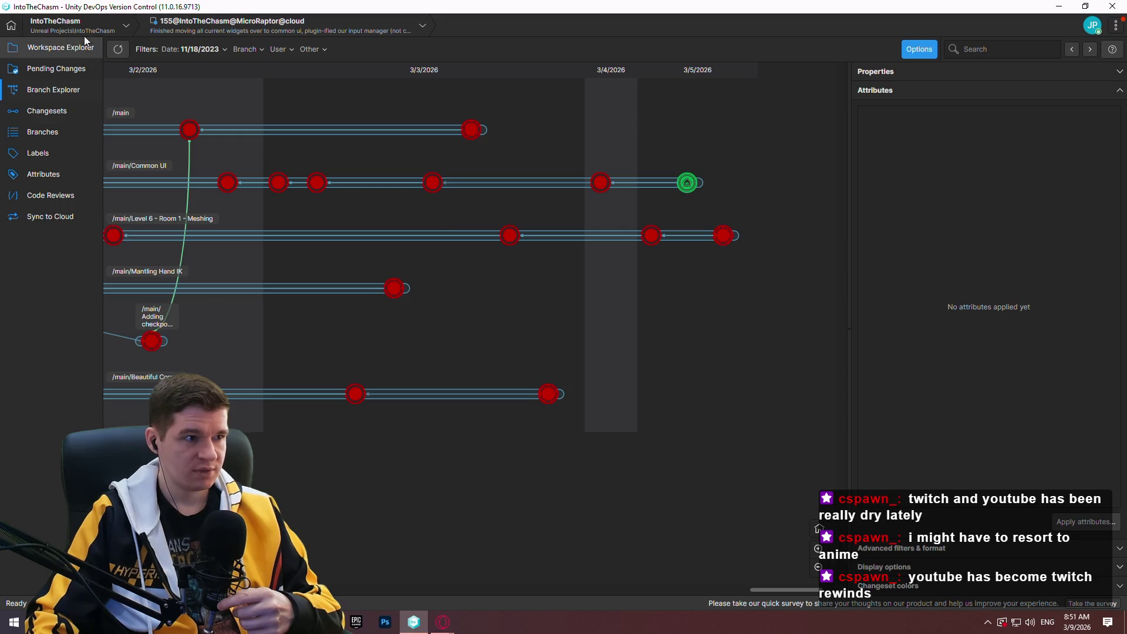
View the workspace file list in Unity DevOps, then return to the reopened Redlock editor
{"action": "left_click", "coordinate": [71, 47]}
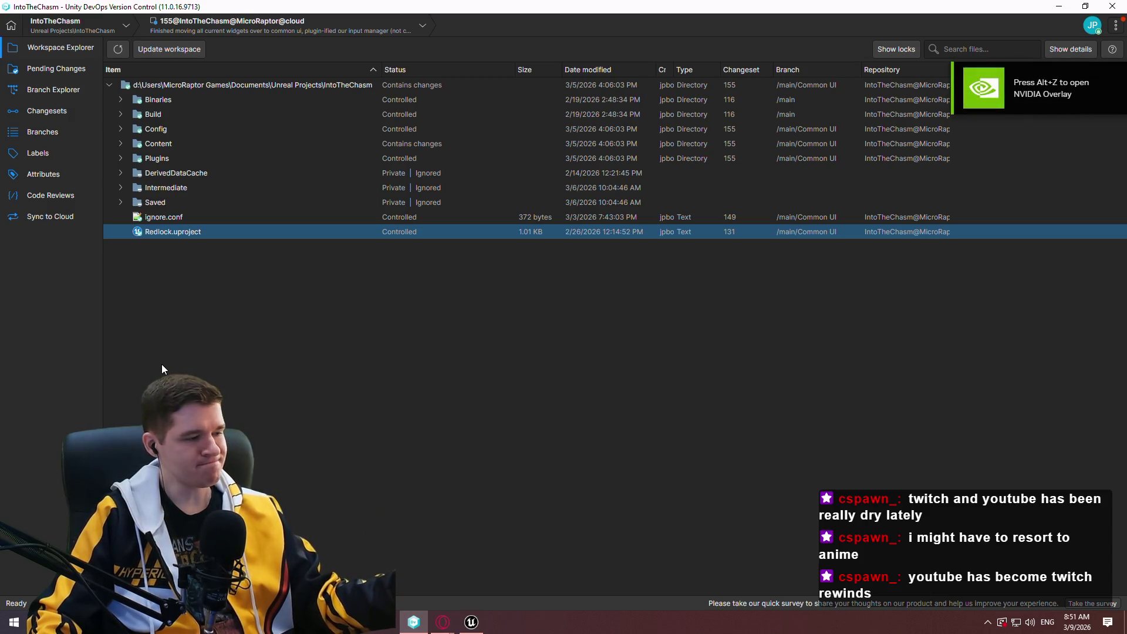
{"action": "left_click", "coordinate": [471, 622]}
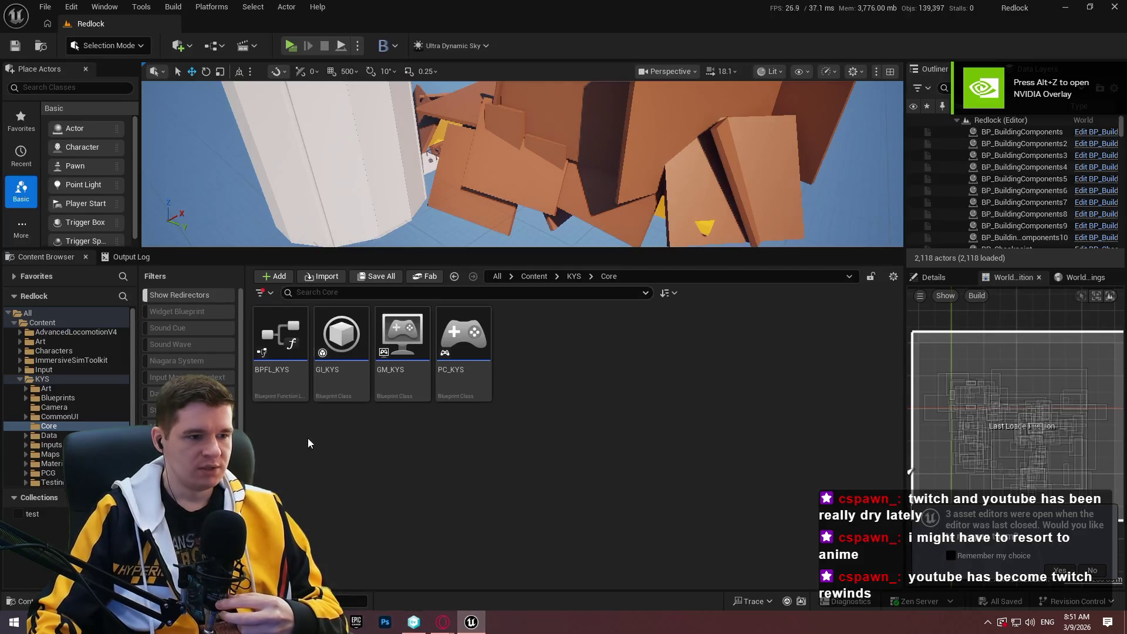
Set GM_KYS's HUD Class to BP_RedlockHUD and save the game mode
{"action": "double_click", "coordinate": [406, 379]}
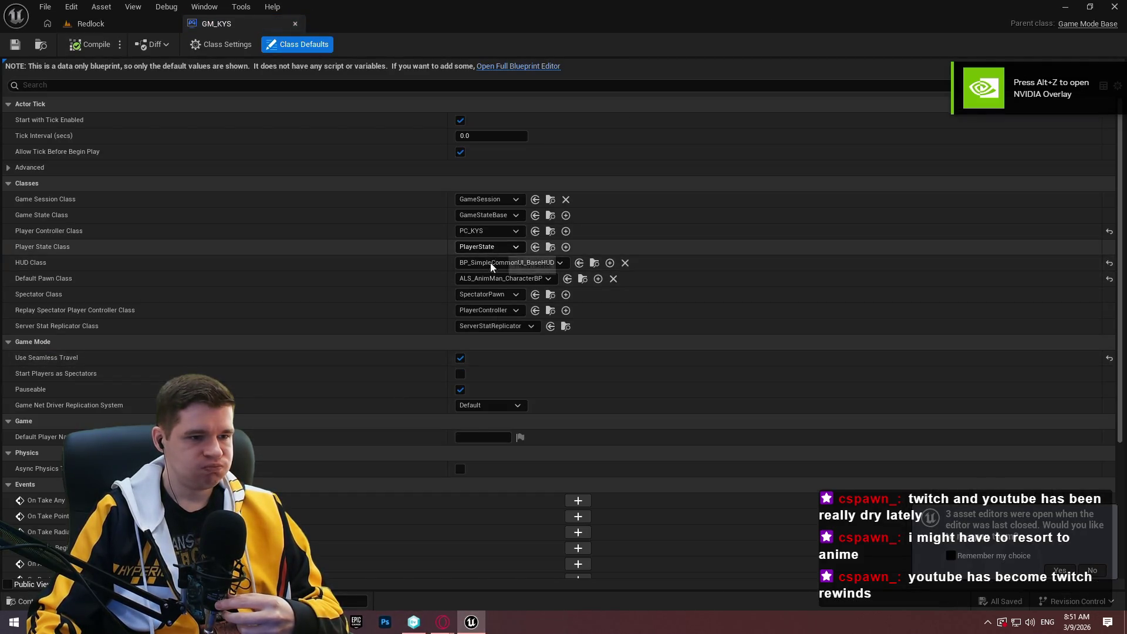
{"action": "left_click", "coordinate": [495, 263]}
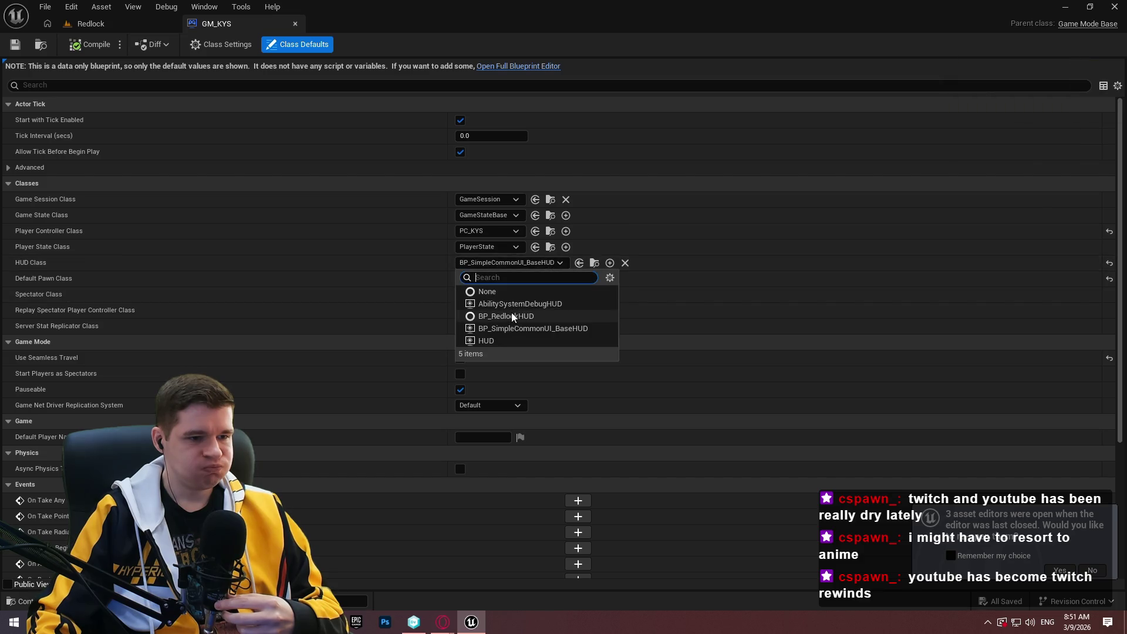
{"action": "left_click", "coordinate": [511, 312]}
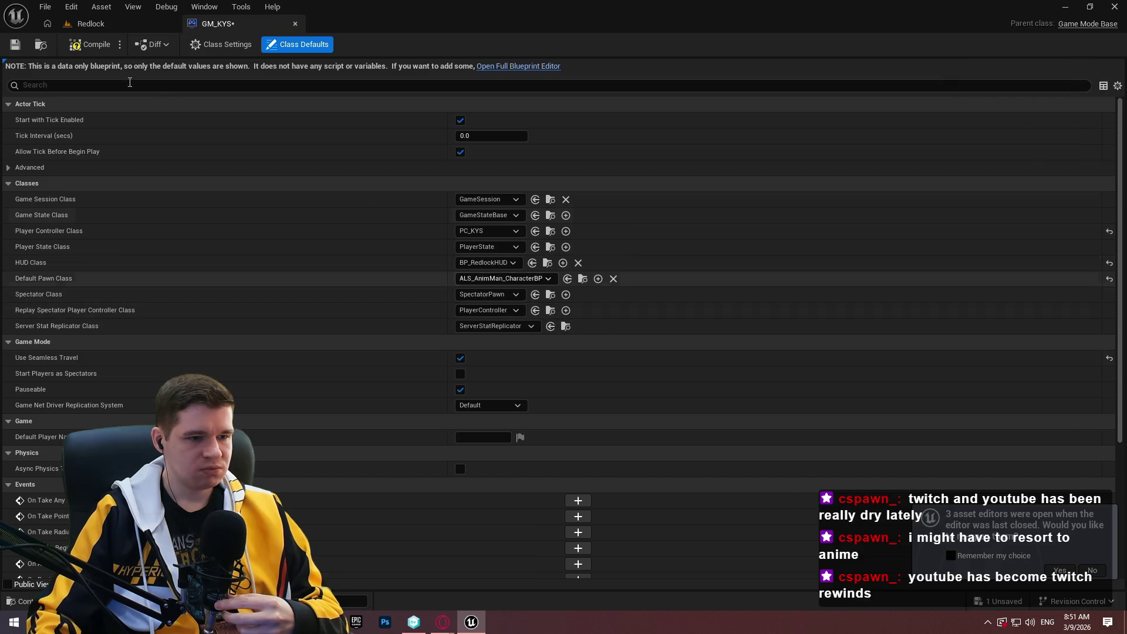
{"action": "left_click", "coordinate": [14, 46]}
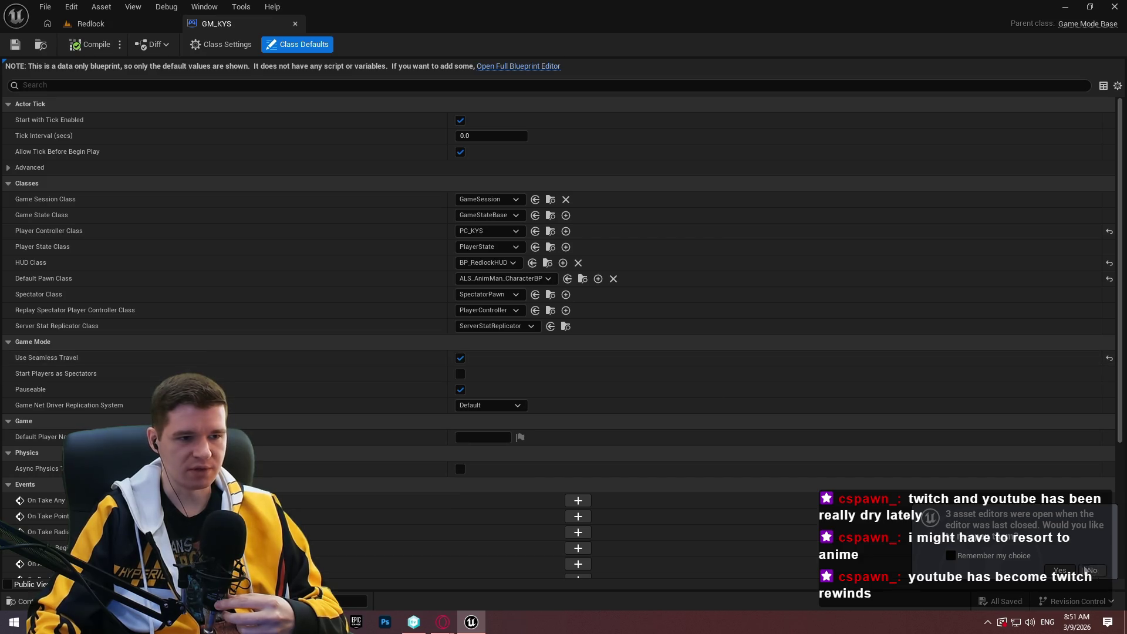
Return to the Redlock level editor and open the KYS UI folder
{"action": "left_click", "coordinate": [100, 26]}
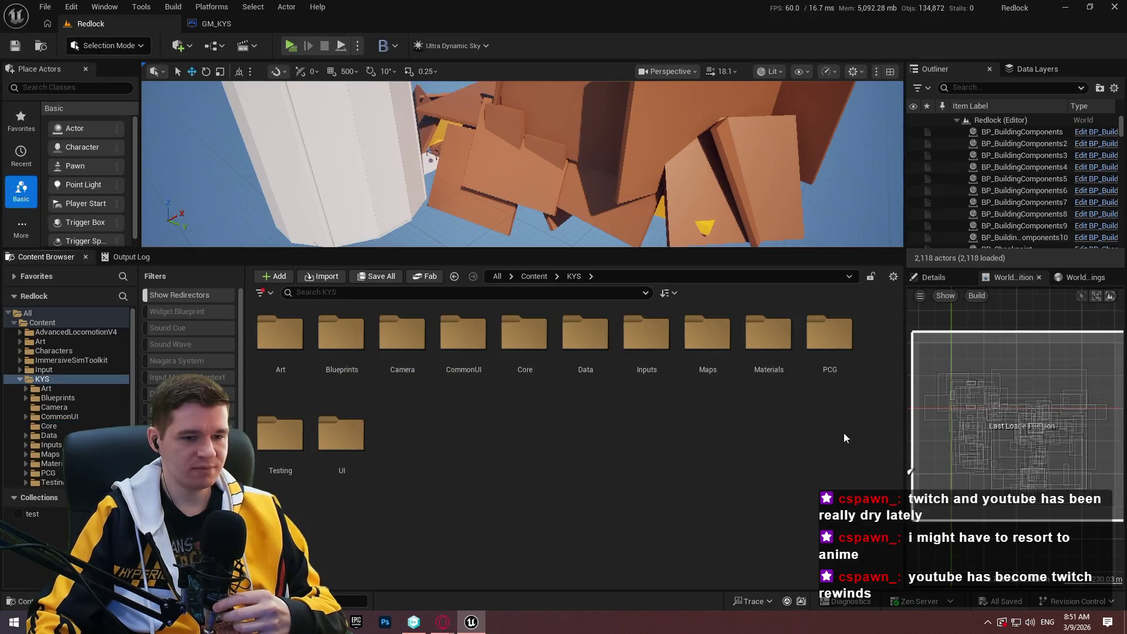
{"action": "double_click", "coordinate": [342, 436]}
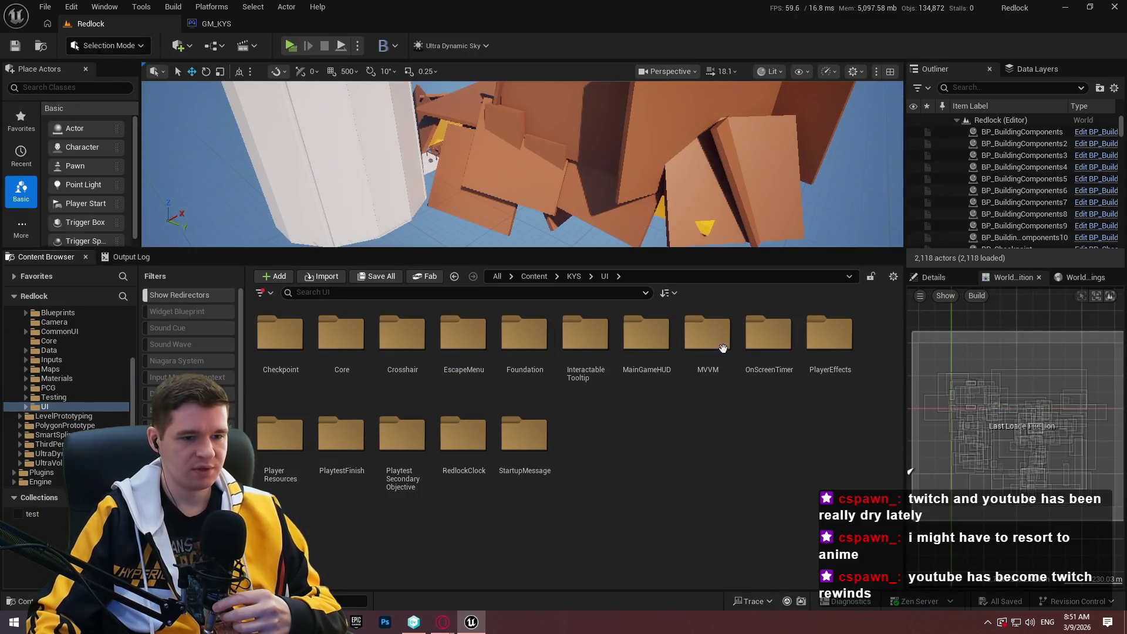
{"action": "left_click", "coordinate": [766, 352]}
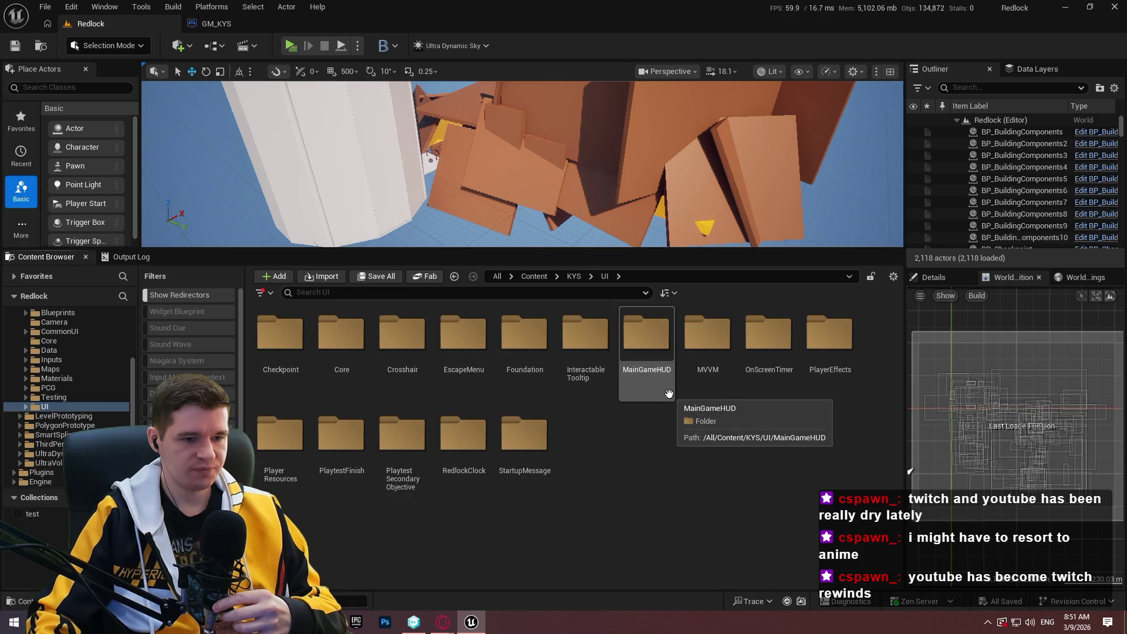
Connect revision control to Plastic SCM, then open BP_RedlockHUD from MainGameHUD
{"action": "left_click", "coordinate": [1065, 602]}
{"action": "left_click", "coordinate": [1069, 582]}
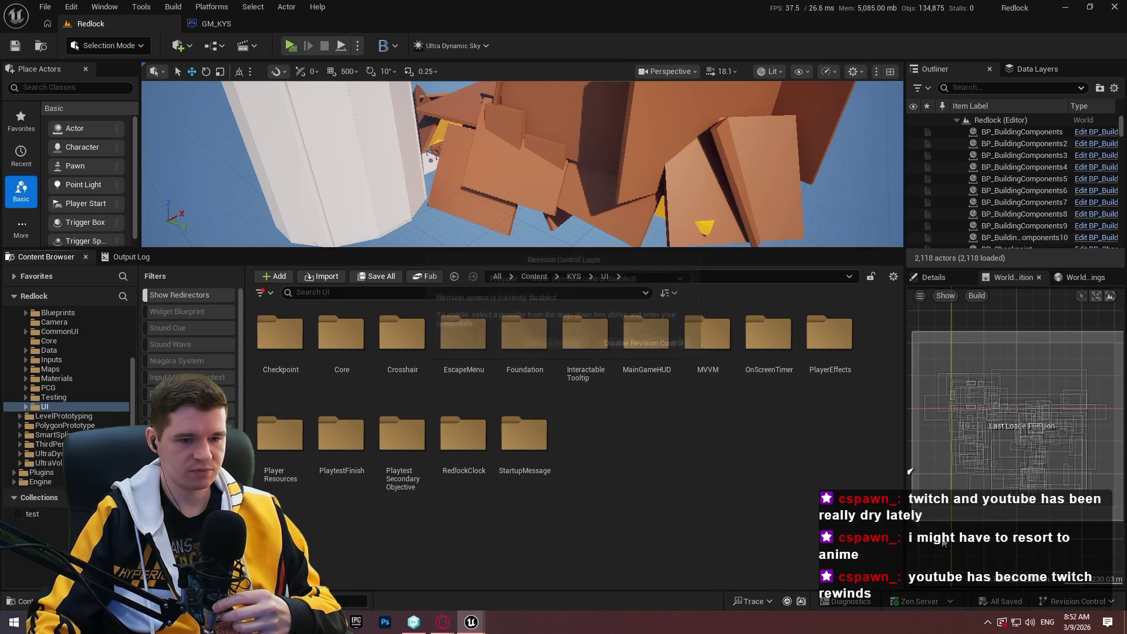
{"action": "left_click", "coordinate": [583, 277]}
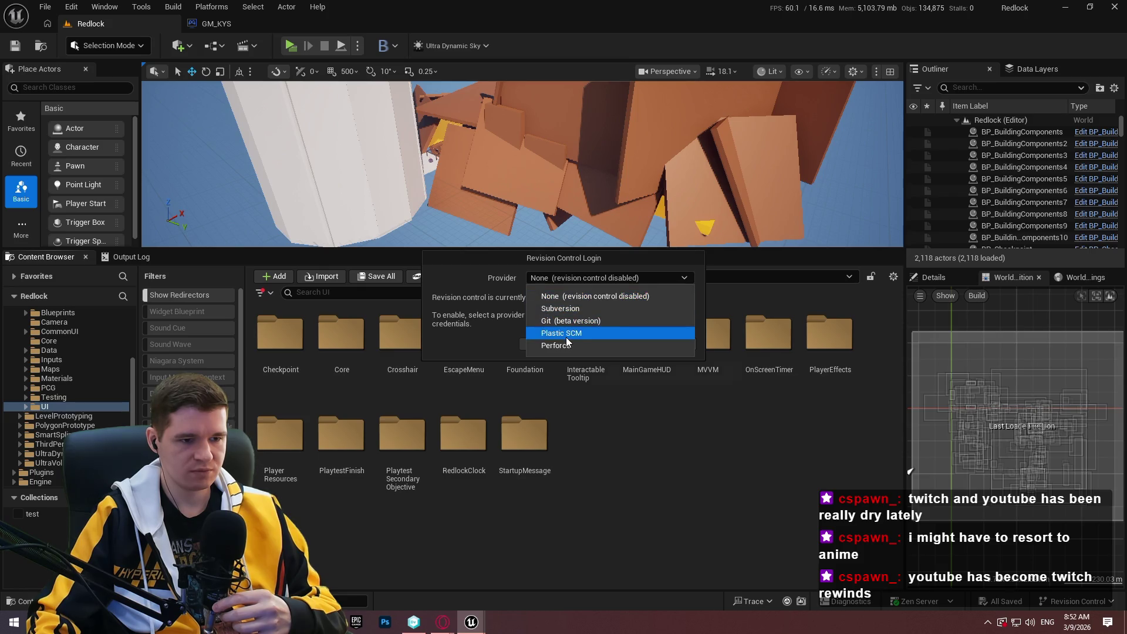
{"action": "left_click", "coordinate": [564, 333]}
{"action": "left_click", "coordinate": [611, 428]}
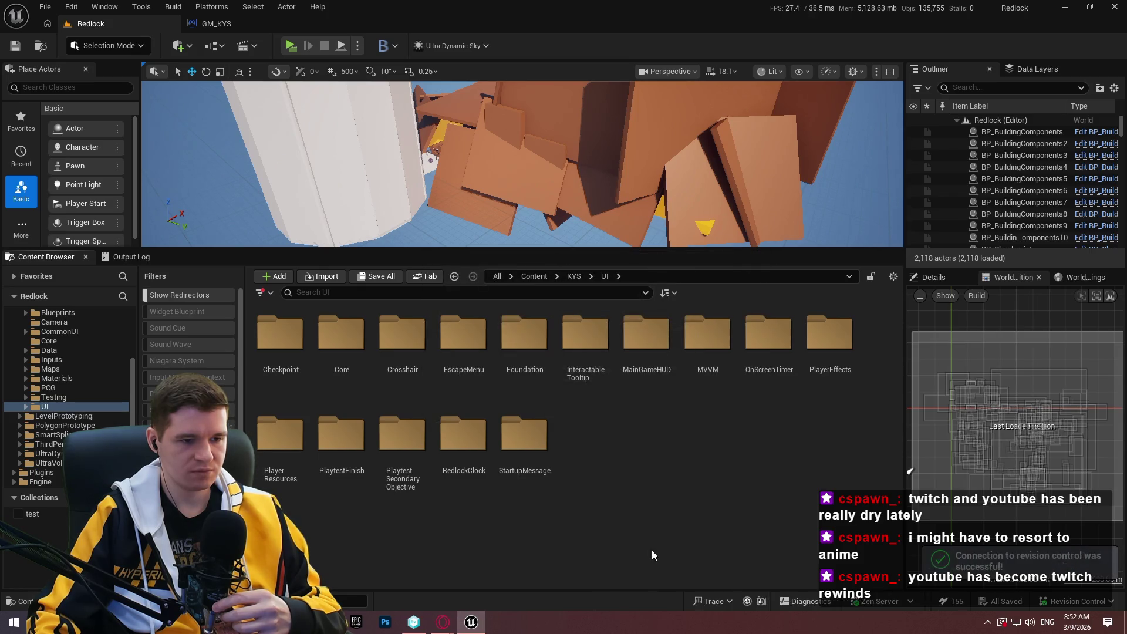
{"action": "double_click", "coordinate": [667, 376]}
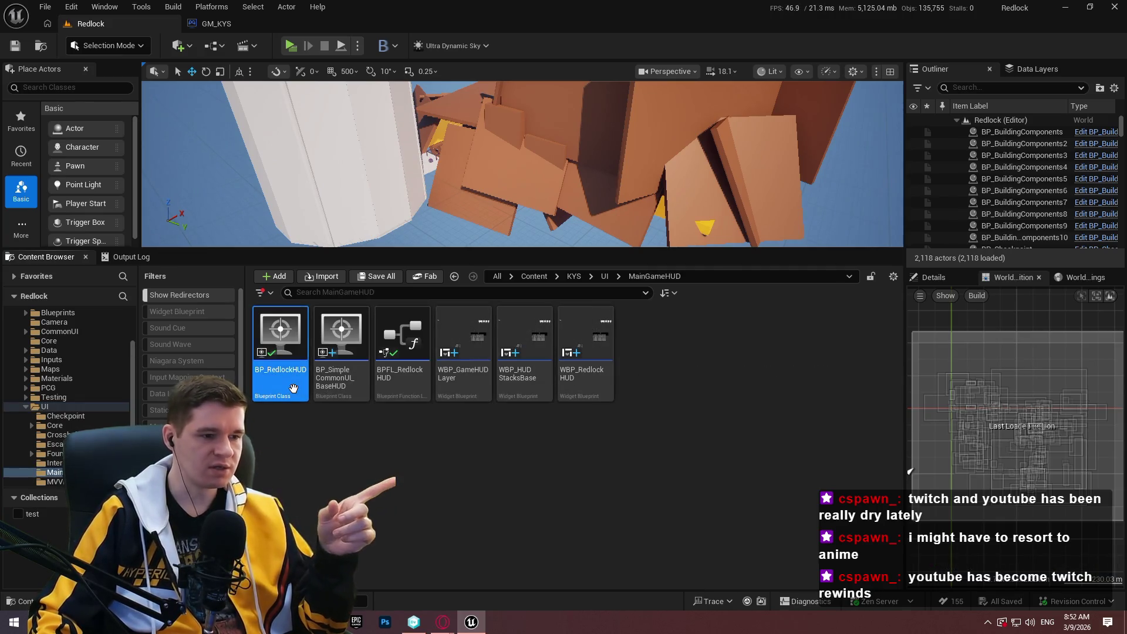
{"action": "double_click", "coordinate": [294, 388]}
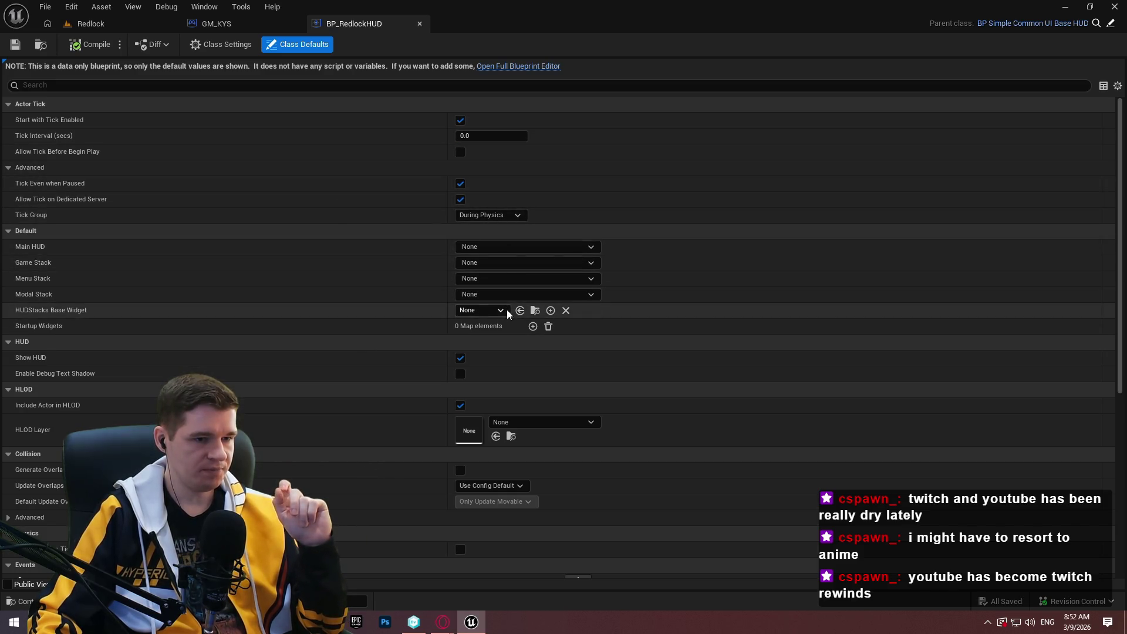
Set HUDStacks Base Widget to WBP_RedlockHUD, add WBP_StartupMessage to Startup Widgets, and save
{"action": "left_click", "coordinate": [486, 315]}
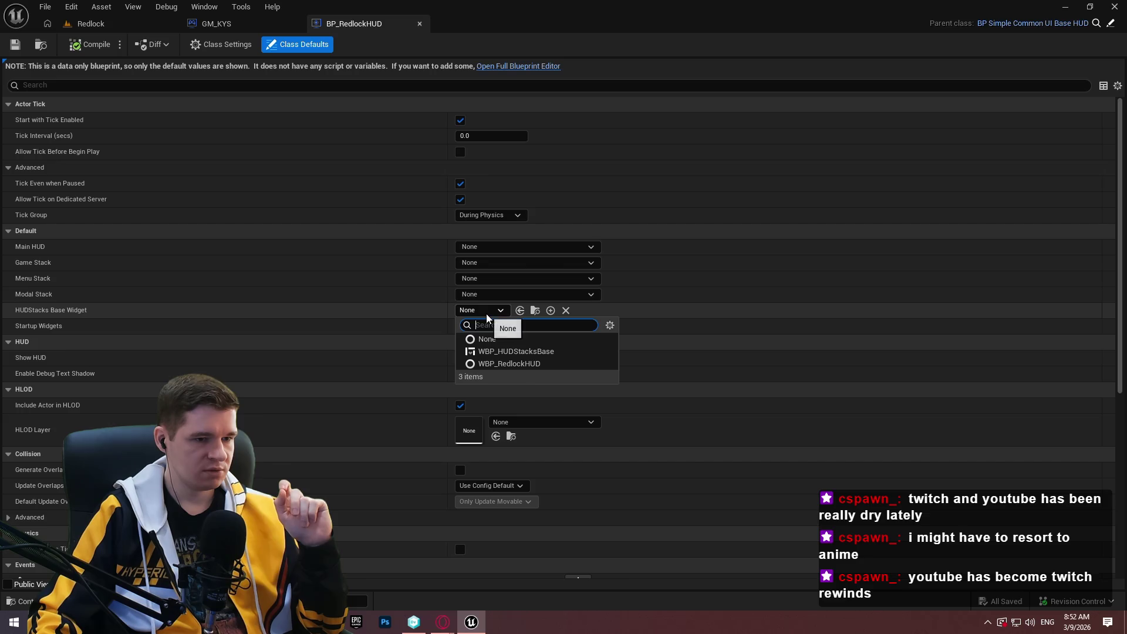
{"action": "left_click", "coordinate": [553, 364]}
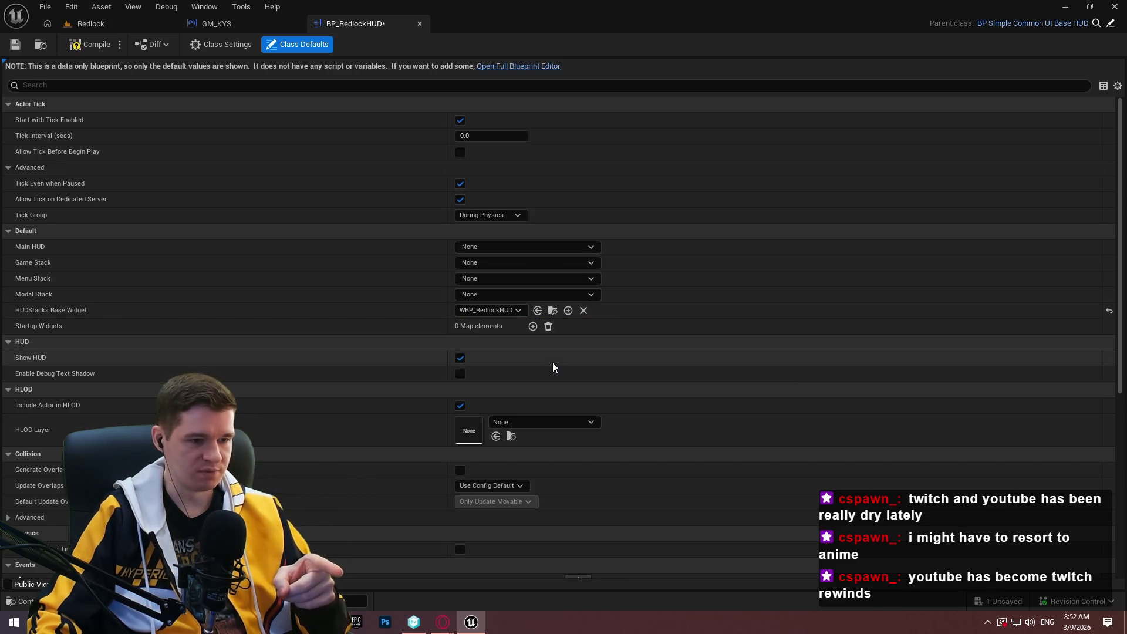
{"action": "left_click", "coordinate": [532, 325]}
{"action": "left_click", "coordinate": [390, 342]}
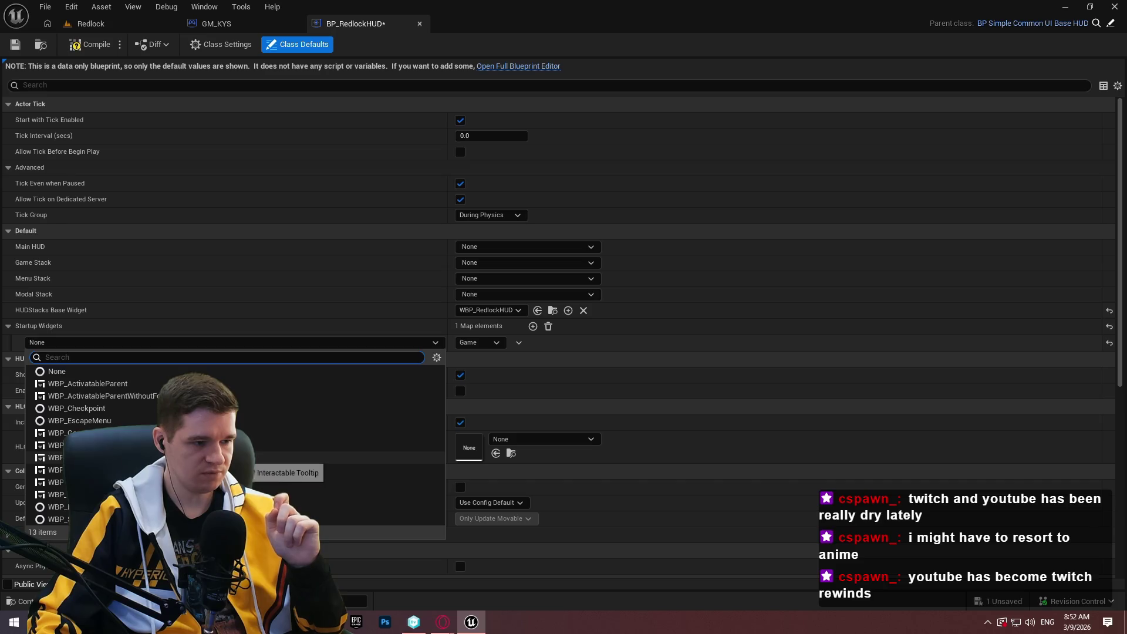
{"action": "left_click", "coordinate": [247, 519]}
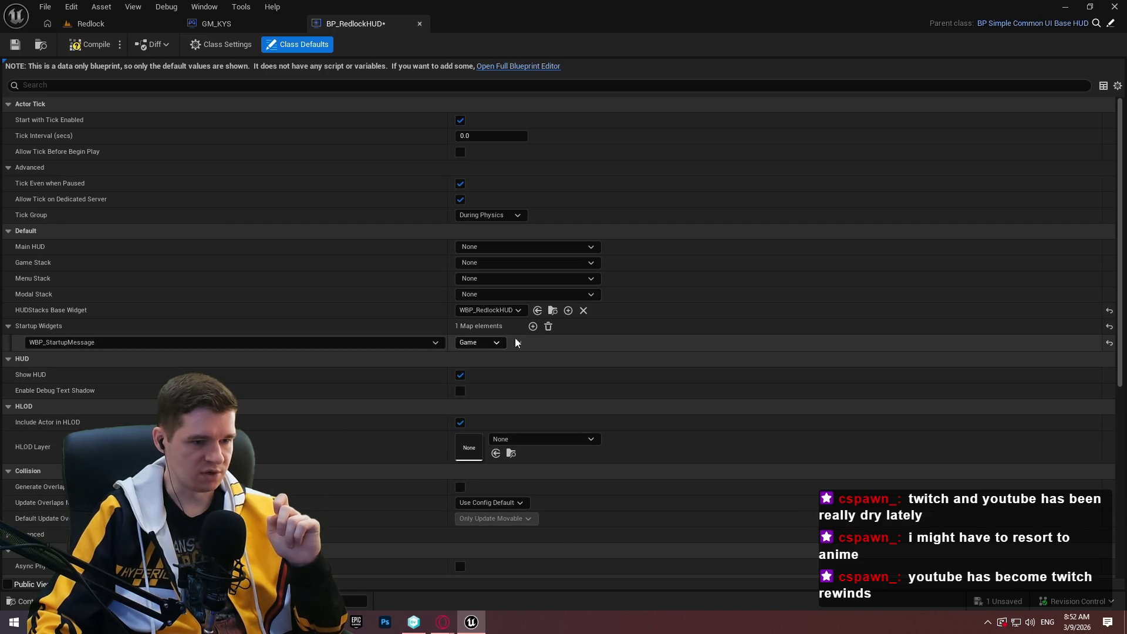
{"action": "left_click", "coordinate": [13, 45]}
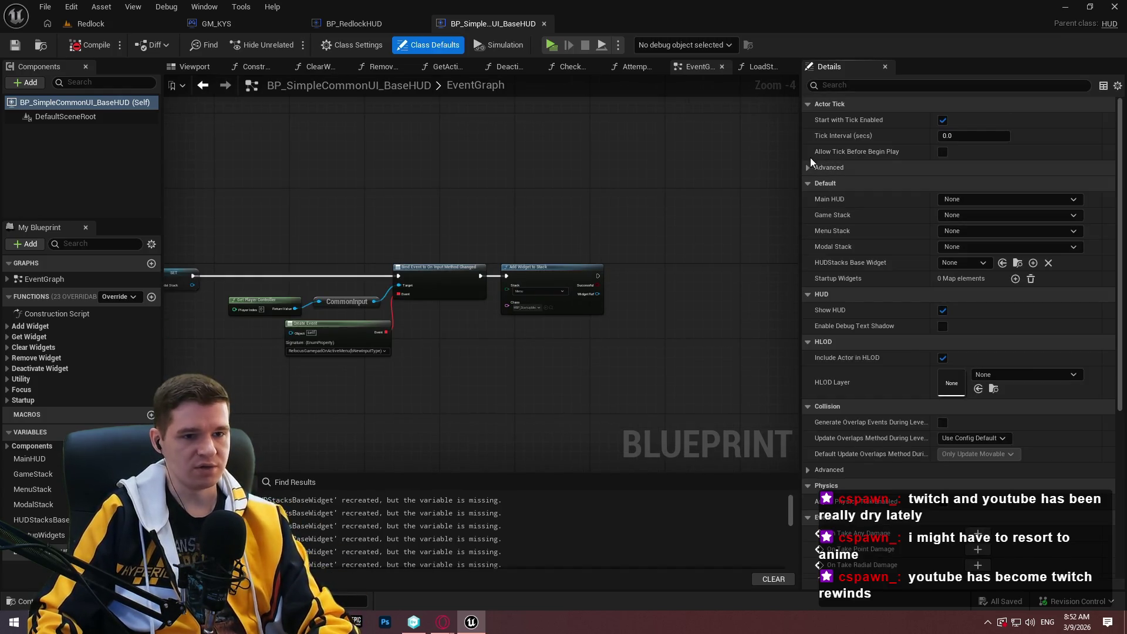
Delete the Add Widget to Stack node from the base HUD's event graph
{"action": "mouse_move", "coordinate": [800, 153]}
{"action": "left_mouse_down"}
{"action": "mouse_move", "coordinate": [973, 167]}
{"action": "mouse_move", "coordinate": [957, 168]}
{"action": "left_mouse_up"}
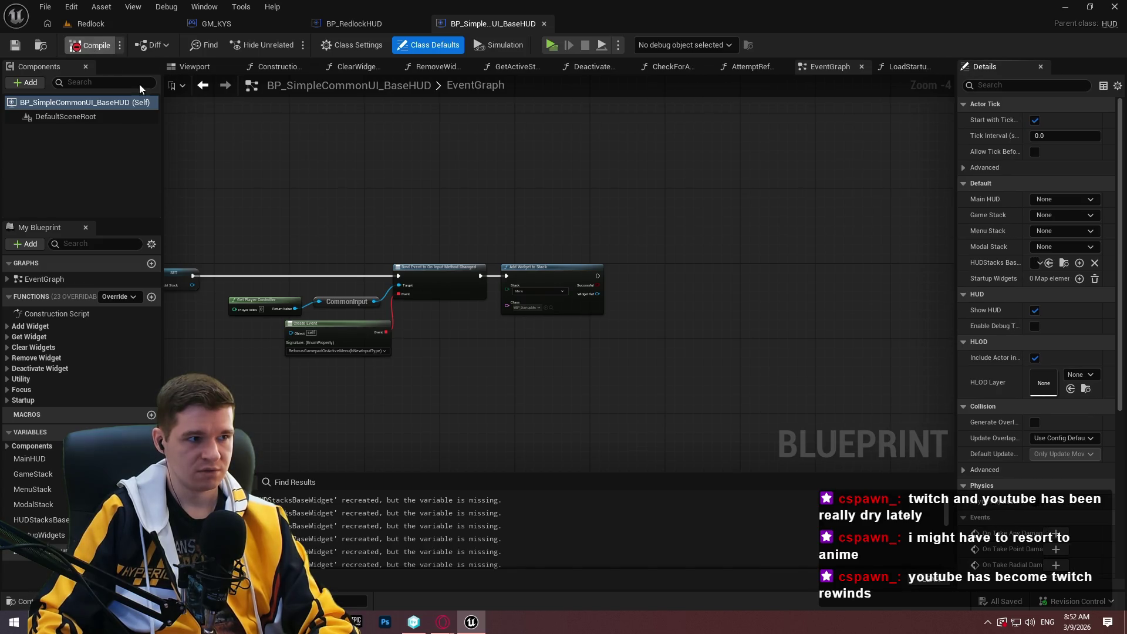
{"action": "left_click_drag", "start_coordinate": [530, 332], "coordinate": [529, 331]}
{"action": "scroll", "coordinate": [505, 328], "scroll_direction": "up", "scroll_amount": 2}
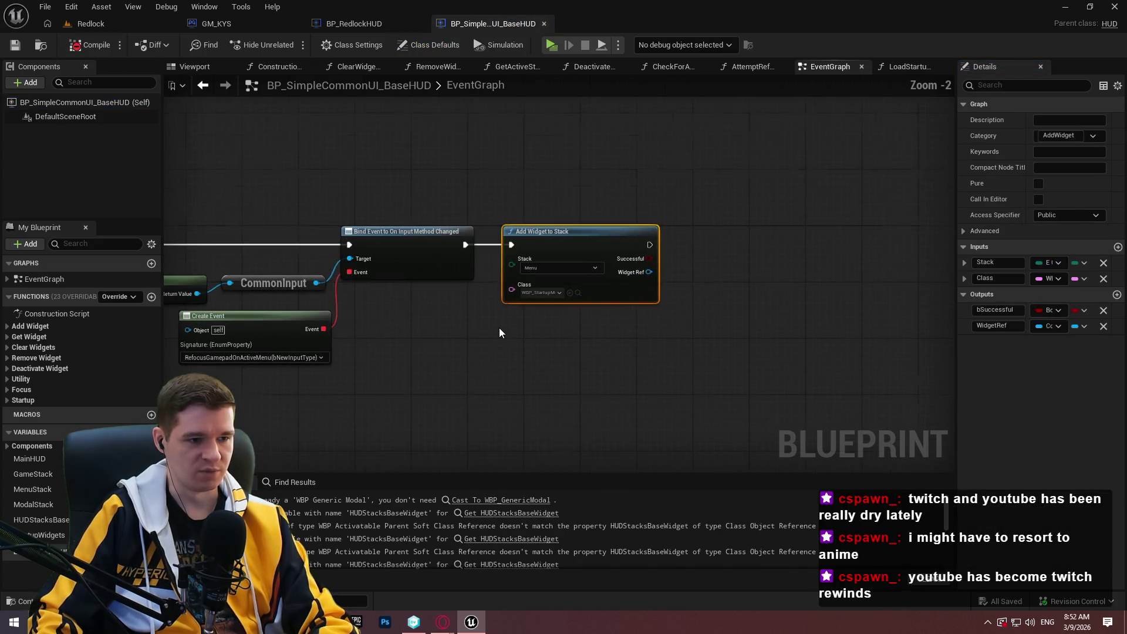
{"action": "key", "text": "Delete"}
Add a Load Startup Widgets call wired after the Bind Event node
{"action": "left_click", "coordinate": [7, 401]}
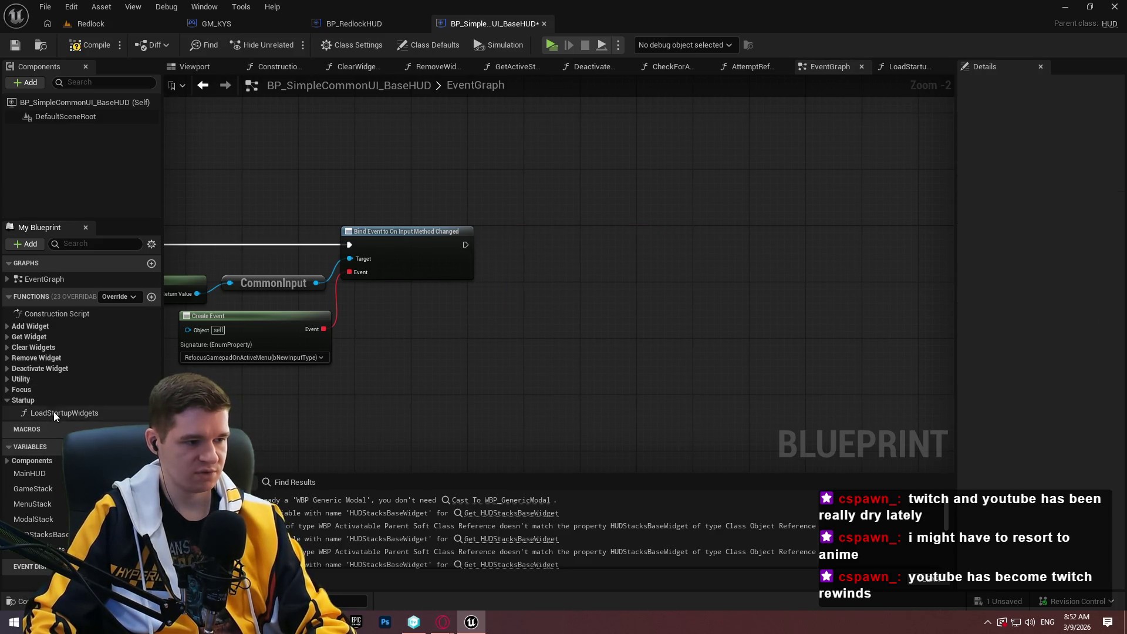
{"action": "left_click_drag", "start_coordinate": [54, 413], "coordinate": [544, 247]}
{"action": "left_click_drag", "start_coordinate": [464, 247], "coordinate": [465, 246]}
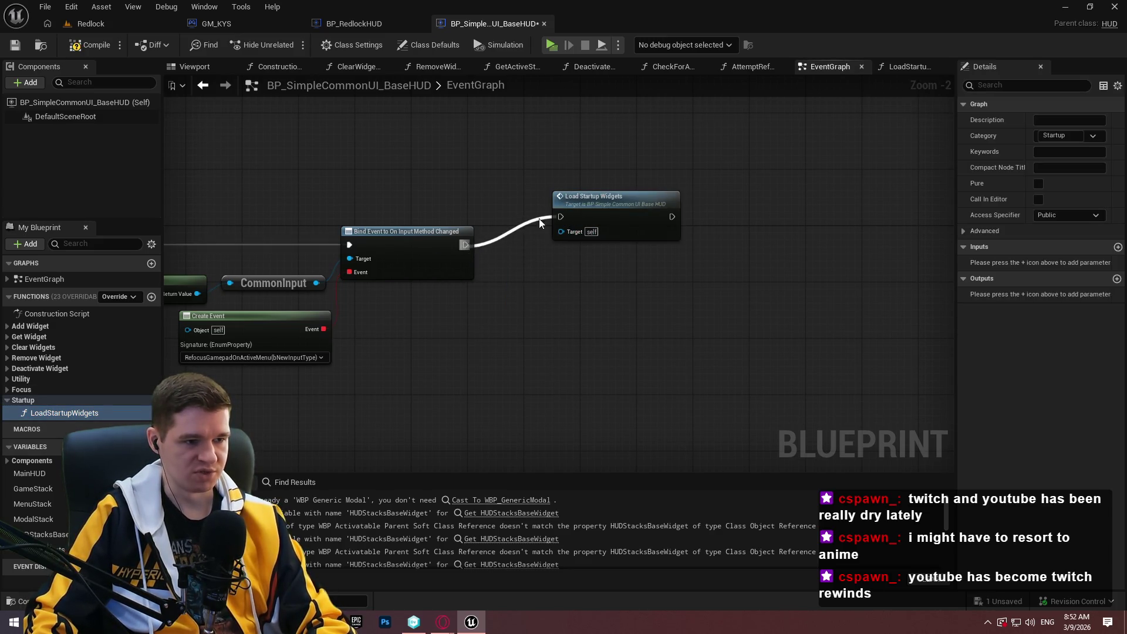
{"action": "mouse_move", "coordinate": [625, 199]}
{"action": "left_mouse_down"}
{"action": "mouse_move", "coordinate": [568, 228]}
{"action": "mouse_move", "coordinate": [652, 327]}
{"action": "left_mouse_up"}
{"action": "mouse_move", "coordinate": [491, 336]}
{"action": "left_mouse_down"}
{"action": "mouse_move", "coordinate": [830, 340]}
{"action": "mouse_move", "coordinate": [579, 350]}
{"action": "mouse_move", "coordinate": [936, 378]}
{"action": "mouse_move", "coordinate": [728, 311]}
{"action": "left_mouse_up"}
{"action": "scroll", "coordinate": [515, 284], "scroll_direction": "down", "scroll_amount": 4}
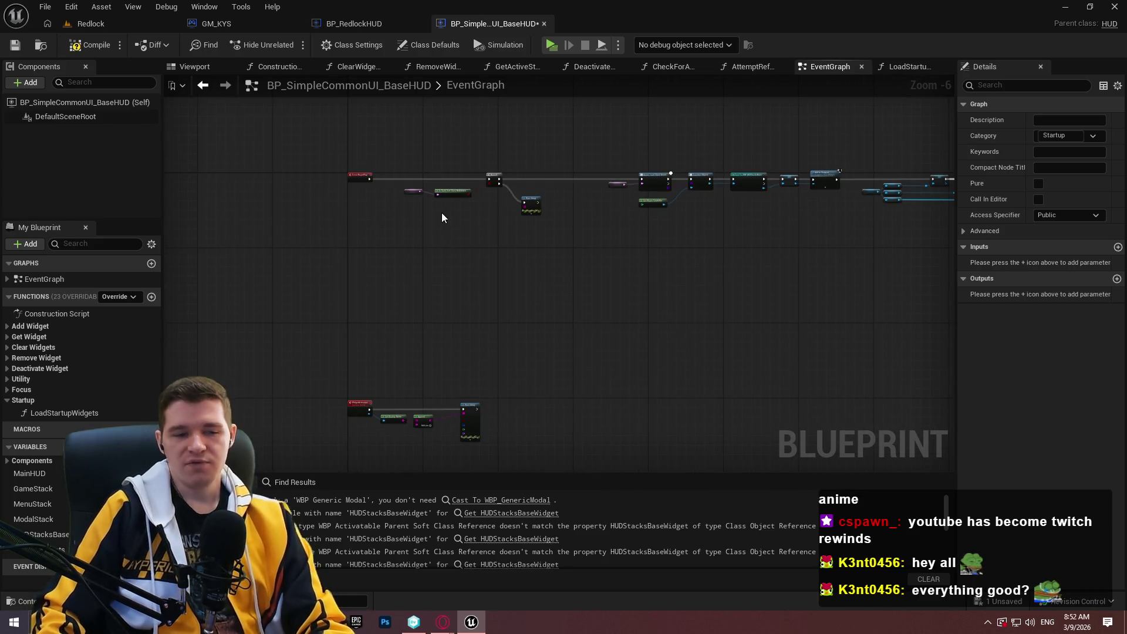
{"action": "left_click_drag", "start_coordinate": [499, 407], "coordinate": [520, 144]}
{"action": "scroll", "coordinate": [496, 196], "scroll_direction": "up", "scroll_amount": 1}
{"action": "scroll", "coordinate": [496, 196], "scroll_direction": "up", "scroll_amount": 1}
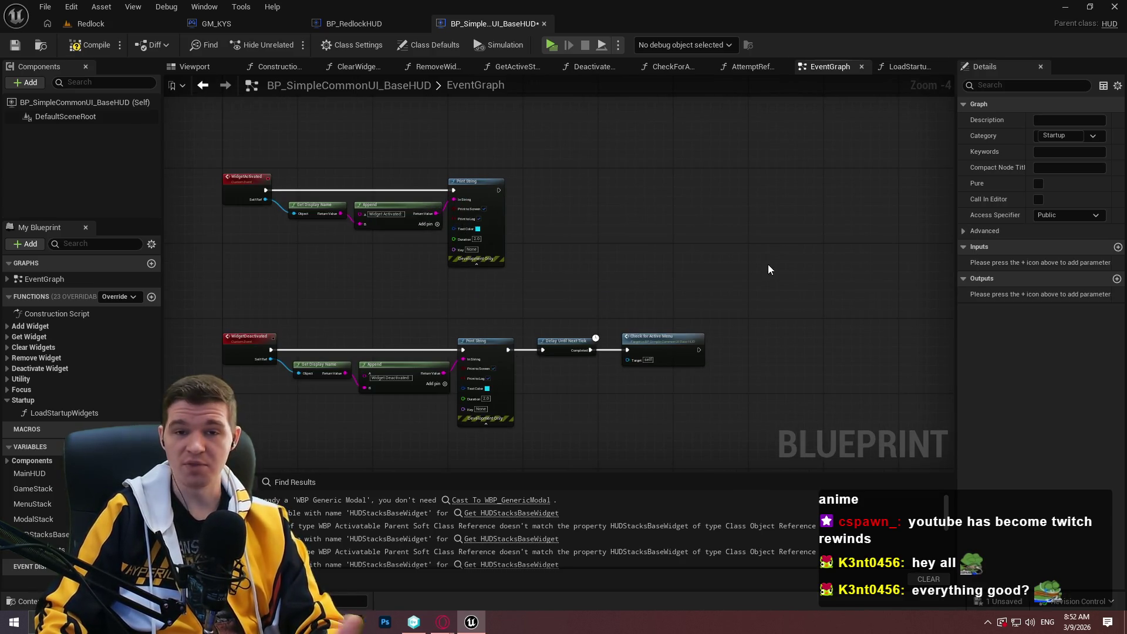
{"action": "scroll", "coordinate": [578, 378], "scroll_direction": "up", "scroll_amount": 3}
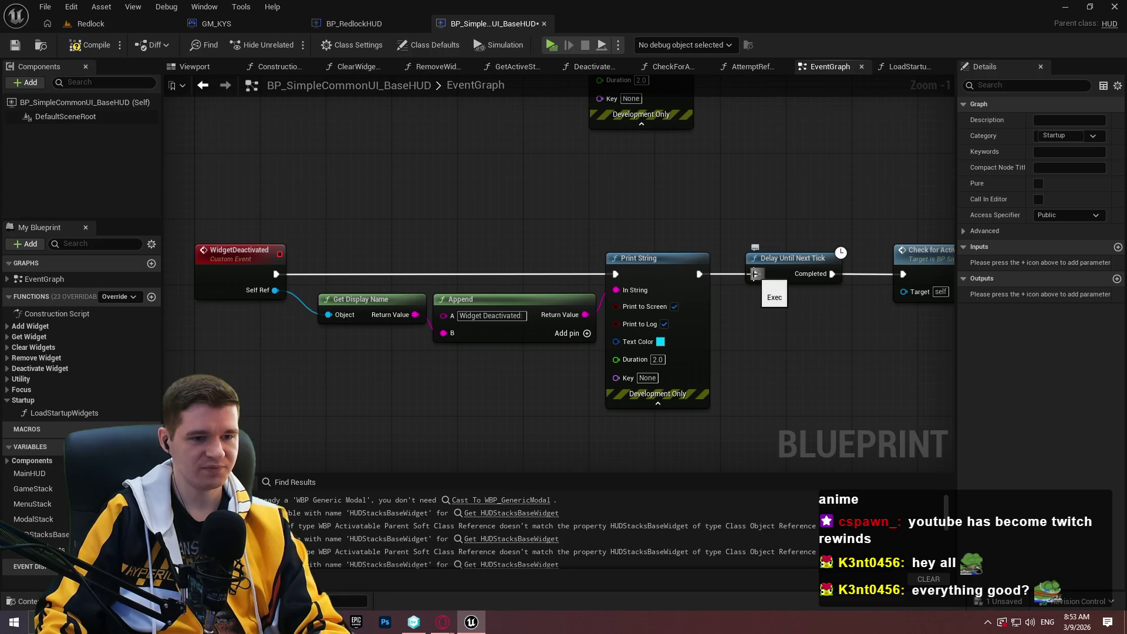
{"action": "left_click_drag", "start_coordinate": [755, 274], "coordinate": [270, 272]}
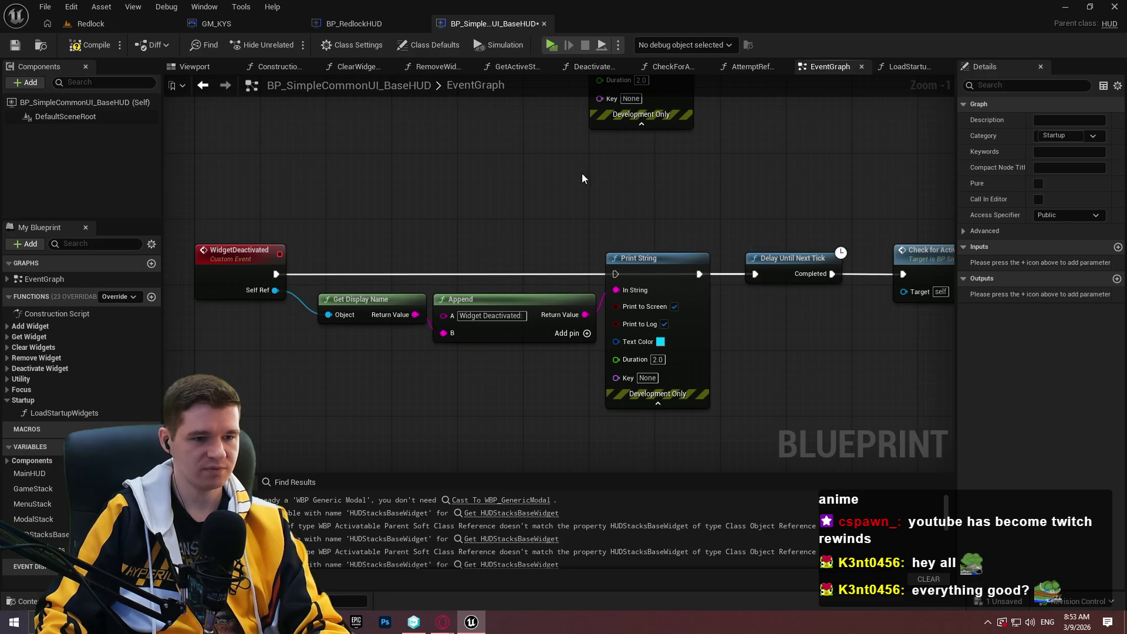
{"action": "left_click_drag", "start_coordinate": [582, 174], "coordinate": [586, 354]}
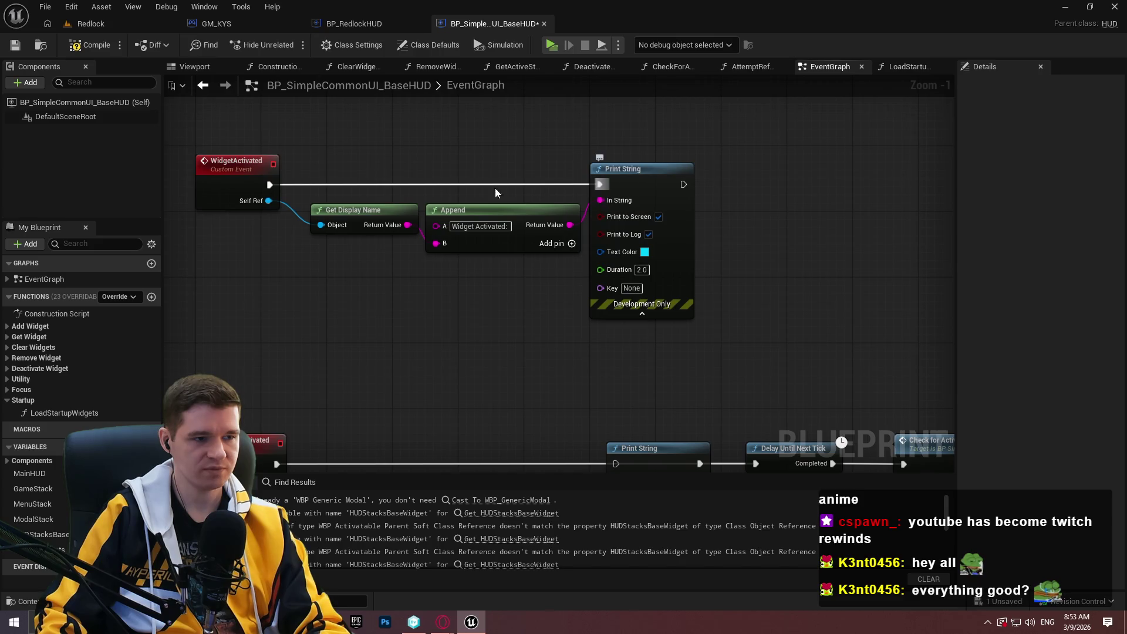
{"action": "left_click", "coordinate": [600, 185], "text": "alt"}
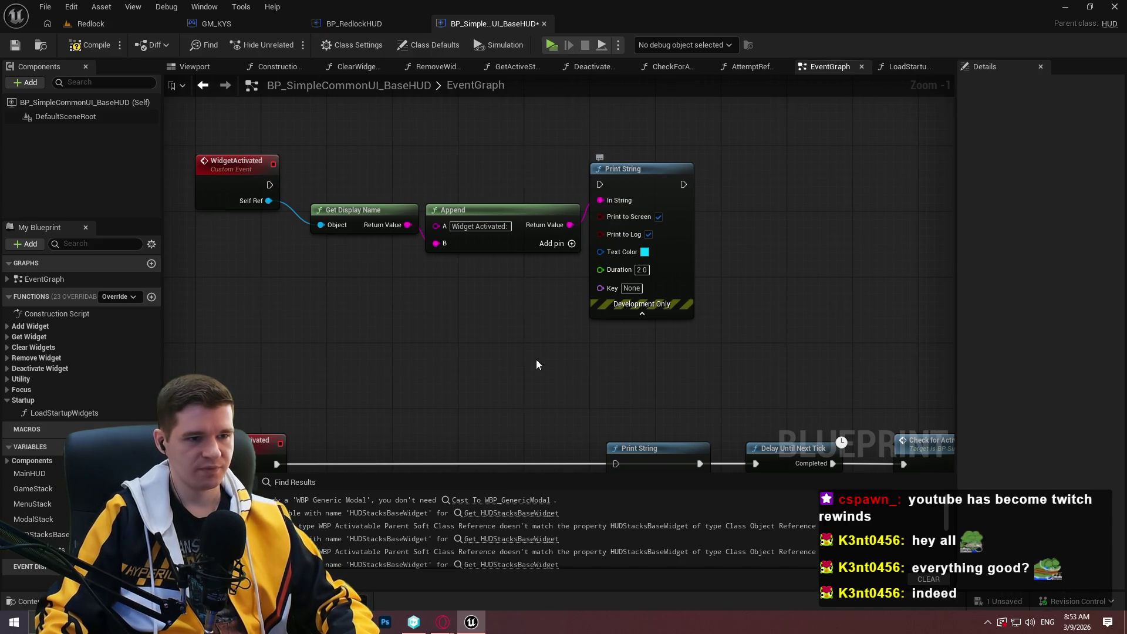
{"action": "scroll", "coordinate": [536, 359], "scroll_direction": "down", "scroll_amount": 1}
{"action": "mouse_move", "coordinate": [537, 359]}
{"action": "left_mouse_down"}
{"action": "mouse_move", "coordinate": [548, 218]}
{"action": "mouse_move", "coordinate": [653, 260]}
{"action": "mouse_move", "coordinate": [569, 238]}
{"action": "left_mouse_up"}
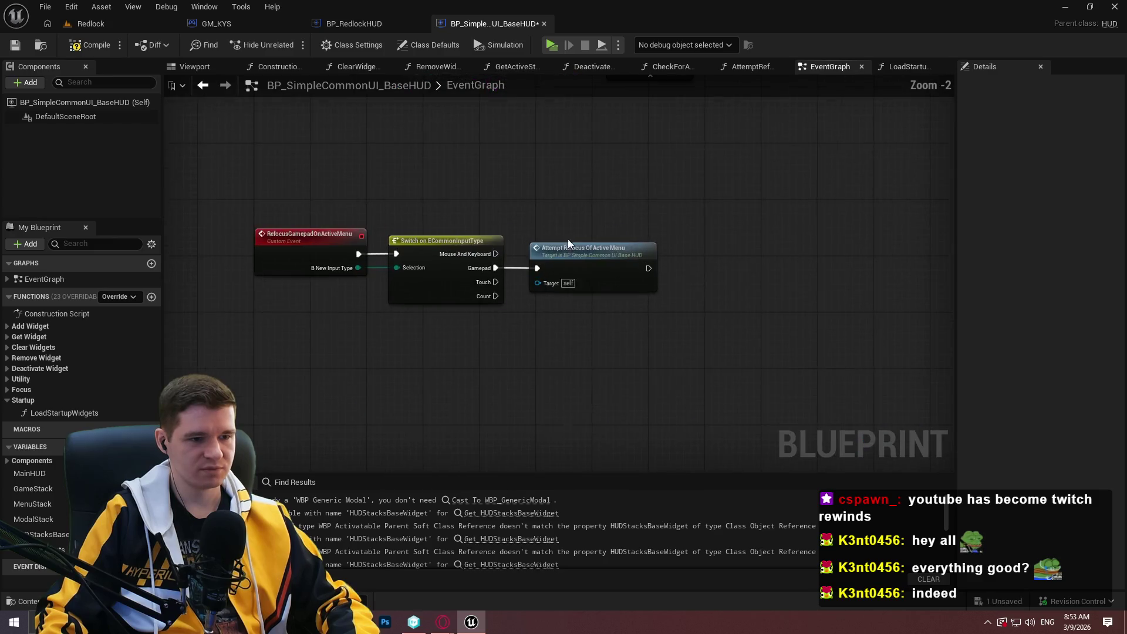
{"action": "left_click_drag", "start_coordinate": [697, 298], "coordinate": [646, 146]}
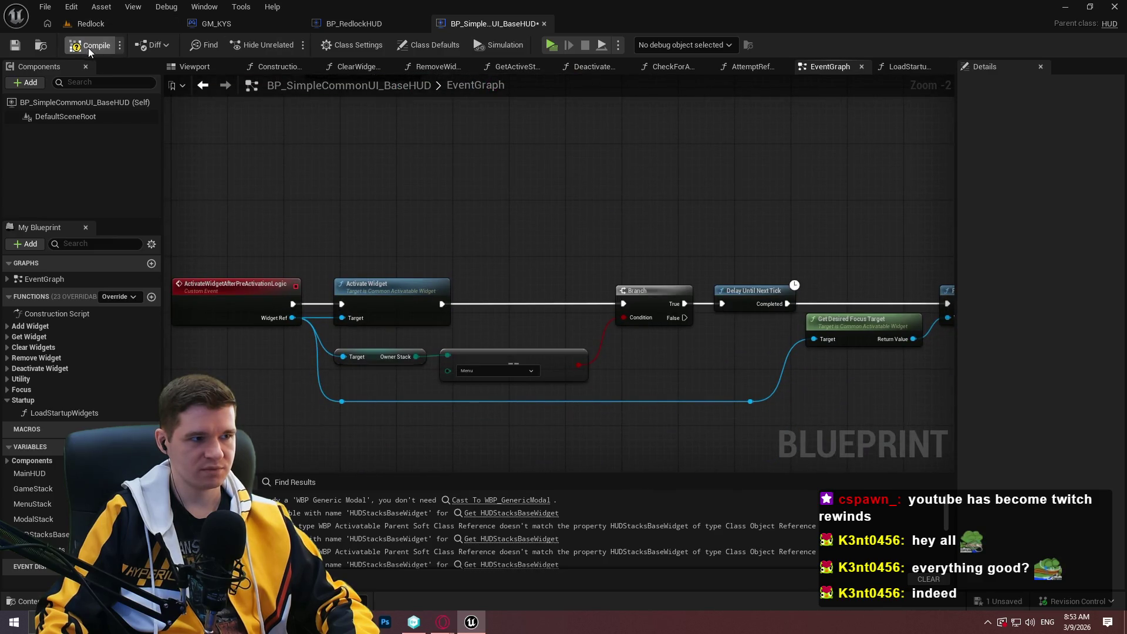
{"action": "left_click", "coordinate": [15, 49]}
{"action": "left_click_drag", "start_coordinate": [509, 248], "coordinate": [560, 400]}
{"action": "mouse_move", "coordinate": [589, 266]}
{"action": "left_mouse_down"}
{"action": "mouse_move", "coordinate": [443, 332]}
{"action": "mouse_move", "coordinate": [406, 372]}
{"action": "left_mouse_up"}
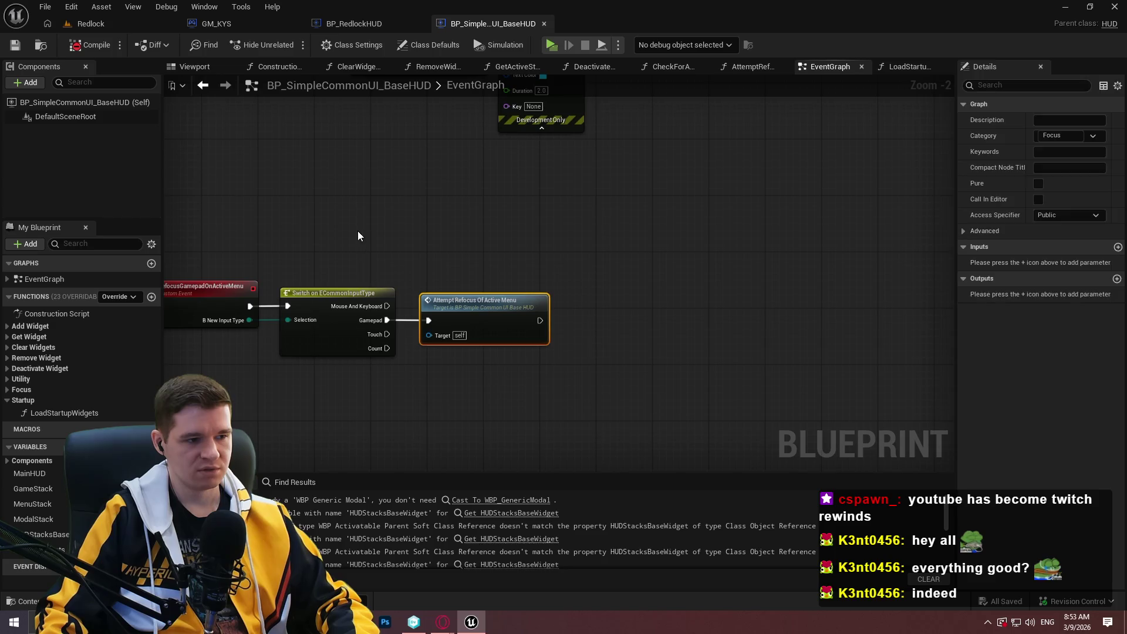
{"action": "left_click", "coordinate": [358, 231]}
{"action": "left_click_drag", "start_coordinate": [357, 231], "coordinate": [404, 214]}
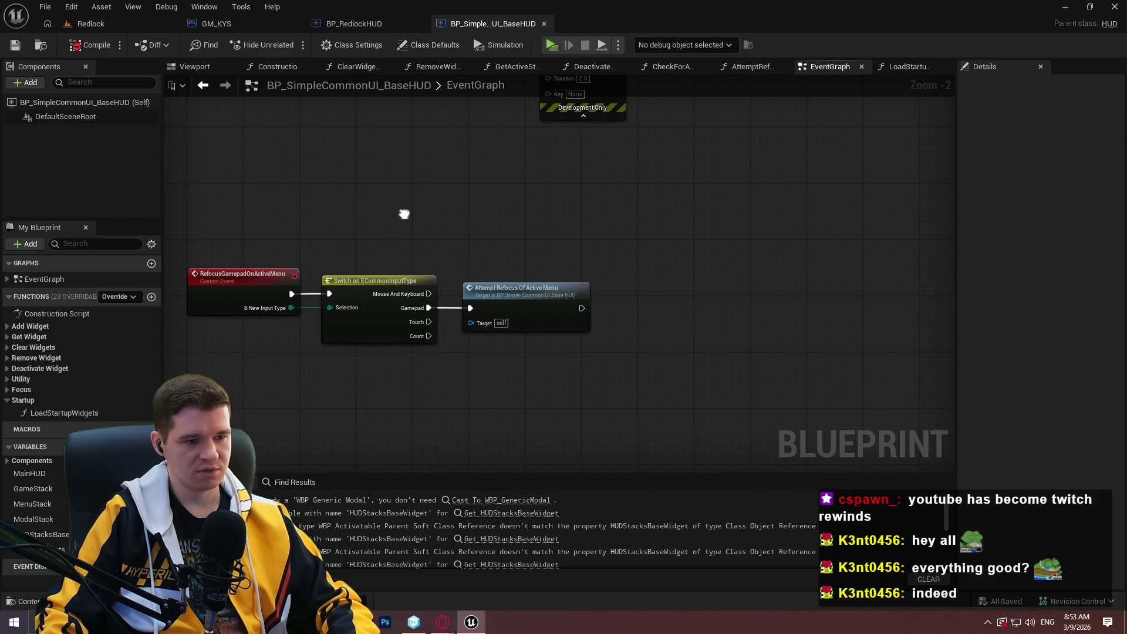
{"action": "left_click", "coordinate": [225, 84]}
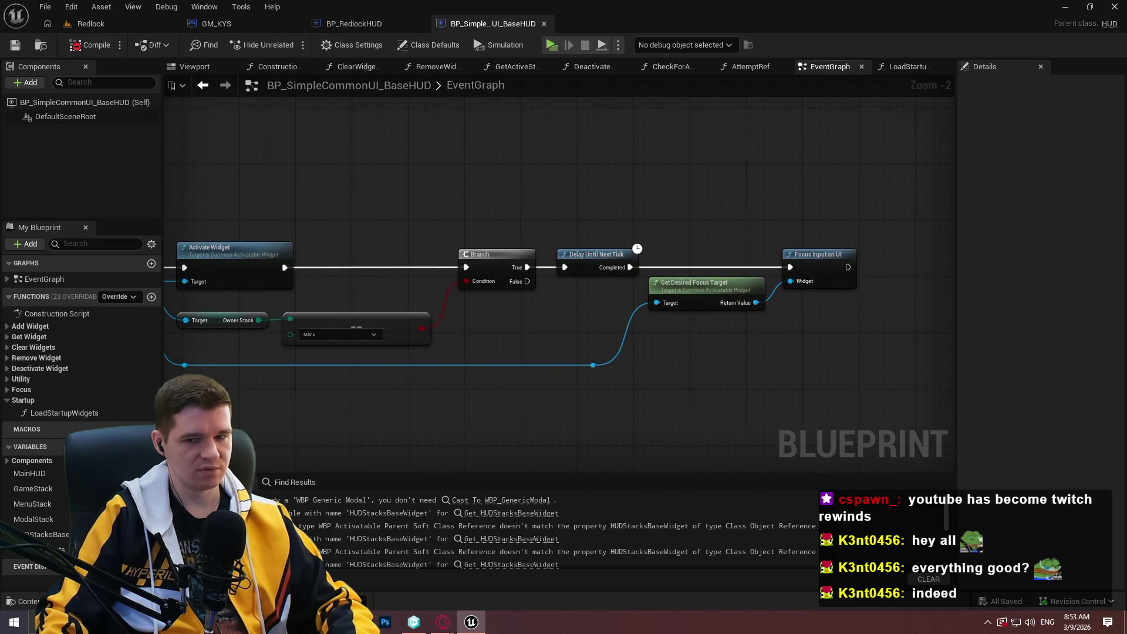
{"action": "mouse_move", "coordinate": [352, 215]}
{"action": "left_mouse_down"}
{"action": "mouse_move", "coordinate": [767, 215]}
{"action": "mouse_move", "coordinate": [184, 244]}
{"action": "mouse_move", "coordinate": [587, 209]}
{"action": "mouse_move", "coordinate": [380, 251]}
{"action": "left_mouse_up"}
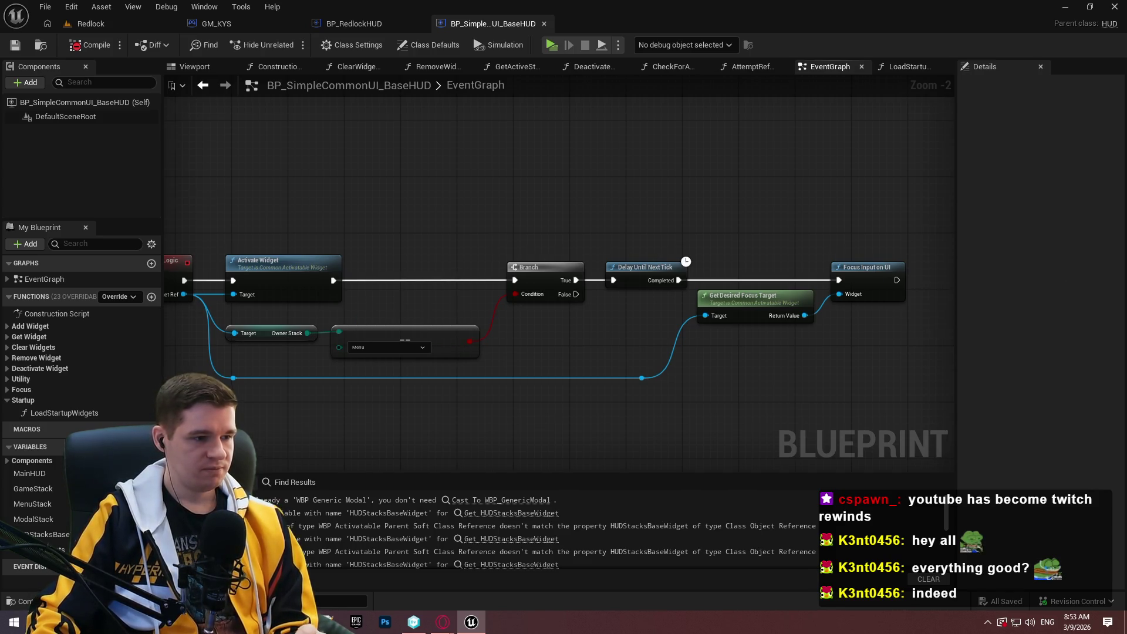
{"action": "left_click_drag", "start_coordinate": [467, 237], "coordinate": [708, 275]}
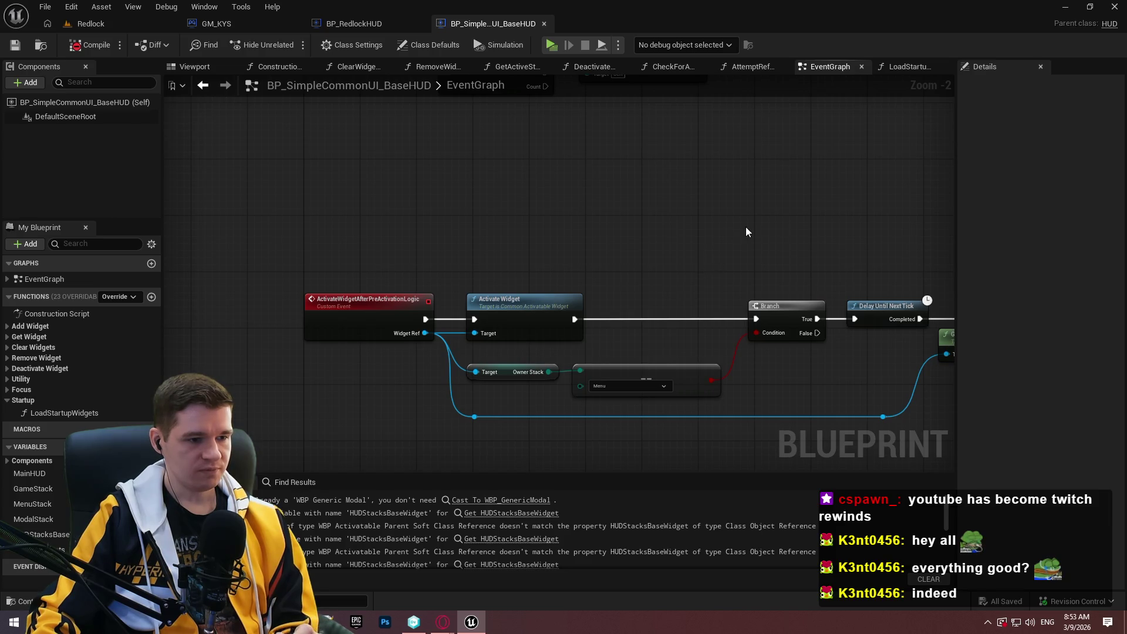
{"action": "scroll", "coordinate": [745, 227], "scroll_direction": "down", "scroll_amount": 2}
{"action": "left_click_drag", "start_coordinate": [539, 398], "coordinate": [558, 352]}
{"action": "scroll", "coordinate": [501, 319], "scroll_direction": "up", "scroll_amount": 3}
{"action": "left_click_drag", "start_coordinate": [501, 319], "coordinate": [549, 326]}
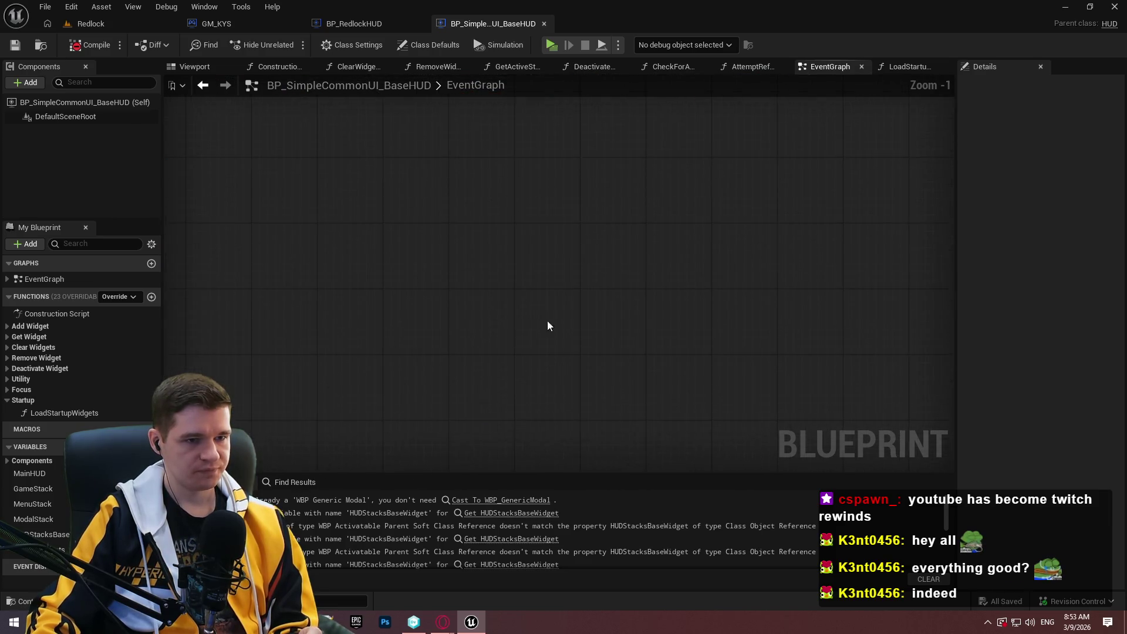
{"action": "scroll", "coordinate": [584, 312], "scroll_direction": "down", "scroll_amount": 5}
{"action": "scroll", "coordinate": [364, 274], "scroll_direction": "up", "scroll_amount": 4}
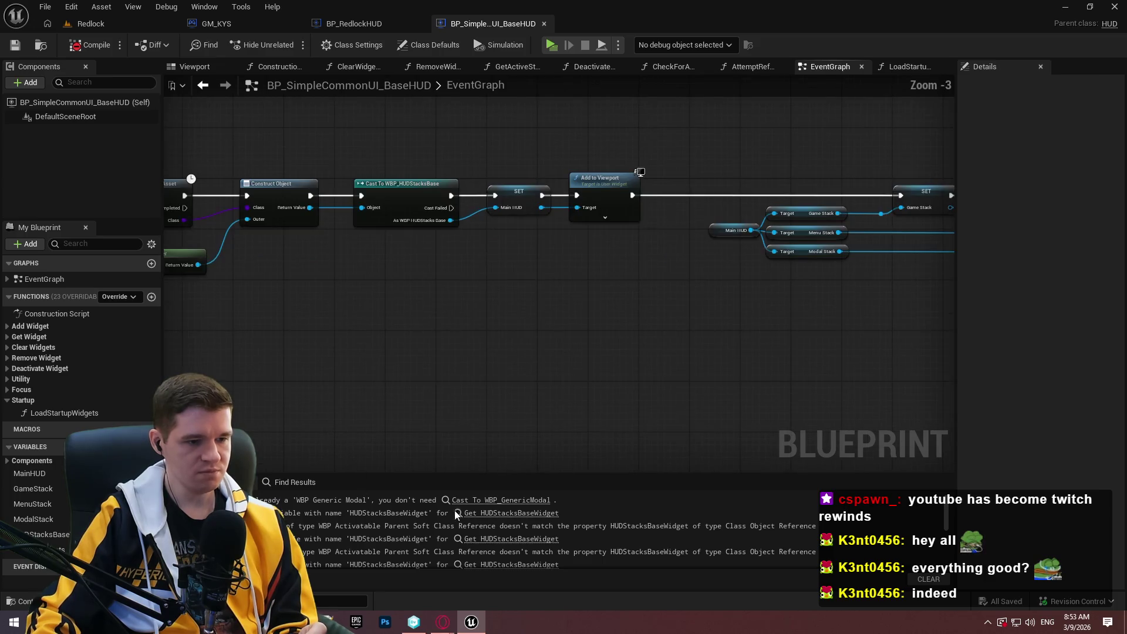
{"action": "left_click", "coordinate": [515, 500]}
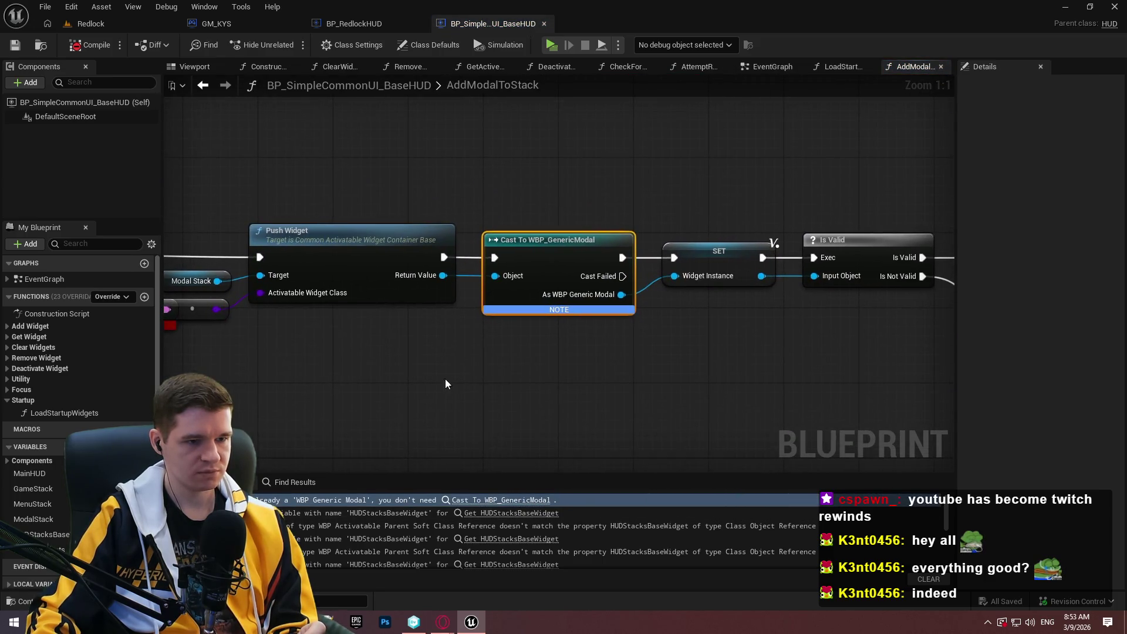
Delete the errored HUDStacks Base Widget node feeding Load Class Asset Blocking
{"action": "left_click_drag", "start_coordinate": [445, 380], "coordinate": [799, 378]}
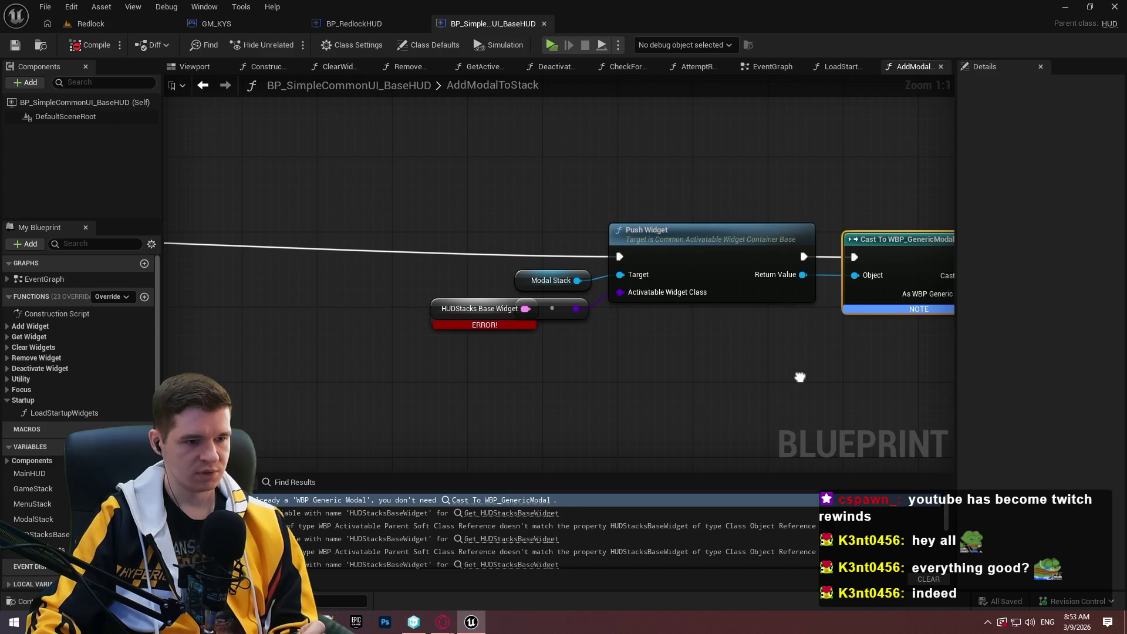
{"action": "scroll", "coordinate": [800, 377], "scroll_direction": "down", "scroll_amount": 3}
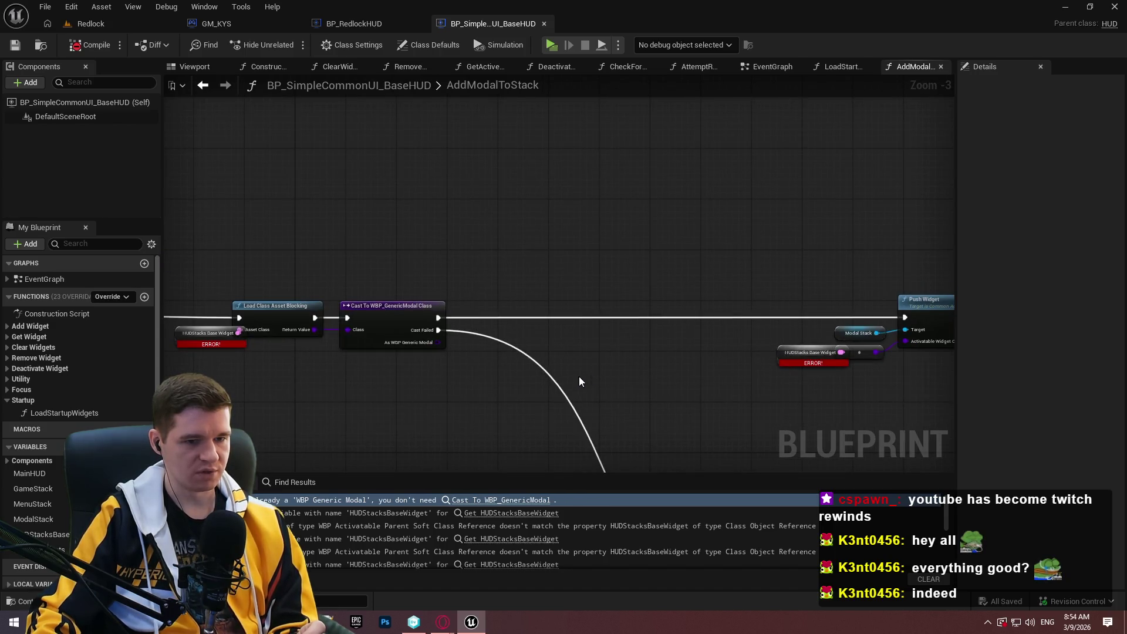
{"action": "left_click_drag", "start_coordinate": [579, 376], "coordinate": [1115, 390]}
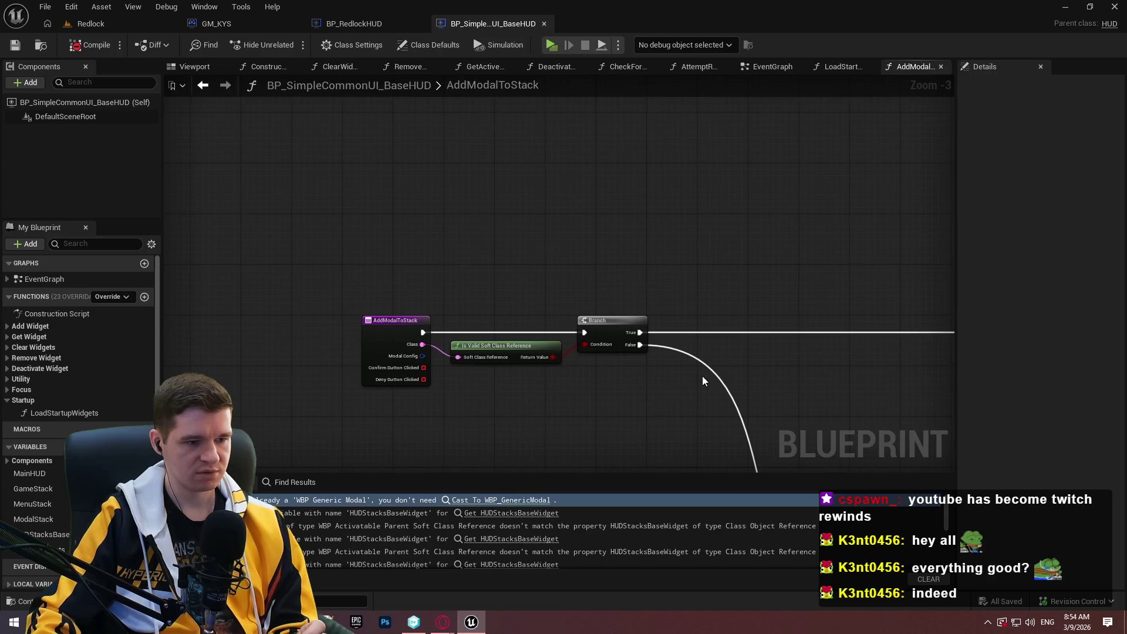
{"action": "scroll", "coordinate": [705, 375], "scroll_direction": "up", "scroll_amount": 2}
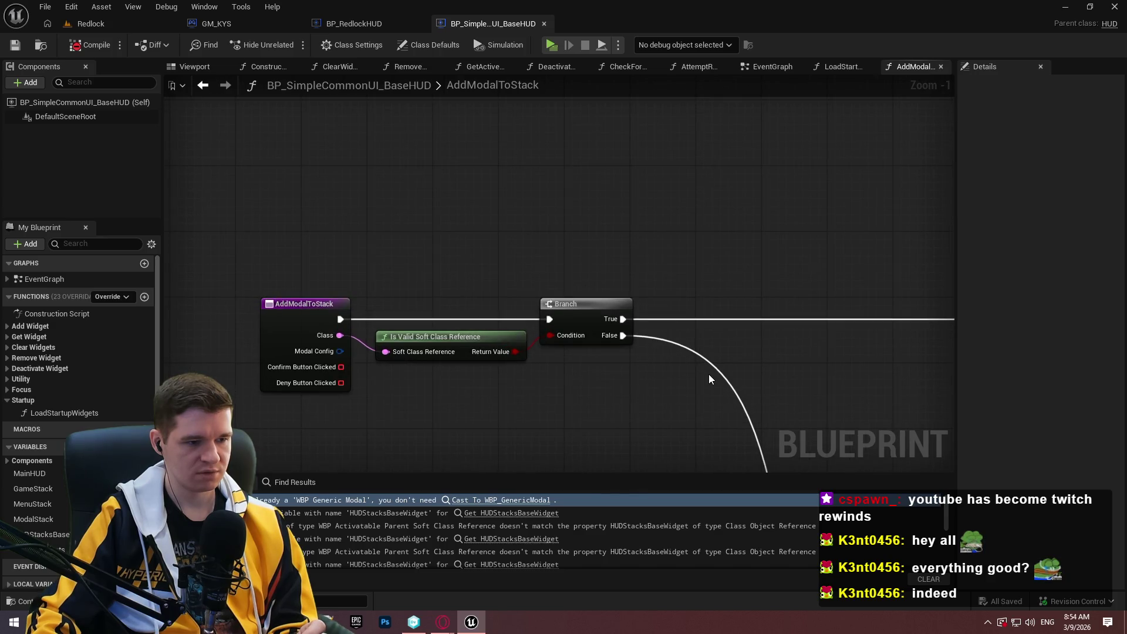
{"action": "left_click_drag", "start_coordinate": [727, 366], "coordinate": [180, 336]}
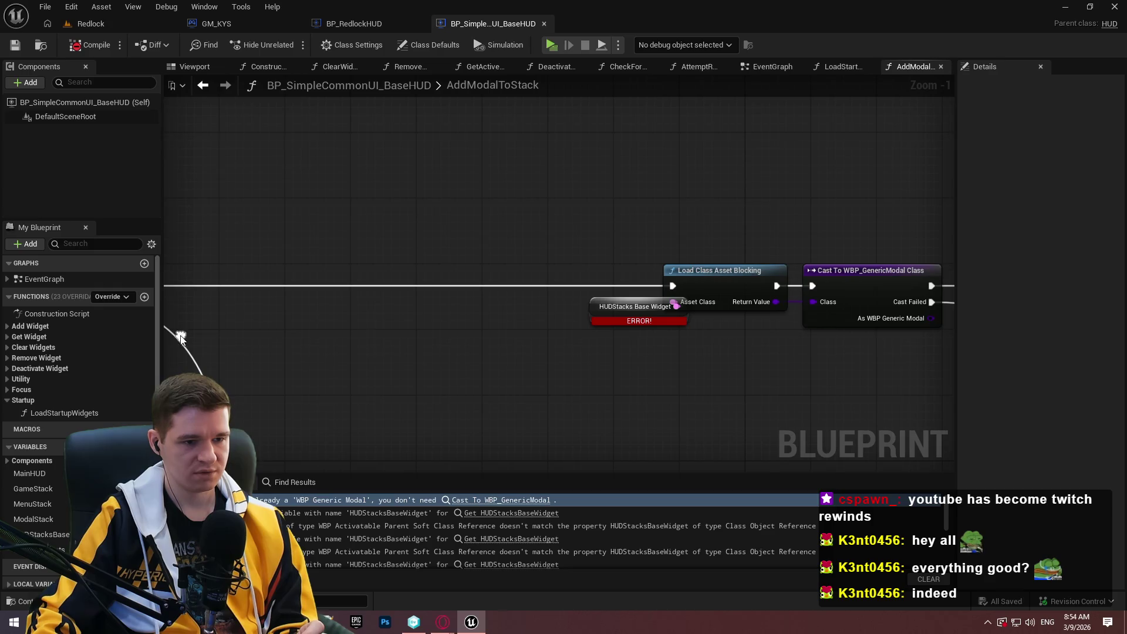
{"action": "left_click", "coordinate": [604, 310]}
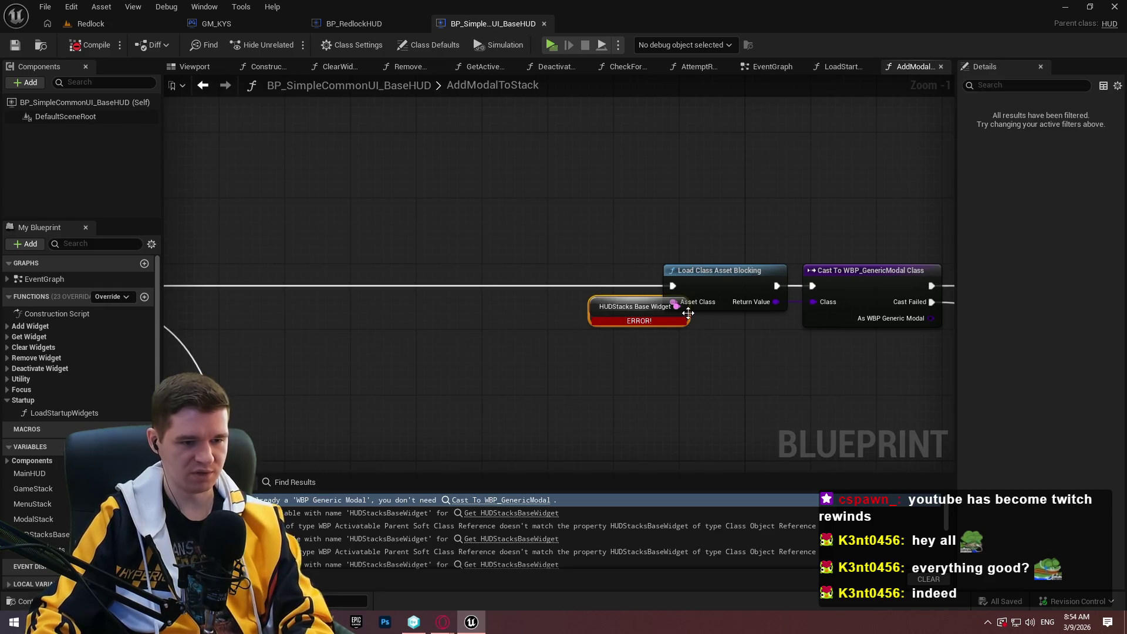
{"action": "key", "text": "Delete"}
Wire Class getters into the Asset Class and widget class inputs, clearing the error
{"action": "left_click_drag", "start_coordinate": [674, 307], "coordinate": [565, 337]}
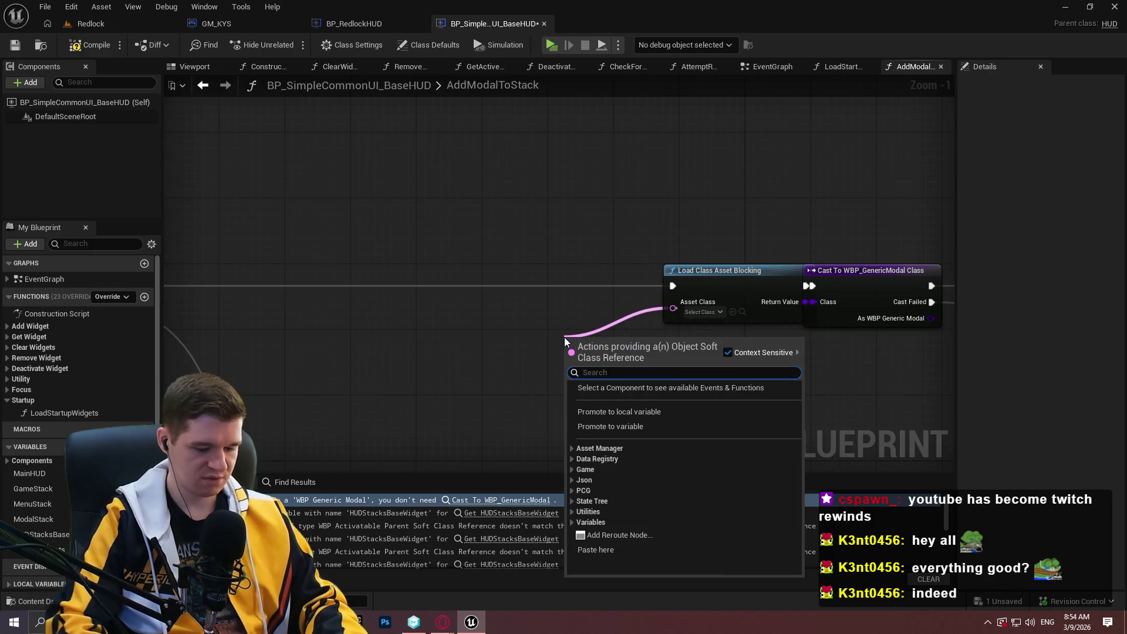
{"action": "type", "text": "class"}
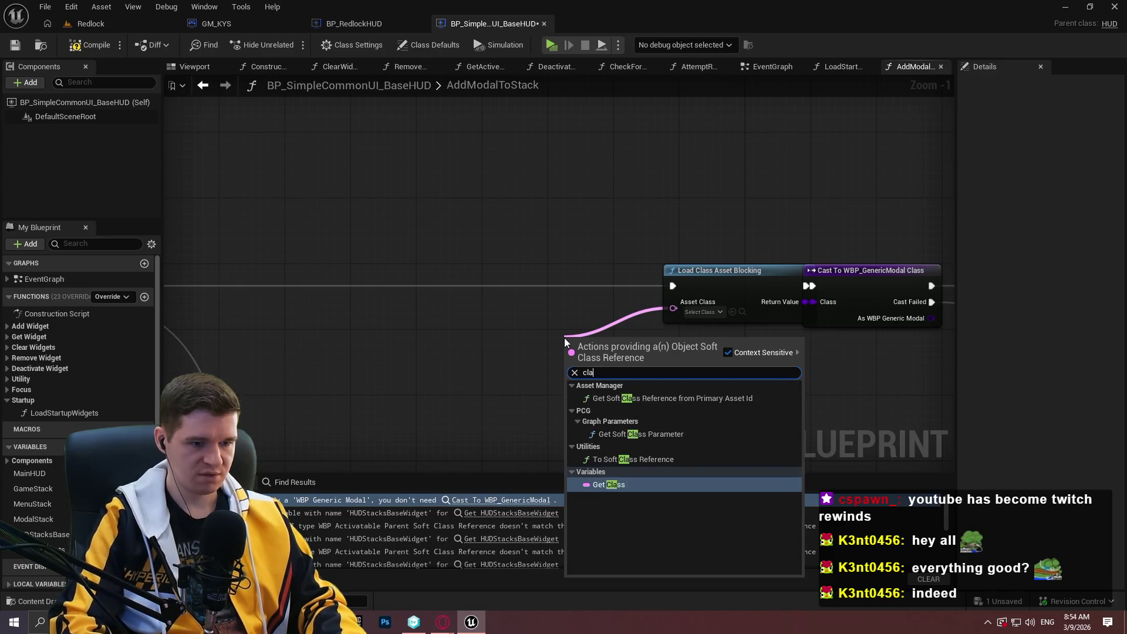
{"action": "key", "text": "Return"}
{"action": "mouse_move", "coordinate": [558, 340]}
{"action": "left_mouse_down"}
{"action": "mouse_move", "coordinate": [612, 305]}
{"action": "mouse_move", "coordinate": [357, 290]}
{"action": "mouse_move", "coordinate": [474, 241]}
{"action": "mouse_move", "coordinate": [382, 371]}
{"action": "mouse_move", "coordinate": [408, 365]}
{"action": "left_mouse_up"}
{"action": "key", "text": "ctrl+v"}
{"action": "mouse_move", "coordinate": [699, 369]}
{"action": "left_mouse_down"}
{"action": "mouse_move", "coordinate": [815, 326]}
{"action": "mouse_move", "coordinate": [807, 320]}
{"action": "left_mouse_up"}
{"action": "left_click", "coordinate": [758, 350]}
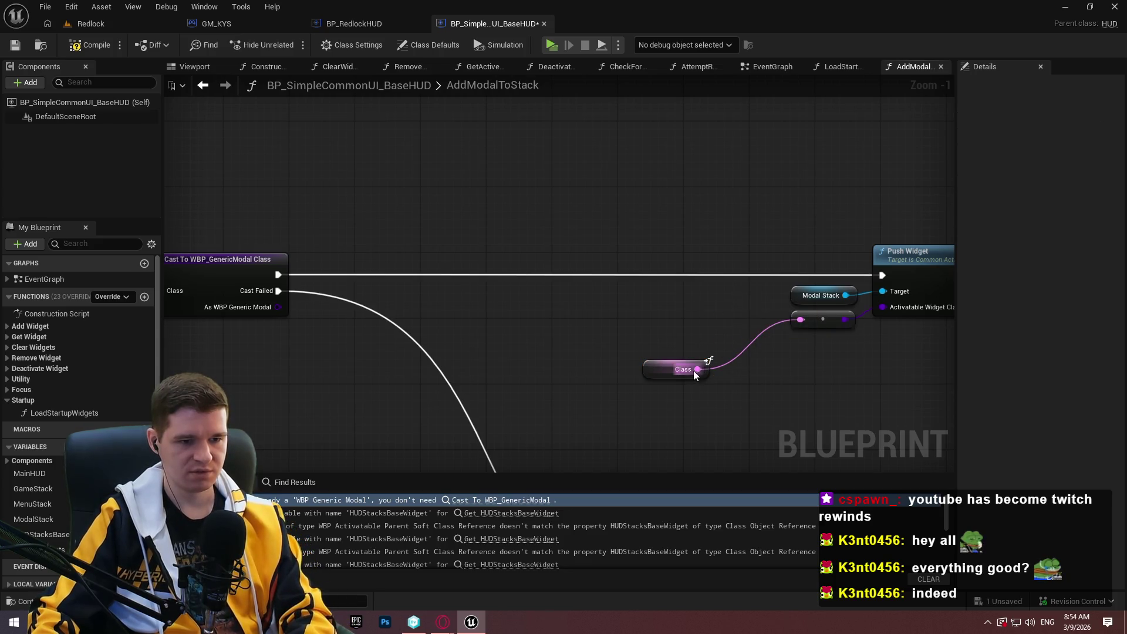
{"action": "mouse_move", "coordinate": [705, 369]}
{"action": "left_mouse_down"}
{"action": "mouse_move", "coordinate": [777, 321]}
{"action": "mouse_move", "coordinate": [707, 352]}
{"action": "mouse_move", "coordinate": [629, 365]}
{"action": "mouse_move", "coordinate": [305, 324]}
{"action": "mouse_move", "coordinate": [360, 297]}
{"action": "mouse_move", "coordinate": [337, 252]}
{"action": "mouse_move", "coordinate": [177, 223]}
{"action": "mouse_move", "coordinate": [117, 270]}
{"action": "mouse_move", "coordinate": [252, 358]}
{"action": "left_mouse_up"}
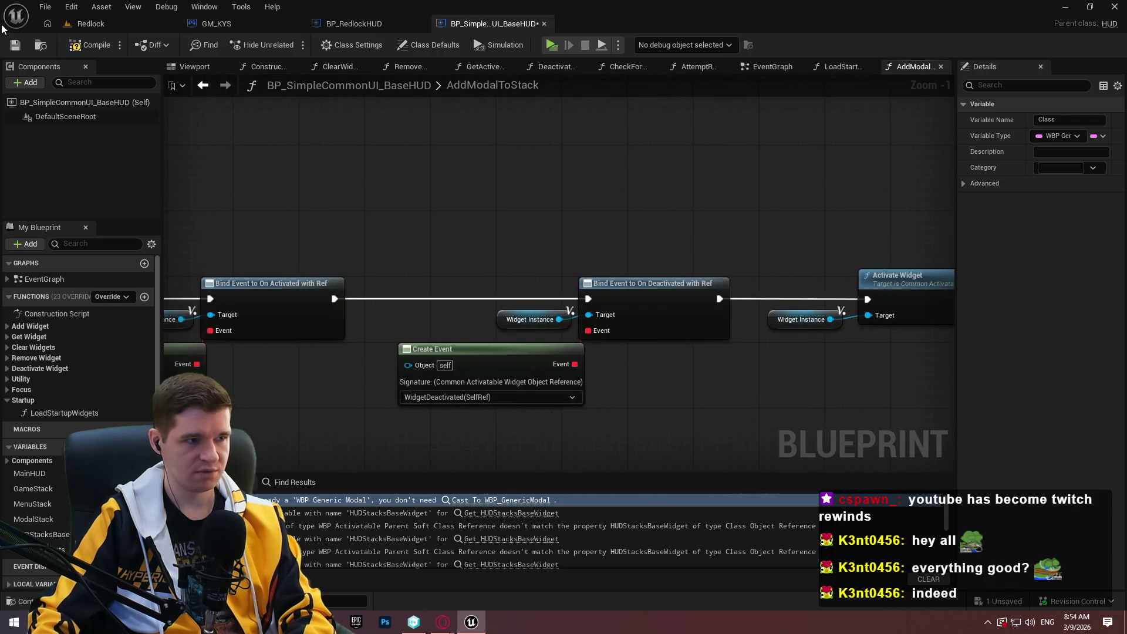
Compile and save the blueprint
{"action": "left_click", "coordinate": [88, 45]}
{"action": "key", "text": "ctrl+s"}
{"action": "scroll", "coordinate": [505, 456], "scroll_direction": "down", "scroll_amount": 5}
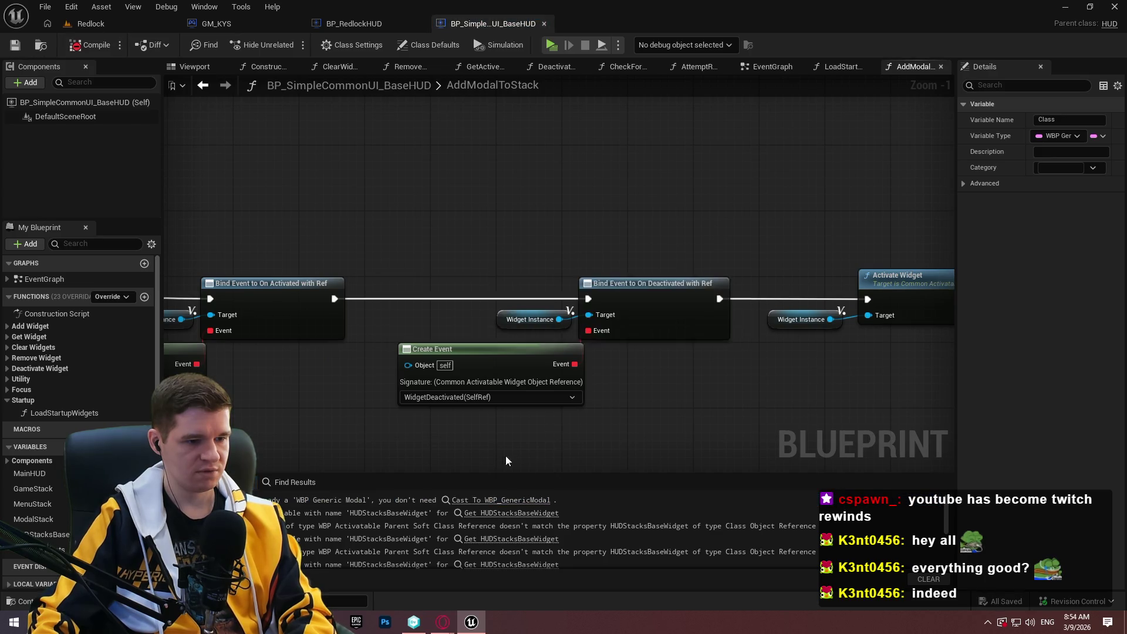
{"action": "scroll", "coordinate": [357, 344], "scroll_direction": "up", "scroll_amount": 7}
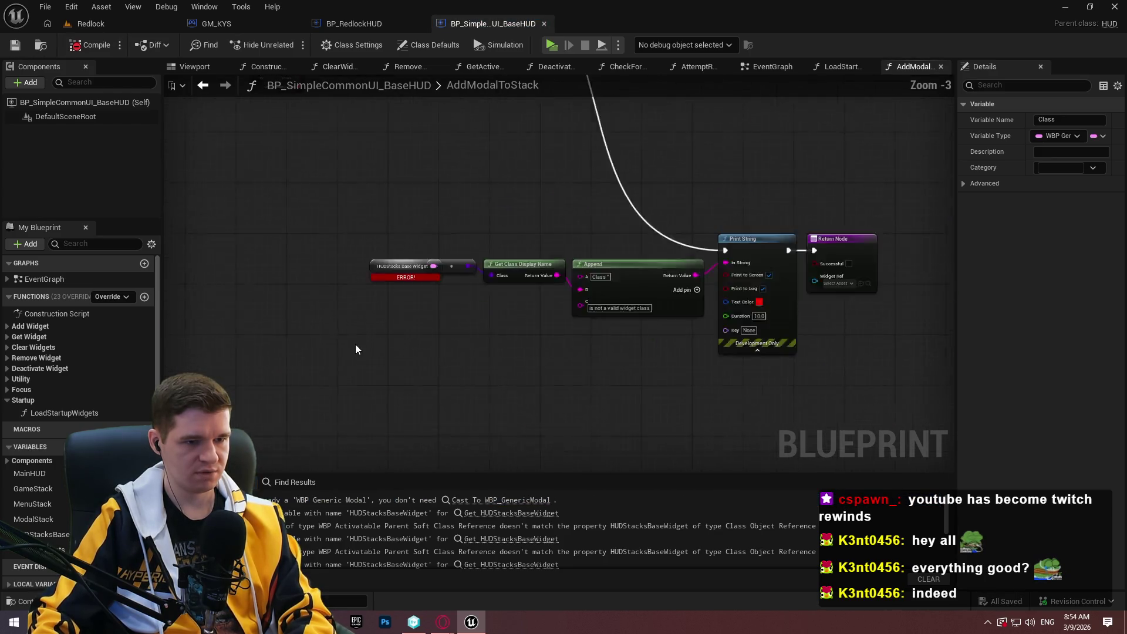
Replace the two remaining errored HUDStacks nodes with Class getters wired into their reroutes
{"action": "key", "text": "ctrl+v"}
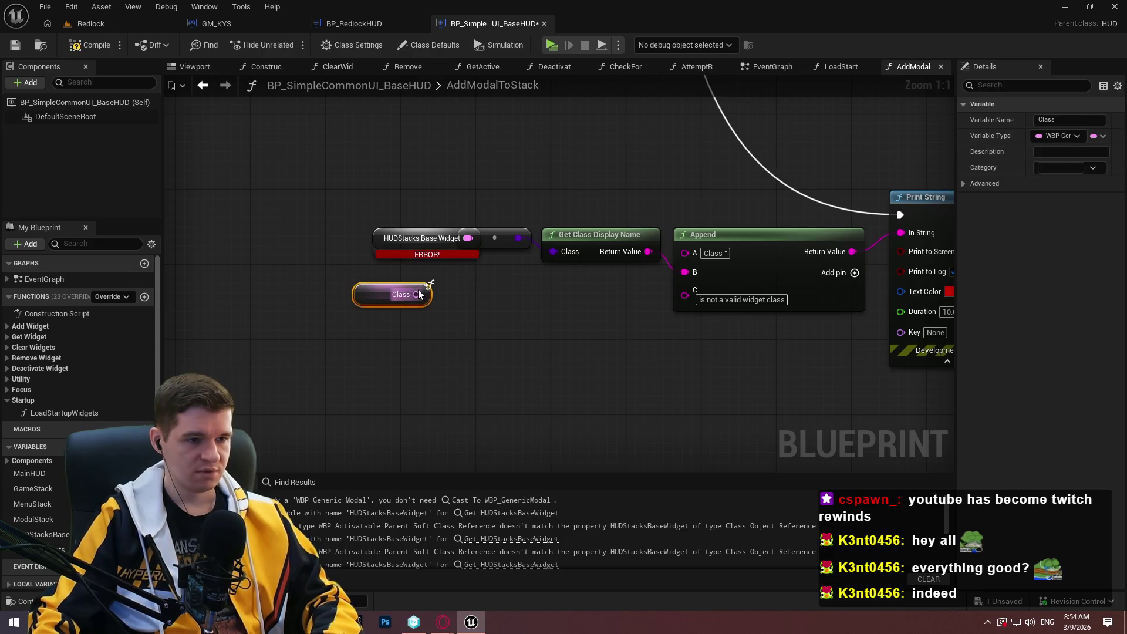
{"action": "left_click_drag", "start_coordinate": [419, 294], "coordinate": [475, 238]}
{"action": "left_click", "coordinate": [411, 238]}
{"action": "key", "text": "Delete"}
{"action": "left_click_drag", "start_coordinate": [366, 296], "coordinate": [385, 239]}
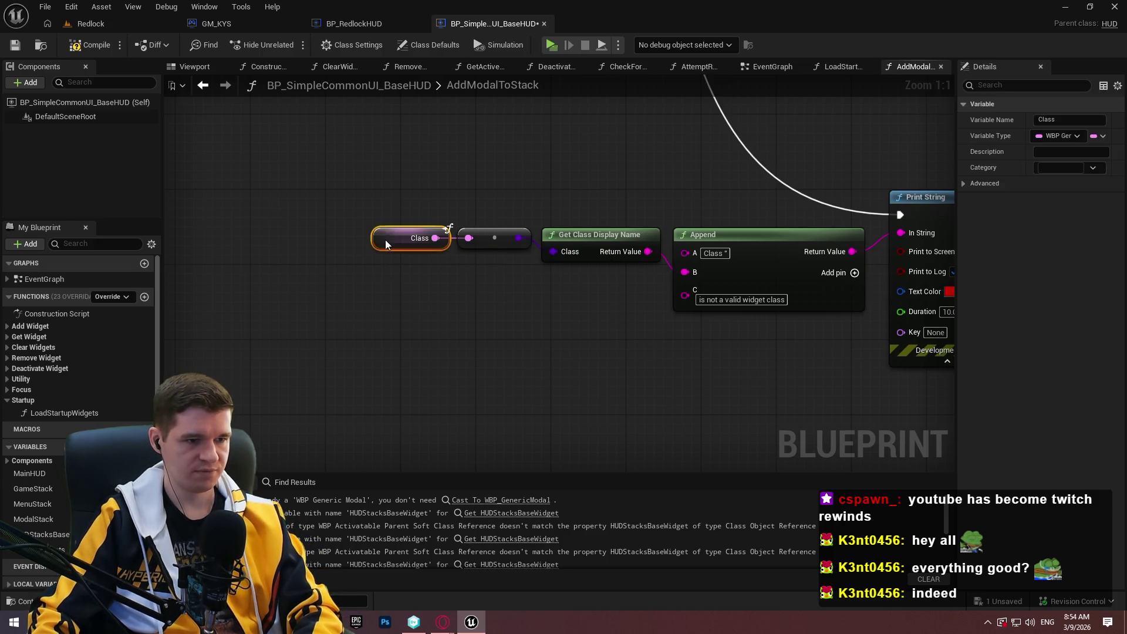
{"action": "key", "text": "ctrl+v"}
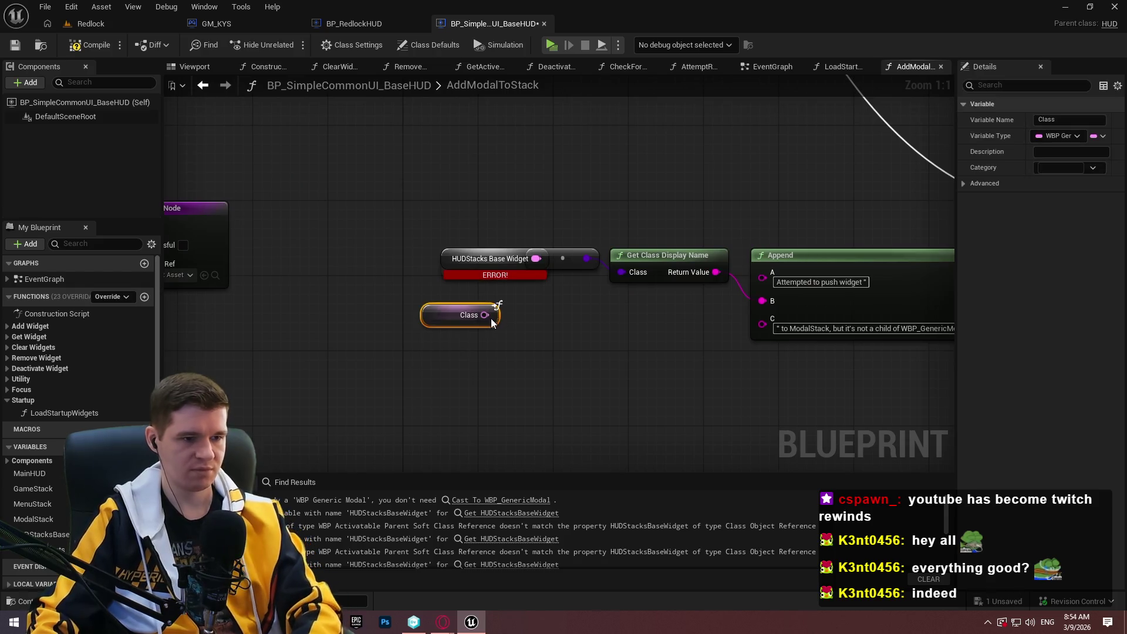
{"action": "mouse_move", "coordinate": [485, 315]}
{"action": "left_mouse_down"}
{"action": "mouse_move", "coordinate": [548, 264]}
{"action": "mouse_move", "coordinate": [536, 259]}
{"action": "left_mouse_up"}
{"action": "left_click", "coordinate": [470, 259]}
{"action": "key", "text": "Delete"}
{"action": "mouse_move", "coordinate": [429, 315]}
{"action": "left_mouse_down"}
{"action": "mouse_move", "coordinate": [458, 277]}
{"action": "mouse_move", "coordinate": [446, 258]}
{"action": "left_mouse_up"}
{"action": "left_click", "coordinate": [352, 176]}
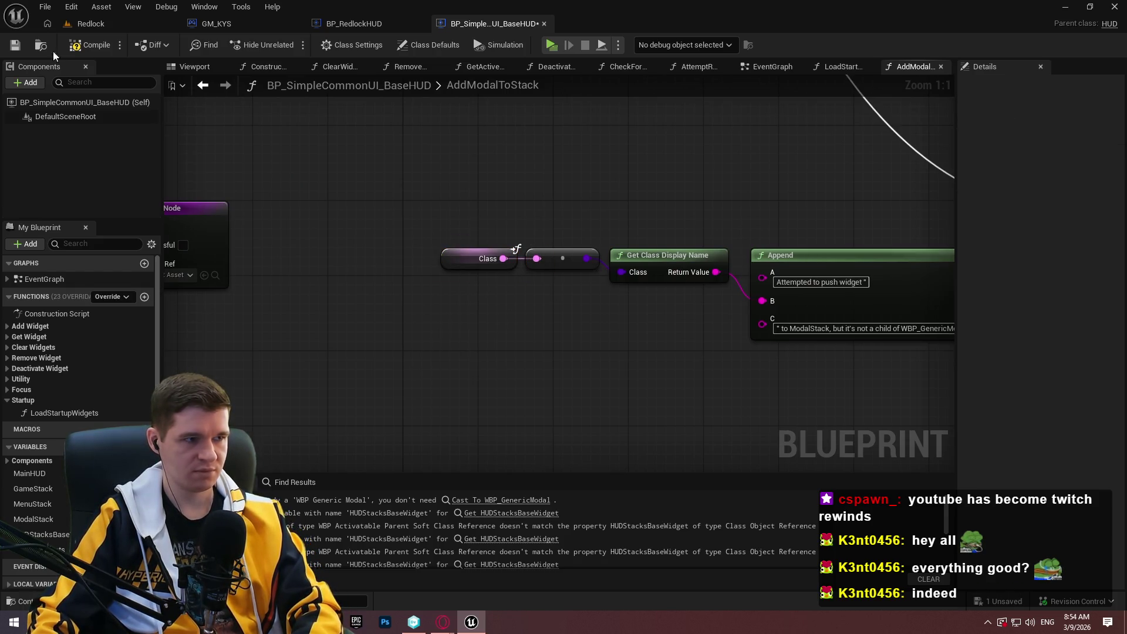
Save the blueprint and return to the Cast To WBP_GenericModal node
{"action": "left_click", "coordinate": [15, 47]}
{"action": "scroll", "coordinate": [541, 467], "scroll_direction": "down", "scroll_amount": 1}
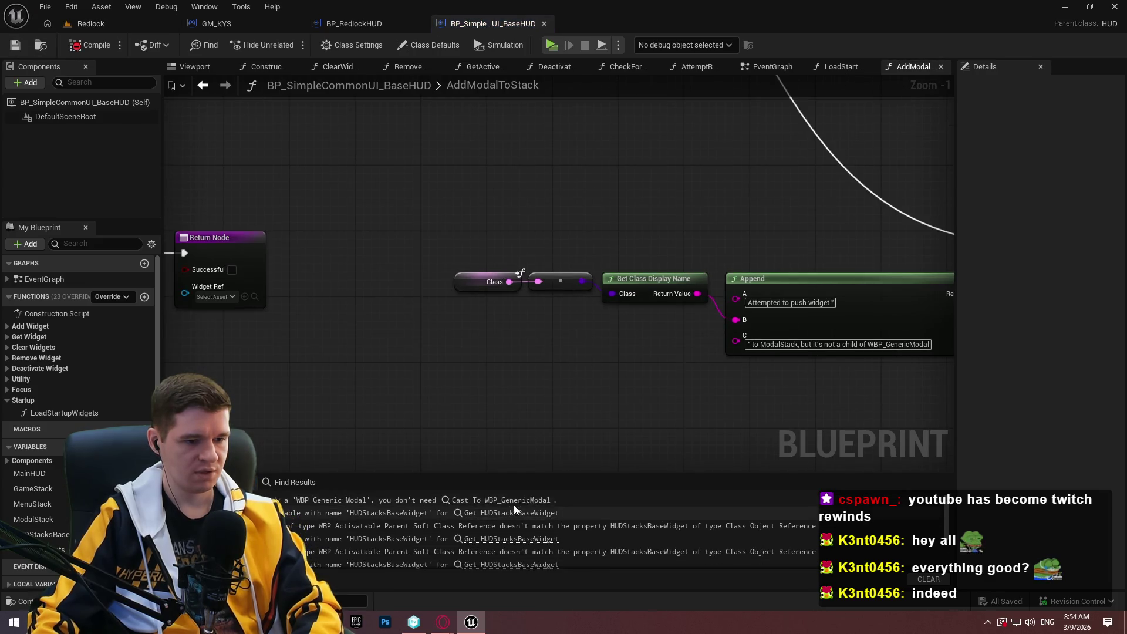
{"action": "left_click", "coordinate": [489, 500]}
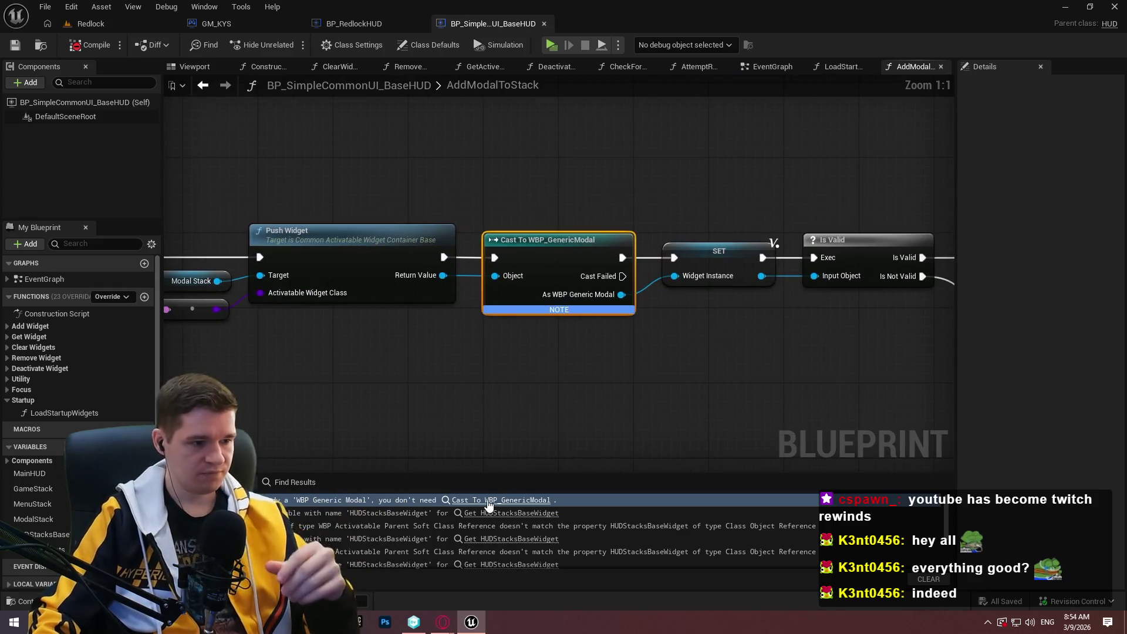
{"action": "left_click_drag", "start_coordinate": [473, 404], "coordinate": [648, 408]}
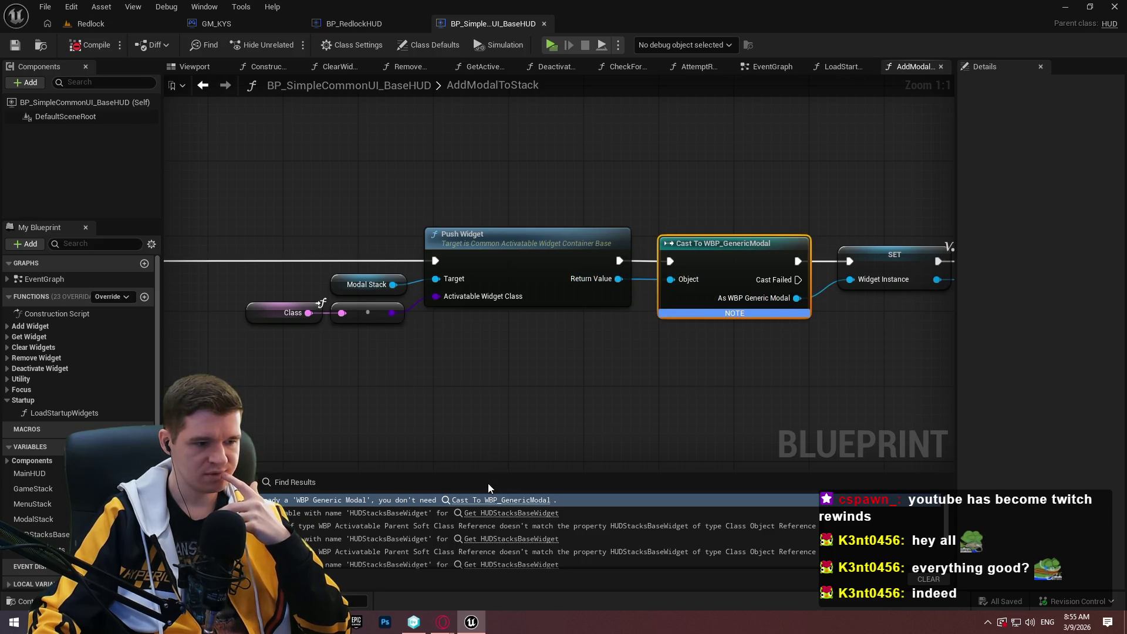
{"action": "mouse_move", "coordinate": [807, 352]}
{"action": "left_mouse_down"}
{"action": "mouse_move", "coordinate": [268, 353]}
{"action": "mouse_move", "coordinate": [543, 344]}
{"action": "mouse_move", "coordinate": [844, 374]}
{"action": "left_mouse_up"}
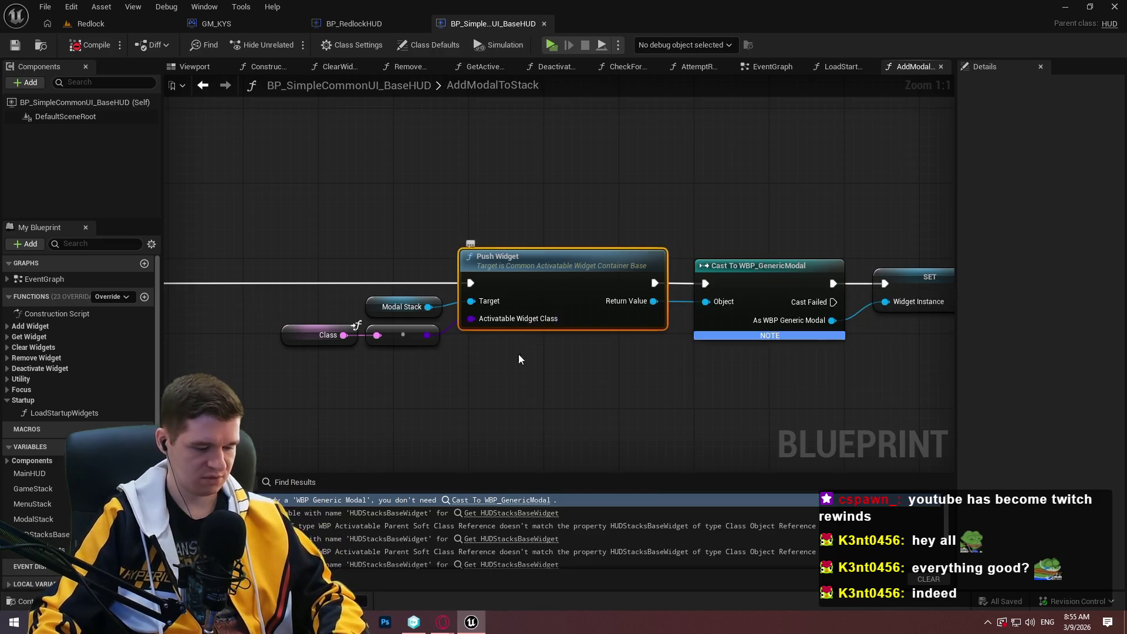
Paste a second Push Widget with class WBP_GenericModal and compile
{"action": "key", "text": "ctrl+v"}
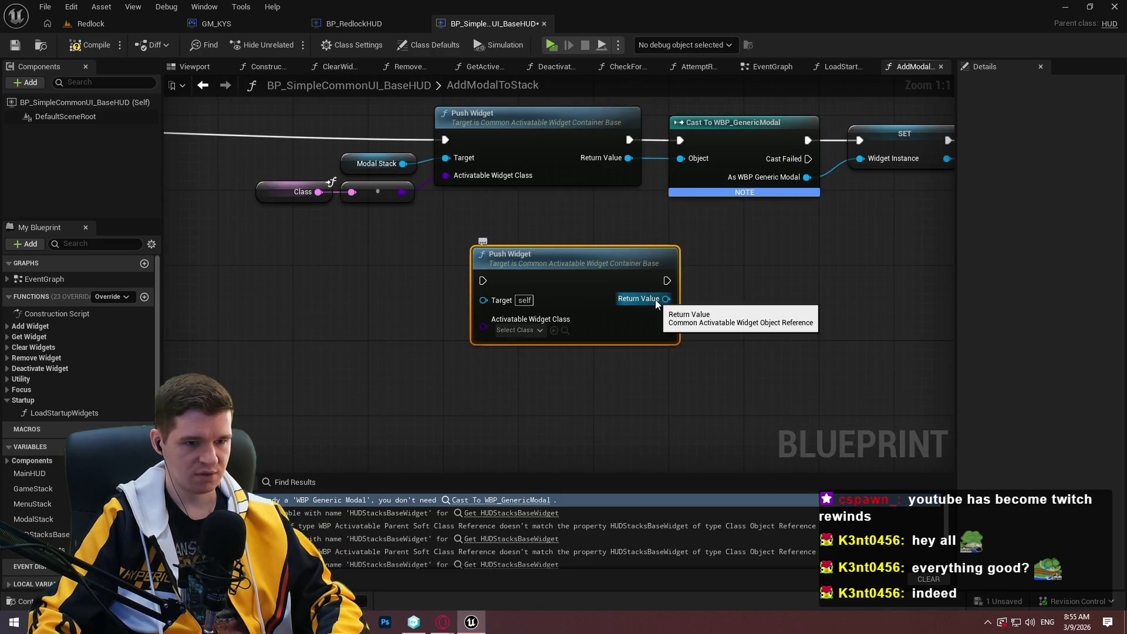
{"action": "left_click", "coordinate": [658, 300]}
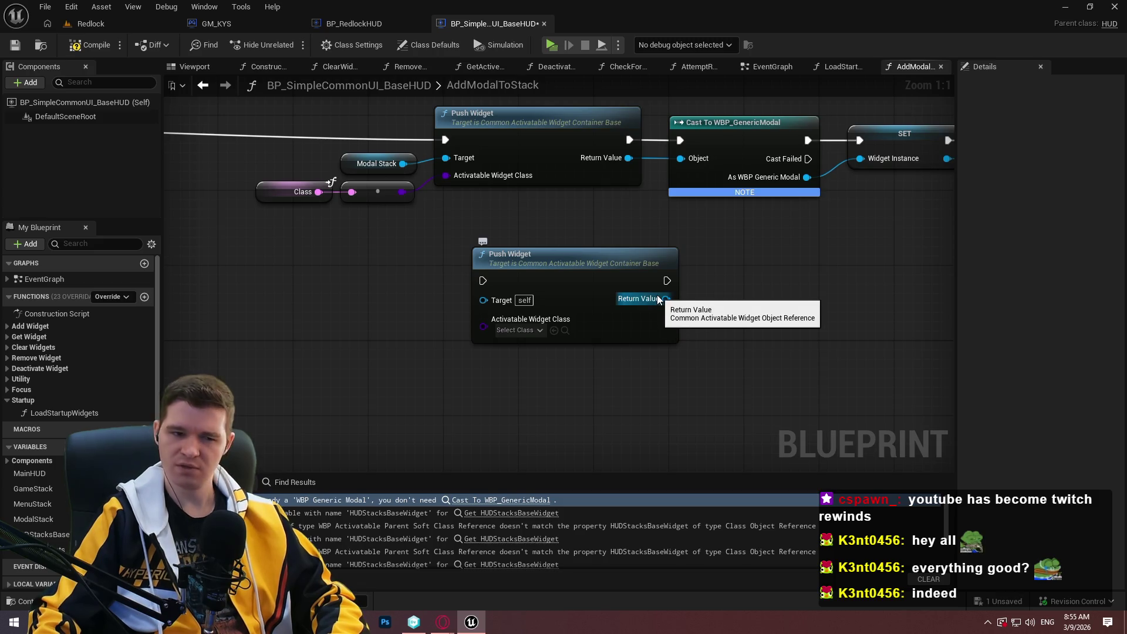
{"action": "left_click", "coordinate": [75, 39]}
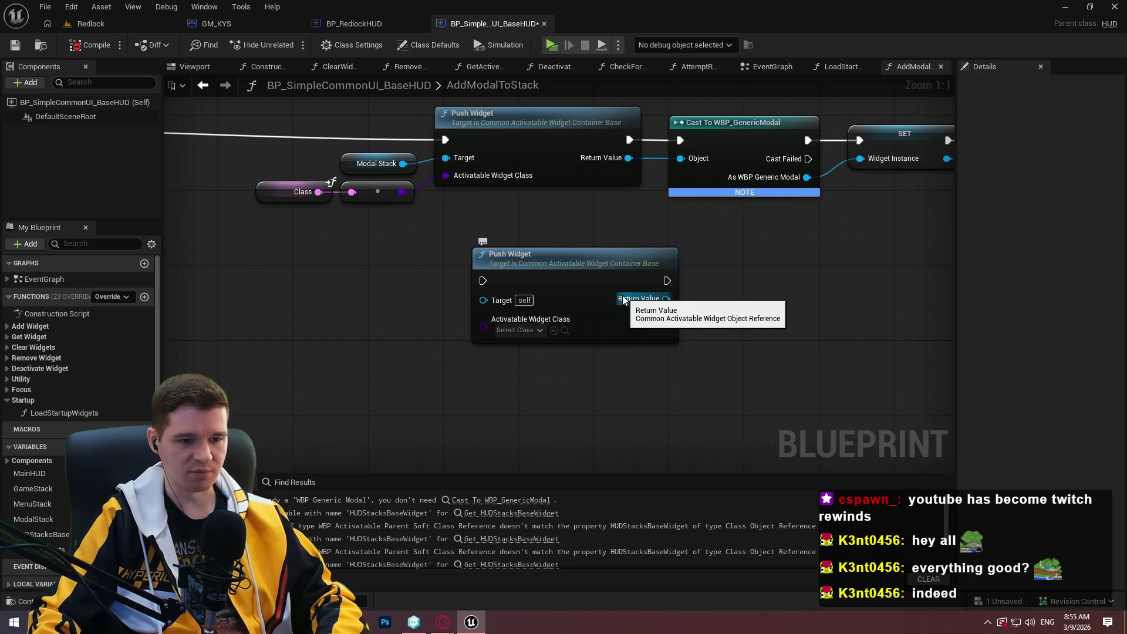
{"action": "left_click", "coordinate": [517, 330]}
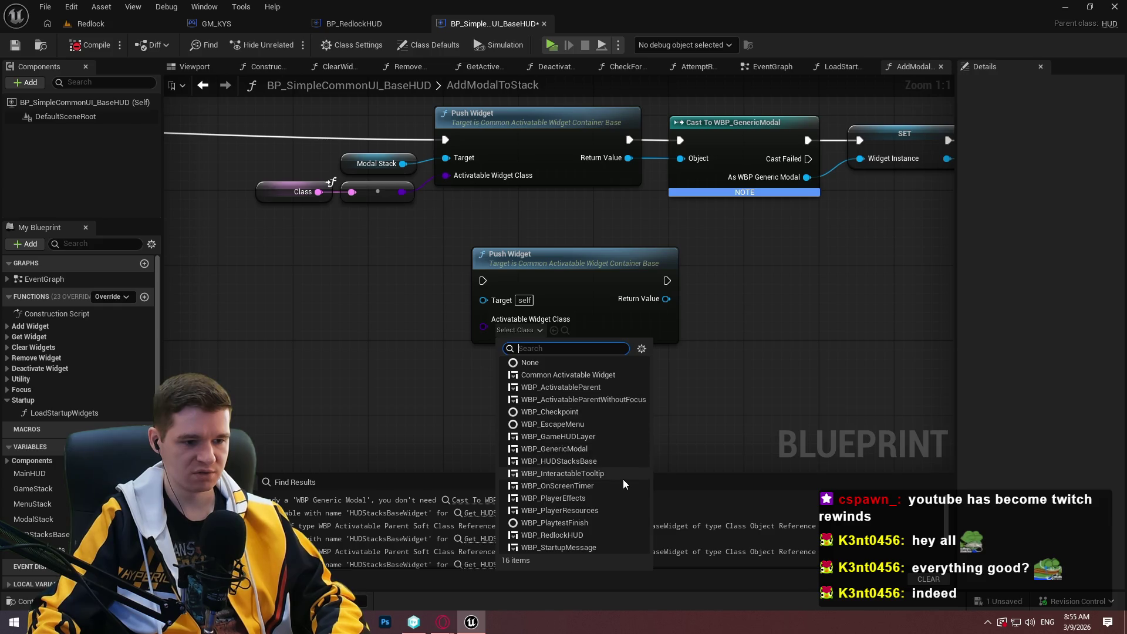
{"action": "left_click", "coordinate": [601, 449]}
{"action": "left_click", "coordinate": [94, 45]}
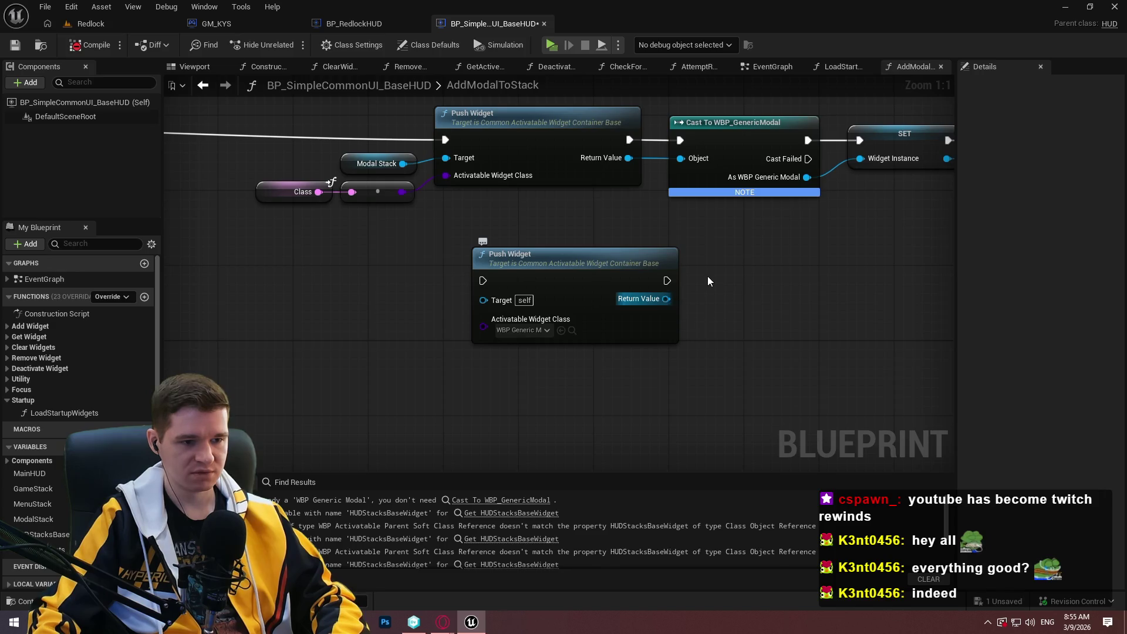
Delete the extra Push Widget and the cast, wiring Return Value into the Widget Instance SET
{"action": "left_click_drag", "start_coordinate": [734, 259], "coordinate": [555, 350]}
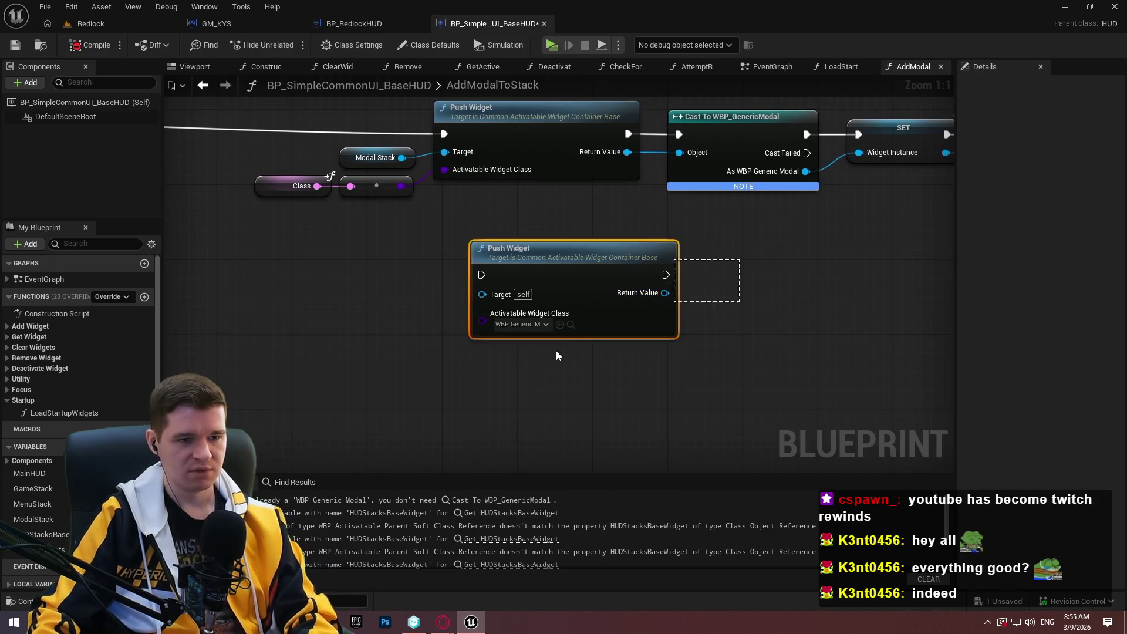
{"action": "key", "text": "Delete"}
{"action": "left_click", "coordinate": [541, 309]}
{"action": "key", "text": "Delete"}
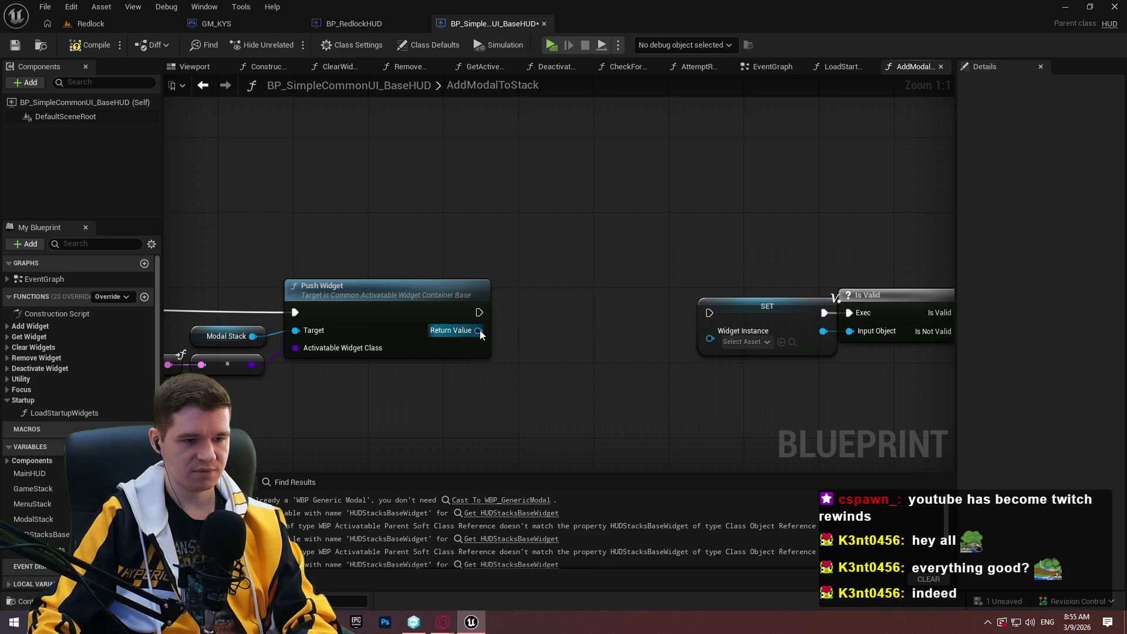
{"action": "mouse_move", "coordinate": [480, 330]}
{"action": "left_mouse_down"}
{"action": "mouse_move", "coordinate": [710, 338]}
{"action": "mouse_move", "coordinate": [653, 315]}
{"action": "mouse_move", "coordinate": [710, 313]}
{"action": "left_mouse_up"}
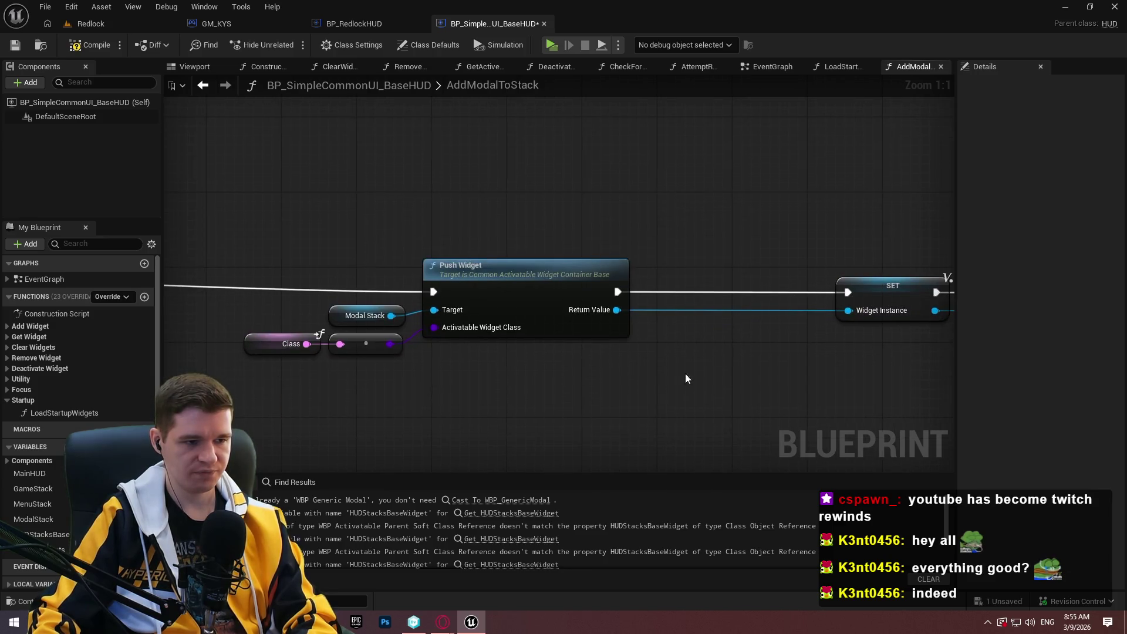
Move Push Widget and its inputs beside SET, recompile, and open the first compile error
{"action": "left_click_drag", "start_coordinate": [685, 378], "coordinate": [293, 317]}
{"action": "mouse_move", "coordinate": [494, 268]}
{"action": "left_mouse_down"}
{"action": "mouse_move", "coordinate": [657, 279]}
{"action": "mouse_move", "coordinate": [662, 269]}
{"action": "left_mouse_up"}
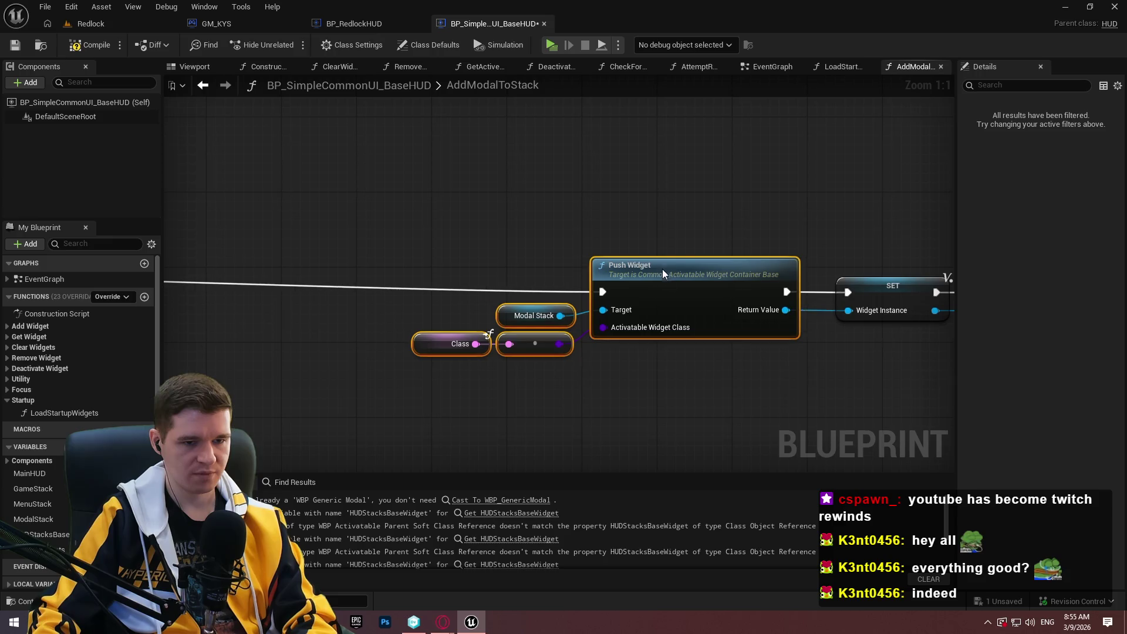
{"action": "left_click", "coordinate": [93, 46]}
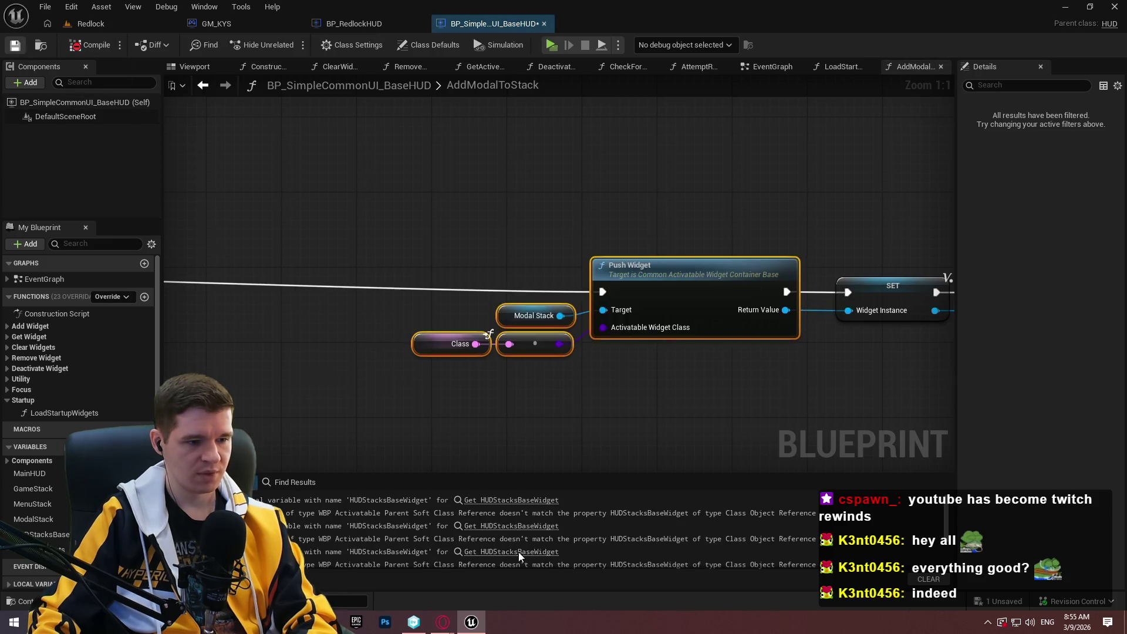
{"action": "left_click", "coordinate": [511, 500]}
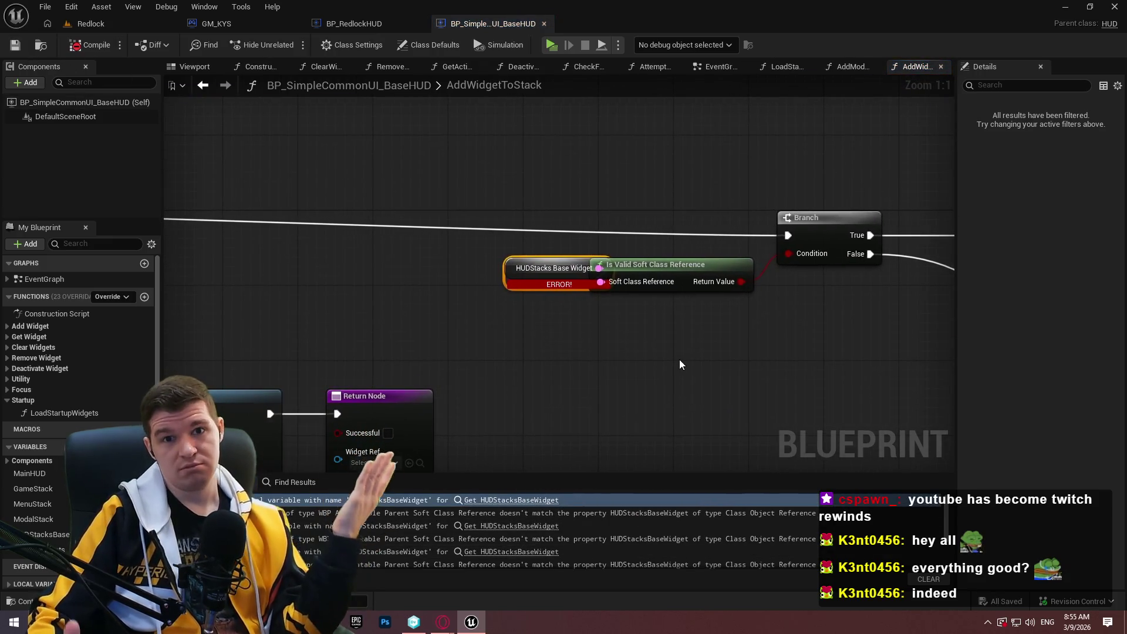
Feed a Class getter into Soft Class Reference, replacing the erroring HUDStacks Base Widget node
{"action": "mouse_move", "coordinate": [668, 361]}
{"action": "left_mouse_down"}
{"action": "mouse_move", "coordinate": [411, 346]}
{"action": "mouse_move", "coordinate": [531, 303]}
{"action": "left_mouse_up"}
{"action": "left_click_drag", "start_coordinate": [787, 254], "coordinate": [641, 270]}
{"action": "type", "text": "clas"}
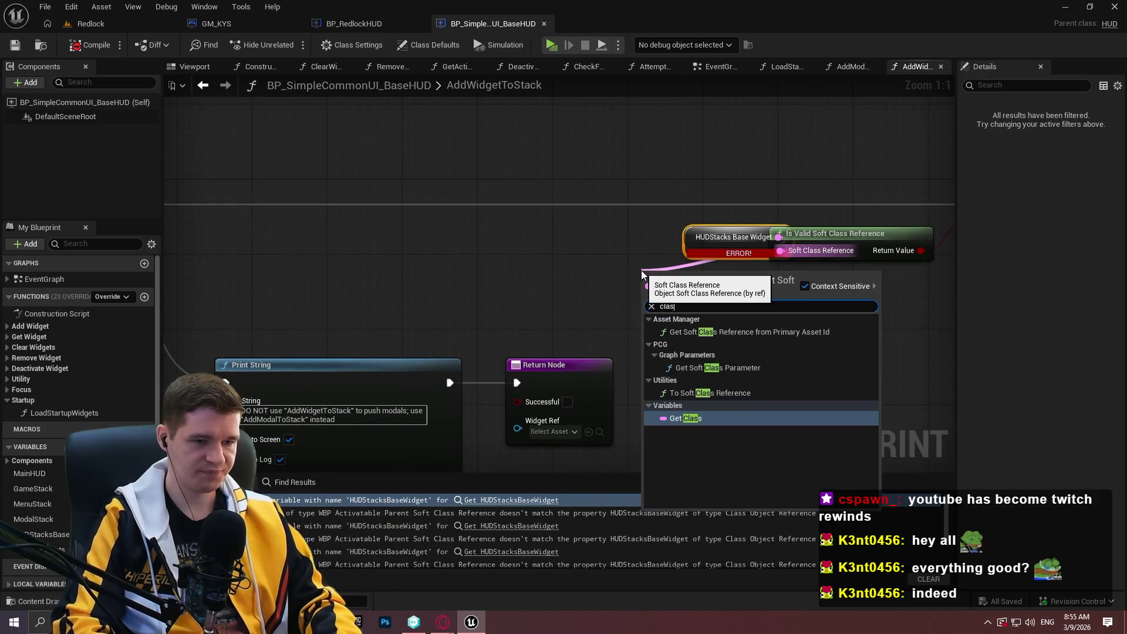
{"action": "key", "text": "Return"}
{"action": "left_click", "coordinate": [690, 238]}
{"action": "key", "text": "Delete"}
{"action": "left_click", "coordinate": [691, 277]}
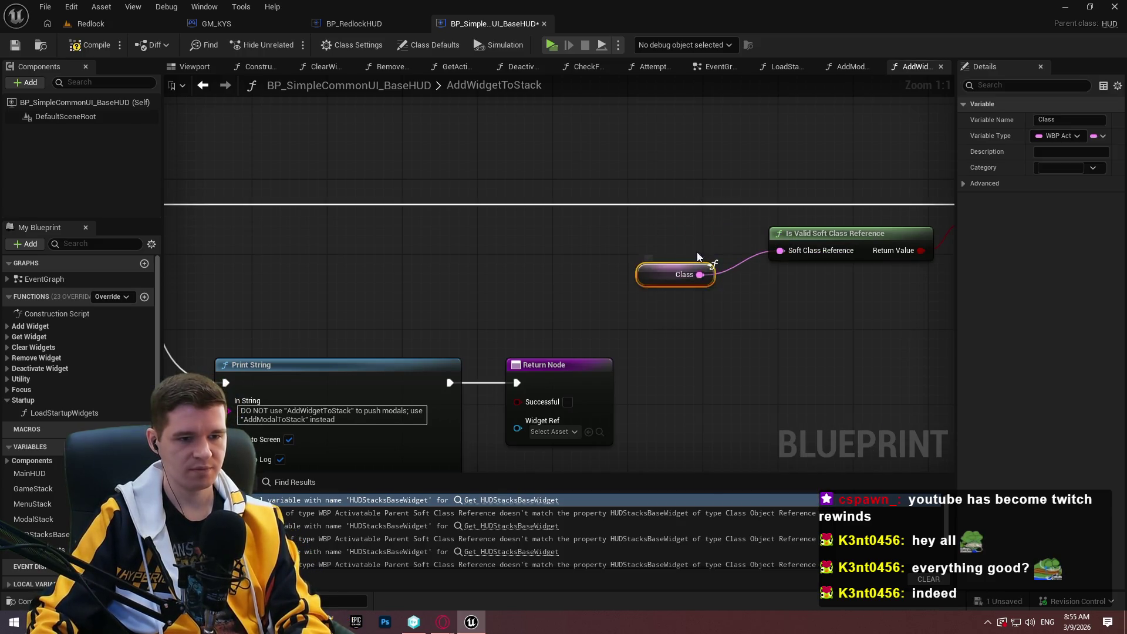
Swap the HUDStacks Base Widget getters at Load Class Asset Blocking and Push Widget for Class getters
{"action": "mouse_move", "coordinate": [741, 317]}
{"action": "left_mouse_down"}
{"action": "mouse_move", "coordinate": [266, 292]}
{"action": "mouse_move", "coordinate": [376, 306]}
{"action": "mouse_move", "coordinate": [402, 292]}
{"action": "mouse_move", "coordinate": [407, 228]}
{"action": "mouse_move", "coordinate": [443, 249]}
{"action": "left_mouse_up"}
{"action": "left_click", "coordinate": [367, 259]}
{"action": "key", "text": "Delete"}
{"action": "left_click_drag", "start_coordinate": [351, 280], "coordinate": [361, 248]}
{"action": "key", "text": "ctrl+z"}
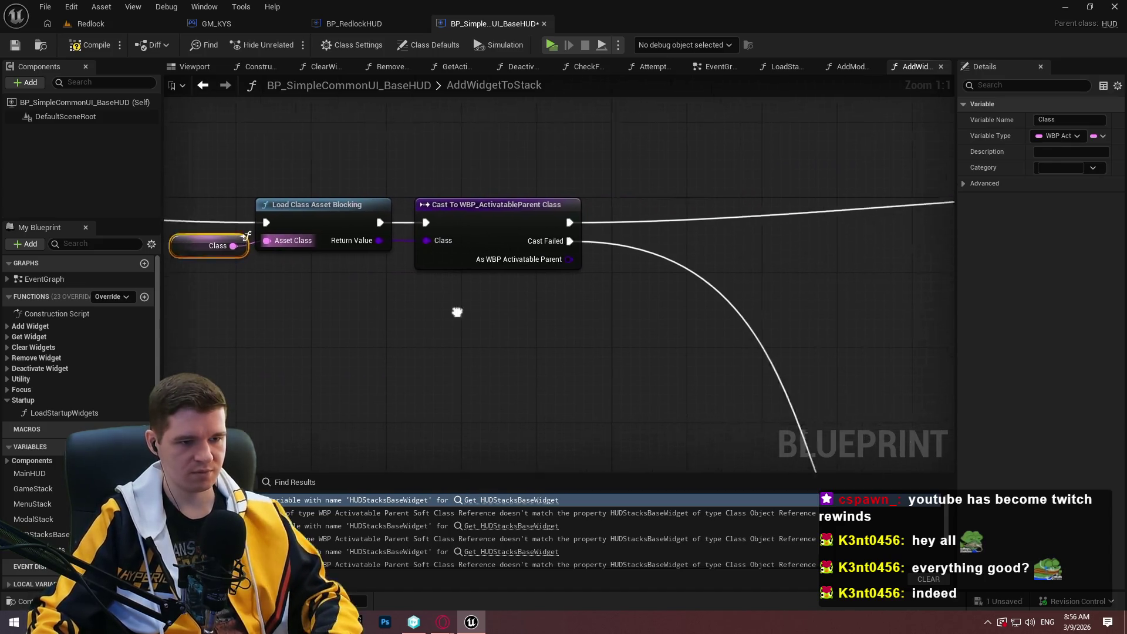
{"action": "left_click_drag", "start_coordinate": [503, 359], "coordinate": [622, 329]}
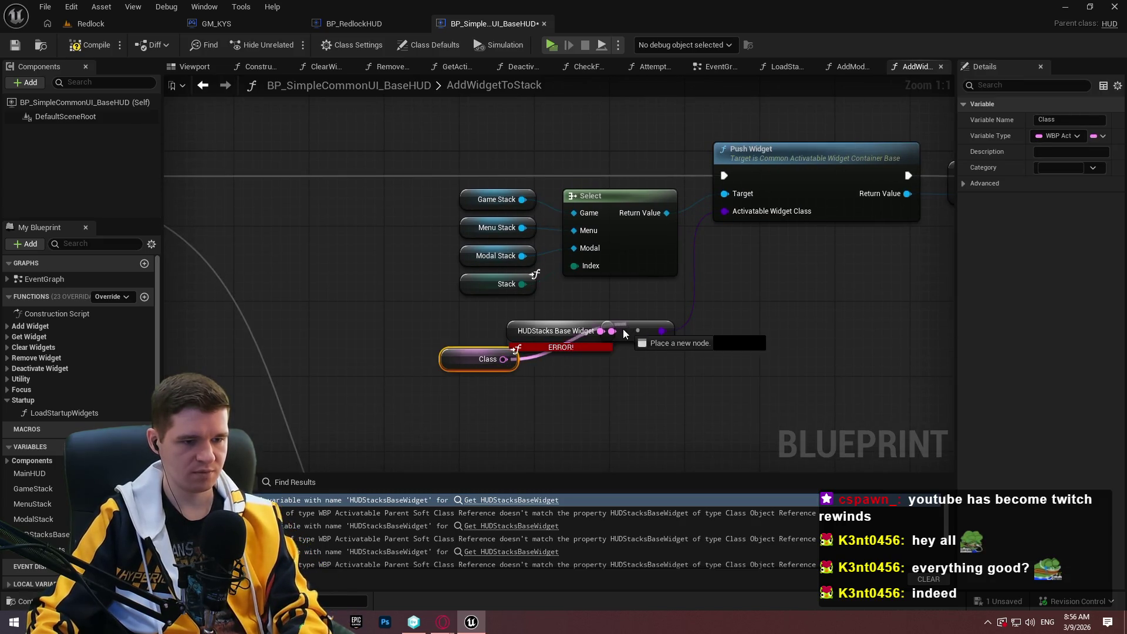
{"action": "left_click", "coordinate": [558, 330]}
{"action": "key", "text": "Delete"}
{"action": "left_click_drag", "start_coordinate": [519, 358], "coordinate": [548, 339]}
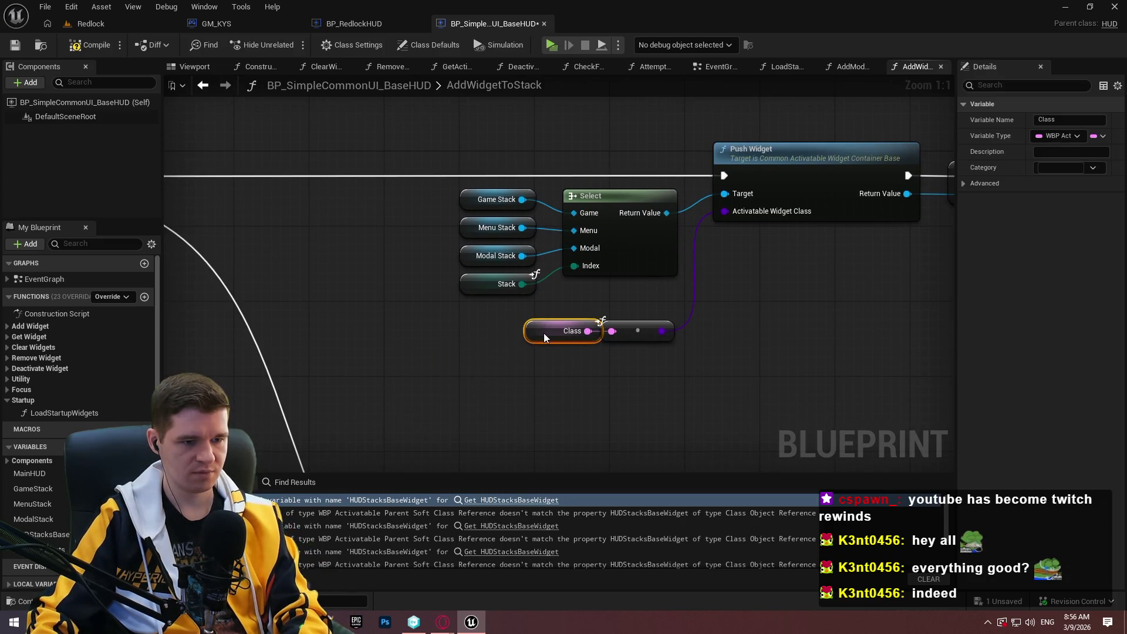
Replace the HUDStacksBaseWidget input near Get Class Display Name with a Class getter
{"action": "mouse_move", "coordinate": [755, 350]}
{"action": "left_mouse_down"}
{"action": "mouse_move", "coordinate": [745, 362]}
{"action": "mouse_move", "coordinate": [193, 371]}
{"action": "left_mouse_up"}
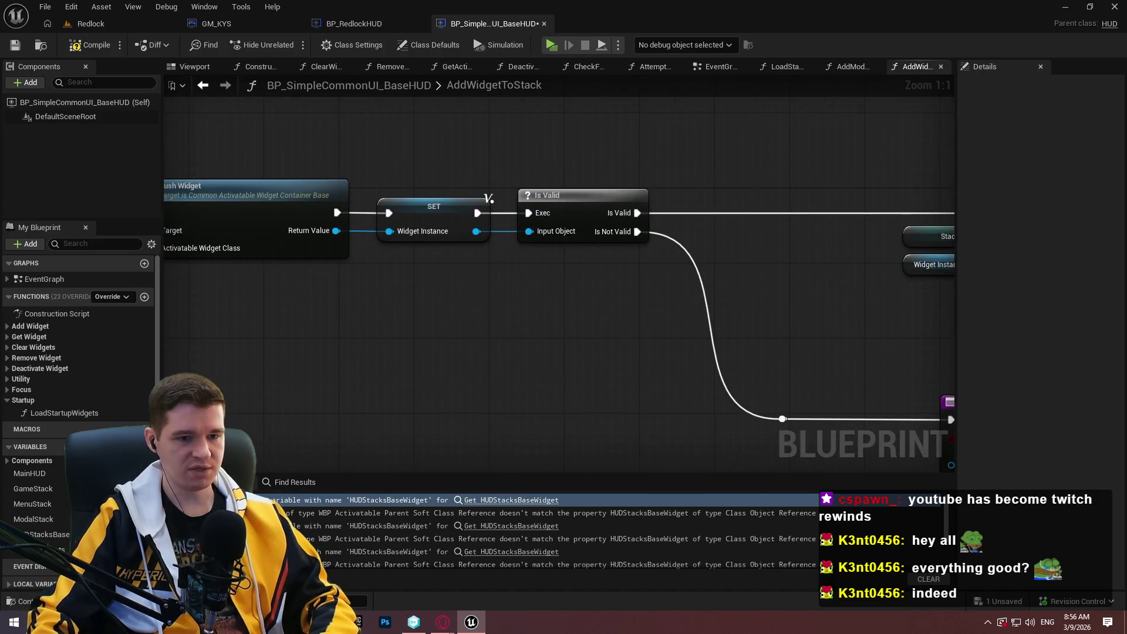
{"action": "mouse_move", "coordinate": [880, 305]}
{"action": "left_mouse_down"}
{"action": "mouse_move", "coordinate": [546, 273]}
{"action": "mouse_move", "coordinate": [411, 281]}
{"action": "left_mouse_up"}
{"action": "mouse_move", "coordinate": [764, 294]}
{"action": "left_mouse_down"}
{"action": "mouse_move", "coordinate": [484, 309]}
{"action": "mouse_move", "coordinate": [352, 294]}
{"action": "mouse_move", "coordinate": [631, 156]}
{"action": "mouse_move", "coordinate": [734, 194]}
{"action": "left_mouse_up"}
{"action": "mouse_move", "coordinate": [646, 293]}
{"action": "left_mouse_down"}
{"action": "mouse_move", "coordinate": [646, 247]}
{"action": "mouse_move", "coordinate": [853, 101]}
{"action": "left_mouse_up"}
{"action": "left_click", "coordinate": [246, 317]}
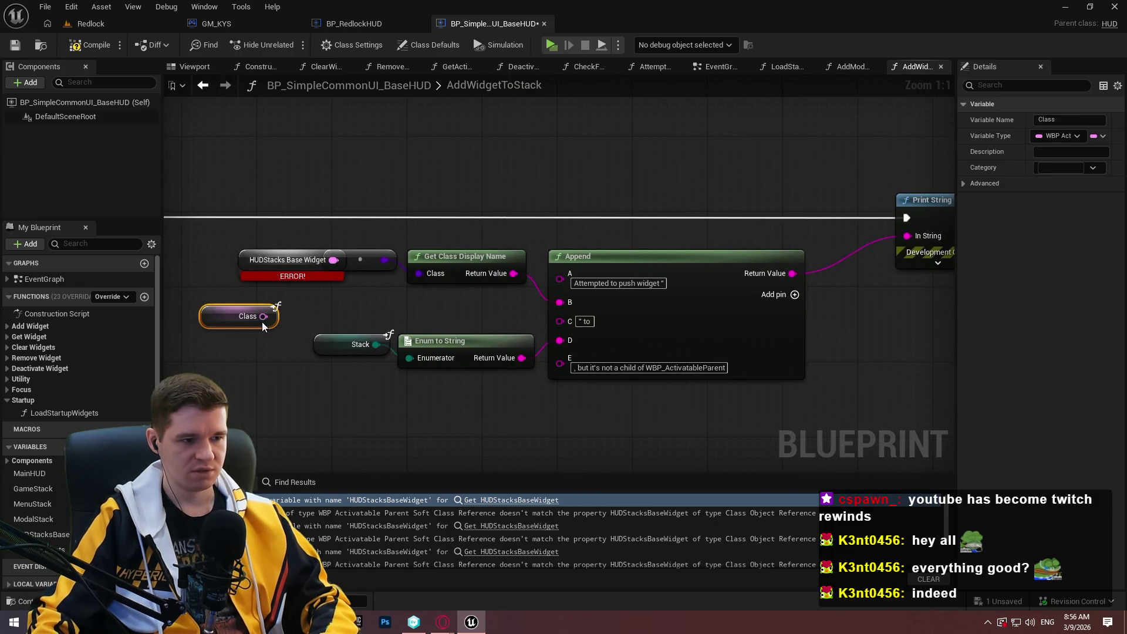
{"action": "mouse_move", "coordinate": [262, 320]}
{"action": "left_mouse_down"}
{"action": "mouse_move", "coordinate": [356, 258]}
{"action": "mouse_move", "coordinate": [334, 260]}
{"action": "left_mouse_up"}
{"action": "key", "text": "Delete"}
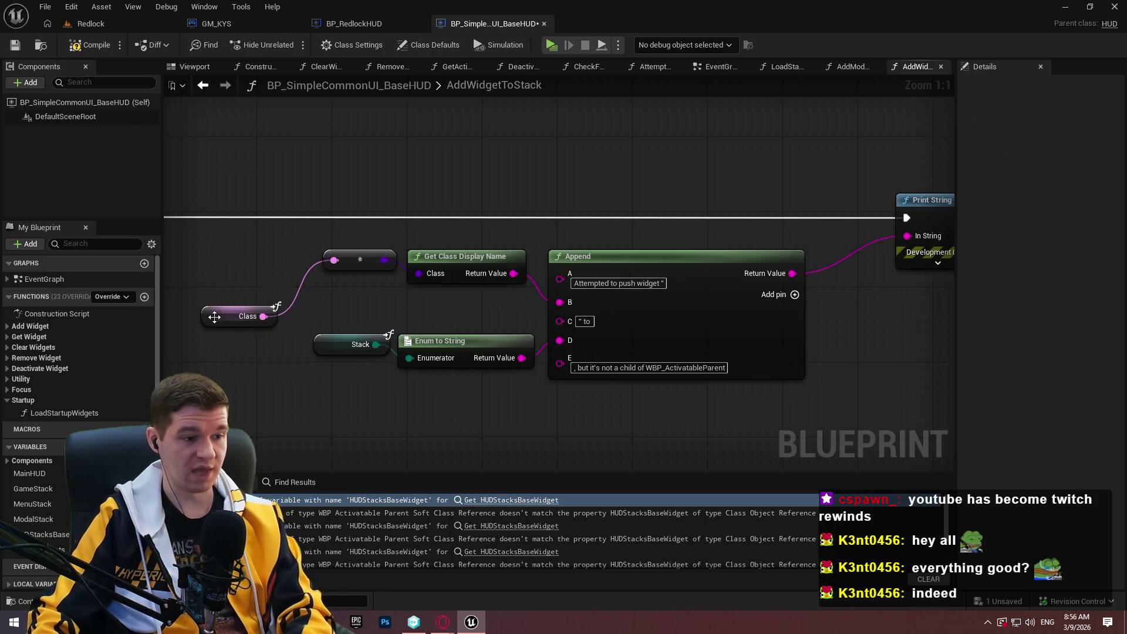
{"action": "left_click_drag", "start_coordinate": [211, 317], "coordinate": [249, 261]}
{"action": "left_click", "coordinate": [425, 192]}
{"action": "scroll", "coordinate": [661, 260], "scroll_direction": "down", "scroll_amount": 2}
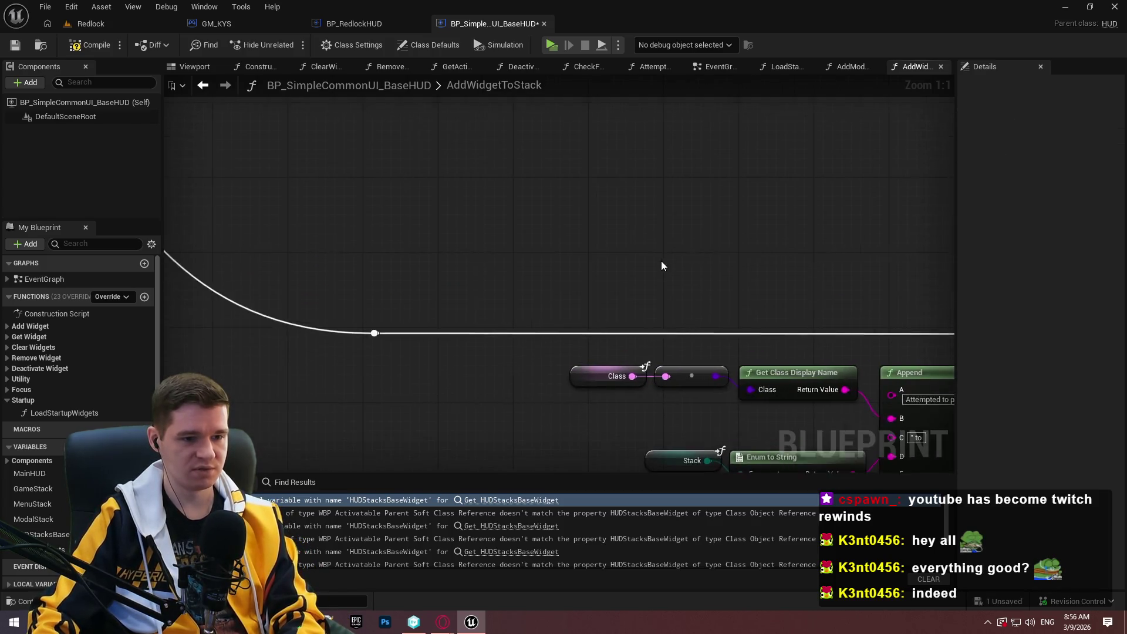
Replace the last erroring HUDStacks Base Widget node with a pasted Class getter
{"action": "left_click", "coordinate": [510, 500]}
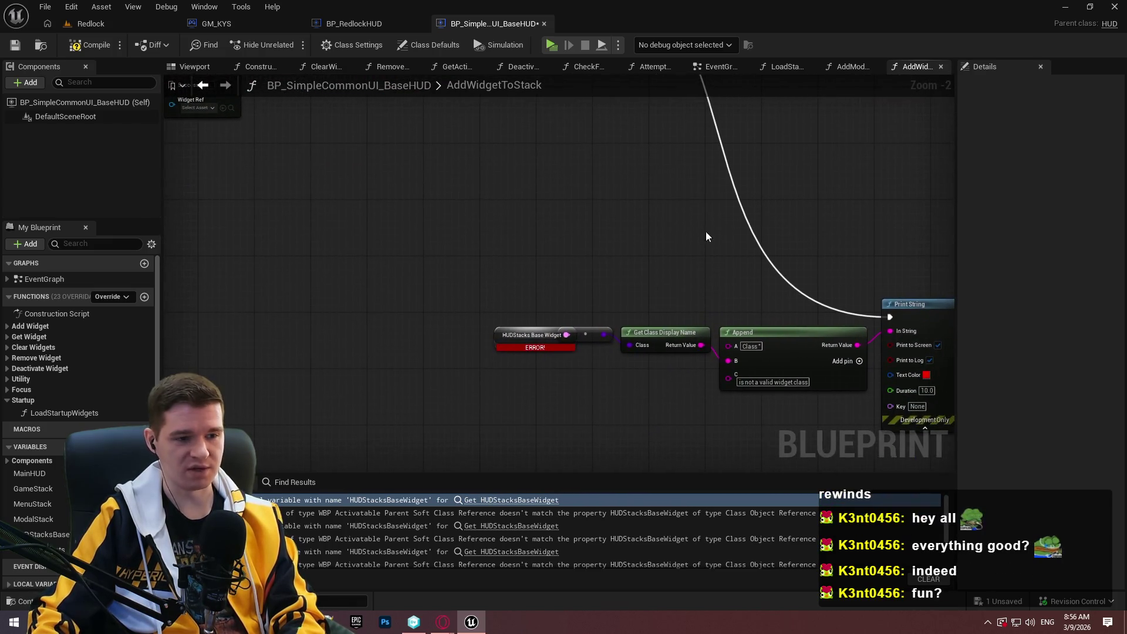
{"action": "key", "text": "ctrl+v"}
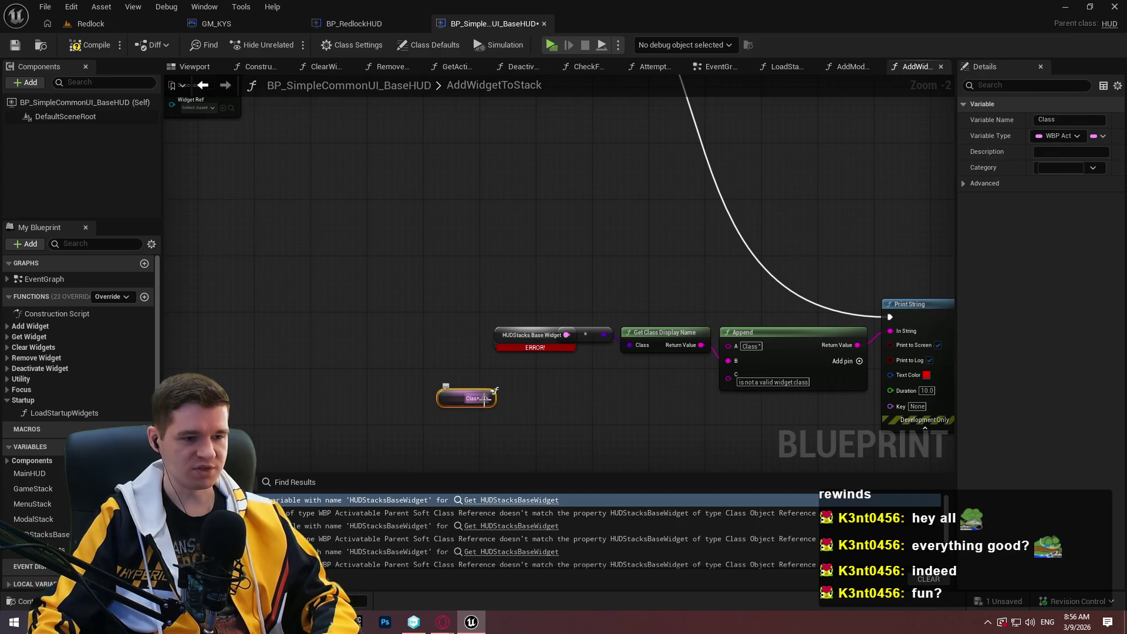
{"action": "mouse_move", "coordinate": [484, 399]}
{"action": "left_mouse_down"}
{"action": "mouse_move", "coordinate": [572, 339]}
{"action": "mouse_move", "coordinate": [511, 352]}
{"action": "left_mouse_up"}
{"action": "key", "text": "Delete"}
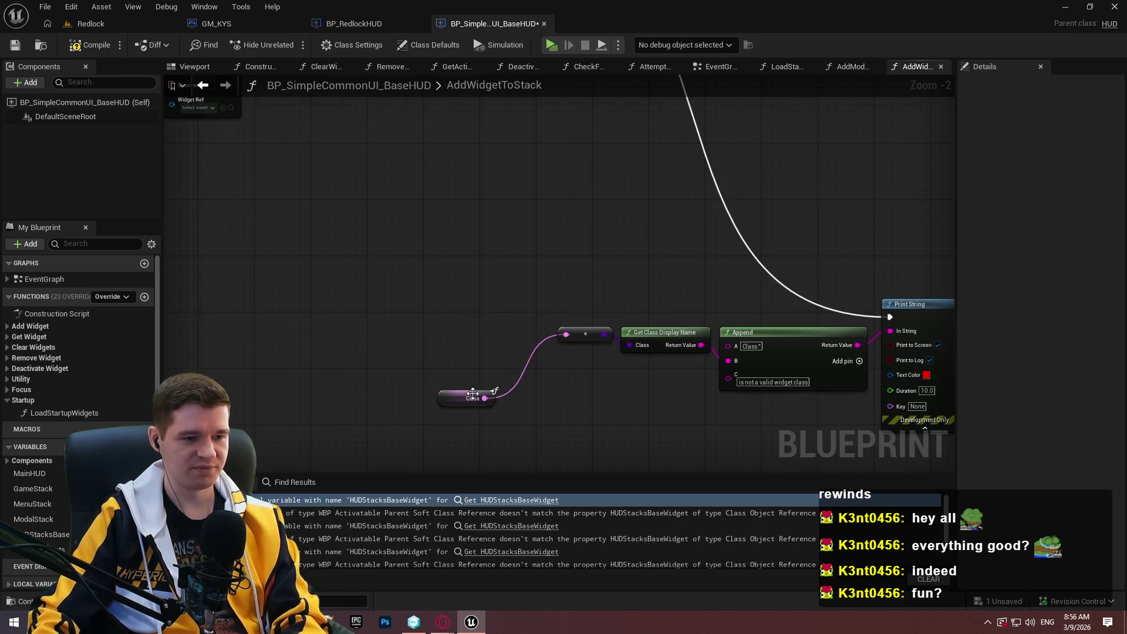
{"action": "left_click_drag", "start_coordinate": [454, 400], "coordinate": [517, 336]}
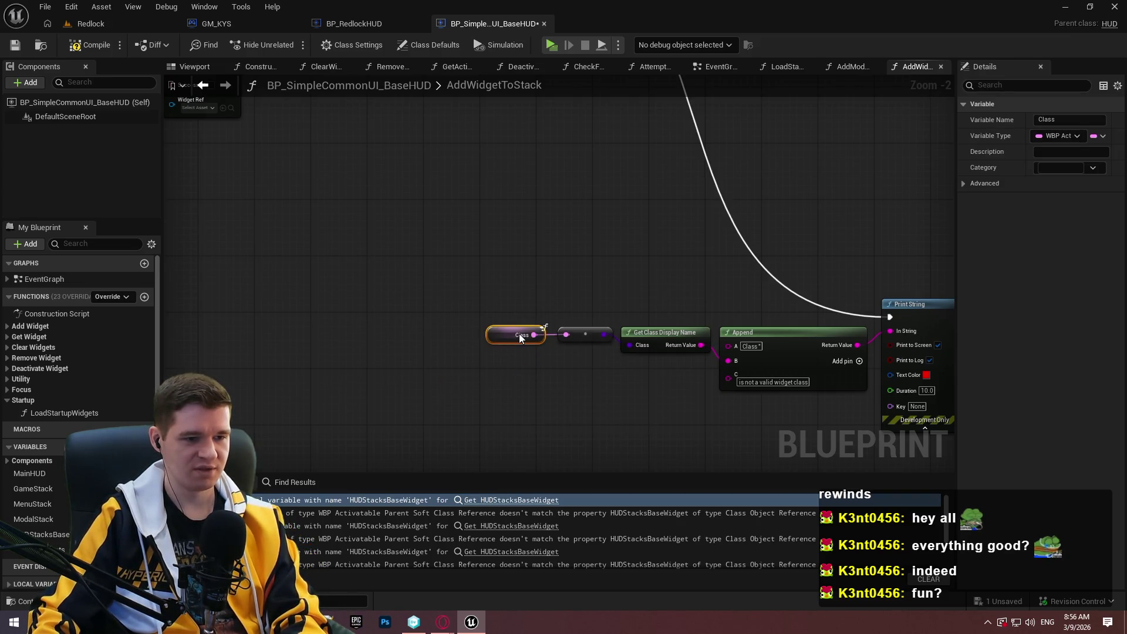
{"action": "left_click", "coordinate": [547, 371]}
{"action": "scroll", "coordinate": [547, 371], "scroll_direction": "down", "scroll_amount": 3}
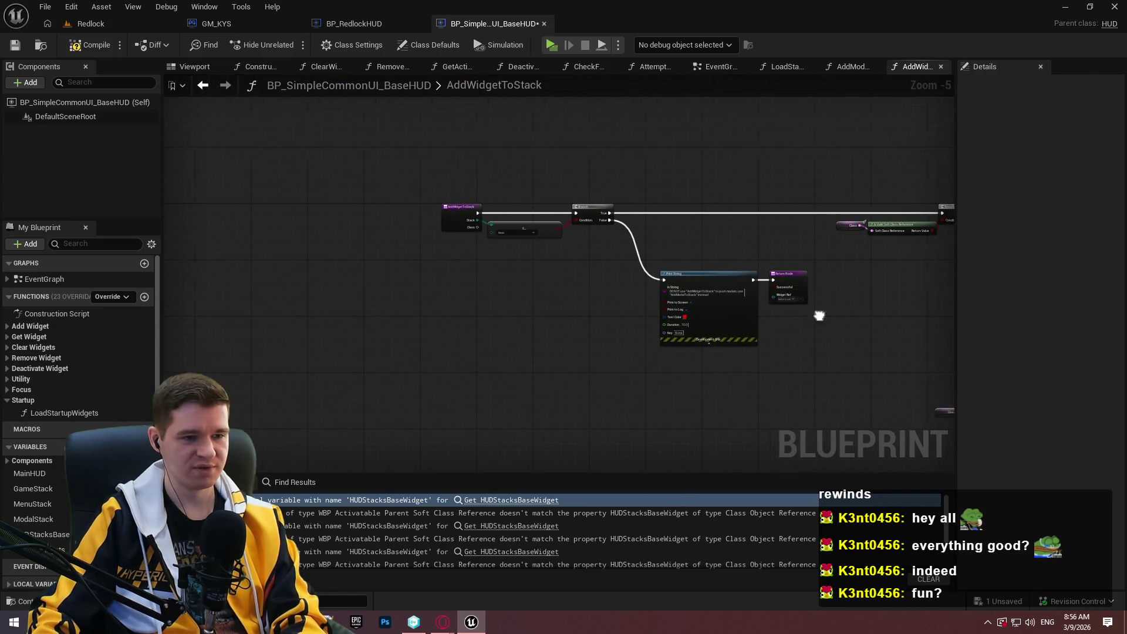
{"action": "scroll", "coordinate": [511, 235], "scroll_direction": "up", "scroll_amount": 4}
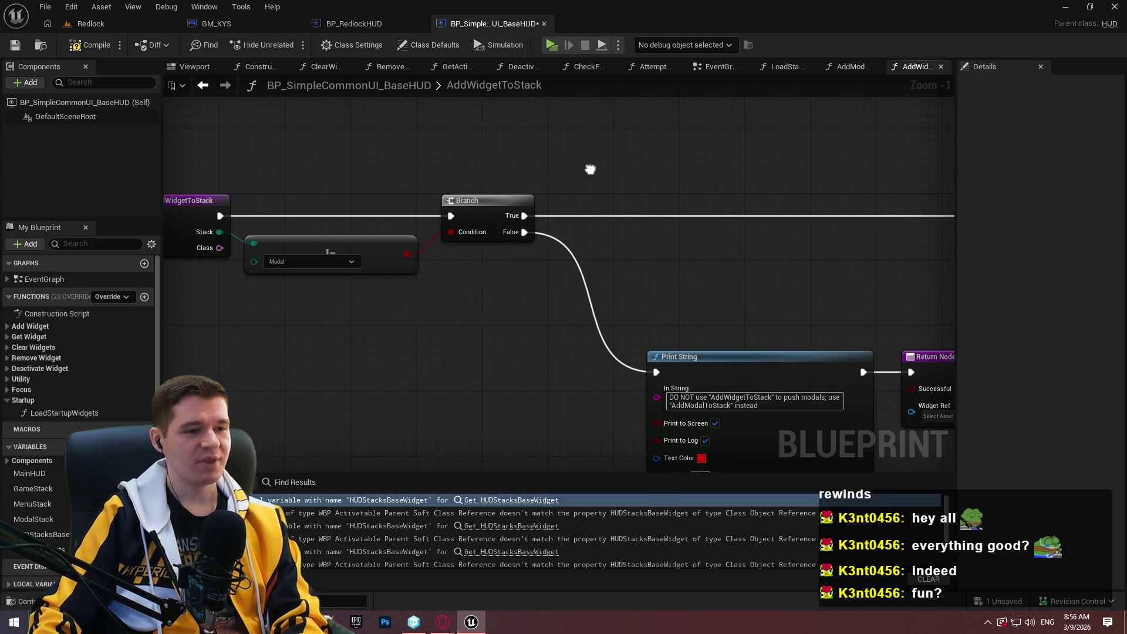
Compile the blueprint and look over the fixed graph
{"action": "left_click_drag", "start_coordinate": [589, 169], "coordinate": [550, 195]}
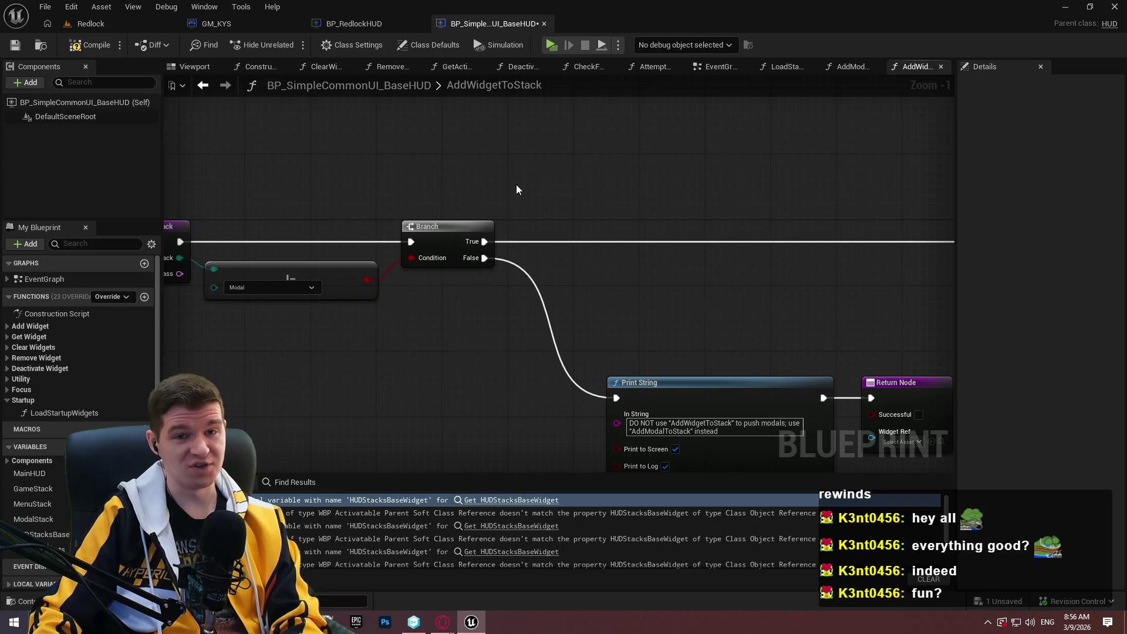
{"action": "left_click", "coordinate": [93, 47]}
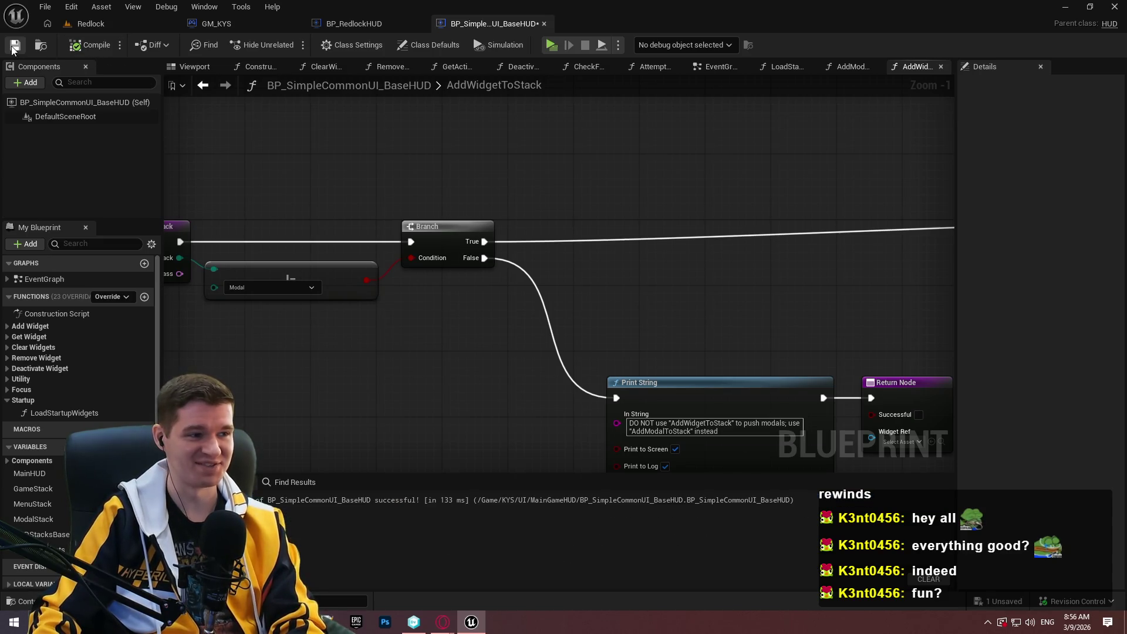
{"action": "left_click_drag", "start_coordinate": [799, 335], "coordinate": [691, 312]}
{"action": "scroll", "coordinate": [691, 309], "scroll_direction": "down", "scroll_amount": 4}
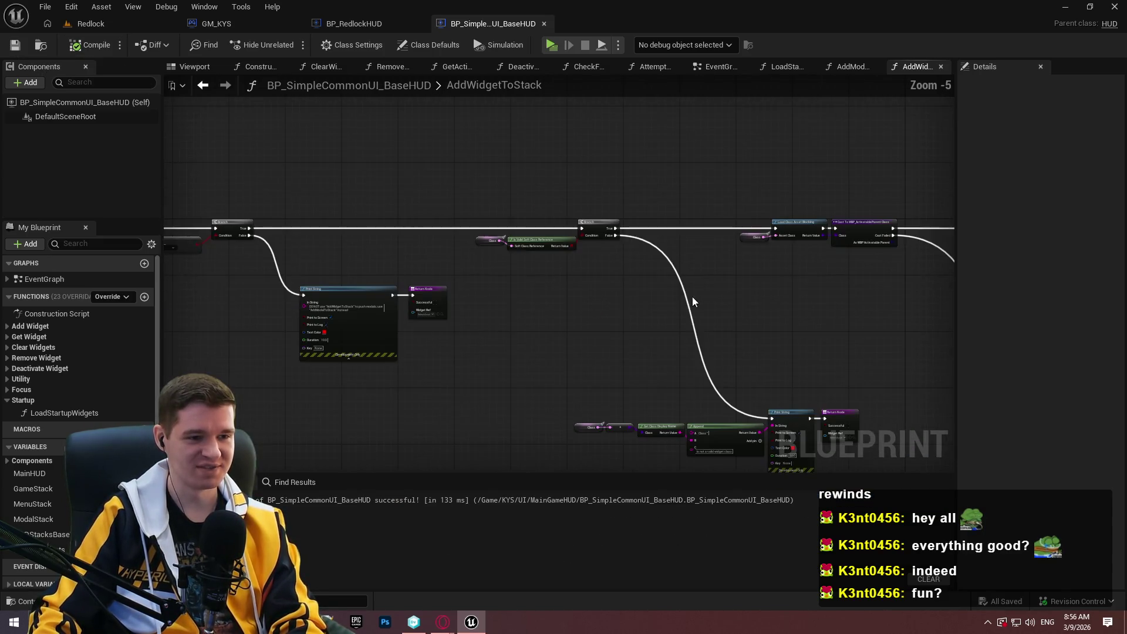
Pan over the Return, Bind Event and Print String nodes, then bring EventGraph beside Construction Script
{"action": "left_click_drag", "start_coordinate": [459, 277], "coordinate": [411, 265]}
{"action": "mouse_move", "coordinate": [608, 329]}
{"action": "left_mouse_down"}
{"action": "mouse_move", "coordinate": [692, 364]}
{"action": "mouse_move", "coordinate": [568, 322]}
{"action": "mouse_move", "coordinate": [406, 302]}
{"action": "mouse_move", "coordinate": [255, 311]}
{"action": "left_mouse_up"}
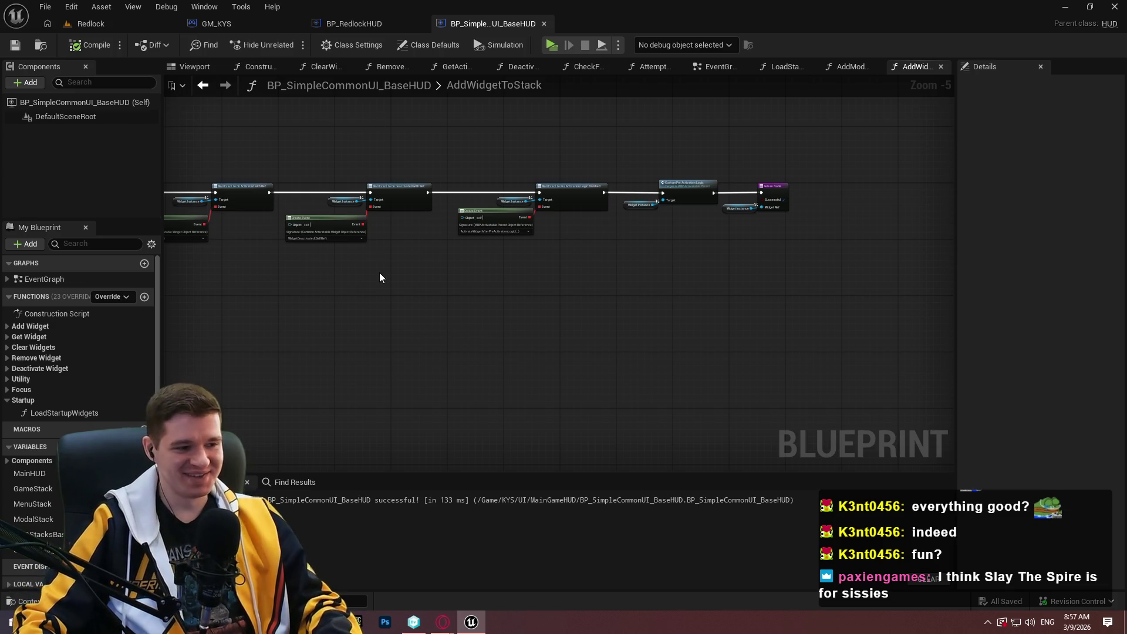
{"action": "mouse_move", "coordinate": [411, 317]}
{"action": "left_mouse_down"}
{"action": "mouse_move", "coordinate": [445, 329]}
{"action": "mouse_move", "coordinate": [632, 294]}
{"action": "mouse_move", "coordinate": [669, 264]}
{"action": "left_mouse_up"}
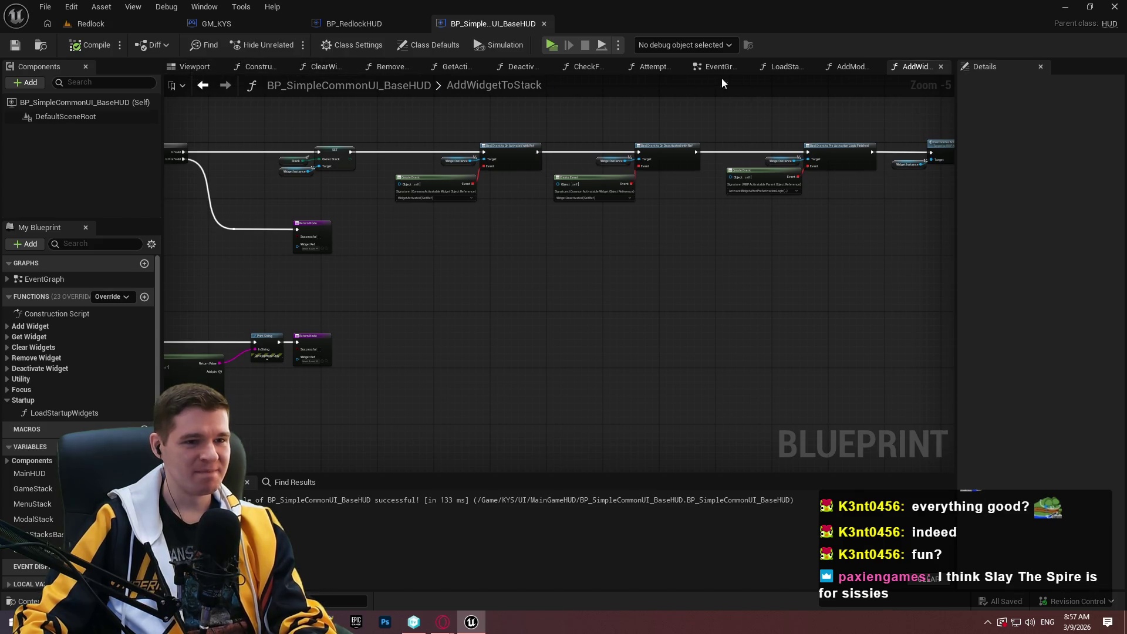
{"action": "left_click_drag", "start_coordinate": [712, 67], "coordinate": [293, 73]}
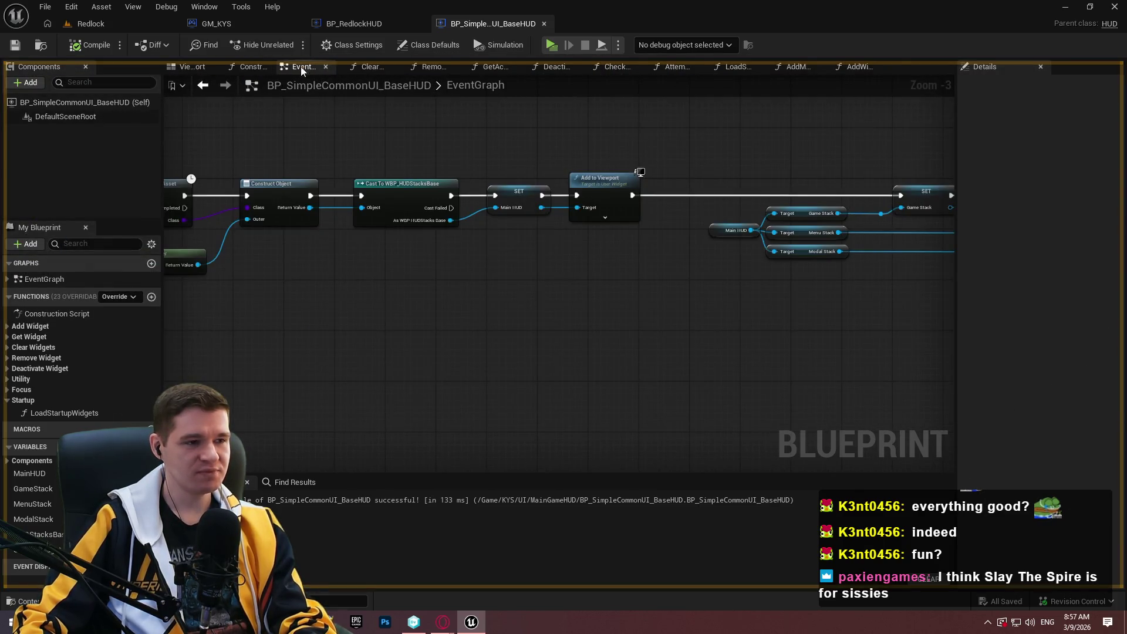
{"action": "right_click", "coordinate": [309, 67]}
{"action": "left_click", "coordinate": [371, 123]}
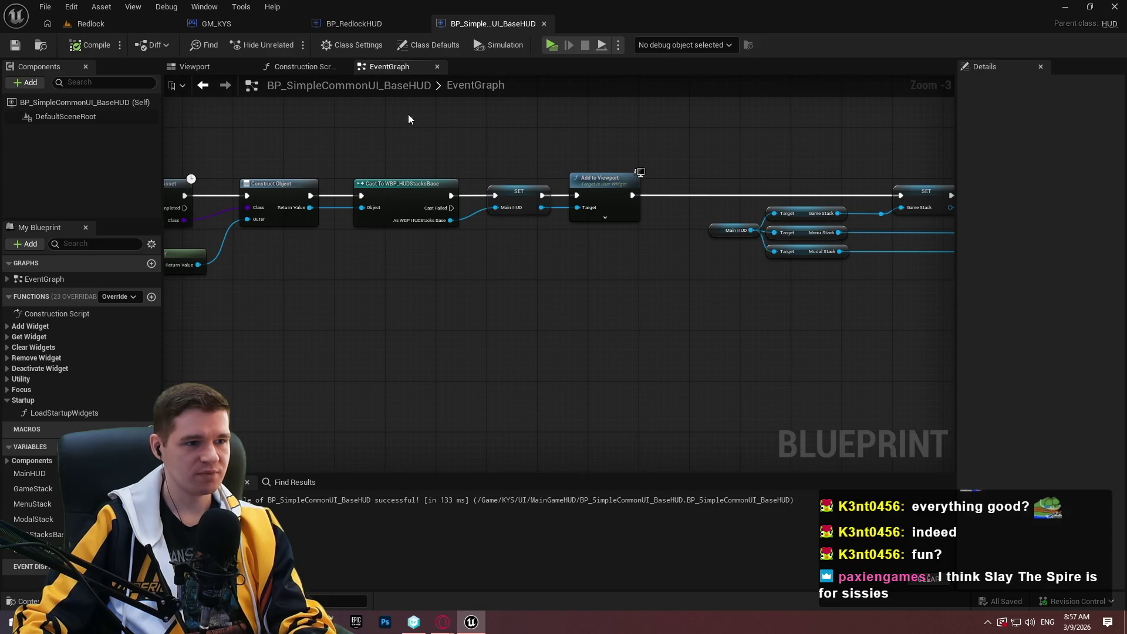
{"action": "scroll", "coordinate": [397, 147], "scroll_direction": "down", "scroll_amount": 4}
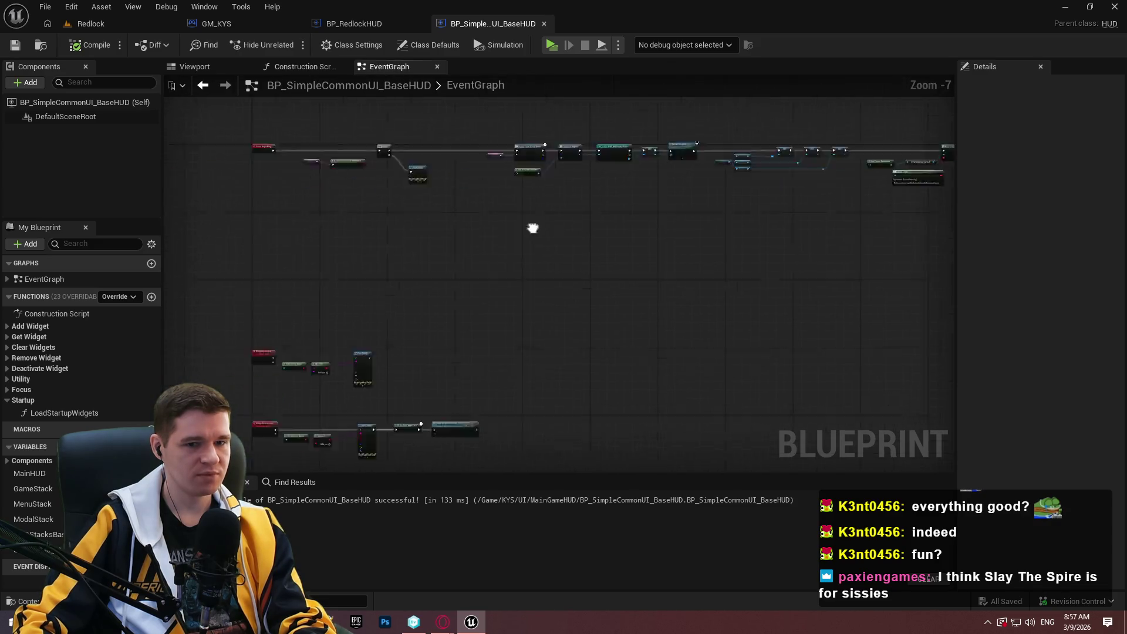
{"action": "scroll", "coordinate": [641, 234], "scroll_direction": "up", "scroll_amount": 4}
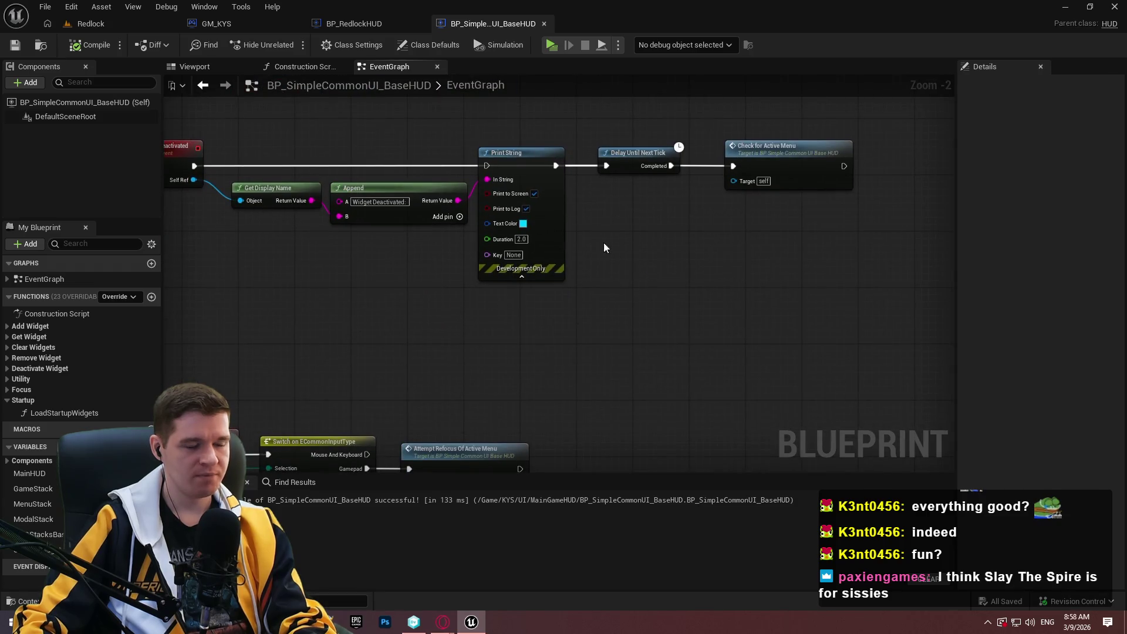
{"action": "scroll", "coordinate": [475, 199], "scroll_direction": "up", "scroll_amount": 1}
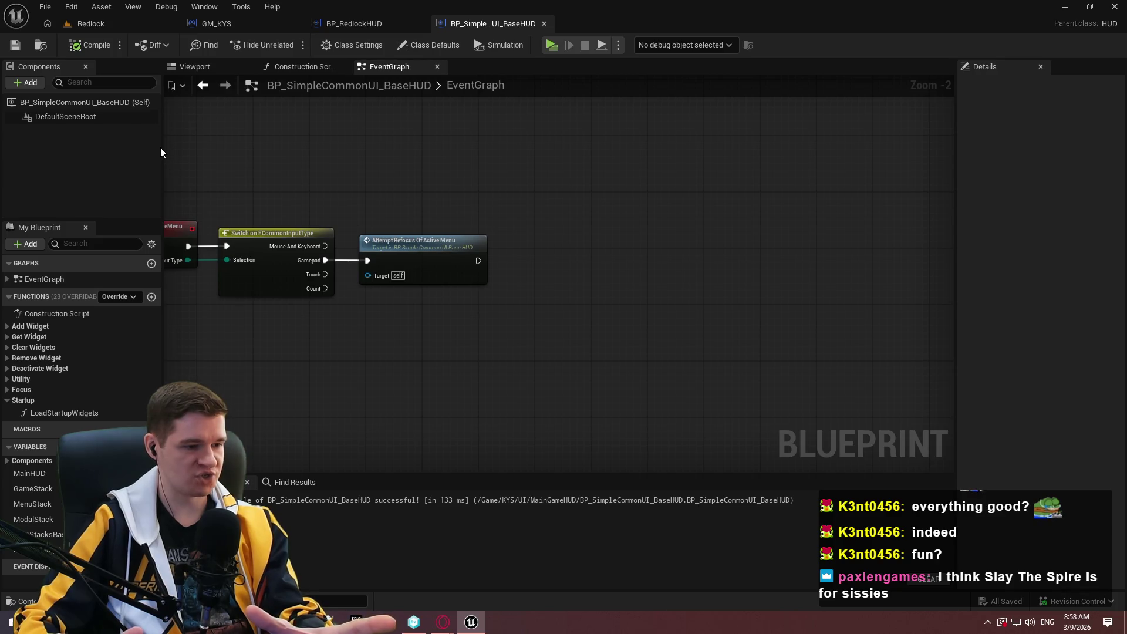
{"action": "mouse_move", "coordinate": [163, 131]}
{"action": "left_mouse_down"}
{"action": "mouse_move", "coordinate": [378, 145]}
{"action": "mouse_move", "coordinate": [212, 158]}
{"action": "mouse_move", "coordinate": [189, 176]}
{"action": "left_mouse_up"}
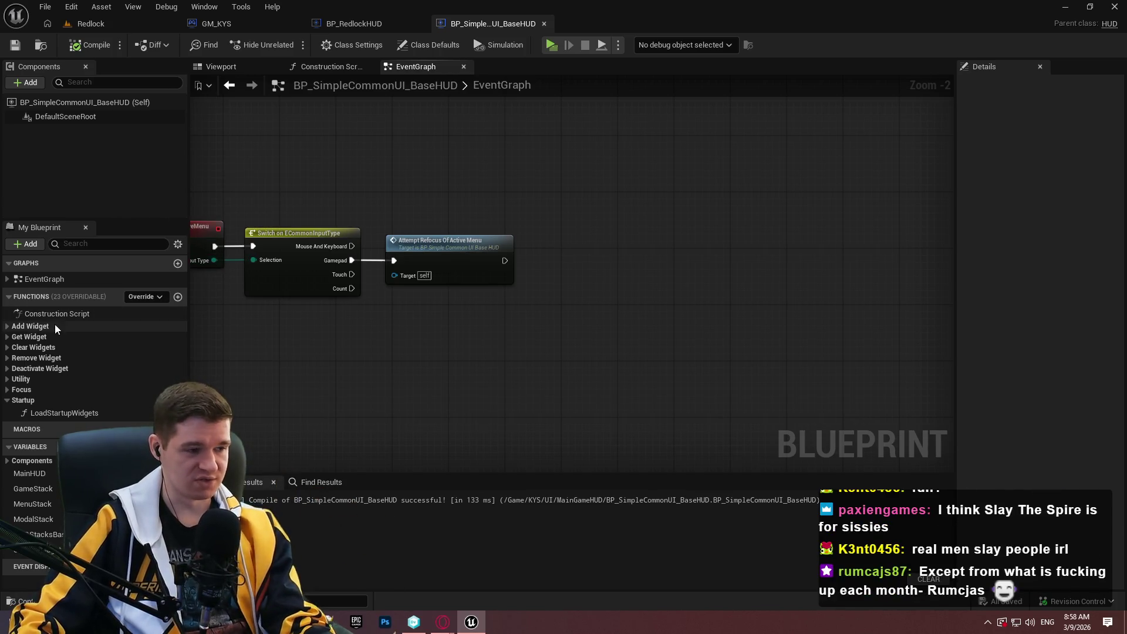
{"action": "left_click", "coordinate": [7, 326]}
Open AddWidgetToStack and pan through its IsValid, SET, Bind Event and activation nodes
{"action": "double_click", "coordinate": [62, 339]}
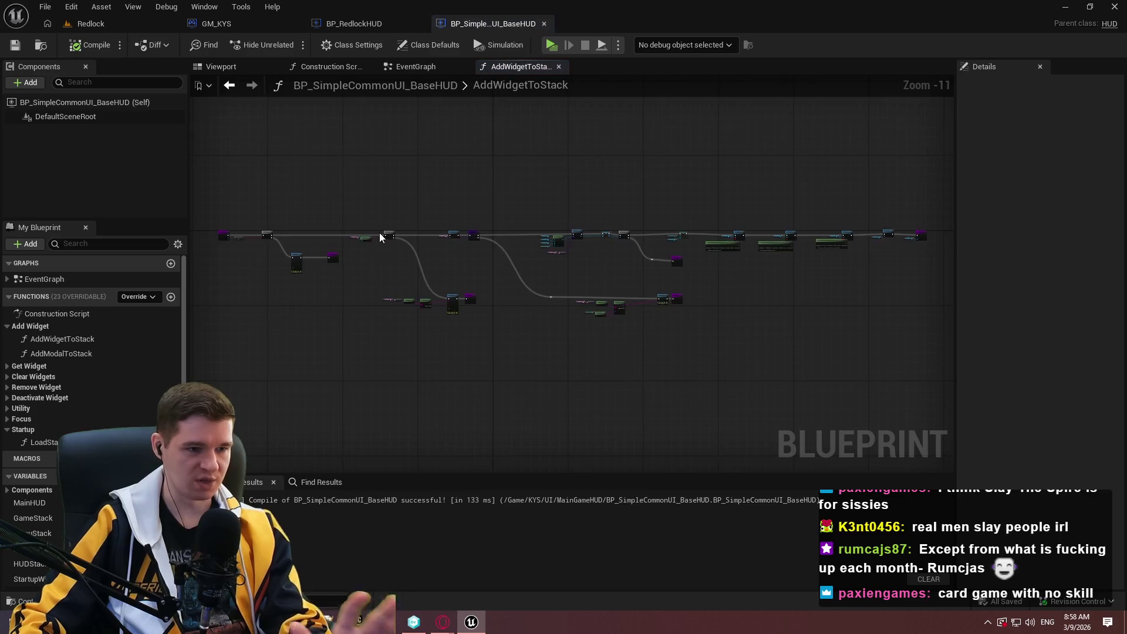
{"action": "scroll", "coordinate": [423, 263], "scroll_direction": "up", "scroll_amount": 3}
{"action": "scroll", "coordinate": [423, 264], "scroll_direction": "up", "scroll_amount": 1}
{"action": "scroll", "coordinate": [863, 296], "scroll_direction": "up", "scroll_amount": 3}
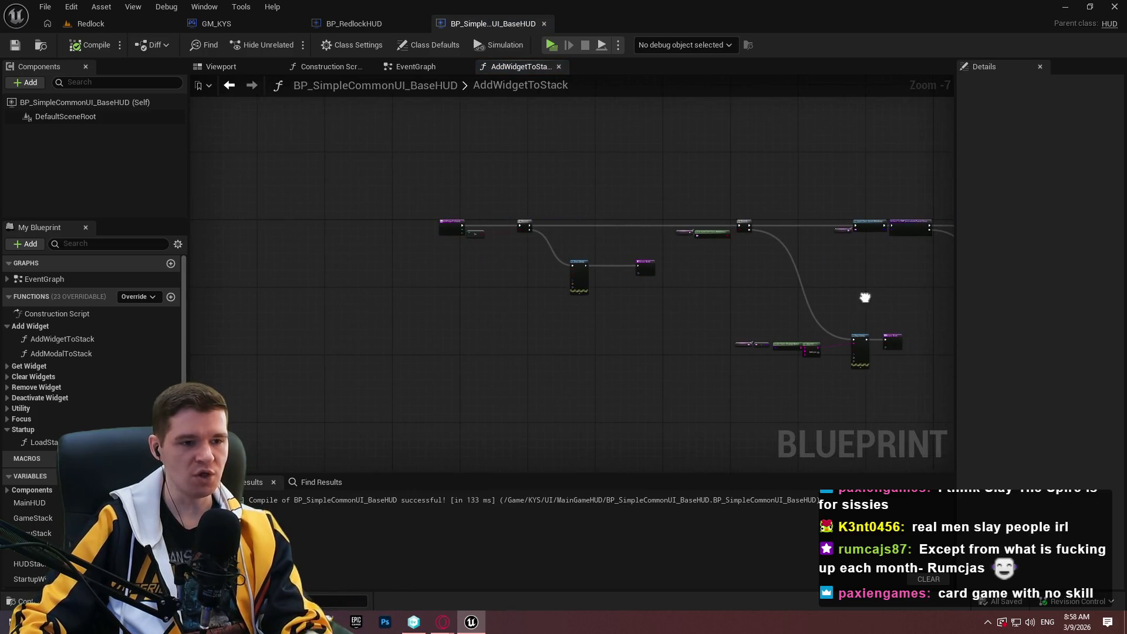
{"action": "mouse_move", "coordinate": [531, 227]}
{"action": "left_mouse_down"}
{"action": "mouse_move", "coordinate": [217, 308]}
{"action": "mouse_move", "coordinate": [189, 179]}
{"action": "mouse_move", "coordinate": [38, 149]}
{"action": "mouse_move", "coordinate": [444, 133]}
{"action": "mouse_move", "coordinate": [452, 264]}
{"action": "mouse_move", "coordinate": [441, 305]}
{"action": "mouse_move", "coordinate": [296, 308]}
{"action": "mouse_move", "coordinate": [709, 258]}
{"action": "left_mouse_up"}
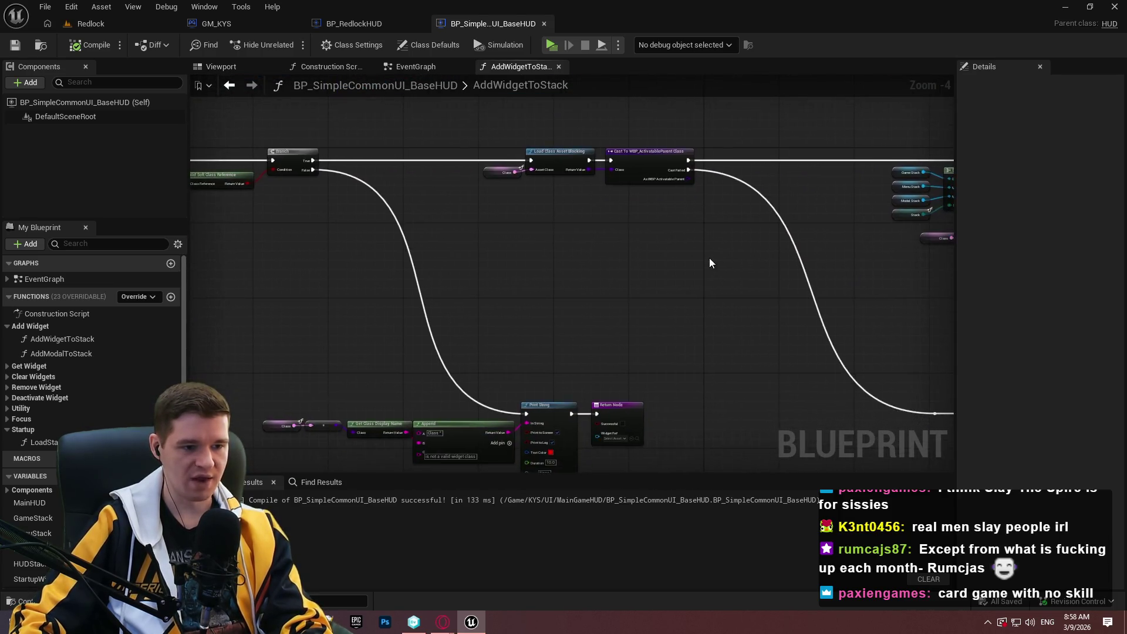
{"action": "scroll", "coordinate": [880, 235], "scroll_direction": "up", "scroll_amount": 1}
{"action": "key", "text": "ctrl+z"}
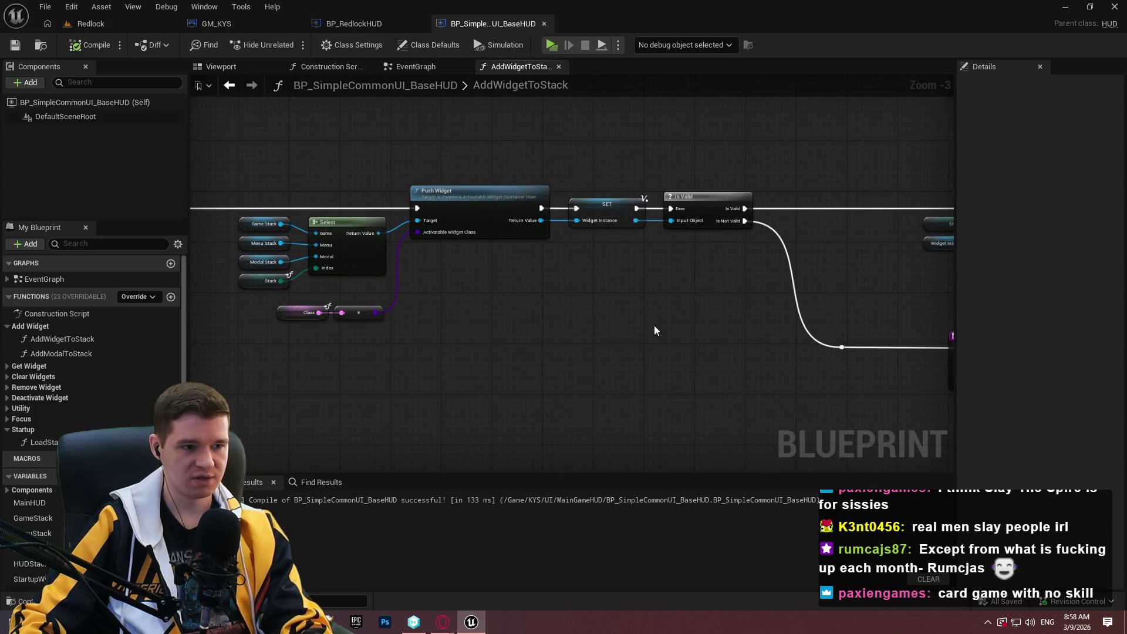
{"action": "left_click_drag", "start_coordinate": [812, 300], "coordinate": [353, 338]}
{"action": "mouse_move", "coordinate": [810, 374]}
{"action": "left_mouse_down"}
{"action": "mouse_move", "coordinate": [332, 378]}
{"action": "mouse_move", "coordinate": [768, 299]}
{"action": "left_mouse_up"}
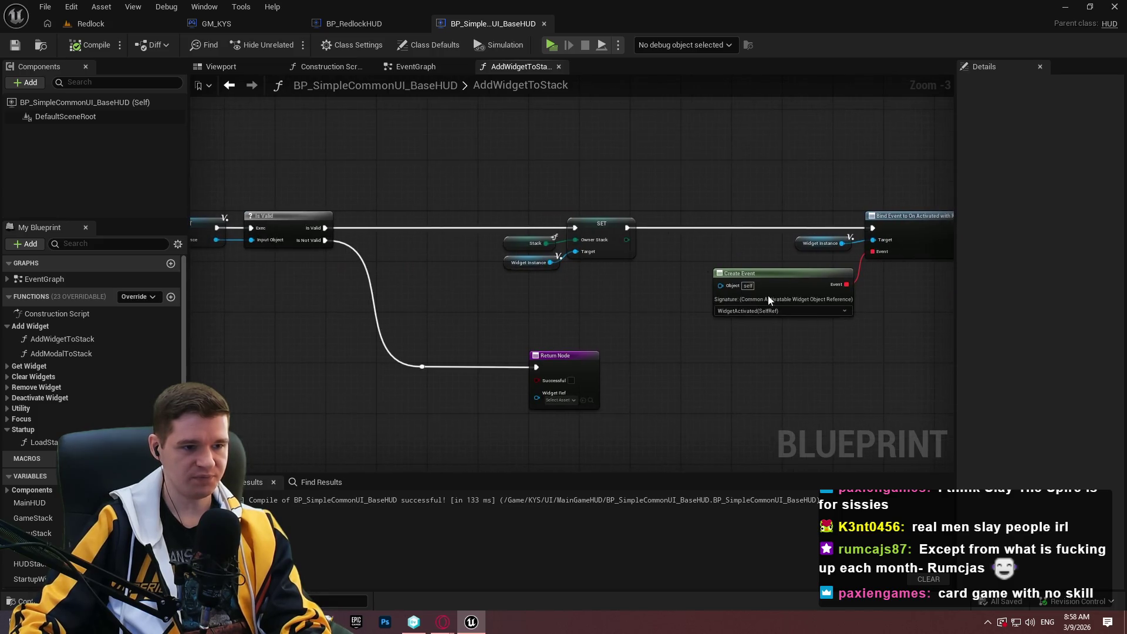
{"action": "left_click", "coordinate": [540, 245]}
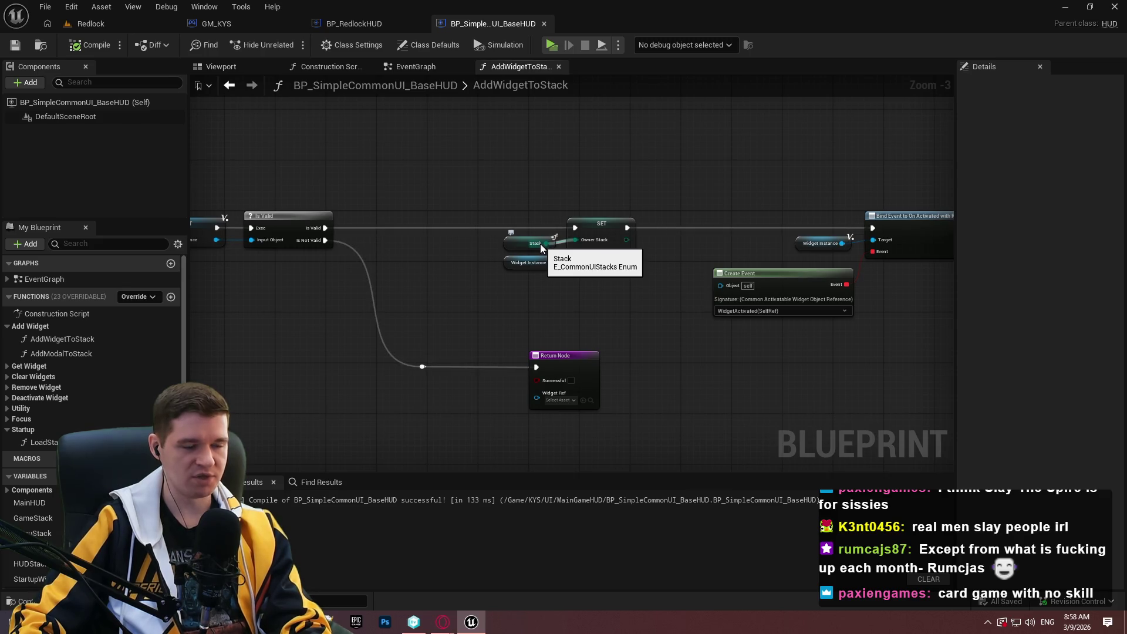
{"action": "left_click_drag", "start_coordinate": [550, 262], "coordinate": [576, 252]}
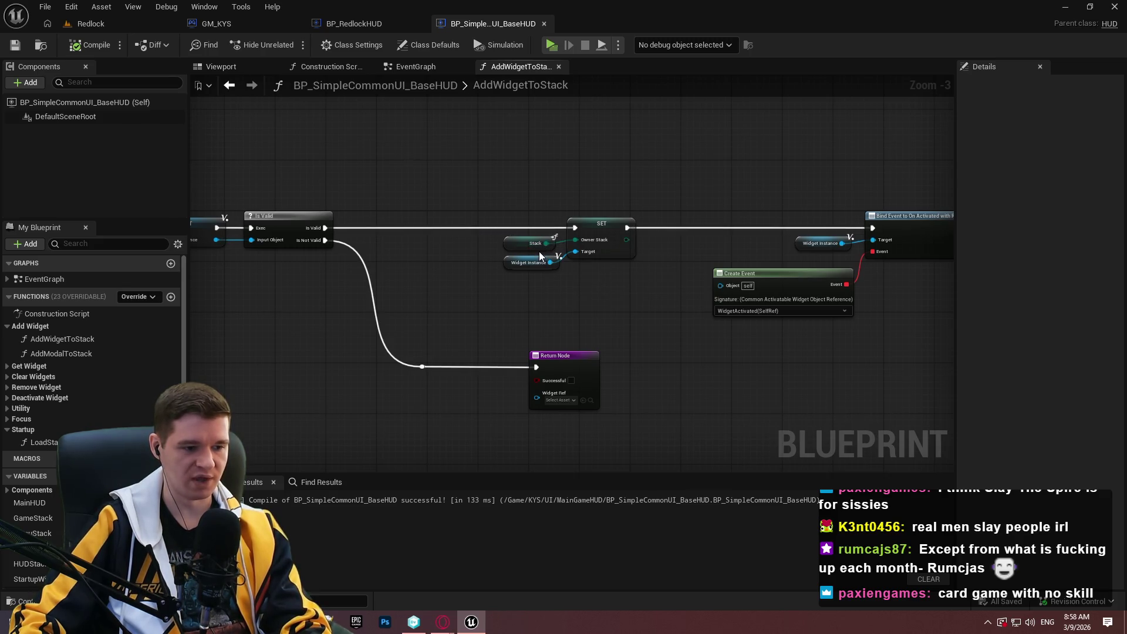
{"action": "left_click_drag", "start_coordinate": [870, 318], "coordinate": [31, 320]}
{"action": "mouse_move", "coordinate": [273, 323]}
{"action": "left_mouse_down"}
{"action": "mouse_move", "coordinate": [470, 332]}
{"action": "mouse_move", "coordinate": [421, 332]}
{"action": "mouse_move", "coordinate": [437, 331]}
{"action": "left_mouse_up"}
{"action": "scroll", "coordinate": [458, 233], "scroll_direction": "up", "scroll_amount": 2}
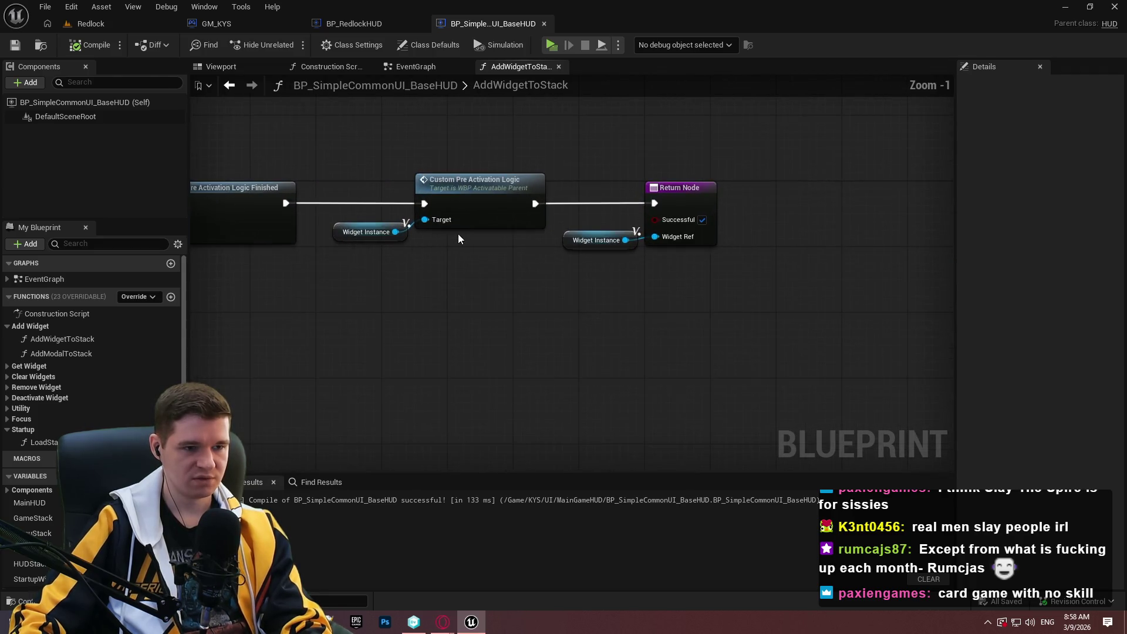
Open AddModalToStack and look over its focus target and Focus Input on UI nodes
{"action": "double_click", "coordinate": [51, 351]}
{"action": "scroll", "coordinate": [301, 230], "scroll_direction": "up", "scroll_amount": 5}
{"action": "scroll", "coordinate": [318, 260], "scroll_direction": "up", "scroll_amount": 4}
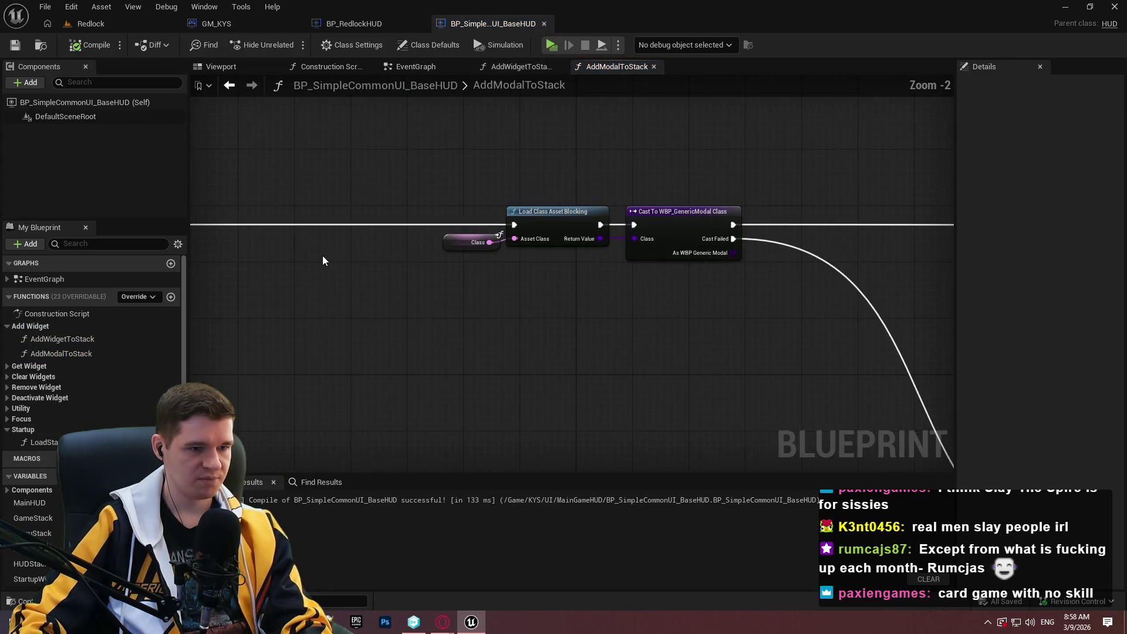
{"action": "scroll", "coordinate": [725, 321], "scroll_direction": "down", "scroll_amount": 2}
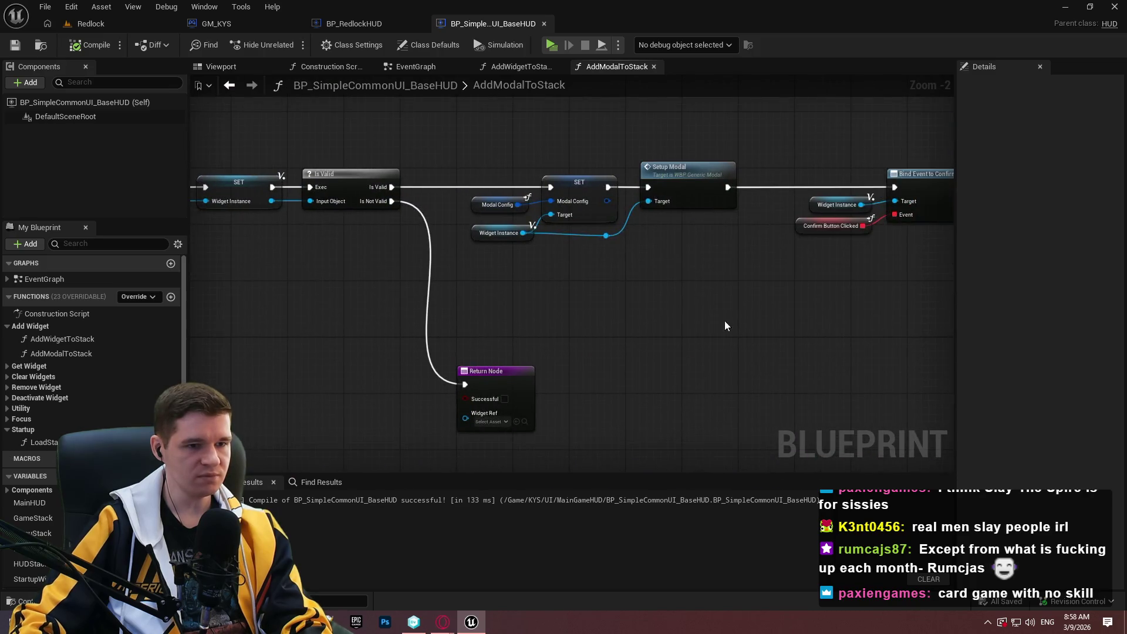
{"action": "scroll", "coordinate": [724, 321], "scroll_direction": "up", "scroll_amount": 2}
{"action": "scroll", "coordinate": [260, 351], "scroll_direction": "down", "scroll_amount": 2}
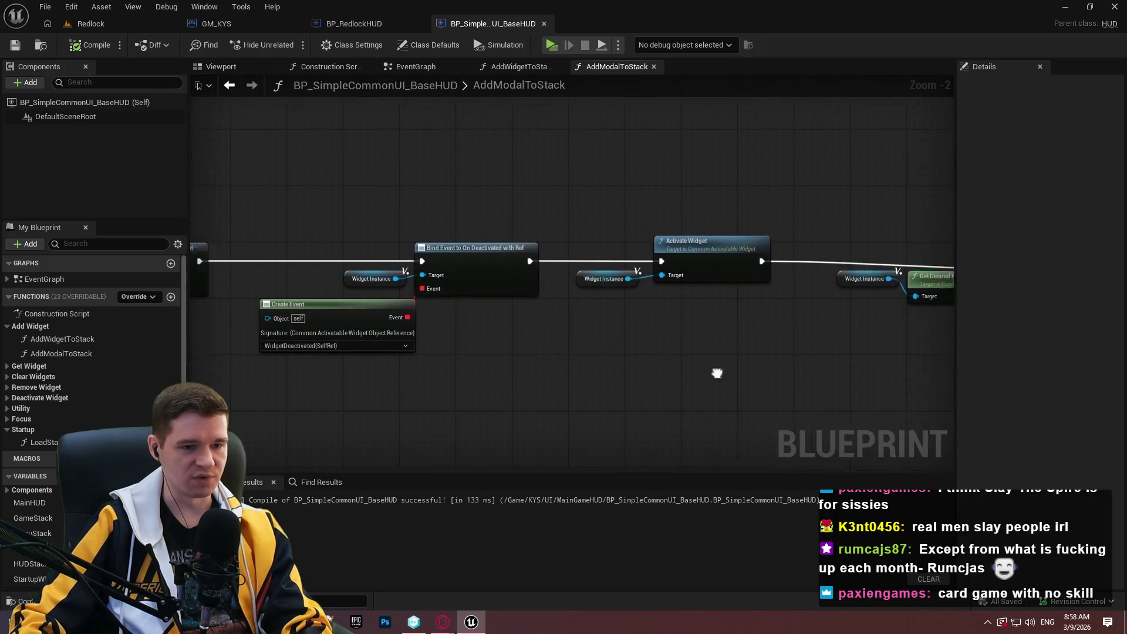
{"action": "scroll", "coordinate": [717, 372], "scroll_direction": "up", "scroll_amount": 2}
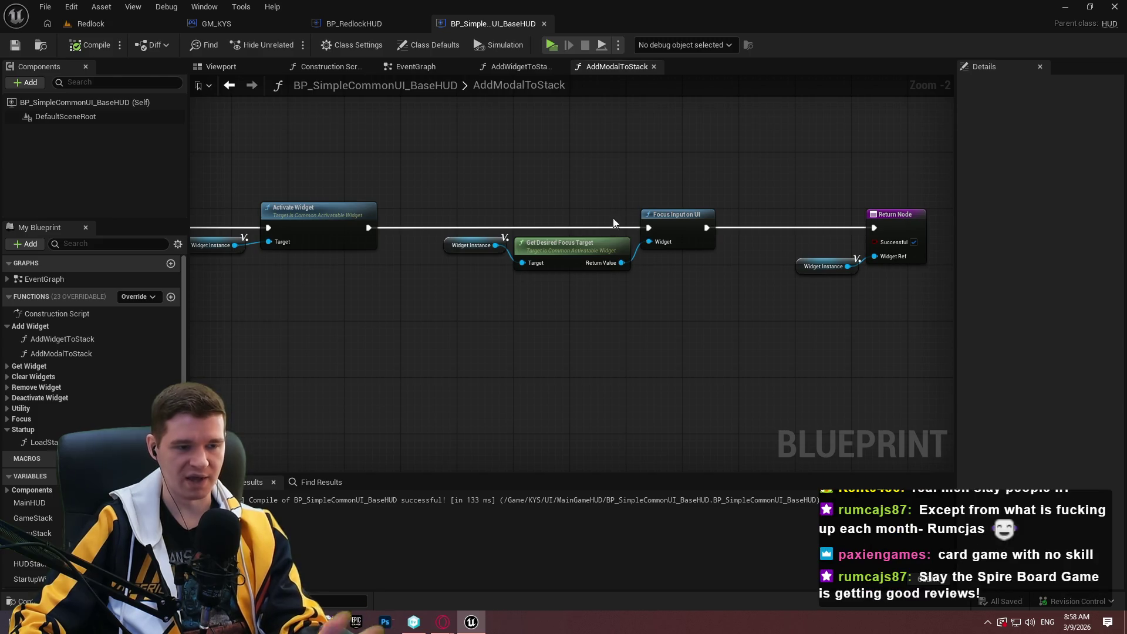
{"action": "left_click_drag", "start_coordinate": [524, 181], "coordinate": [654, 276]}
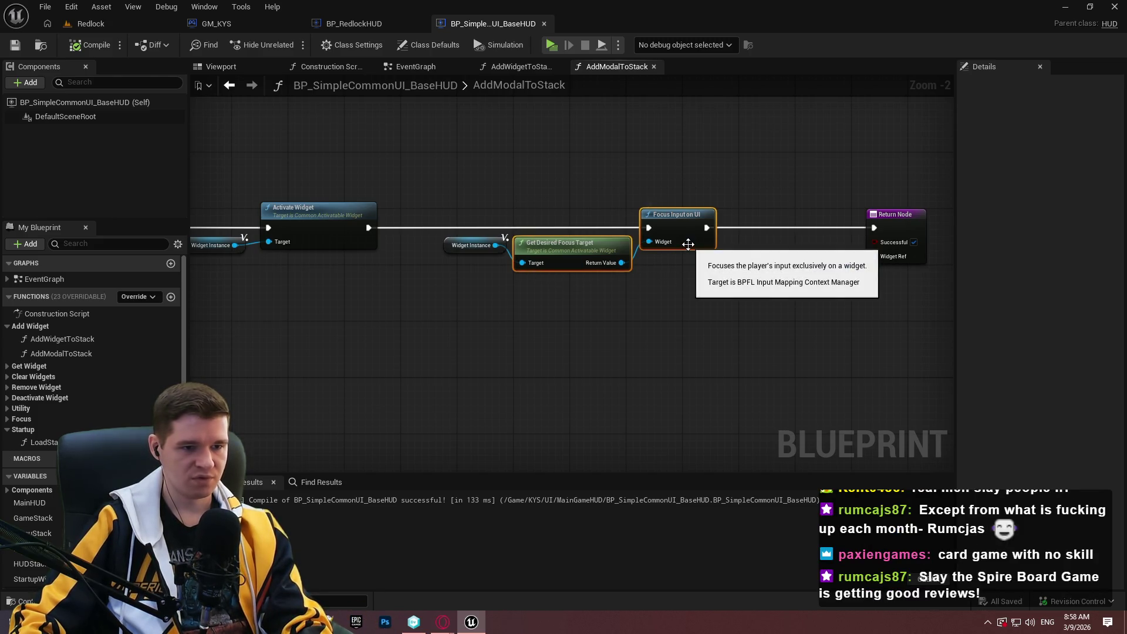
{"action": "left_click", "coordinate": [689, 270]}
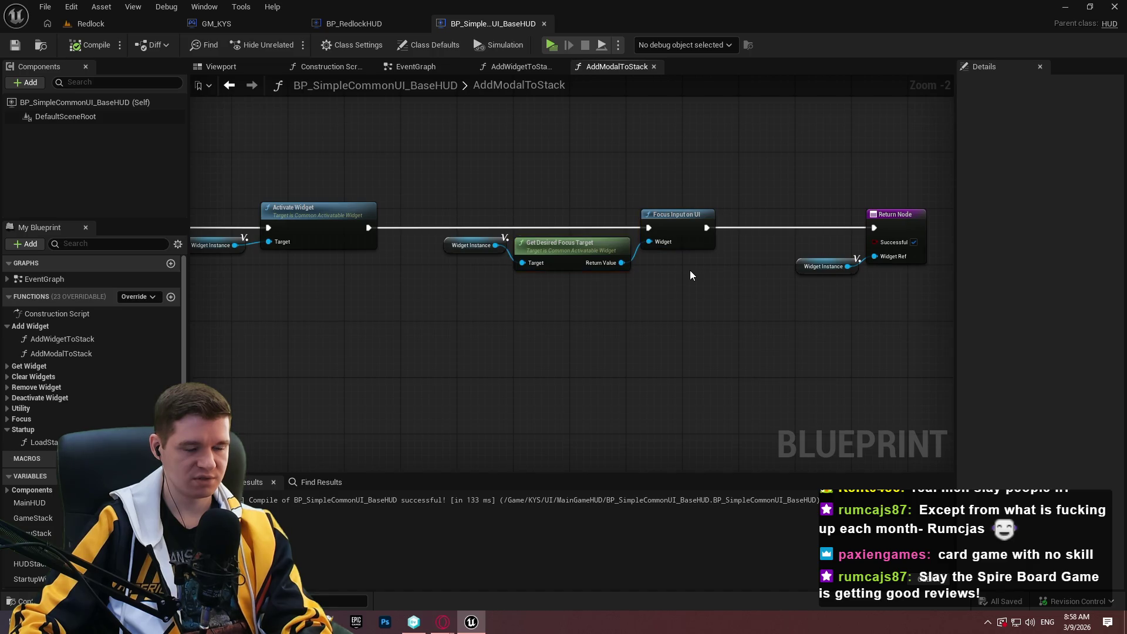
{"action": "left_click_drag", "start_coordinate": [689, 270], "coordinate": [599, 253]}
{"action": "left_click", "coordinate": [6, 366]}
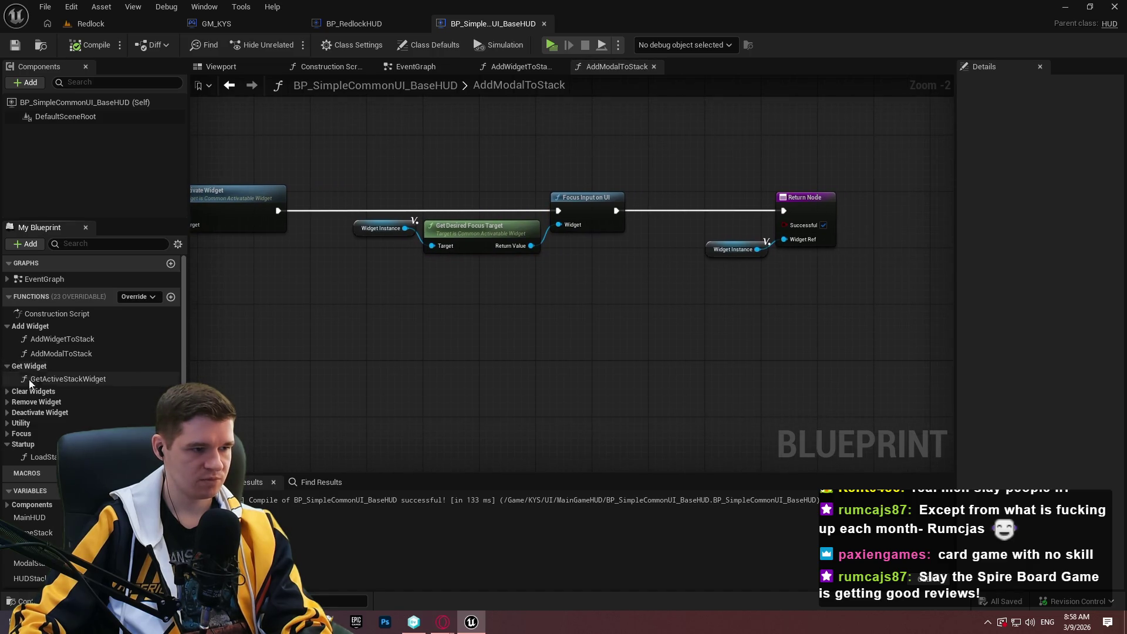
Open GetActiveStackWidget, ClearWidgetsFromStack, RemoveWidgetFromStack and DeactivateWidgetFromStack in turn
{"action": "double_click", "coordinate": [44, 379]}
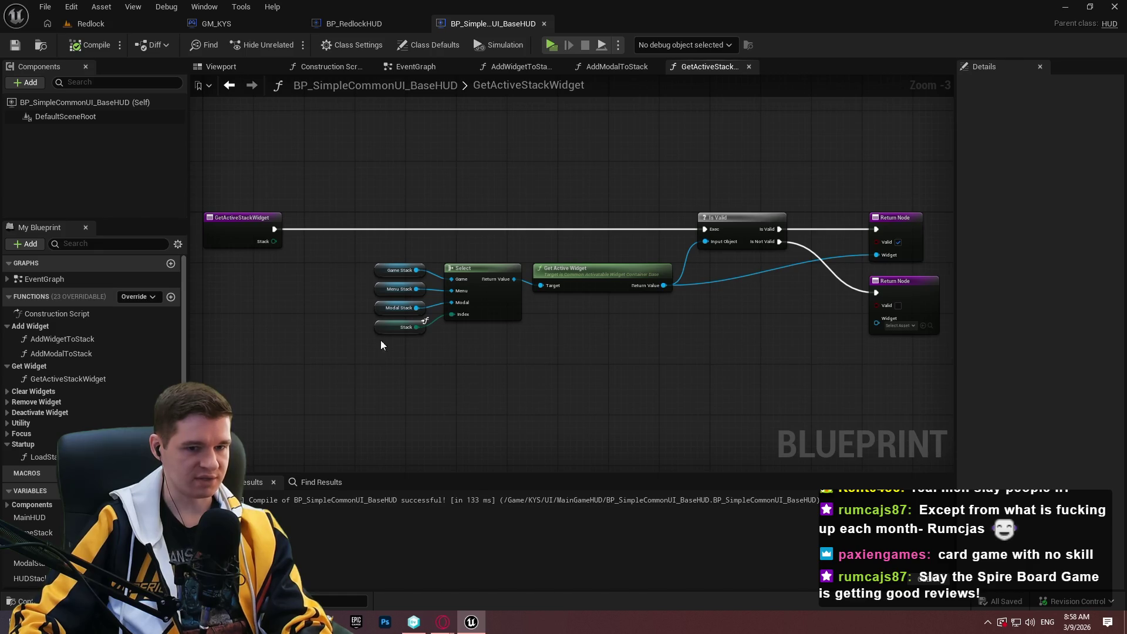
{"action": "left_click", "coordinate": [7, 391]}
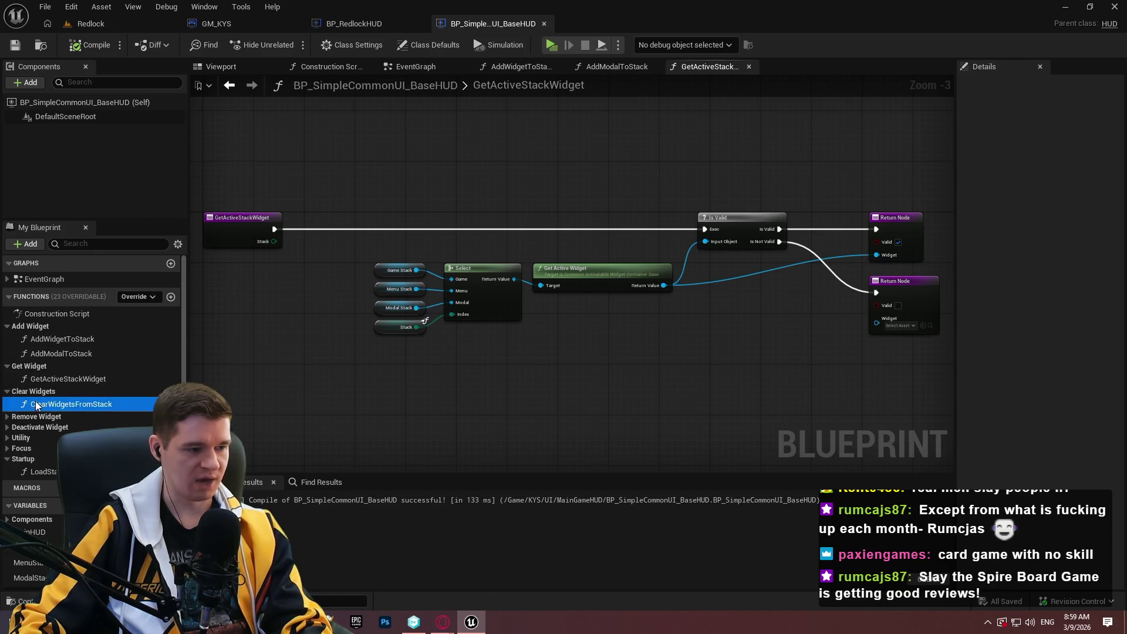
{"action": "double_click", "coordinate": [65, 404]}
{"action": "left_click", "coordinate": [7, 416]}
{"action": "double_click", "coordinate": [77, 429]}
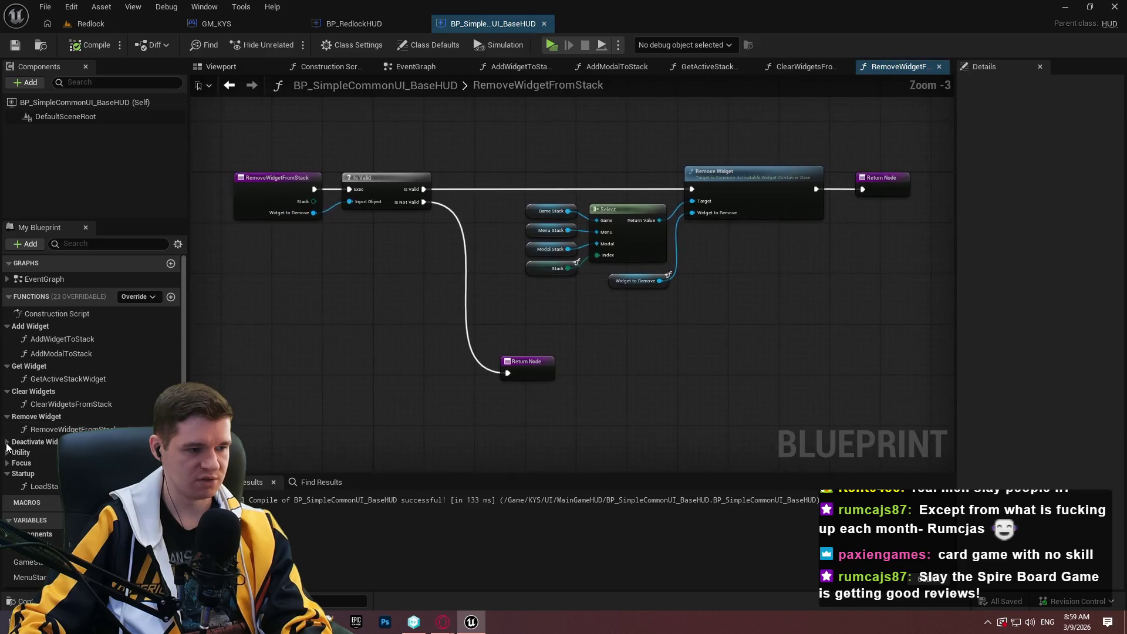
{"action": "left_click", "coordinate": [6, 441]}
{"action": "double_click", "coordinate": [43, 454]}
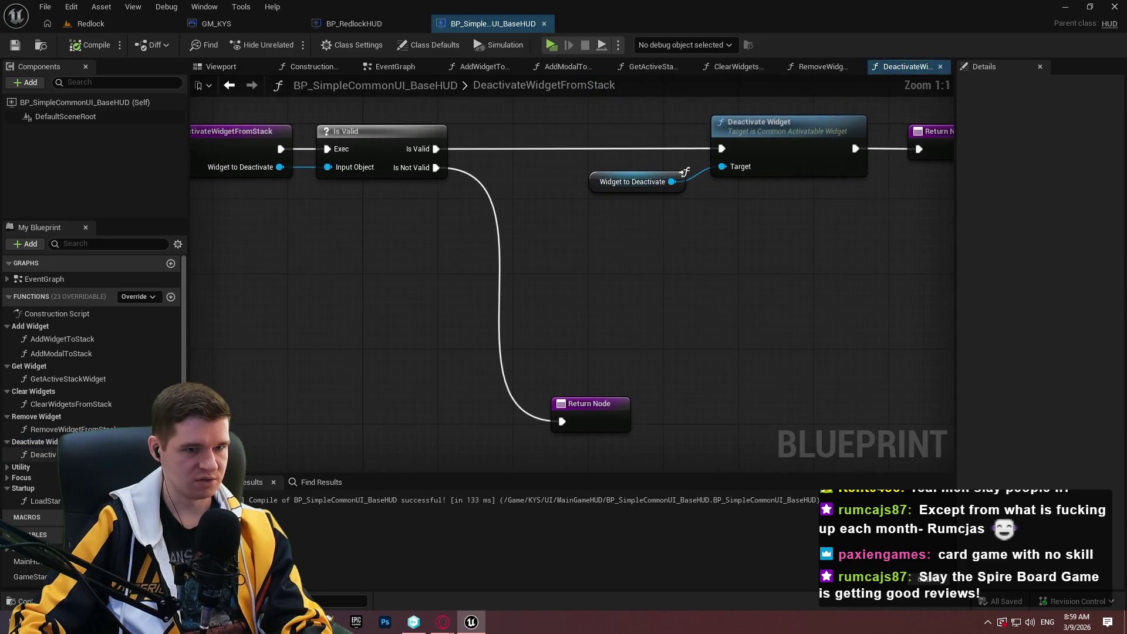
Open CheckForActiveMenu from Utility and inspect its player controller, input mode and SET nodes
{"action": "left_click", "coordinate": [7, 466]}
{"action": "left_click", "coordinate": [52, 479]}
{"action": "double_click", "coordinate": [52, 479]}
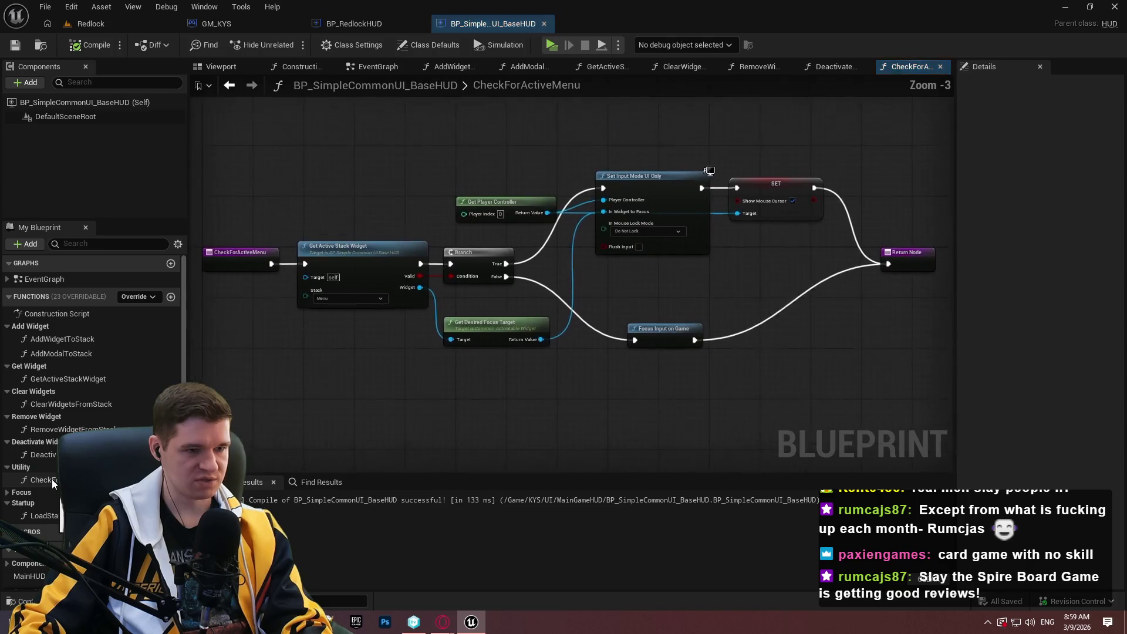
{"action": "left_click_drag", "start_coordinate": [571, 207], "coordinate": [810, 238]}
{"action": "left_click", "coordinate": [847, 276]}
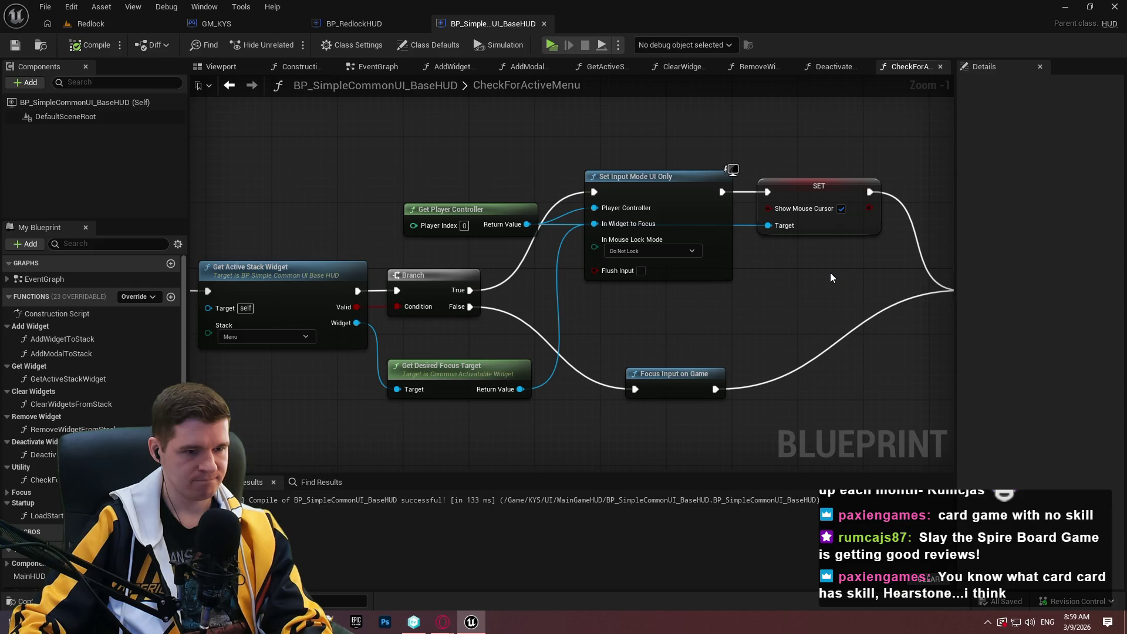
{"action": "mouse_move", "coordinate": [899, 266]}
{"action": "left_mouse_down"}
{"action": "mouse_move", "coordinate": [336, 156]}
{"action": "mouse_move", "coordinate": [415, 147]}
{"action": "mouse_move", "coordinate": [400, 147]}
{"action": "left_mouse_up"}
{"action": "left_click", "coordinate": [677, 326]}
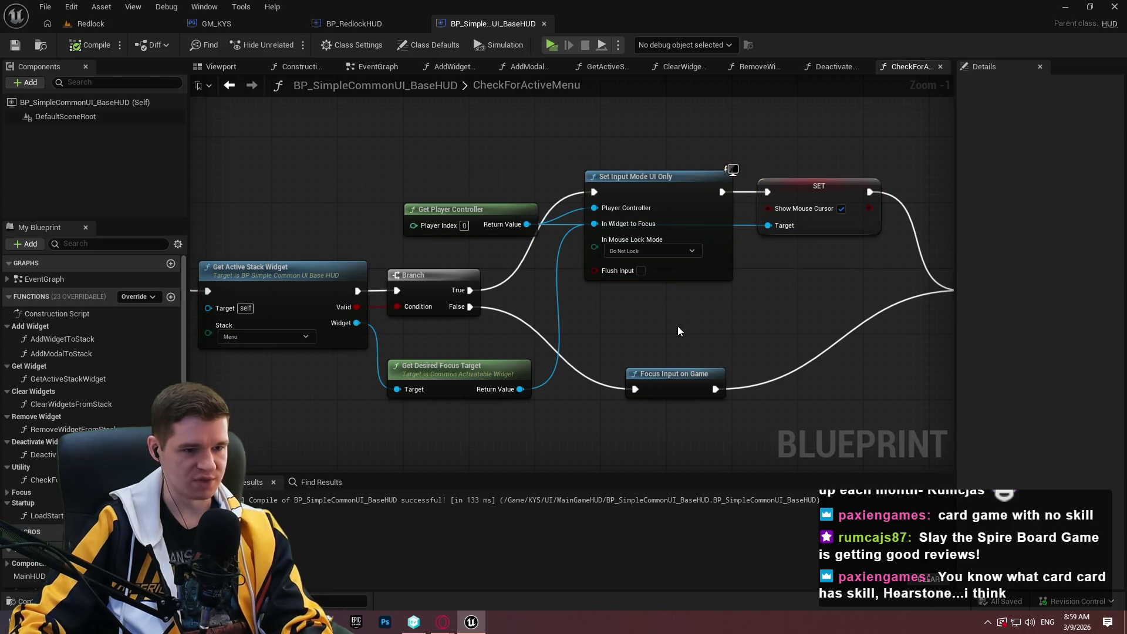
{"action": "left_click_drag", "start_coordinate": [635, 460], "coordinate": [624, 373]}
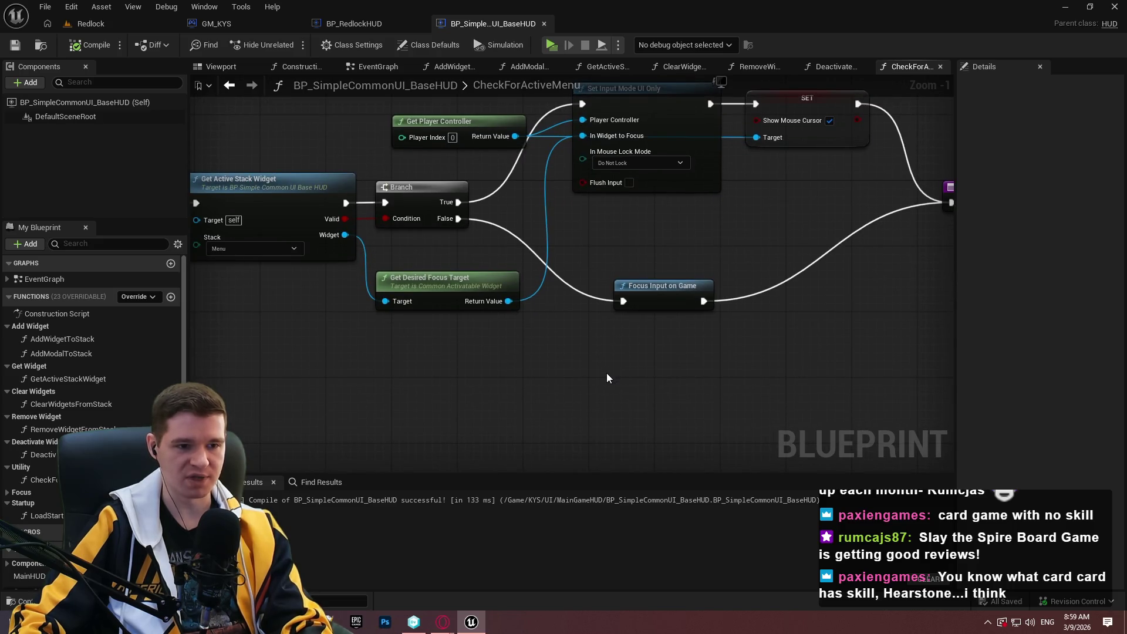
Add a Focus Input on UI node with the desired focus target as its Widget
{"action": "right_click", "coordinate": [608, 373]}
{"action": "type", "text": "focus input"}
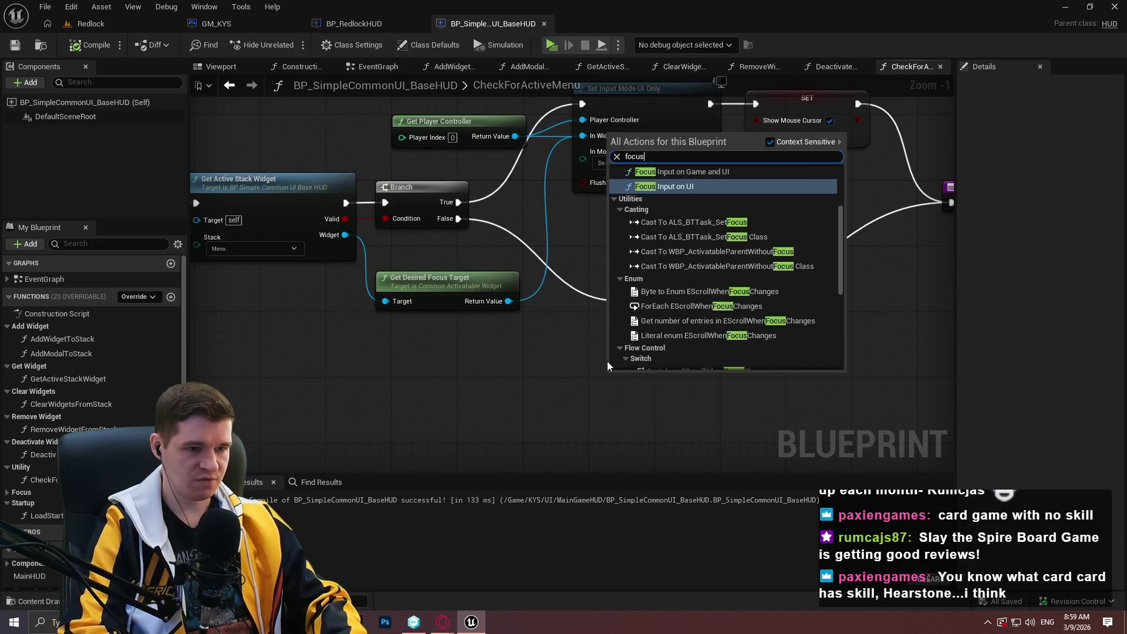
{"action": "key", "text": "Return"}
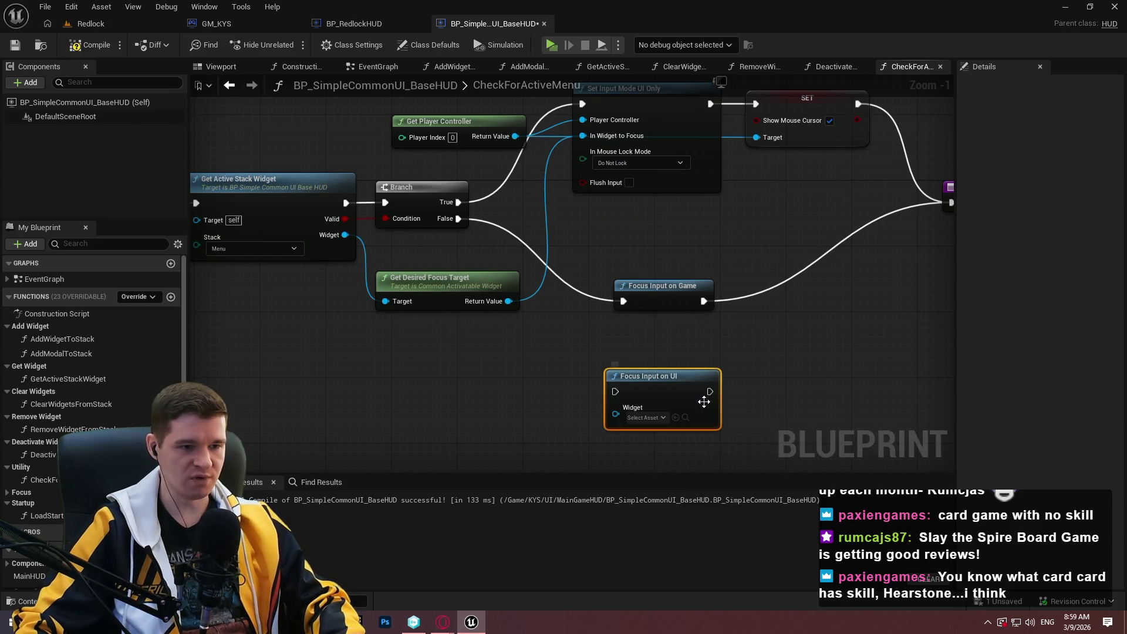
{"action": "double_click", "coordinate": [704, 401]}
{"action": "left_click_drag", "start_coordinate": [587, 376], "coordinate": [638, 376]}
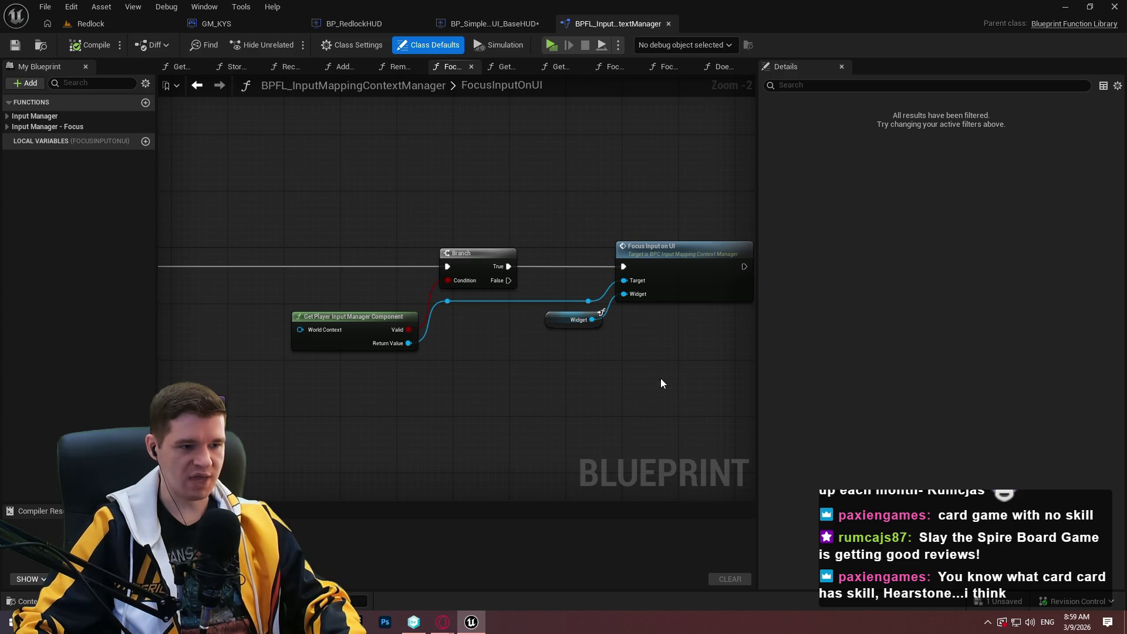
{"action": "left_click", "coordinate": [669, 24]}
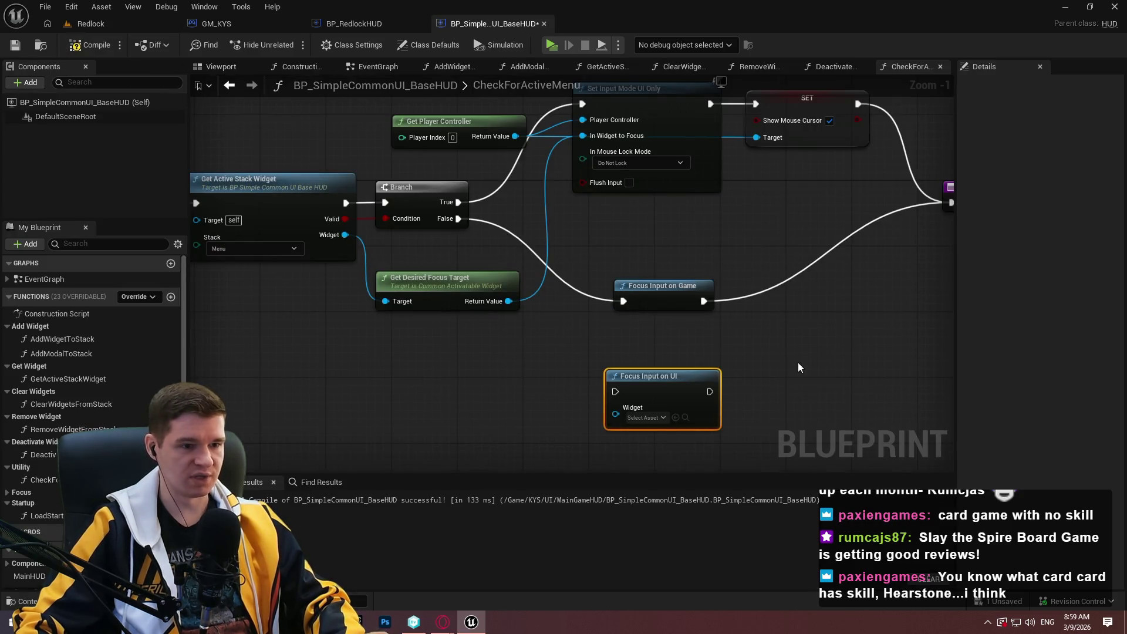
{"action": "left_click_drag", "start_coordinate": [618, 415], "coordinate": [508, 301]}
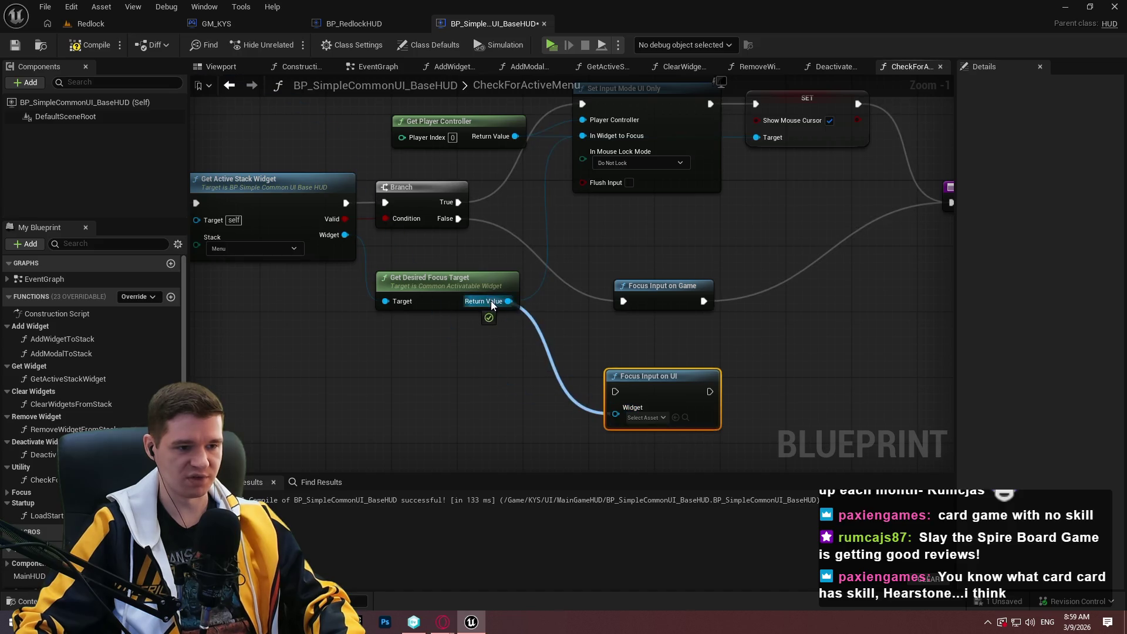
{"action": "left_click_drag", "start_coordinate": [823, 206], "coordinate": [775, 284]}
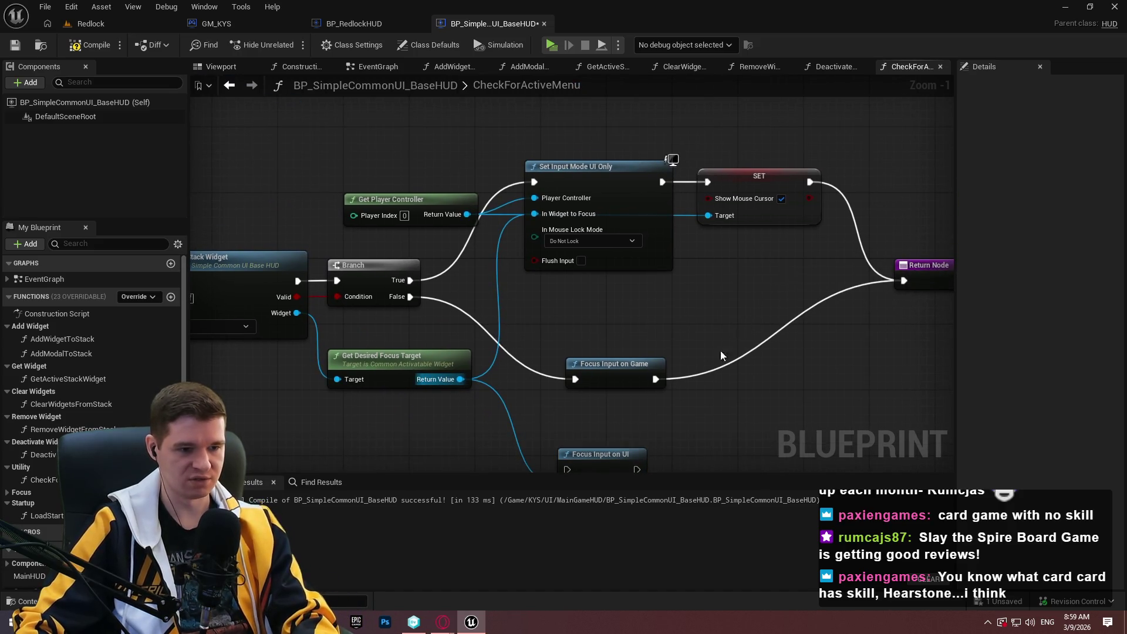
Inspect the component's FocusInputOnUI implementation, then return to the base HUD blueprint
{"action": "double_click", "coordinate": [600, 456]}
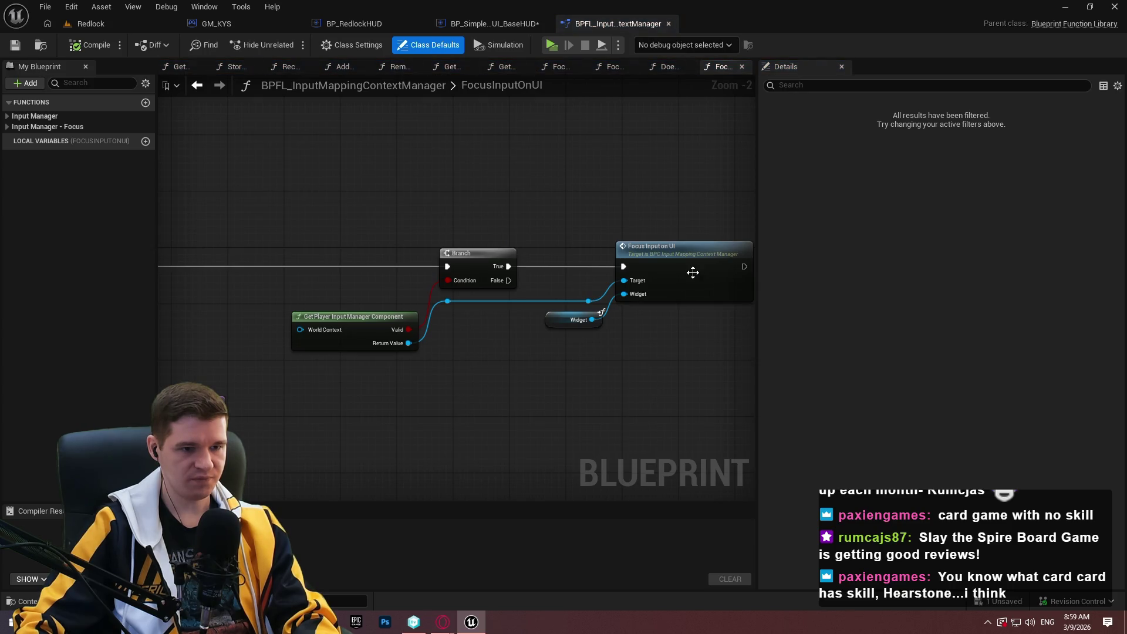
{"action": "double_click", "coordinate": [693, 272]}
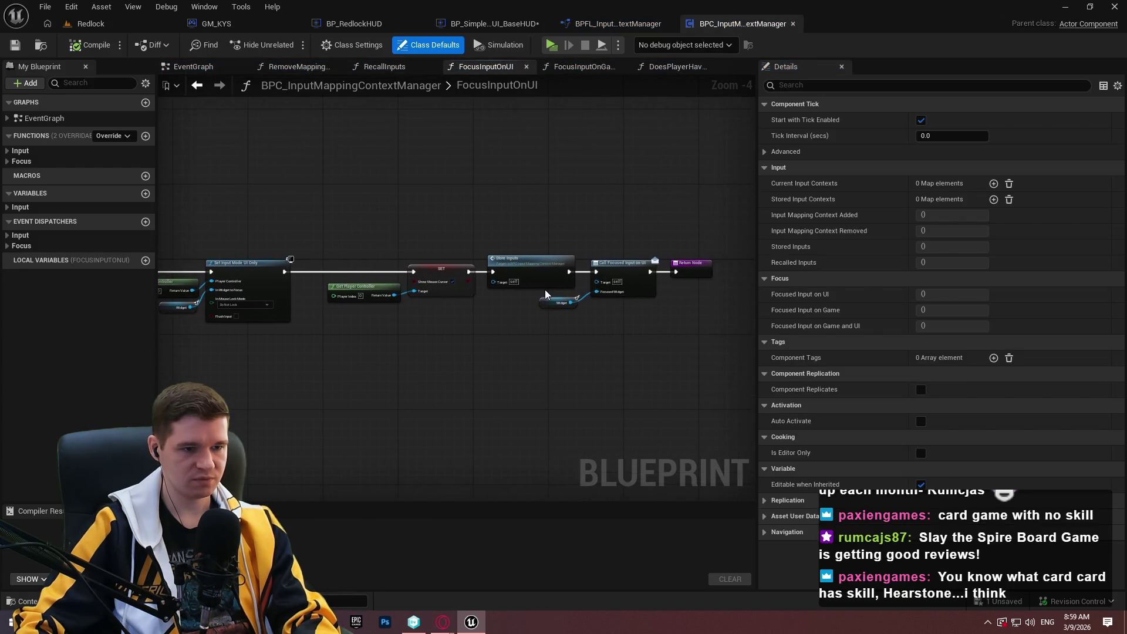
{"action": "scroll", "coordinate": [545, 294], "scroll_direction": "up", "scroll_amount": 2}
{"action": "mouse_move", "coordinate": [261, 350]}
{"action": "left_mouse_down"}
{"action": "mouse_move", "coordinate": [654, 342]}
{"action": "mouse_move", "coordinate": [259, 354]}
{"action": "mouse_move", "coordinate": [751, 360]}
{"action": "mouse_move", "coordinate": [411, 352]}
{"action": "left_mouse_up"}
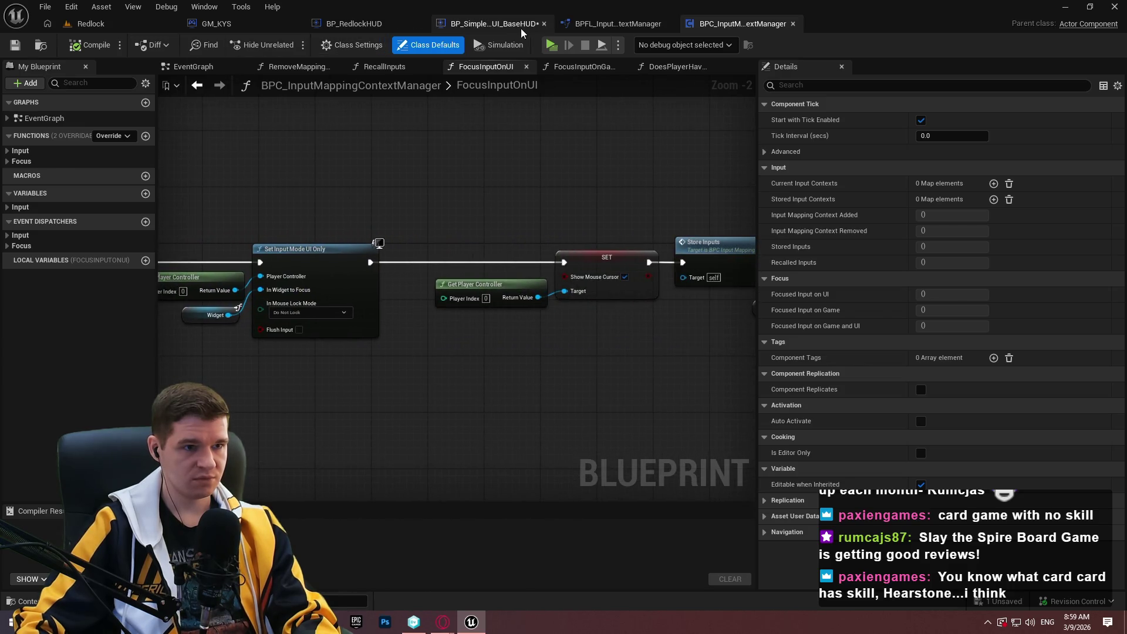
{"action": "left_click", "coordinate": [516, 25]}
{"action": "left_click_drag", "start_coordinate": [622, 303], "coordinate": [605, 271]}
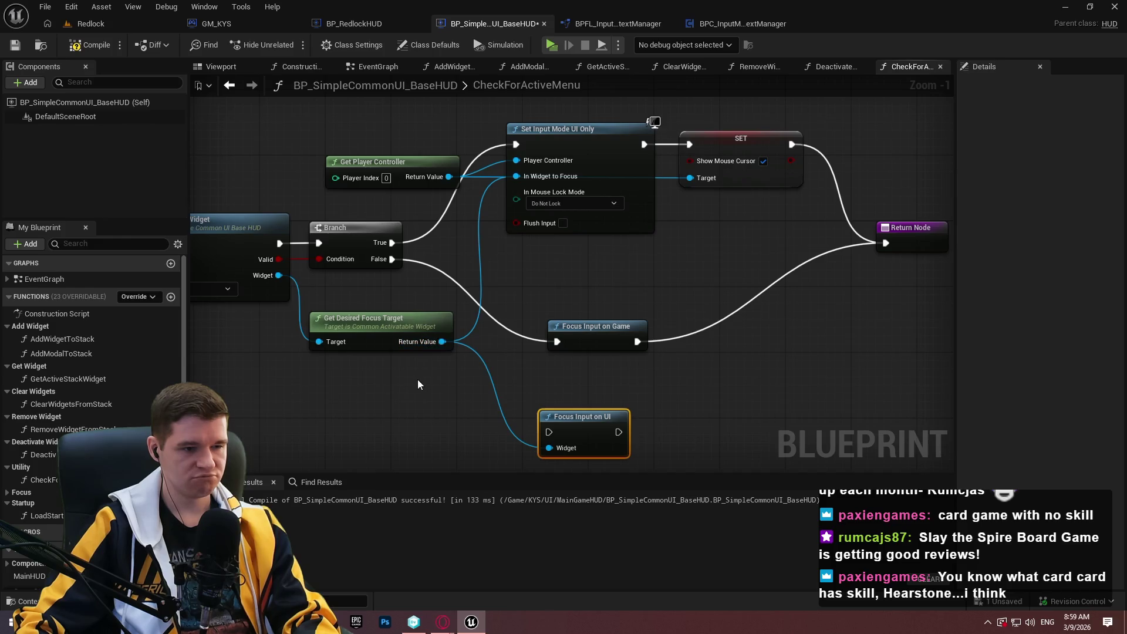
Run Focus Input on UI from Branch True and delete the old input-mode and cursor nodes
{"action": "mouse_move", "coordinate": [541, 432]}
{"action": "left_mouse_down"}
{"action": "mouse_move", "coordinate": [463, 294]}
{"action": "mouse_move", "coordinate": [393, 241]}
{"action": "left_mouse_up"}
{"action": "mouse_move", "coordinate": [869, 199]}
{"action": "left_mouse_down"}
{"action": "mouse_move", "coordinate": [646, 118]}
{"action": "mouse_move", "coordinate": [329, 118]}
{"action": "left_mouse_up"}
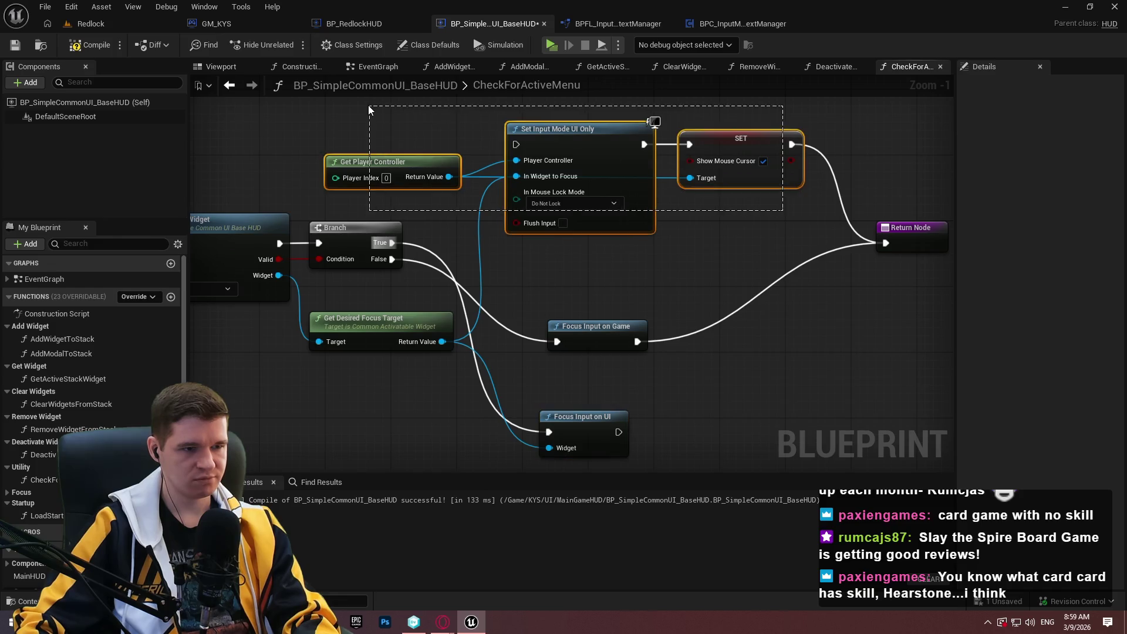
{"action": "key", "text": "Delete"}
{"action": "mouse_move", "coordinate": [591, 418]}
{"action": "left_mouse_down"}
{"action": "mouse_move", "coordinate": [604, 176]}
{"action": "mouse_move", "coordinate": [597, 244]}
{"action": "mouse_move", "coordinate": [598, 233]}
{"action": "mouse_move", "coordinate": [885, 243]}
{"action": "left_mouse_up"}
{"action": "left_click", "coordinate": [770, 319]}
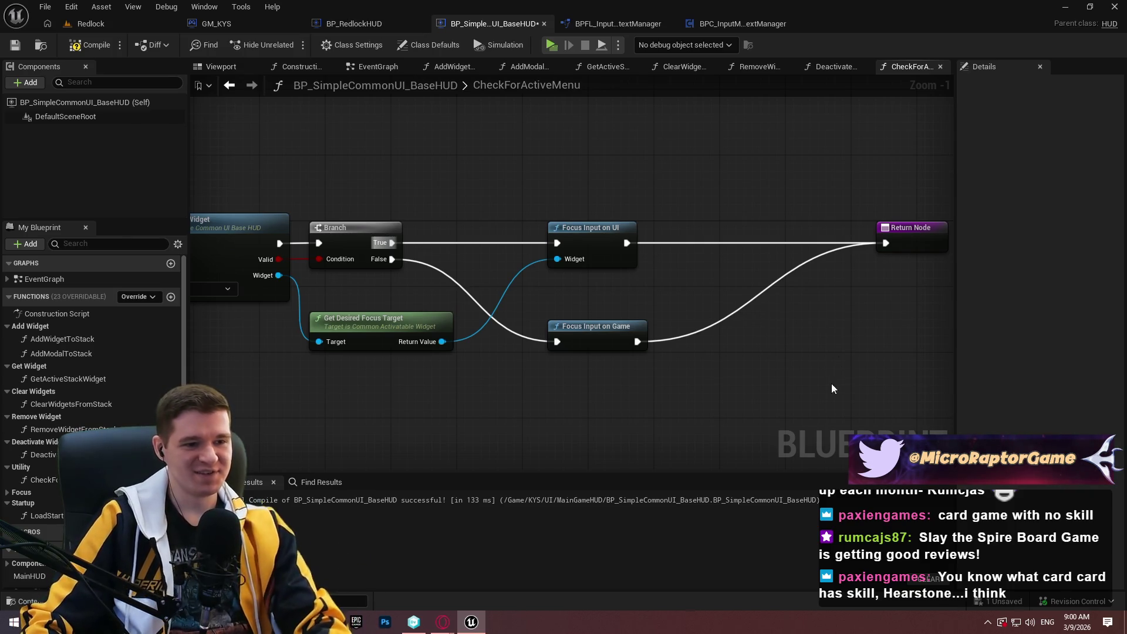
Pull the Return Node, Focus Input on Game and Get Desired Focus Target into a compact layout
{"action": "mouse_move", "coordinate": [655, 360]}
{"action": "left_mouse_down"}
{"action": "mouse_move", "coordinate": [579, 235]}
{"action": "mouse_move", "coordinate": [554, 237]}
{"action": "left_mouse_up"}
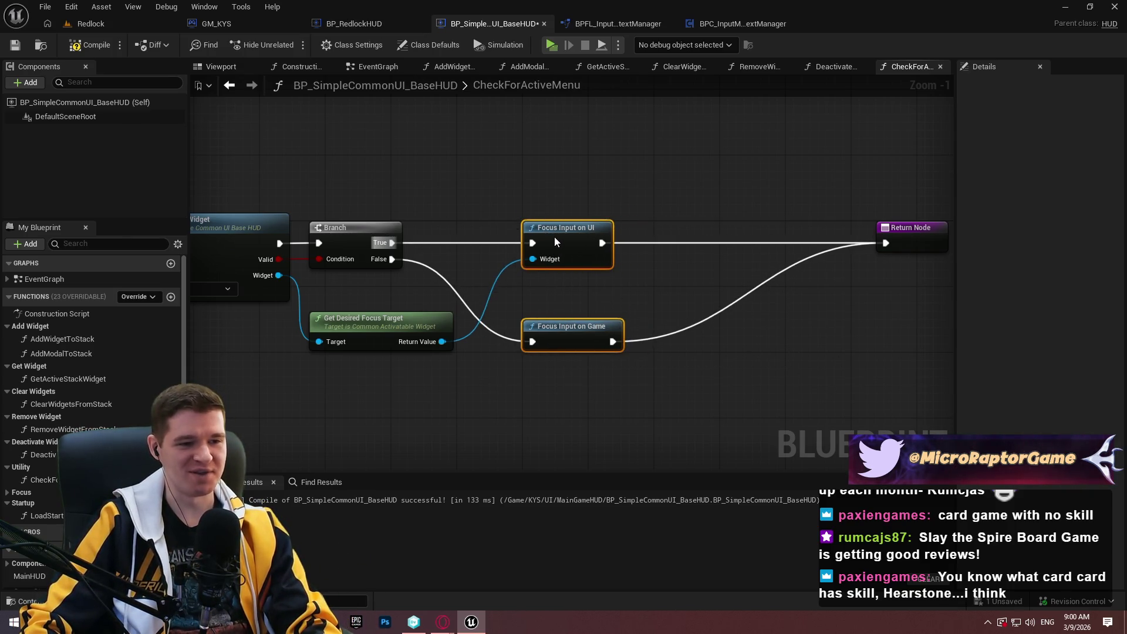
{"action": "mouse_move", "coordinate": [909, 244]}
{"action": "left_mouse_down"}
{"action": "mouse_move", "coordinate": [713, 245]}
{"action": "mouse_move", "coordinate": [738, 244]}
{"action": "left_mouse_up"}
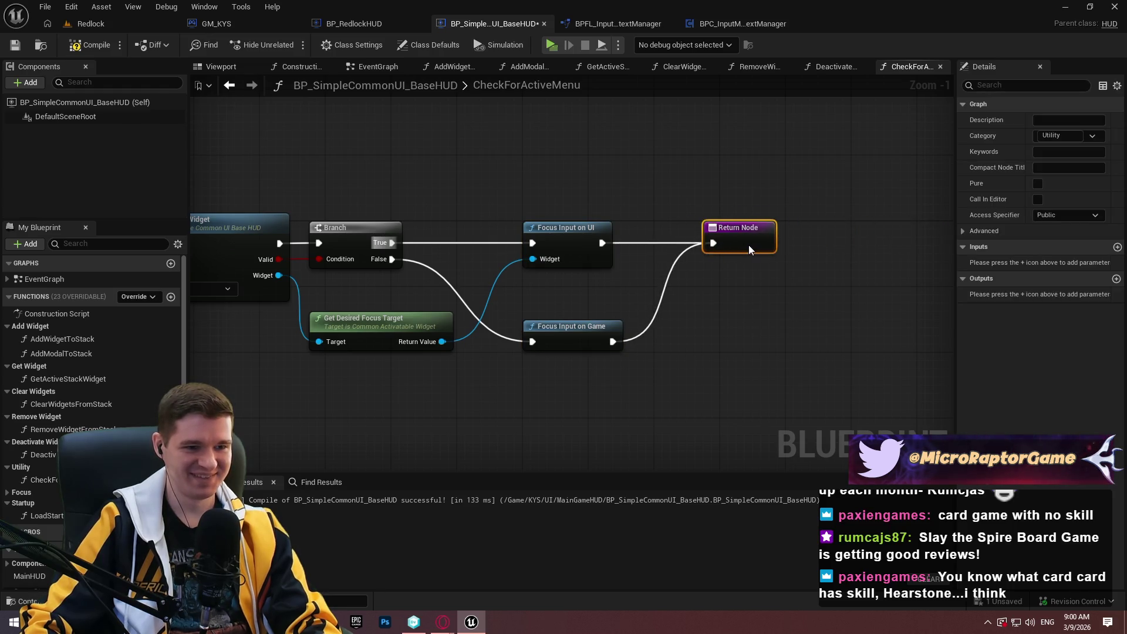
{"action": "left_click_drag", "start_coordinate": [566, 333], "coordinate": [565, 302]}
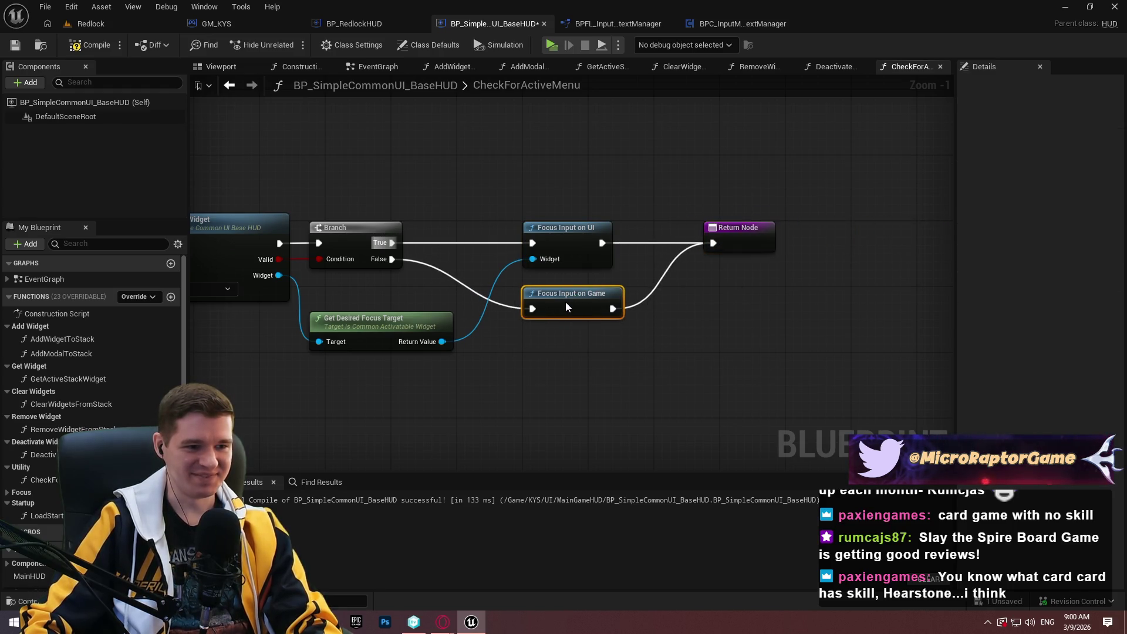
{"action": "left_click_drag", "start_coordinate": [341, 253], "coordinate": [496, 258]}
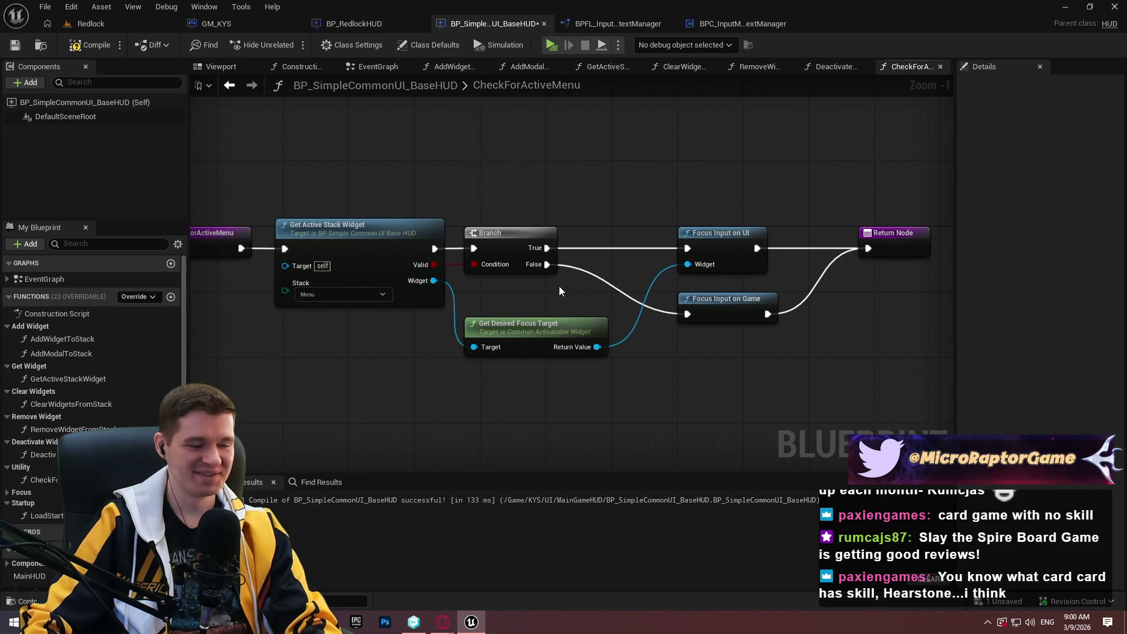
{"action": "left_click_drag", "start_coordinate": [524, 321], "coordinate": [524, 287]}
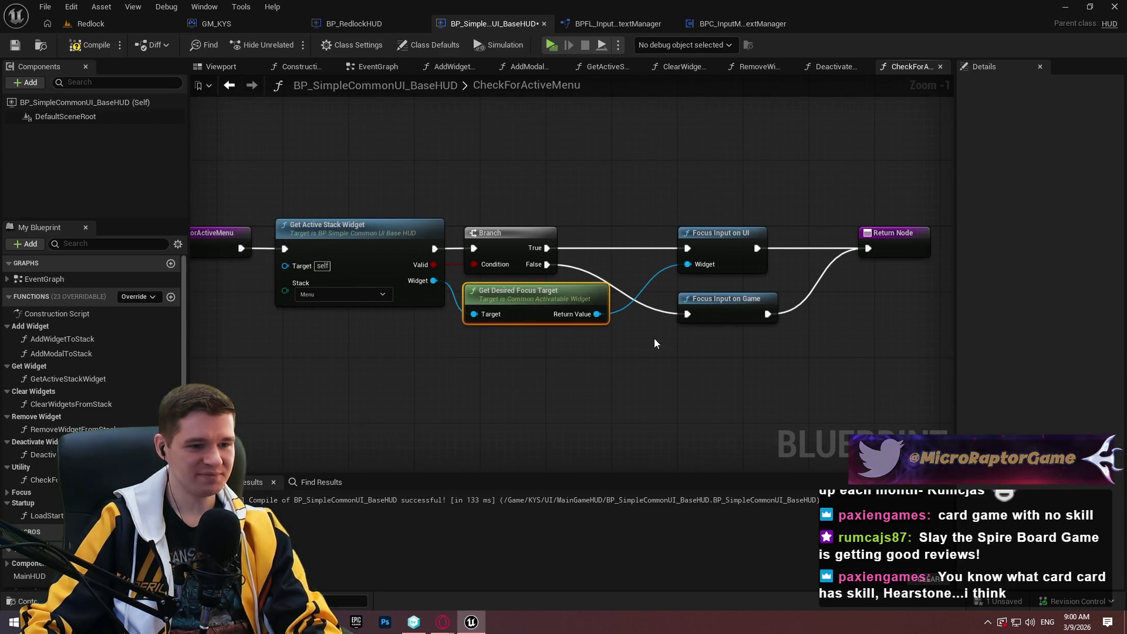
{"action": "left_click_drag", "start_coordinate": [919, 370], "coordinate": [516, 225]}
{"action": "left_click_drag", "start_coordinate": [518, 234], "coordinate": [559, 244]}
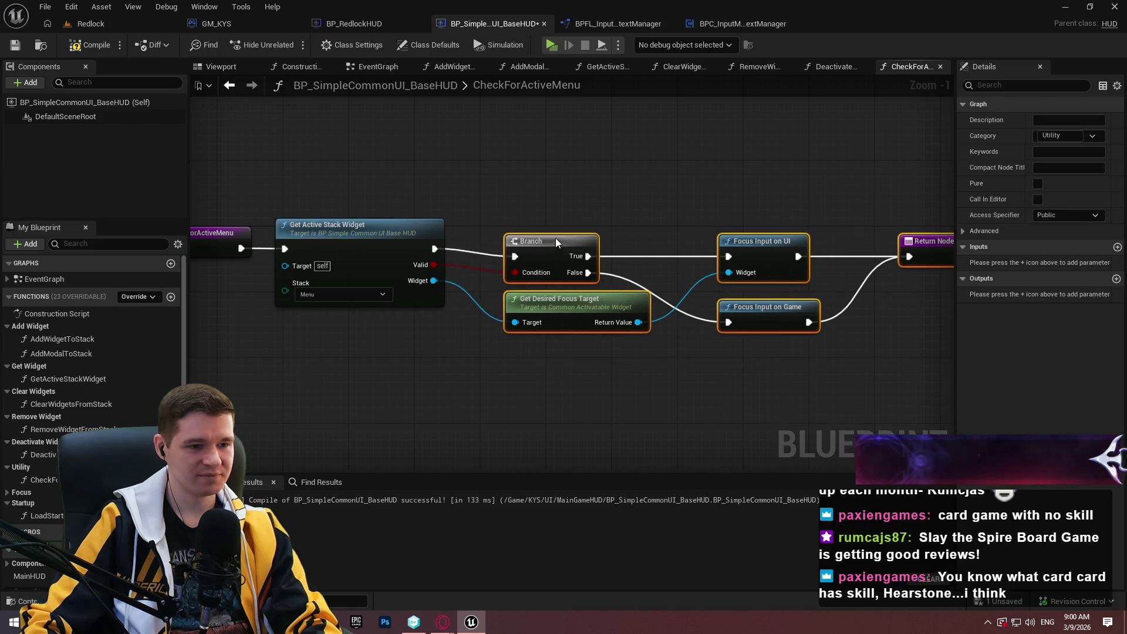
{"action": "left_click_drag", "start_coordinate": [572, 309], "coordinate": [572, 325]}
{"action": "left_click", "coordinate": [791, 346]}
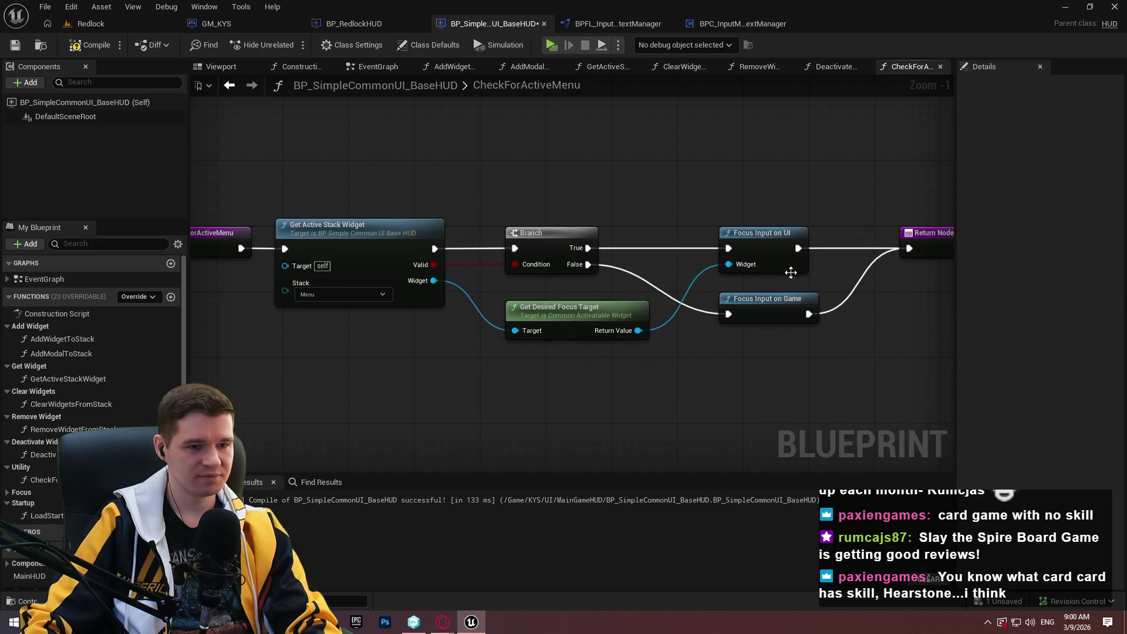
Compile the HUD blueprint with F7 and save it with Ctrl+S
{"action": "key", "text": "F7"}
{"action": "key", "text": "ctrl+s"}
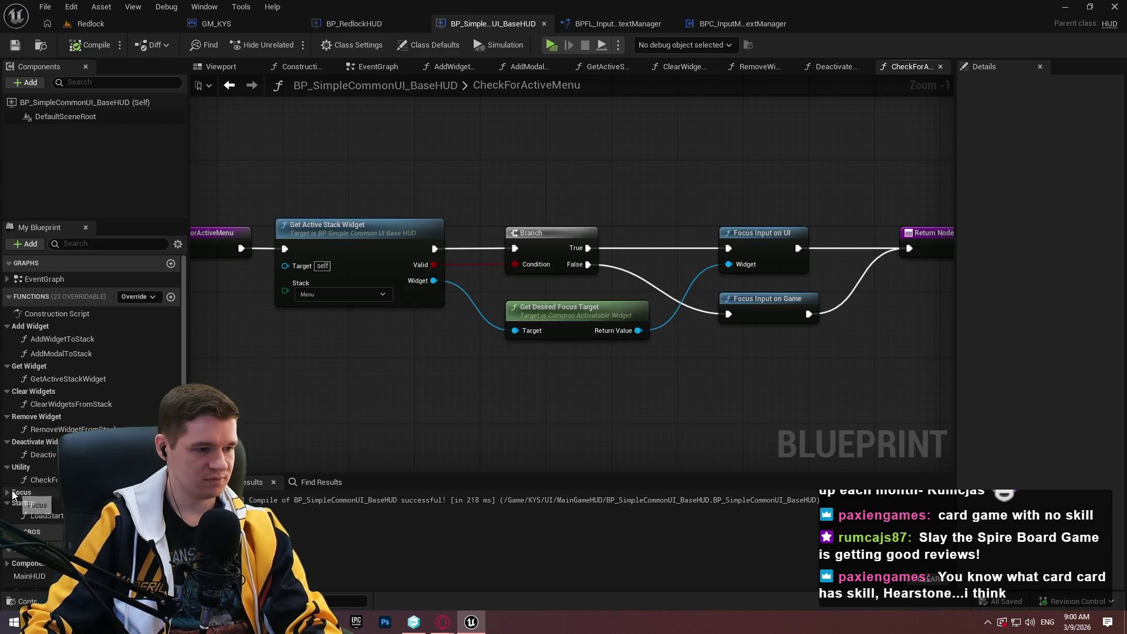
{"action": "left_click", "coordinate": [13, 495]}
Open AttemptRefocusOfActiveMenu and review its Branch and focus nodes
{"action": "double_click", "coordinate": [46, 504]}
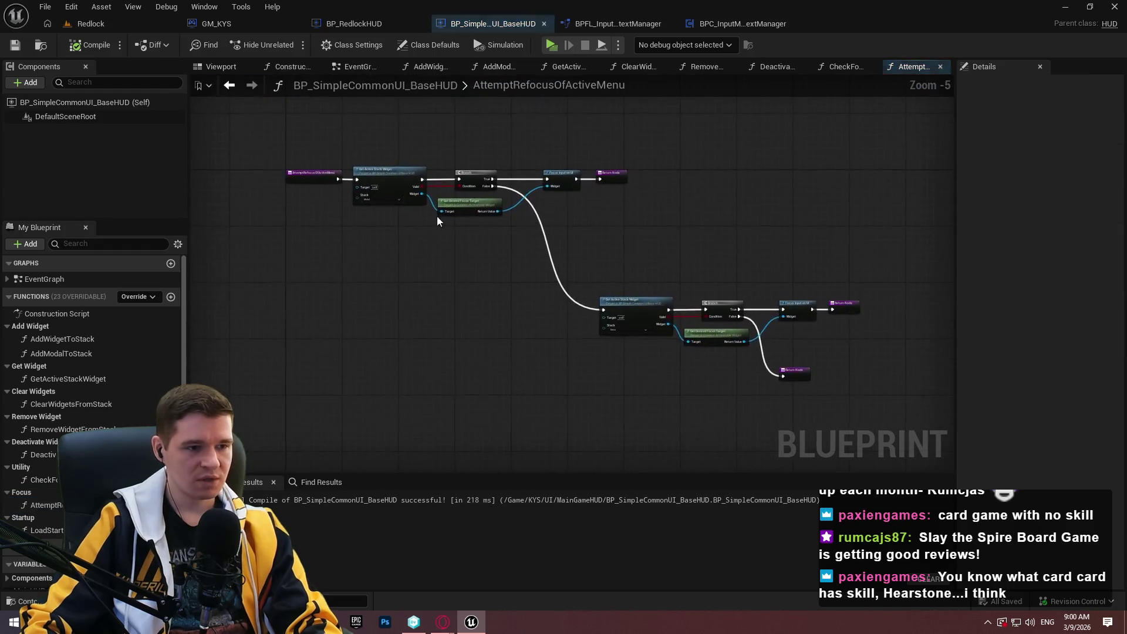
{"action": "scroll", "coordinate": [437, 221], "scroll_direction": "up", "scroll_amount": 5}
{"action": "mouse_move", "coordinate": [402, 202]}
{"action": "left_mouse_down"}
{"action": "mouse_move", "coordinate": [250, 150]}
{"action": "mouse_move", "coordinate": [305, 97]}
{"action": "mouse_move", "coordinate": [474, 155]}
{"action": "mouse_move", "coordinate": [469, 39]}
{"action": "mouse_move", "coordinate": [599, 188]}
{"action": "left_mouse_up"}
Open LoadStartupWidgets and look over its startup widget loop
{"action": "double_click", "coordinate": [52, 534]}
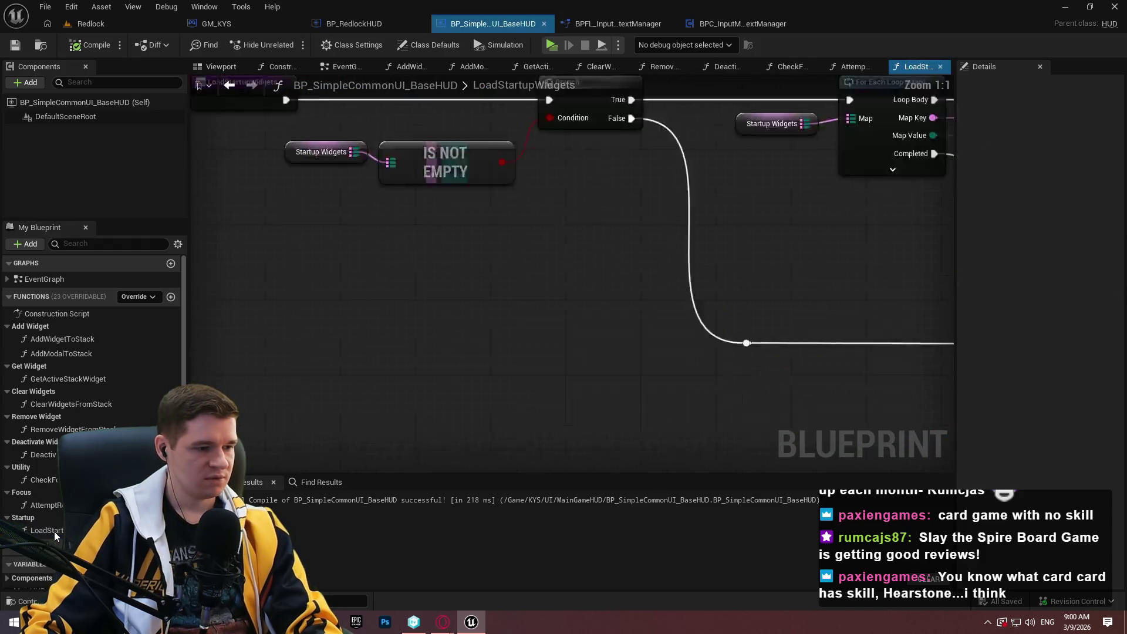
{"action": "scroll", "coordinate": [574, 395], "scroll_direction": "down", "scroll_amount": 4}
{"action": "scroll", "coordinate": [639, 254], "scroll_direction": "up", "scroll_amount": 3}
{"action": "mouse_move", "coordinate": [639, 254]}
{"action": "left_mouse_down"}
{"action": "mouse_move", "coordinate": [627, 357]}
{"action": "mouse_move", "coordinate": [813, 357]}
{"action": "mouse_move", "coordinate": [611, 210]}
{"action": "left_mouse_up"}
{"action": "scroll", "coordinate": [24, 438], "scroll_direction": "down", "scroll_amount": 3}
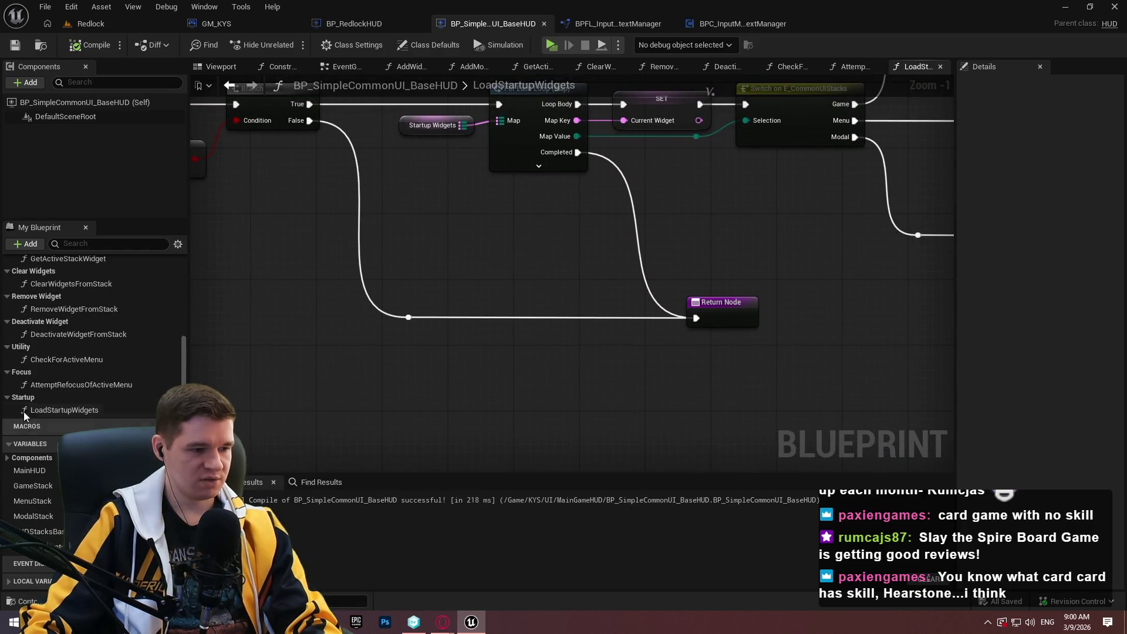
{"action": "scroll", "coordinate": [23, 352], "scroll_direction": "up", "scroll_amount": 5}
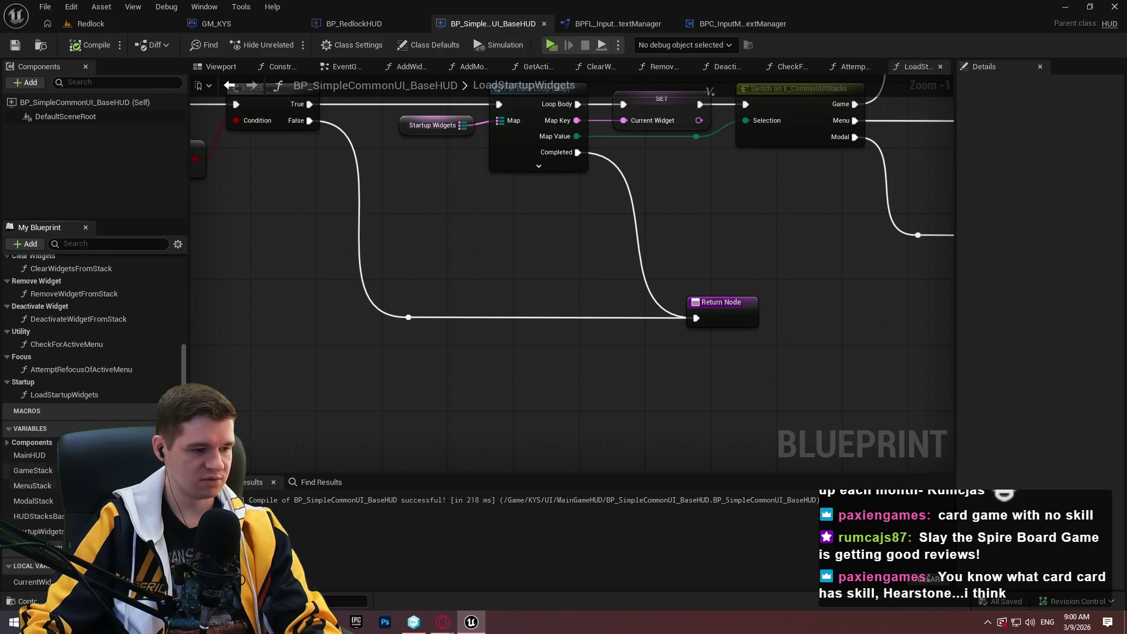
Collapse the Add Widget, Get Widget, Clear, Remove, Deactivate, Utility, Focus and Startup categories
{"action": "left_click", "coordinate": [7, 322]}
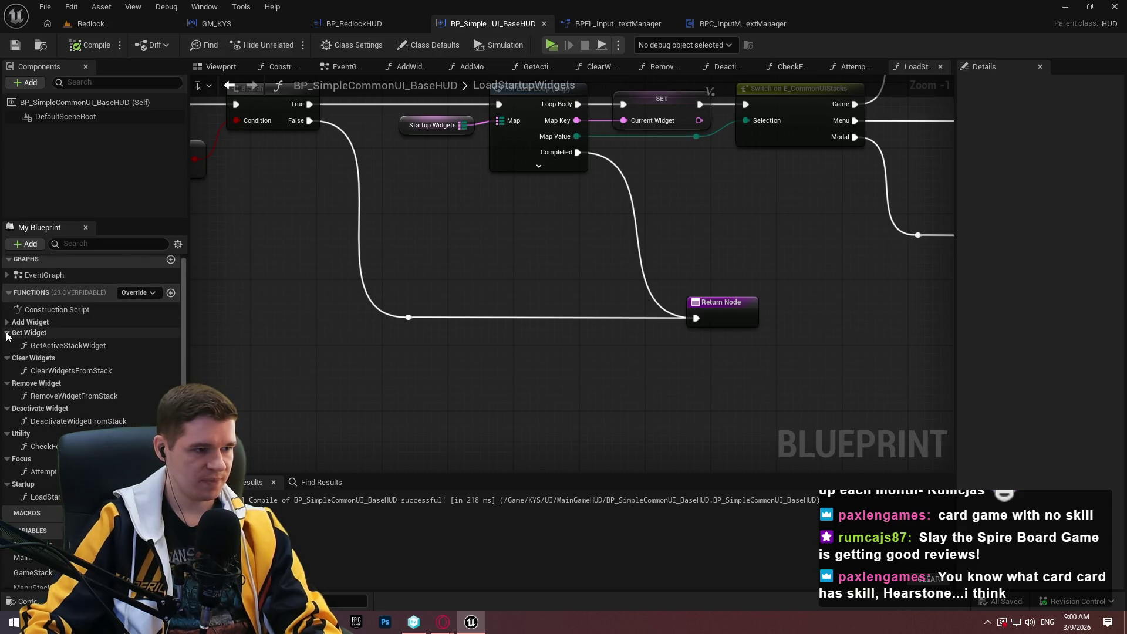
{"action": "left_click", "coordinate": [7, 333]}
{"action": "left_click", "coordinate": [7, 344]}
{"action": "left_click", "coordinate": [7, 354]}
{"action": "left_click", "coordinate": [7, 365]}
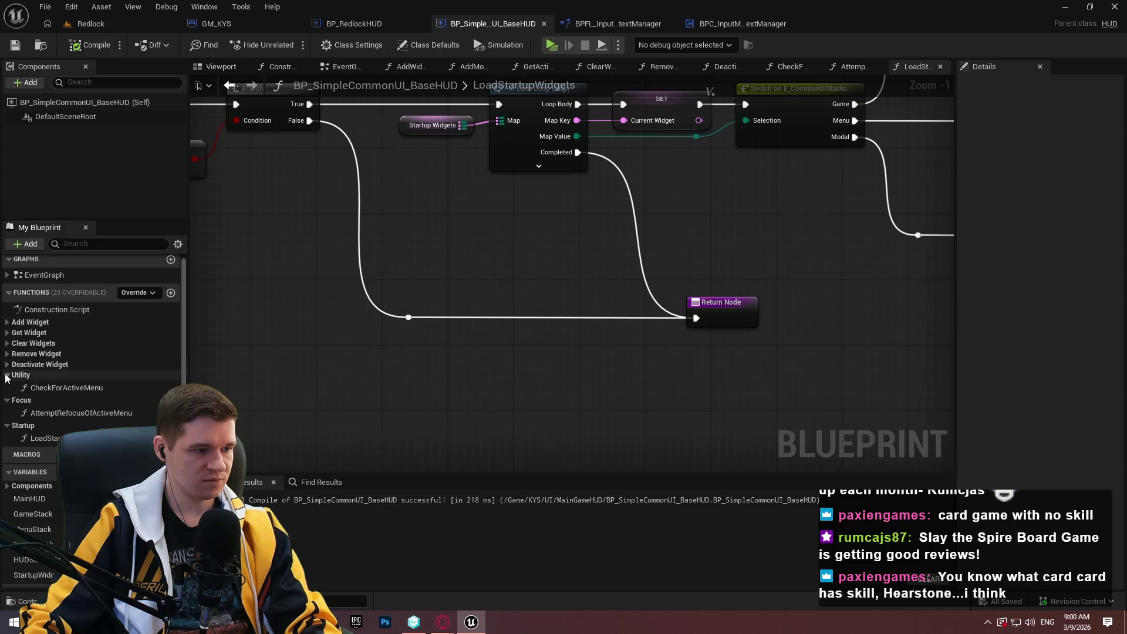
{"action": "left_click", "coordinate": [7, 375]}
{"action": "left_click", "coordinate": [7, 385]}
{"action": "left_click", "coordinate": [7, 396]}
{"action": "mouse_move", "coordinate": [650, 463]}
{"action": "left_mouse_down"}
{"action": "mouse_move", "coordinate": [554, 442]}
{"action": "mouse_move", "coordinate": [452, 319]}
{"action": "mouse_move", "coordinate": [437, 342]}
{"action": "left_mouse_up"}
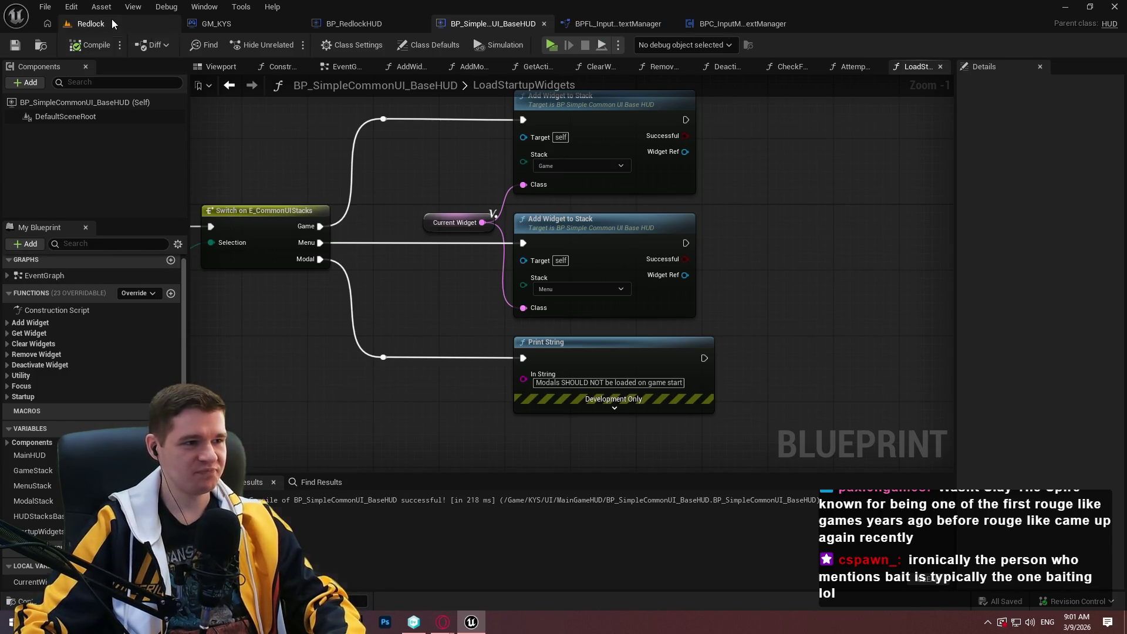
Return to the Redlock level, enlarge its viewport, then switch to the web browser
{"action": "left_click", "coordinate": [91, 24]}
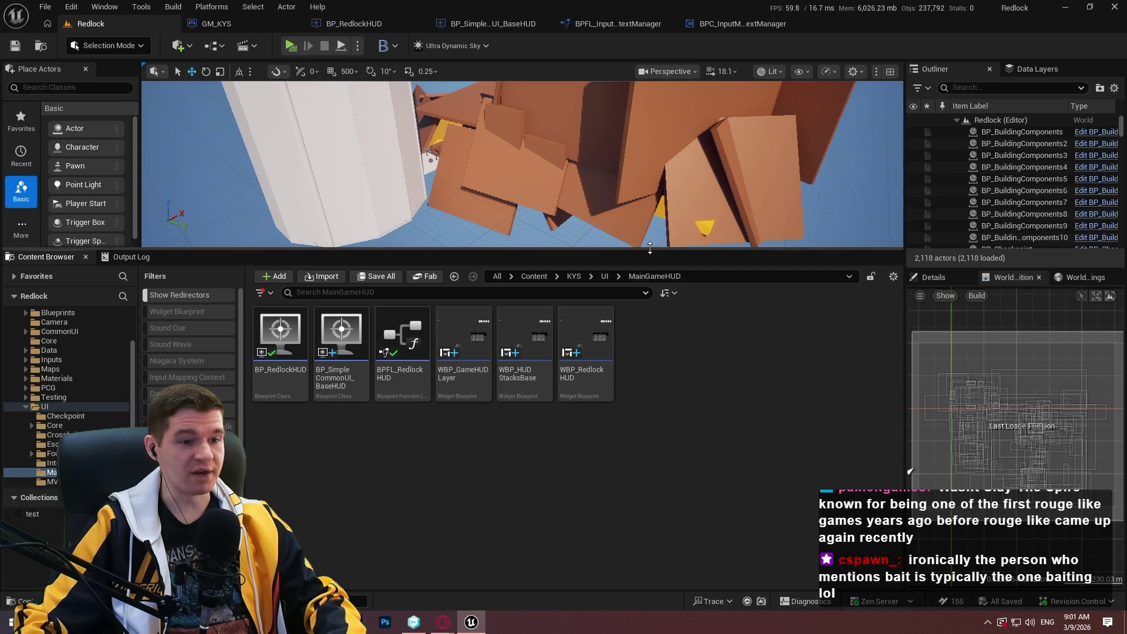
{"action": "left_click_drag", "start_coordinate": [650, 251], "coordinate": [650, 290]}
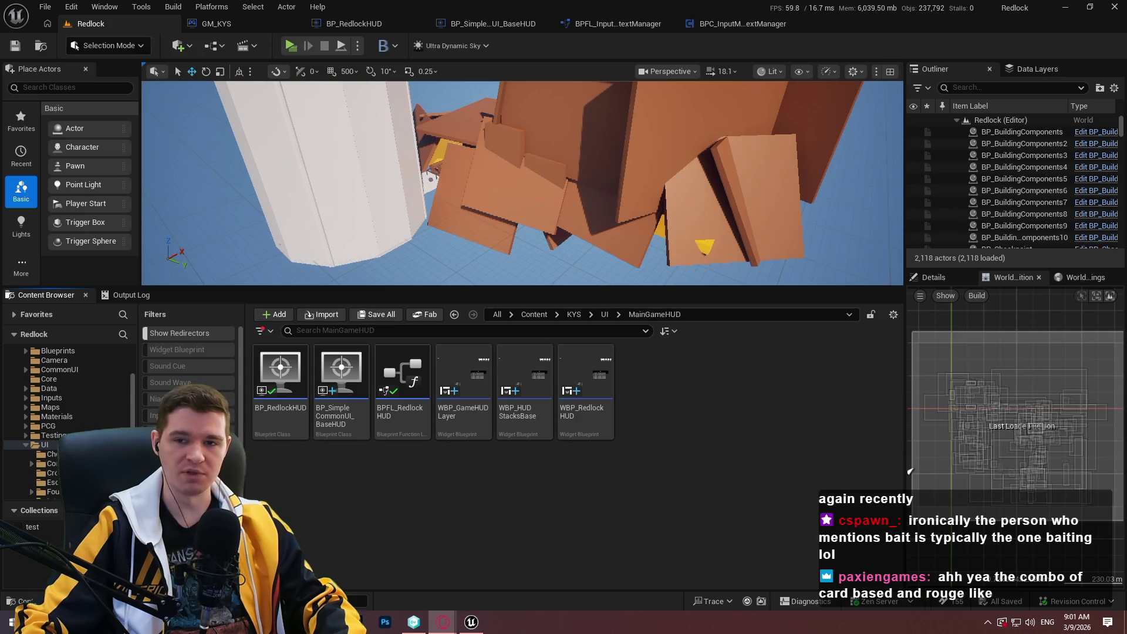
{"action": "key", "text": "alt+Tab"}
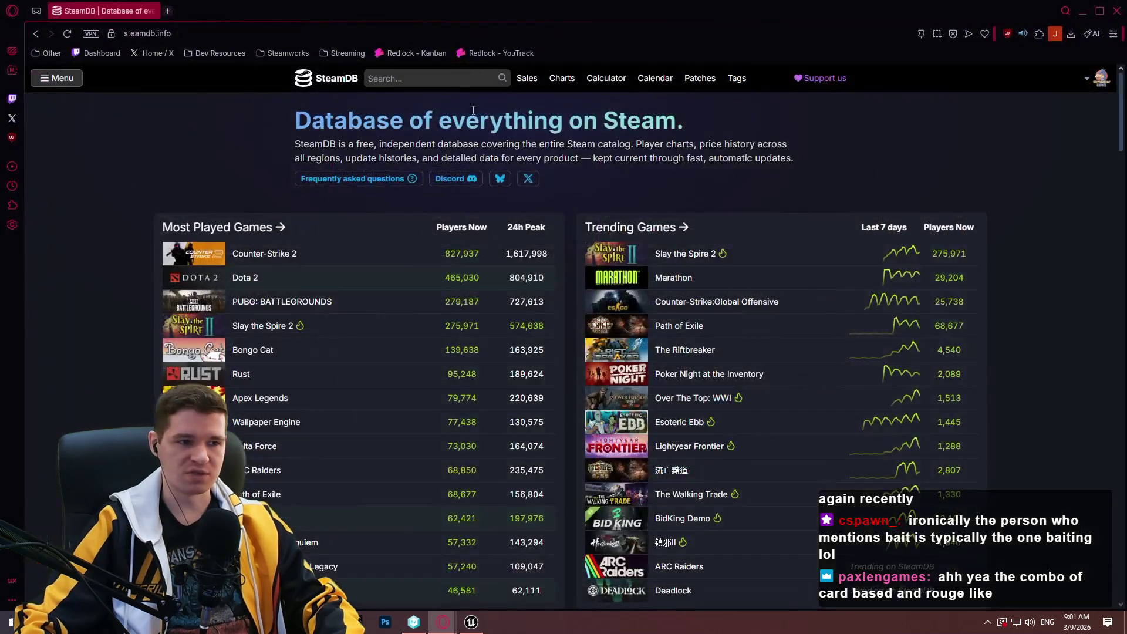
Search SteamDB for "slay the", open Slay the Spire, and go to its Steam store page
{"action": "left_click", "coordinate": [459, 77]}
{"action": "type", "text": "slay the"}
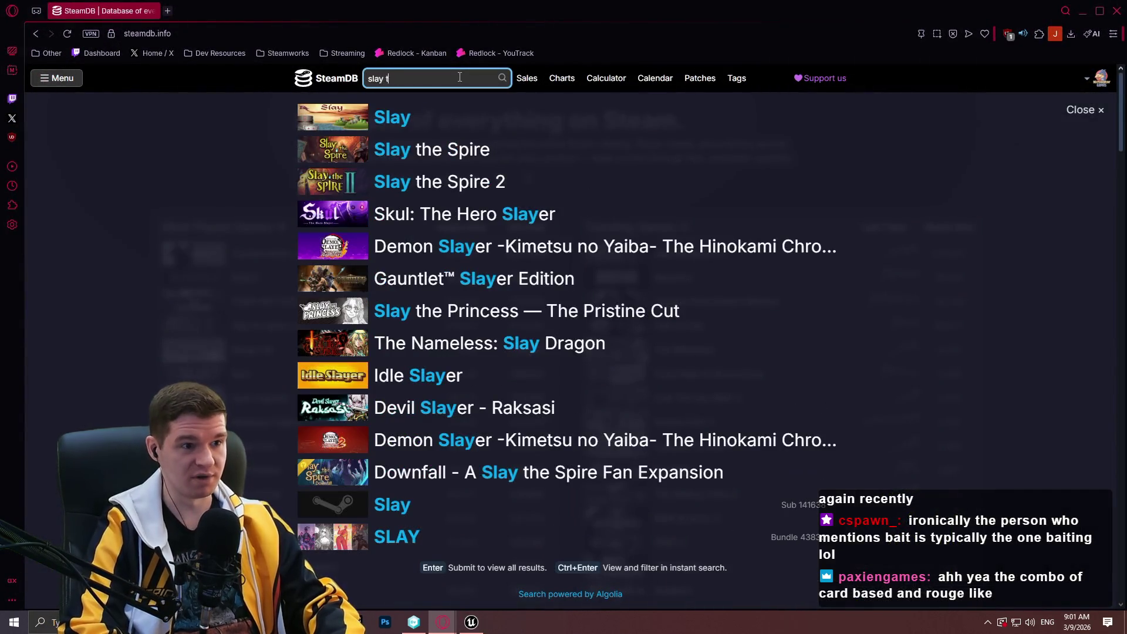
{"action": "left_click", "coordinate": [390, 116]}
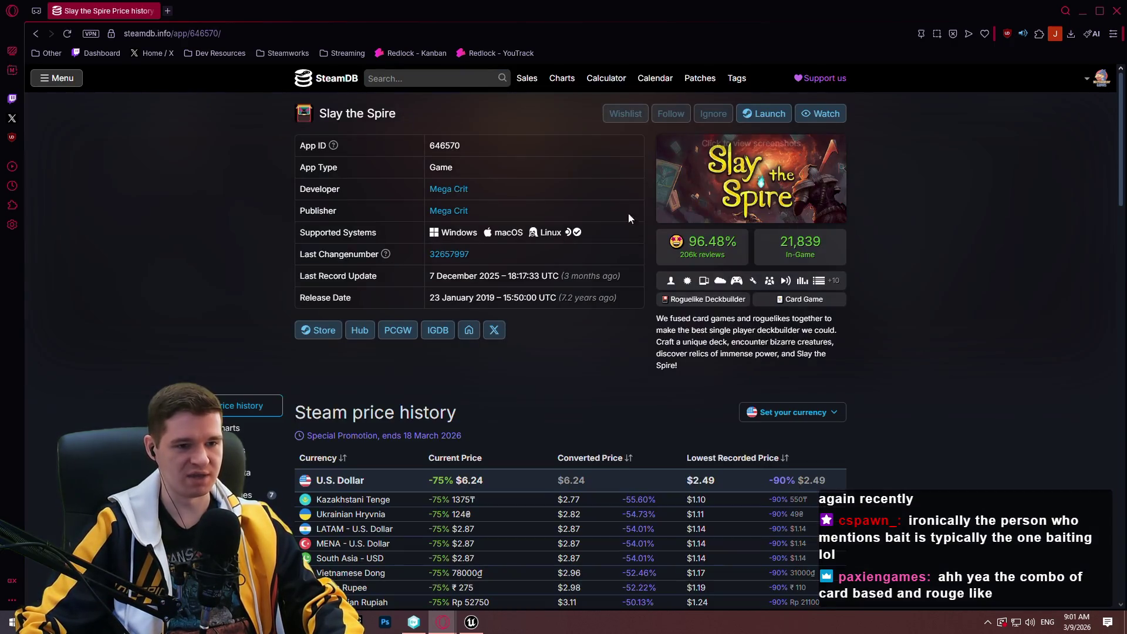
{"action": "left_click", "coordinate": [317, 332]}
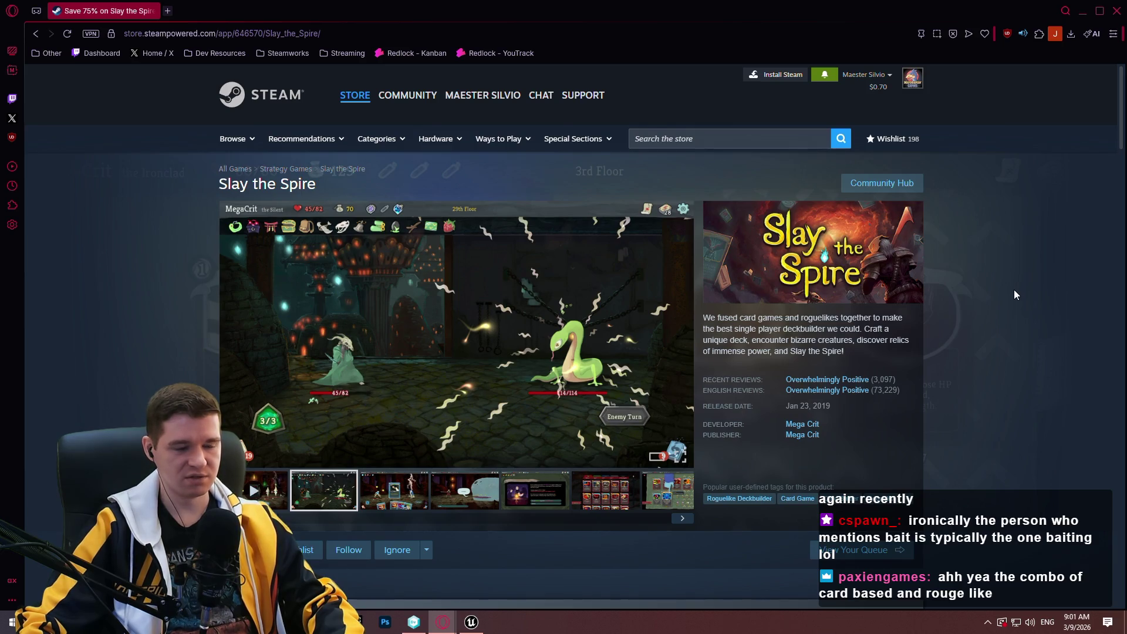
Look over Mega Crit's developer page and open the Slay the Spire 2 store page
{"action": "scroll", "coordinate": [1009, 299], "scroll_direction": "down", "scroll_amount": 3}
{"action": "scroll", "coordinate": [1007, 298], "scroll_direction": "up", "scroll_amount": 3}
{"action": "scroll", "coordinate": [1005, 296], "scroll_direction": "down", "scroll_amount": 4}
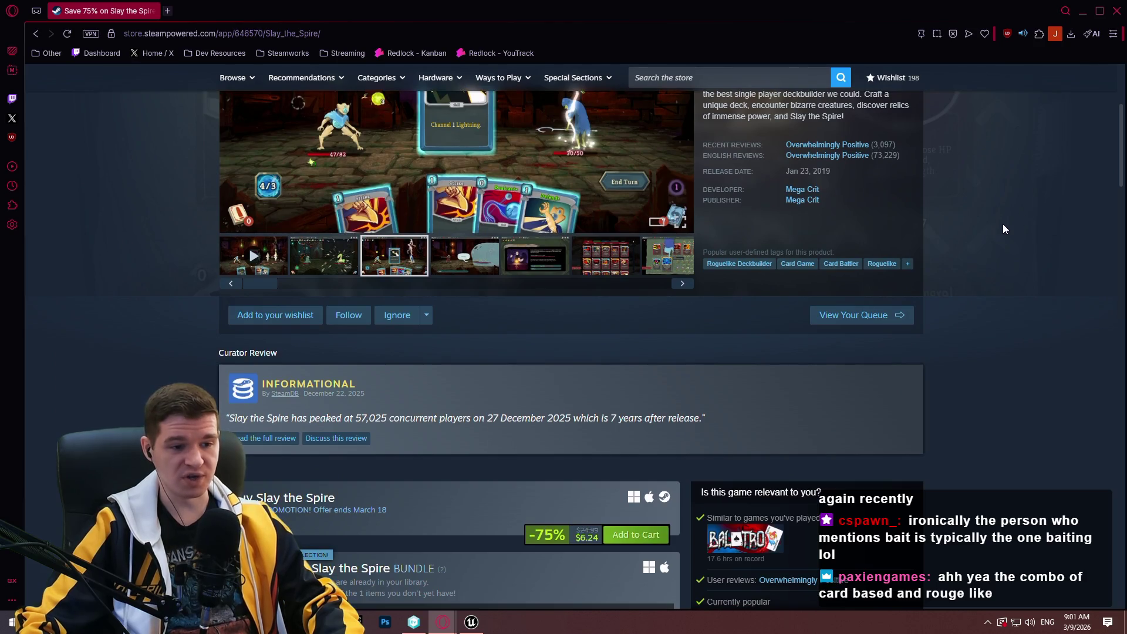
{"action": "scroll", "coordinate": [1048, 276], "scroll_direction": "up", "scroll_amount": 4}
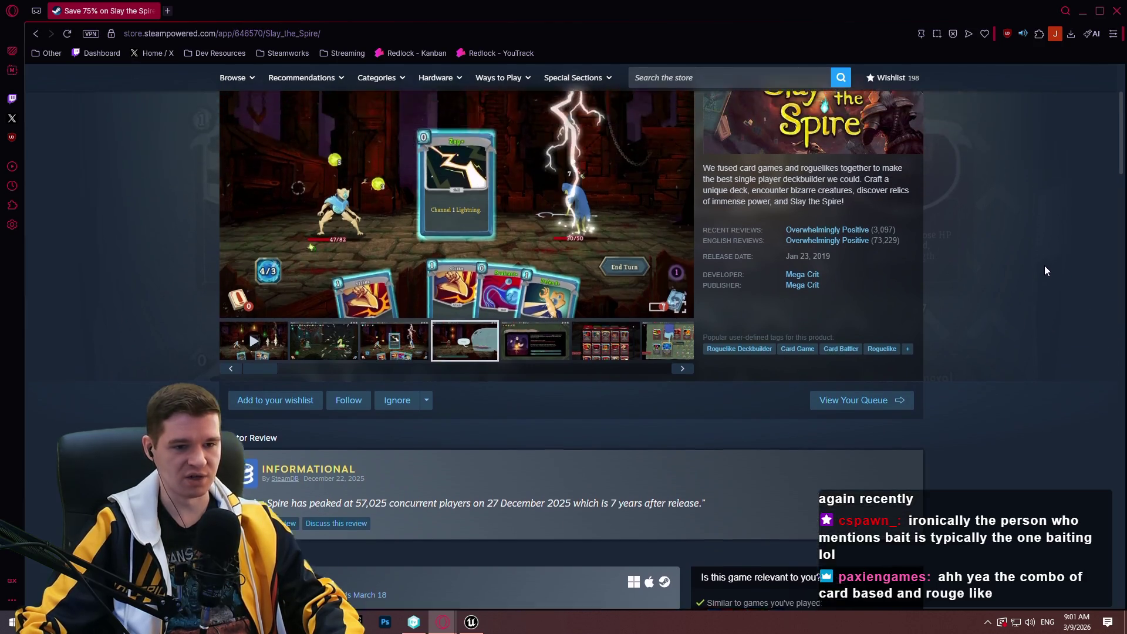
{"action": "scroll", "coordinate": [1032, 247], "scroll_direction": "down", "scroll_amount": 1}
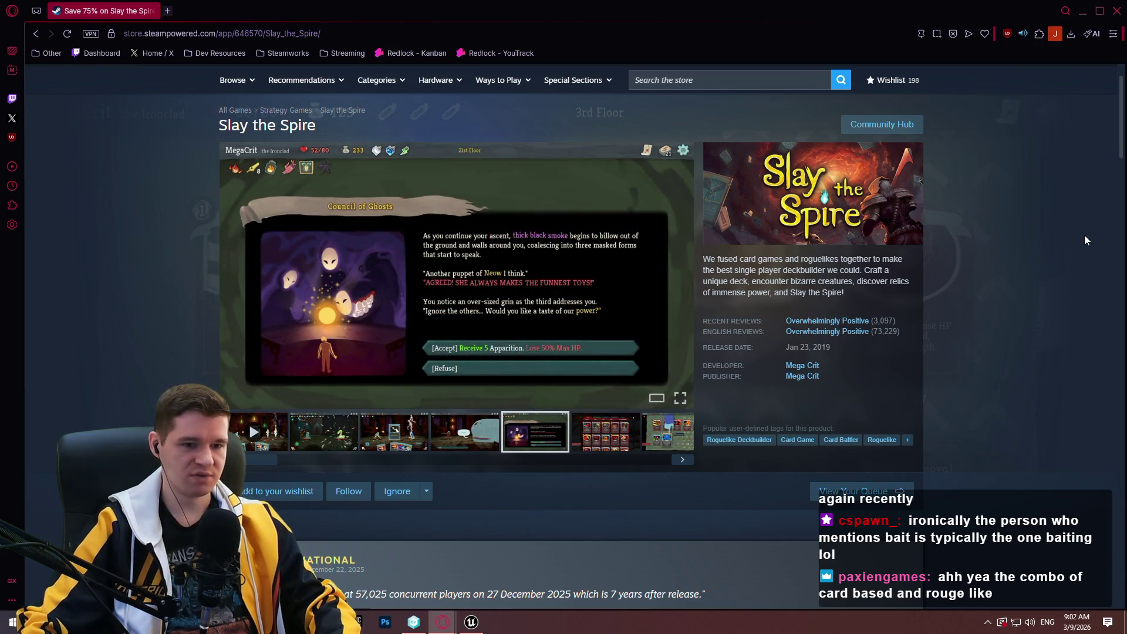
{"action": "scroll", "coordinate": [1059, 266], "scroll_direction": "down", "scroll_amount": 3}
{"action": "scroll", "coordinate": [1041, 275], "scroll_direction": "up", "scroll_amount": 1}
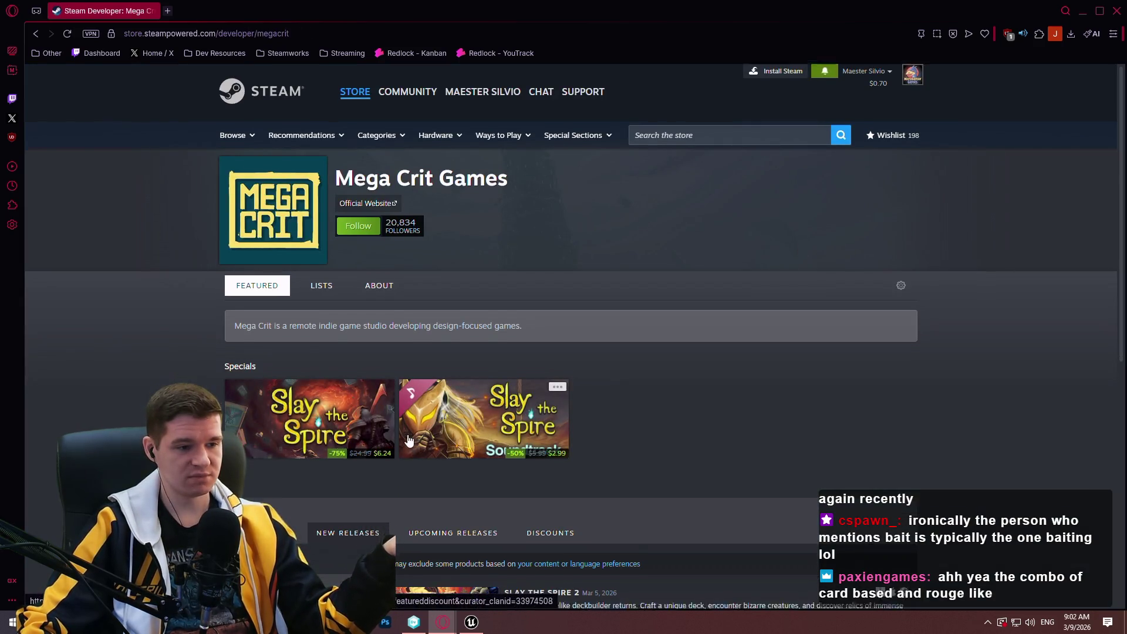
{"action": "scroll", "coordinate": [409, 440], "scroll_direction": "down", "scroll_amount": 2}
{"action": "left_click", "coordinate": [552, 484]}
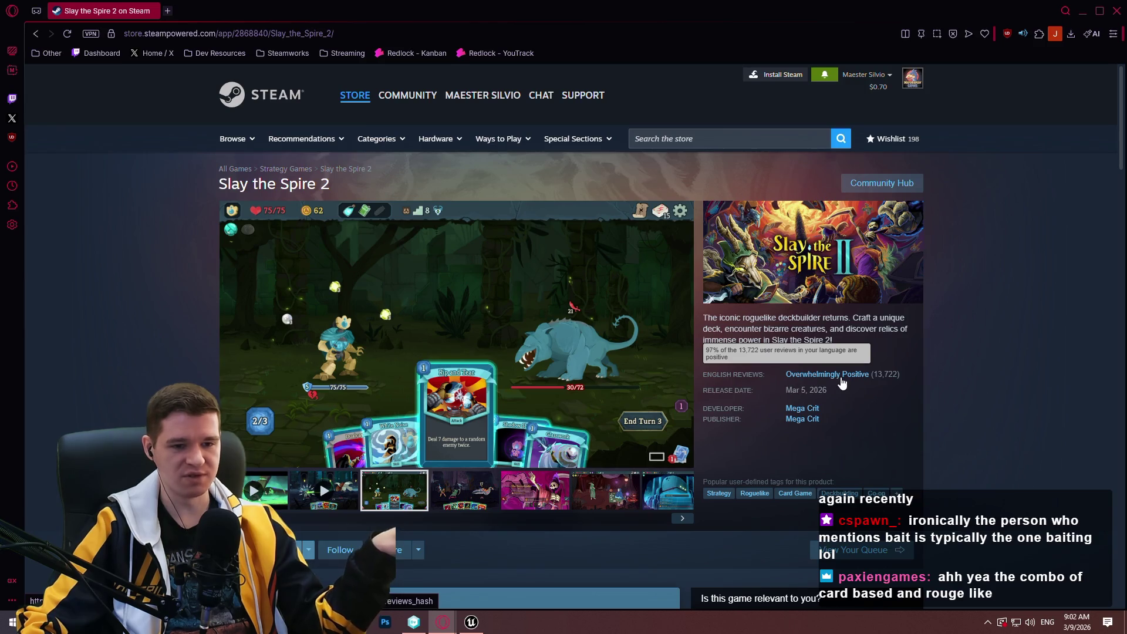
Go to the steamdb.info home page from the address bar suggestions
{"action": "scroll", "coordinate": [477, 382], "scroll_direction": "down", "scroll_amount": 5}
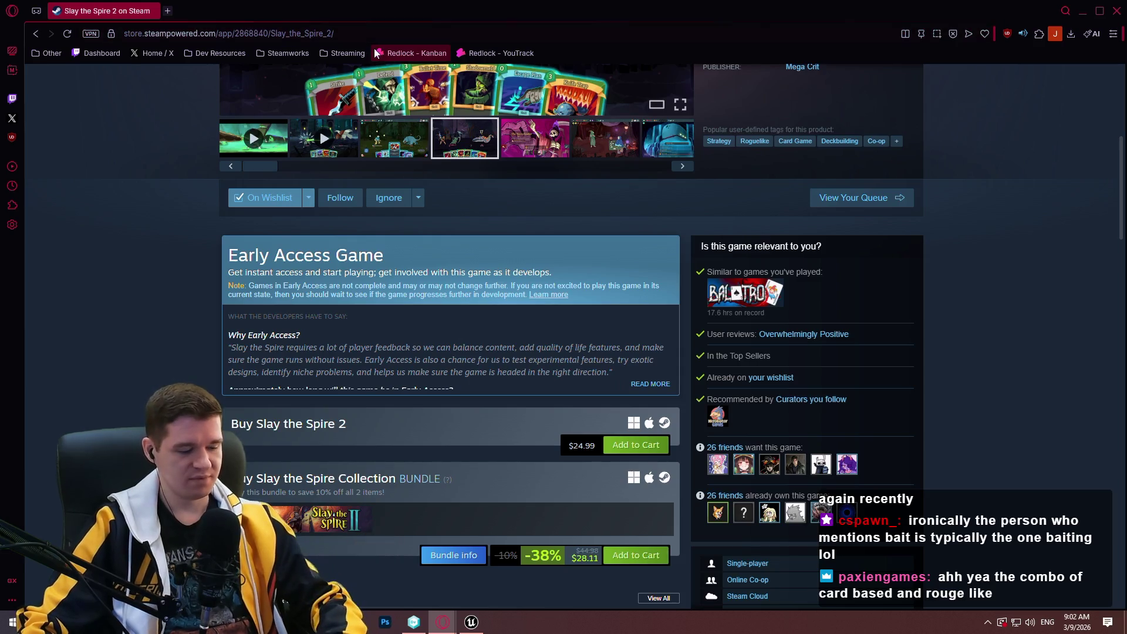
{"action": "left_click", "coordinate": [344, 34]}
{"action": "left_click", "coordinate": [235, 78]}
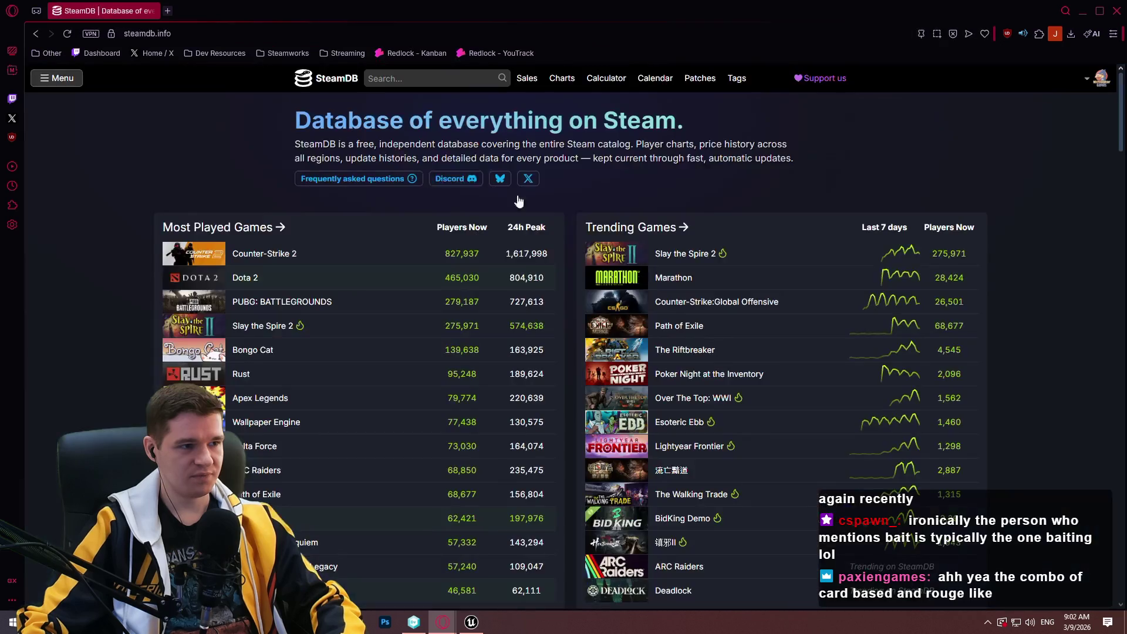
{"action": "mouse_move", "coordinate": [938, 261]}
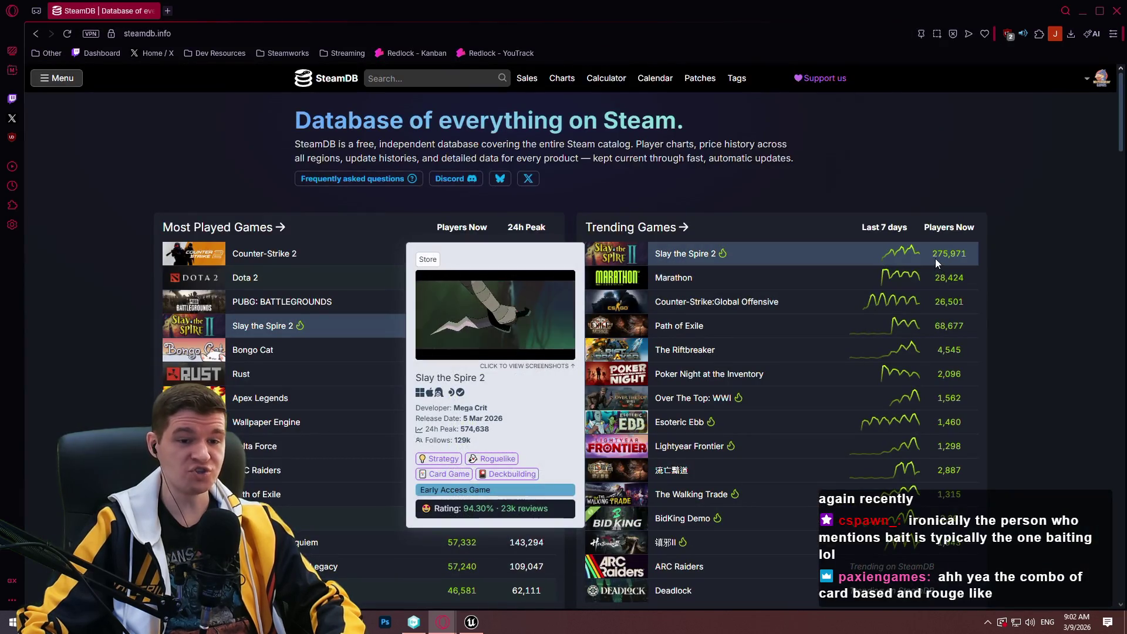
{"action": "left_click", "coordinate": [698, 254]}
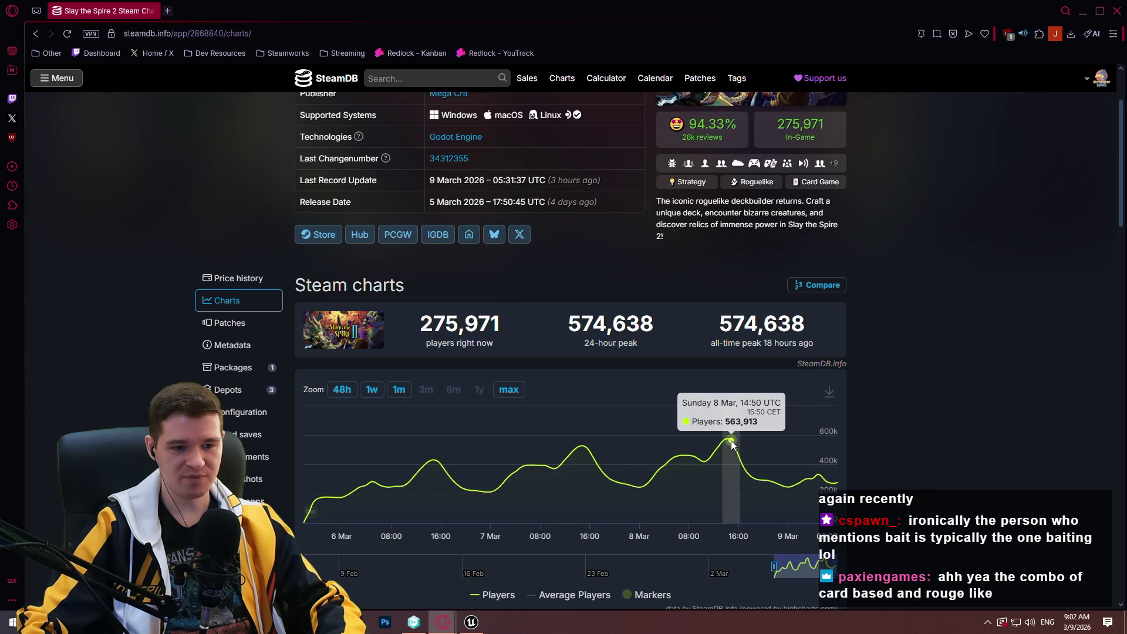
{"action": "double_click", "coordinate": [735, 326]}
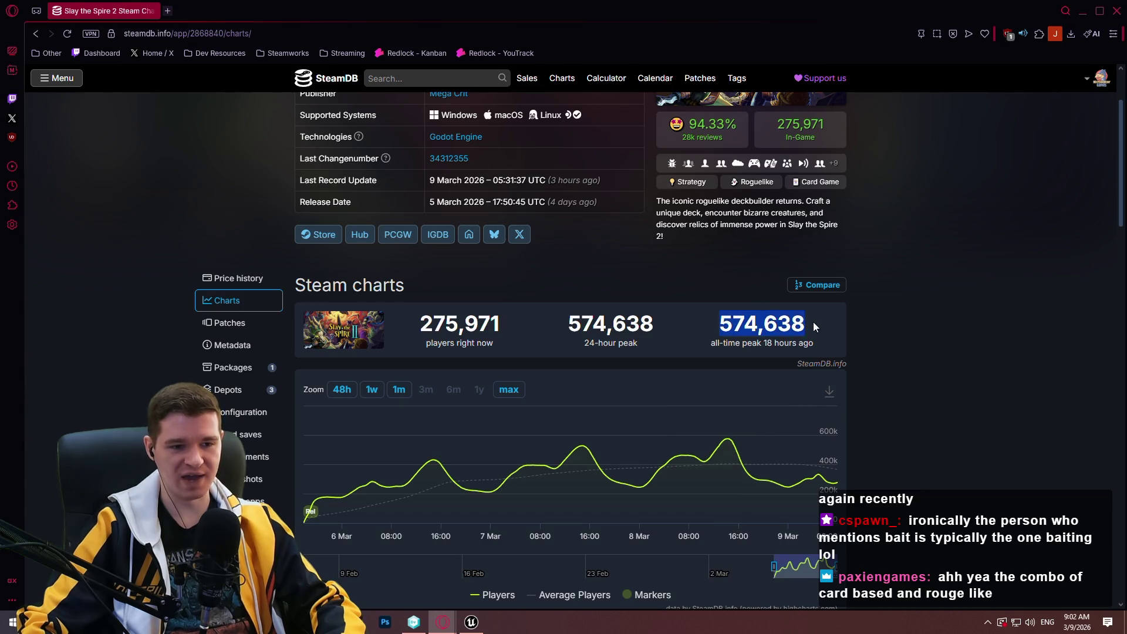
{"action": "left_click_drag", "start_coordinate": [812, 321], "coordinate": [812, 322]}
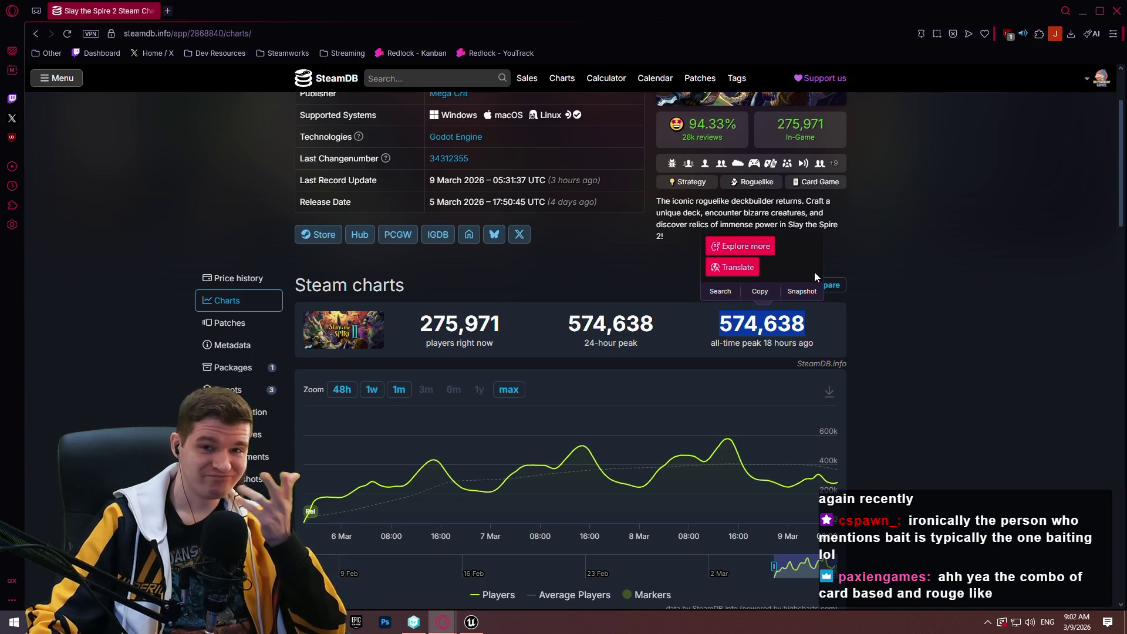
{"action": "left_click", "coordinate": [1019, 372]}
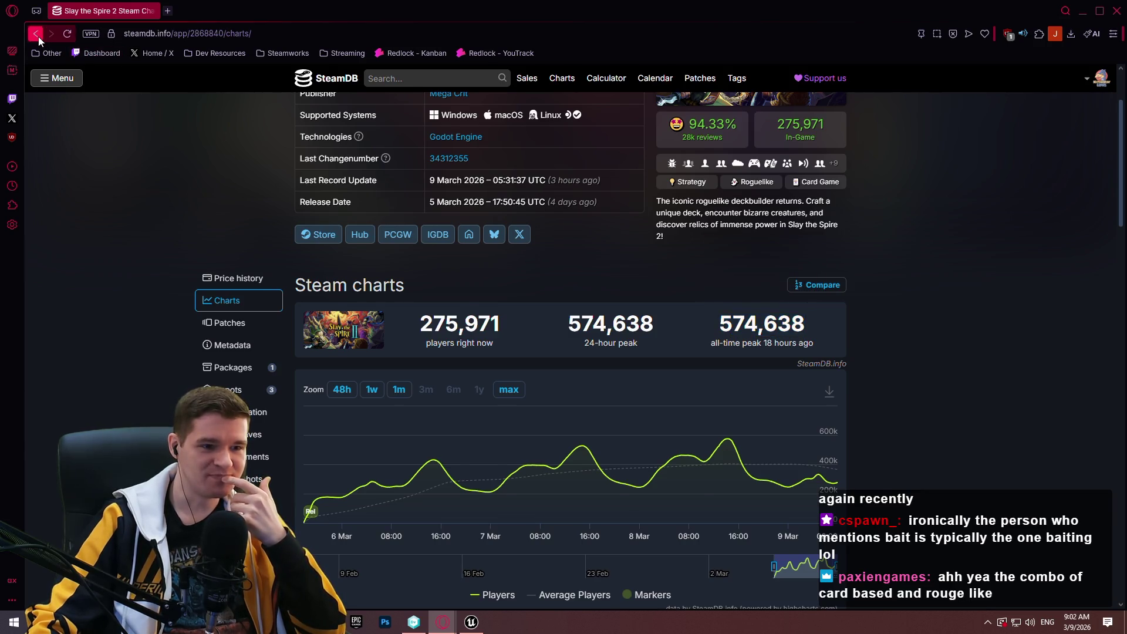
{"action": "left_click", "coordinate": [36, 34]}
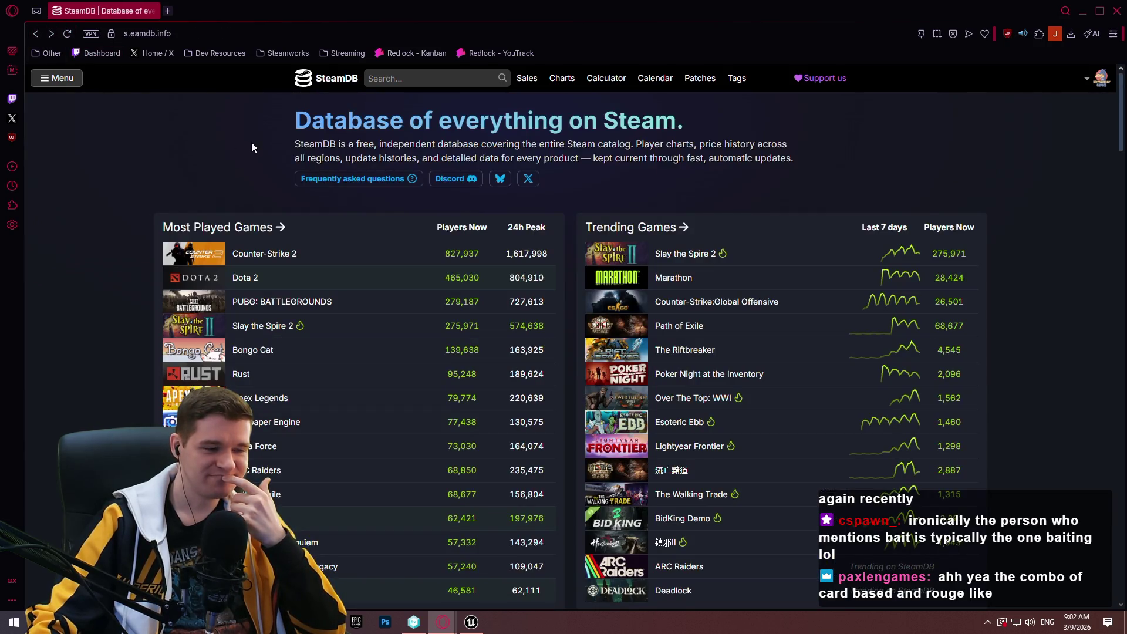
{"action": "left_click", "coordinate": [299, 470]}
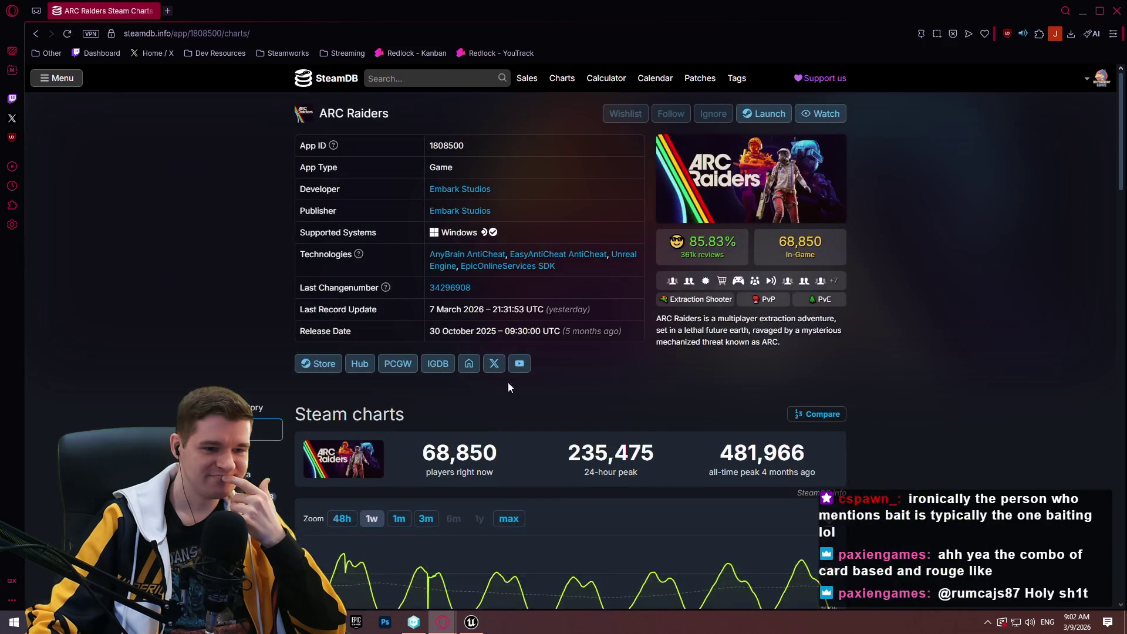
{"action": "left_click_drag", "start_coordinate": [807, 340], "coordinate": [719, 341]}
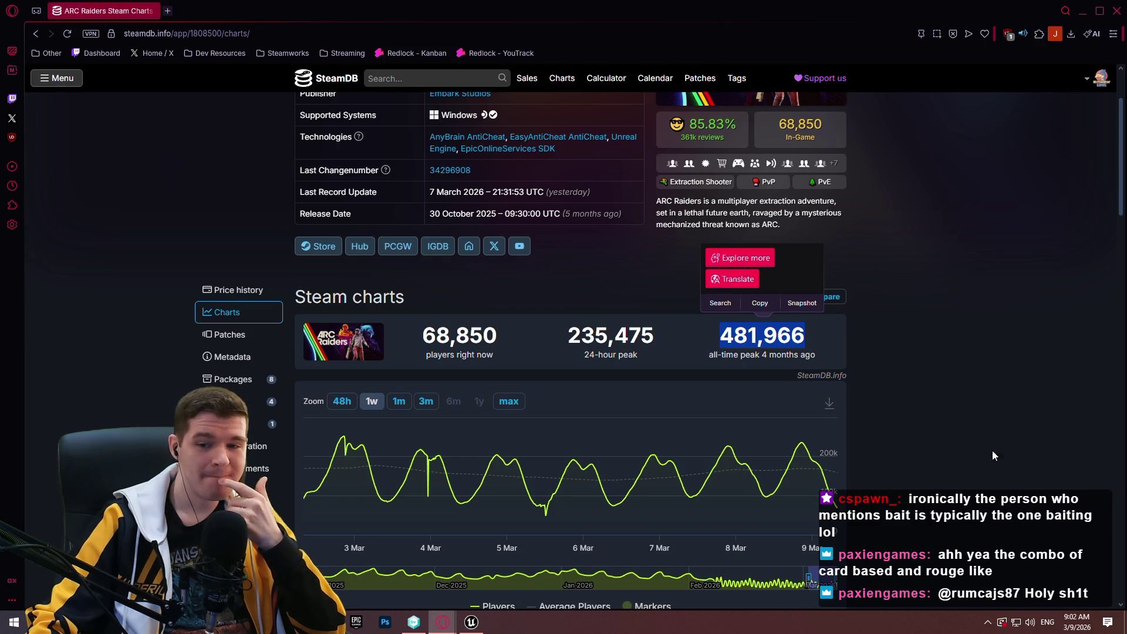
{"action": "left_click", "coordinate": [33, 34]}
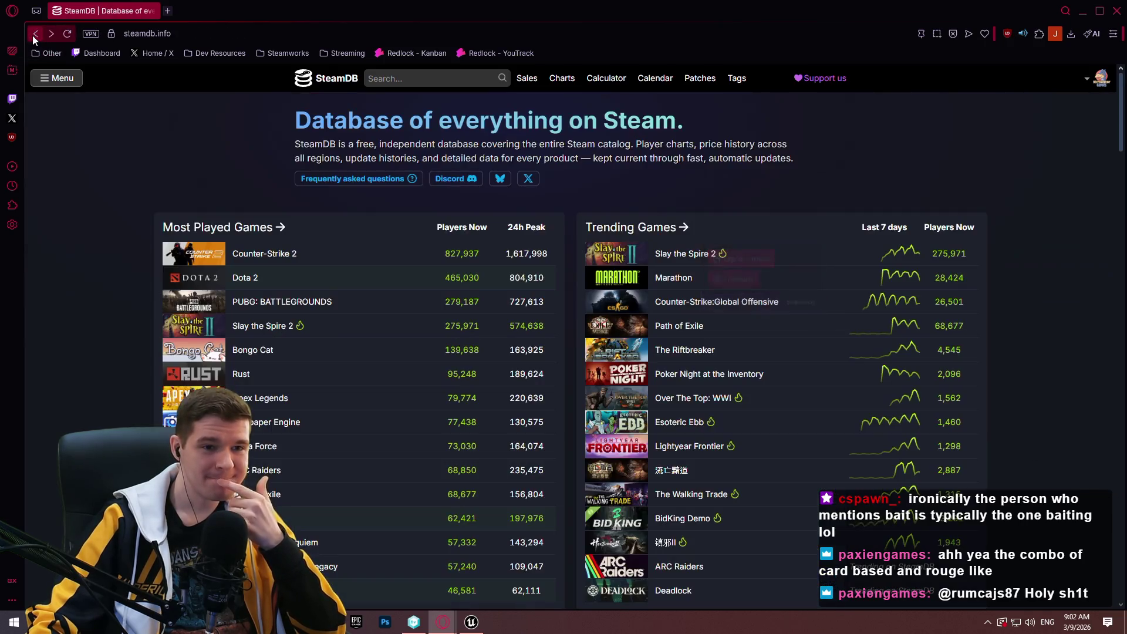
{"action": "left_click", "coordinate": [206, 228]}
{"action": "scroll", "coordinate": [690, 325], "scroll_direction": "down", "scroll_amount": 1}
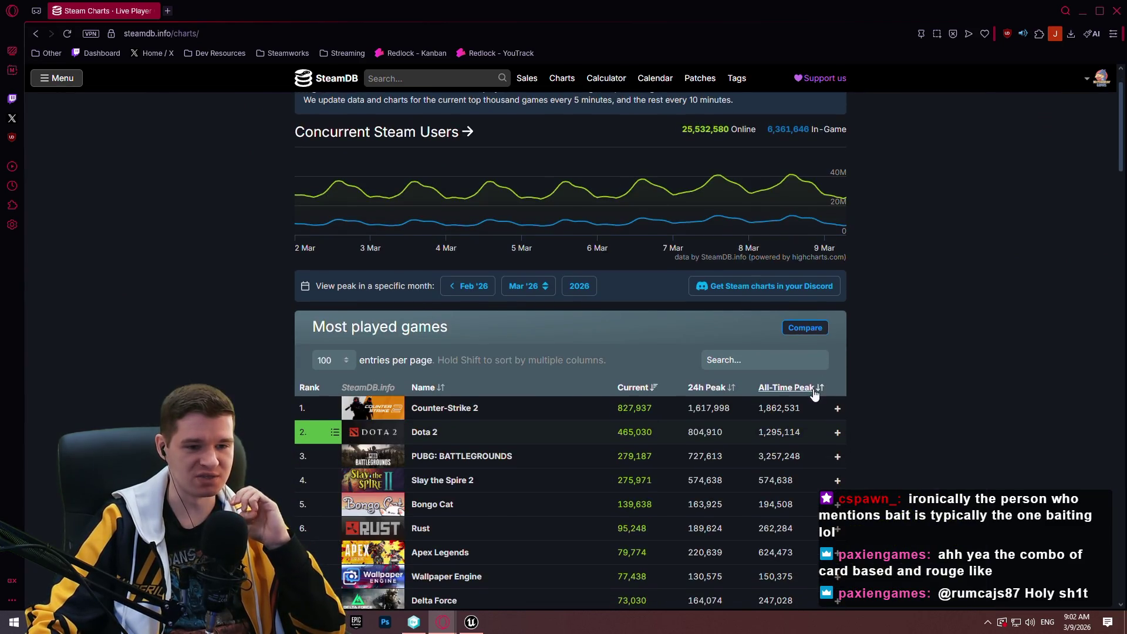
{"action": "left_click", "coordinate": [786, 392]}
{"action": "scroll", "coordinate": [943, 358], "scroll_direction": "down", "scroll_amount": 3}
{"action": "scroll", "coordinate": [854, 412], "scroll_direction": "down", "scroll_amount": 5}
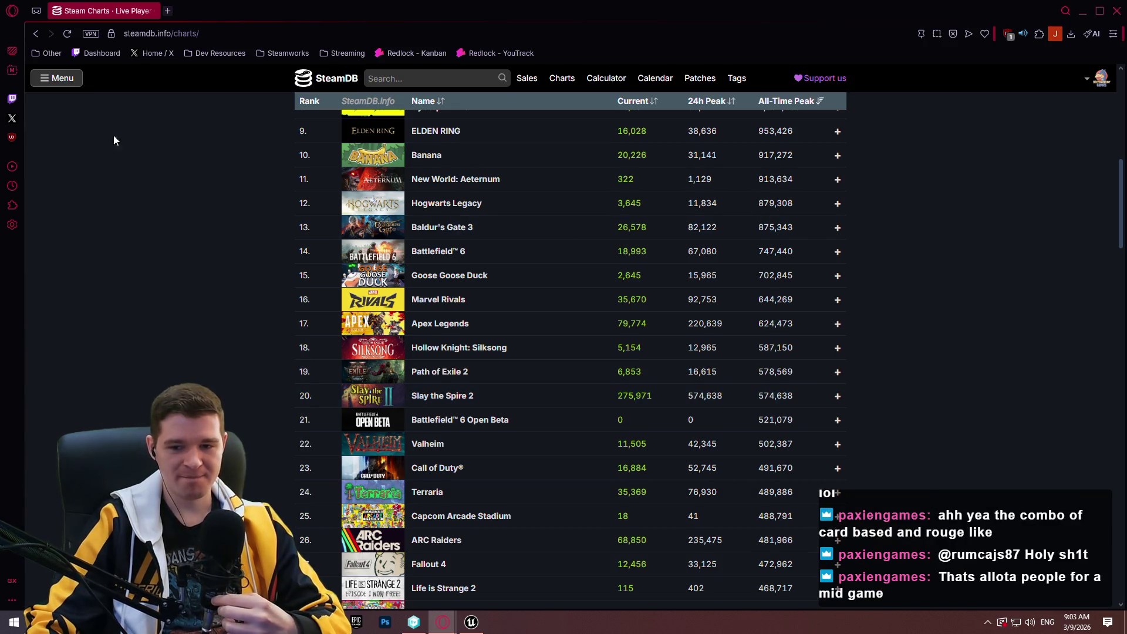
{"action": "scroll", "coordinate": [114, 140], "scroll_direction": "up", "scroll_amount": 3}
{"action": "left_click", "coordinate": [34, 33]}
{"action": "mouse_move", "coordinate": [778, 252]}
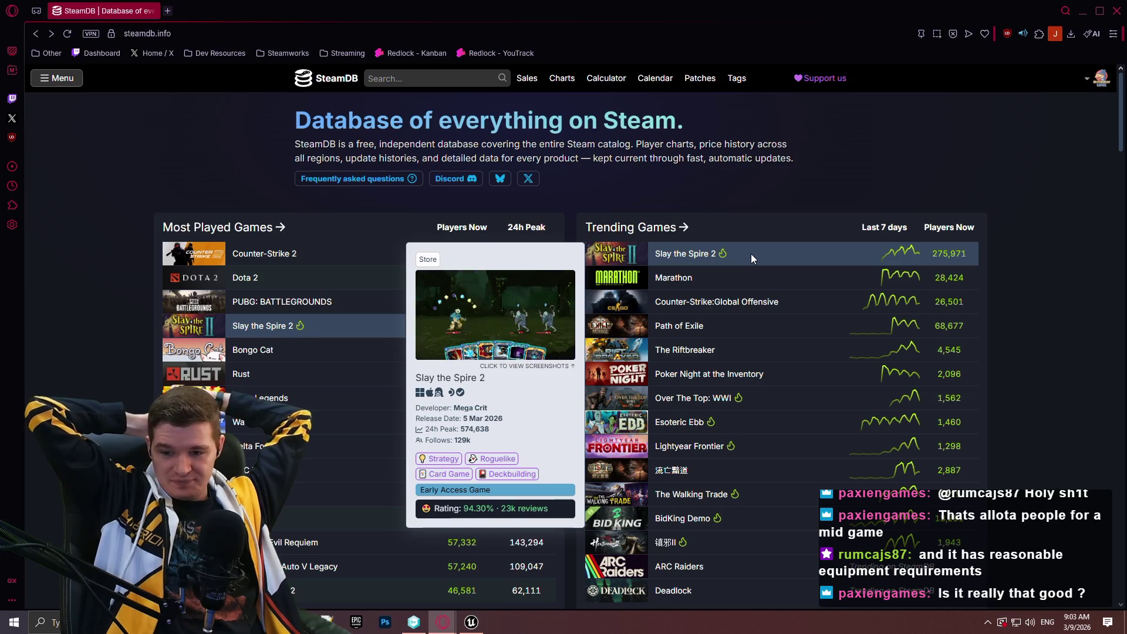
{"action": "left_click", "coordinate": [749, 254]}
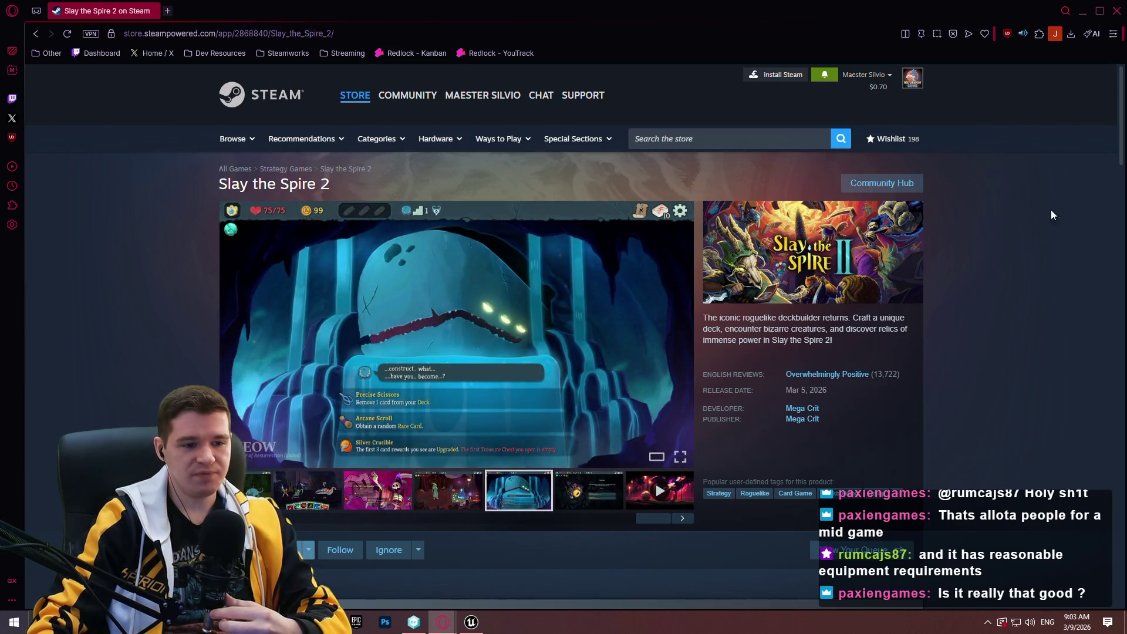
Read the Slay the Spire 2 early access launch announcement, then close it
{"action": "scroll", "coordinate": [989, 274], "scroll_direction": "down", "scroll_amount": 10}
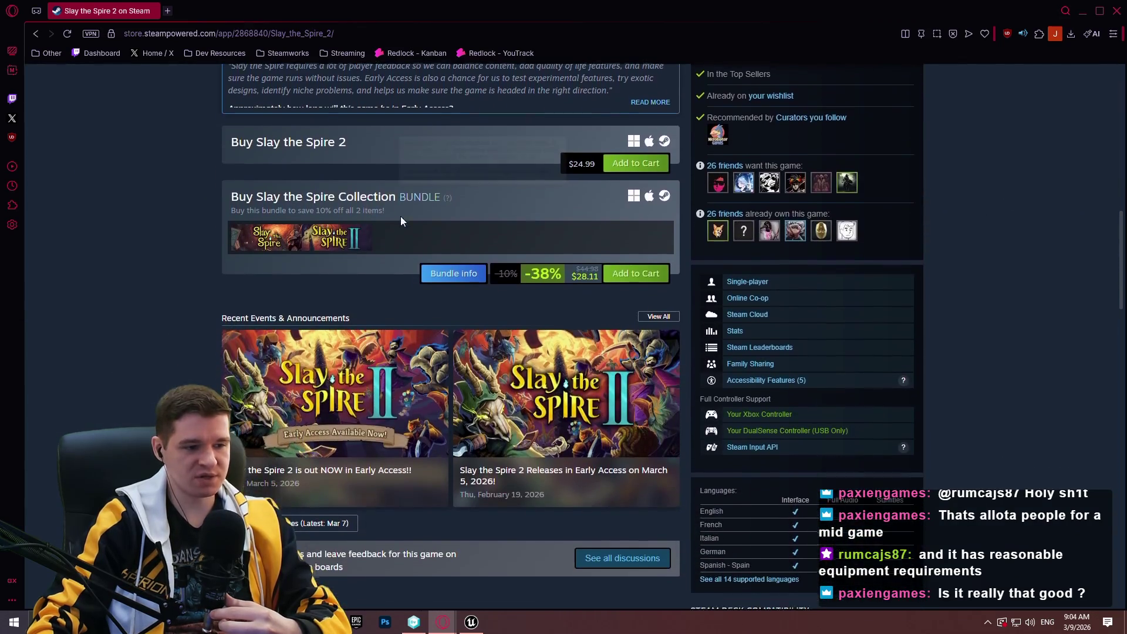
{"action": "left_click", "coordinate": [420, 432]}
{"action": "scroll", "coordinate": [650, 256], "scroll_direction": "down", "scroll_amount": 5}
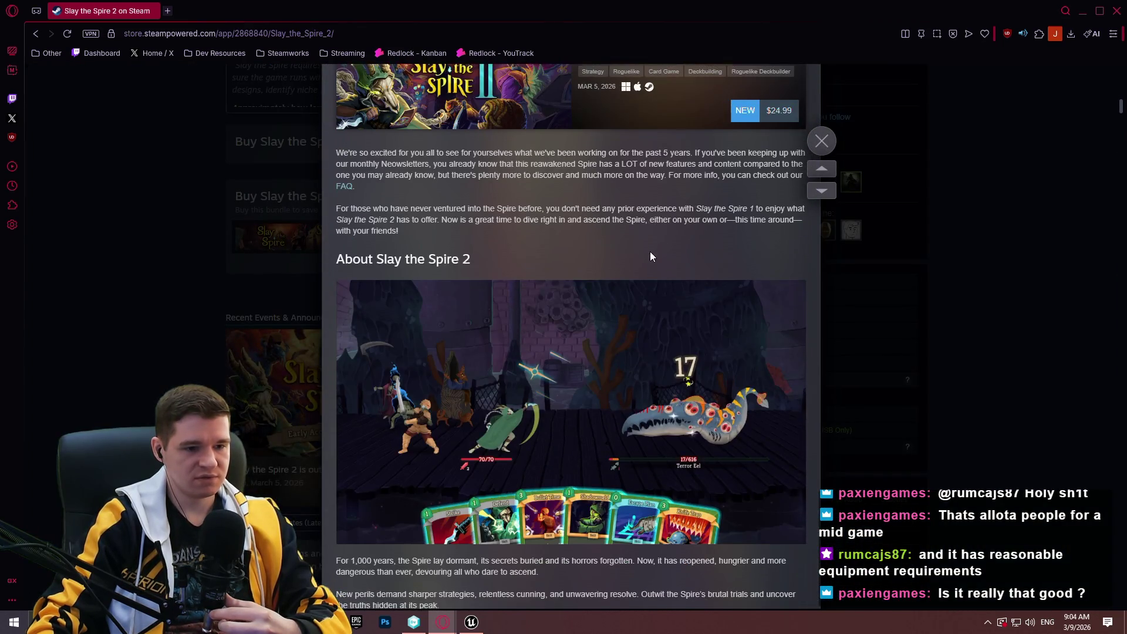
{"action": "scroll", "coordinate": [650, 256], "scroll_direction": "down", "scroll_amount": 15}
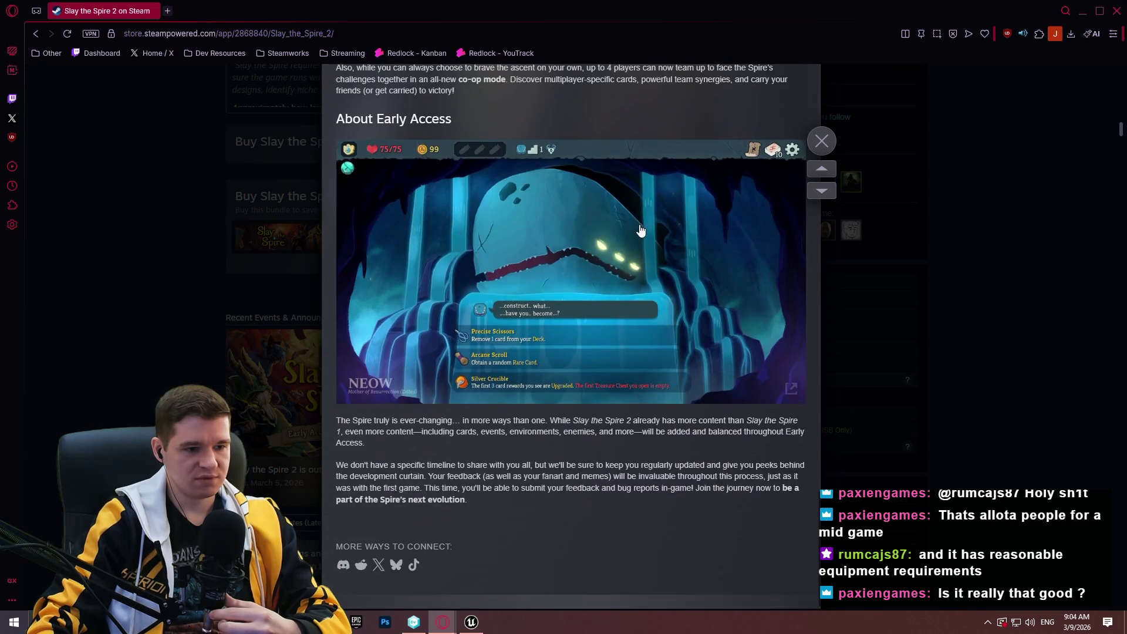
{"action": "scroll", "coordinate": [622, 90], "scroll_direction": "up", "scroll_amount": 1}
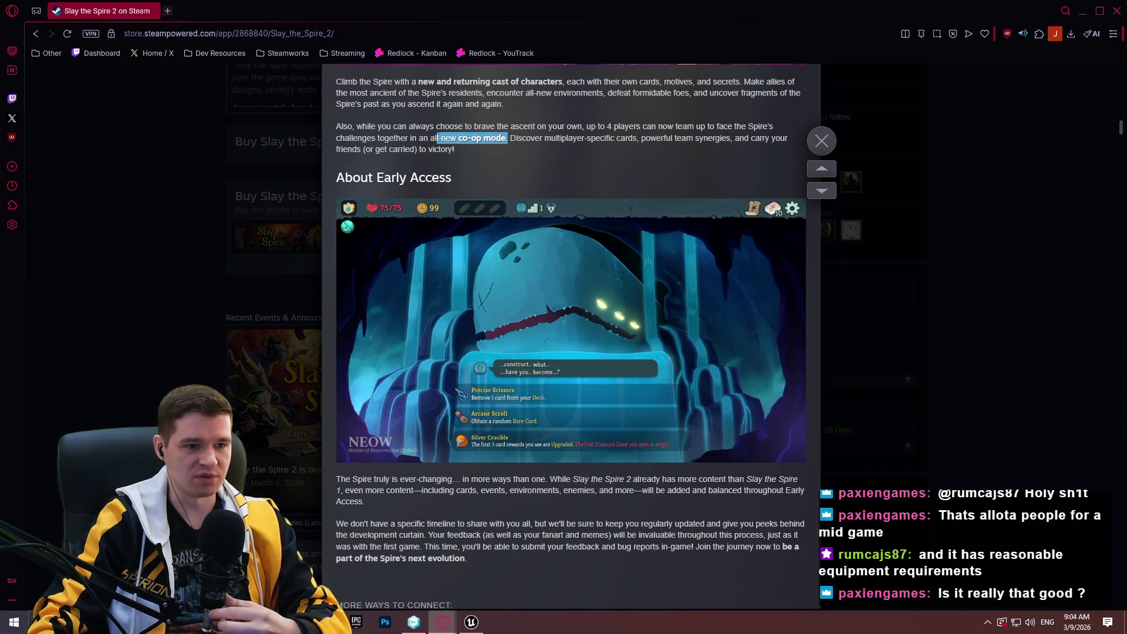
{"action": "left_click", "coordinate": [633, 147]}
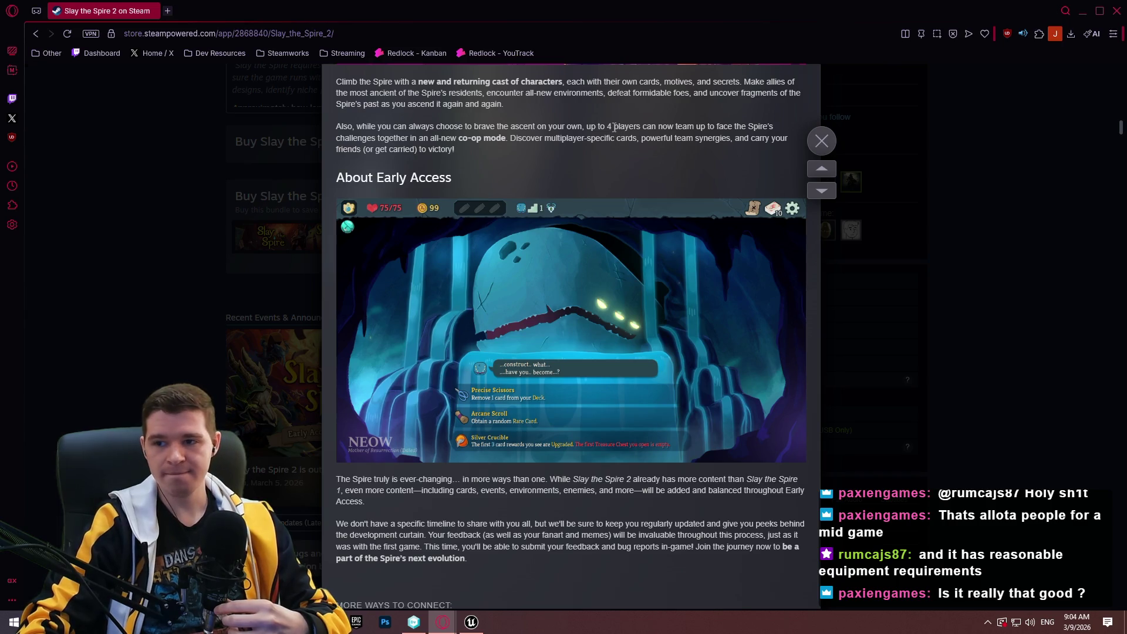
{"action": "left_click", "coordinate": [1010, 185]}
Scroll back to the top of the store page and start the gameplay trailer
{"action": "scroll", "coordinate": [982, 162], "scroll_direction": "down", "scroll_amount": 10}
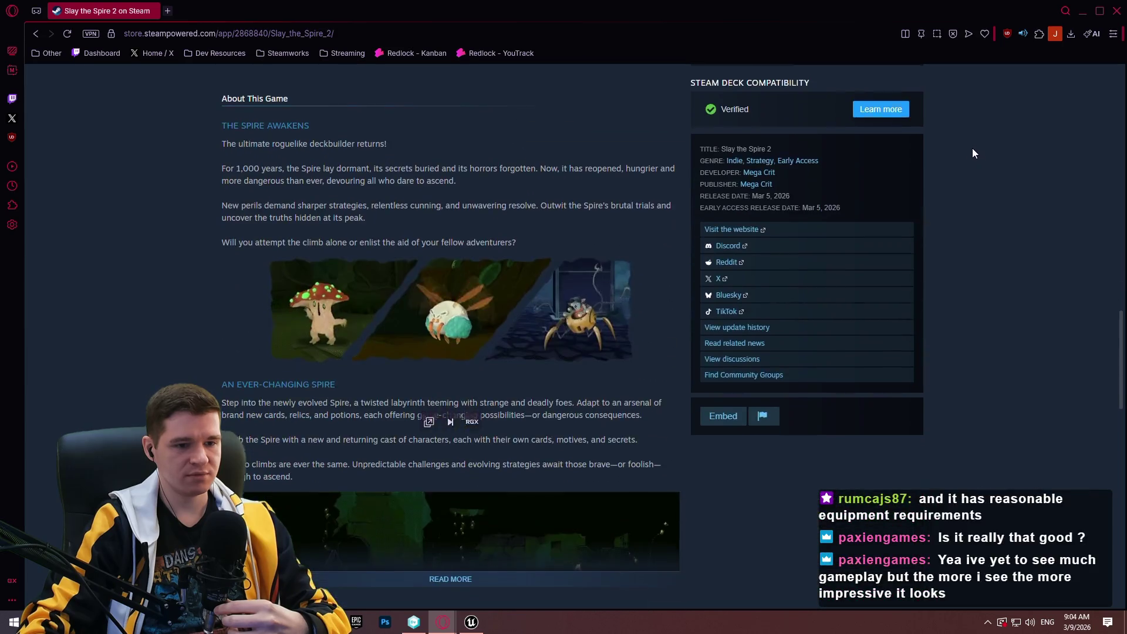
{"action": "scroll", "coordinate": [974, 235], "scroll_direction": "up", "scroll_amount": 2}
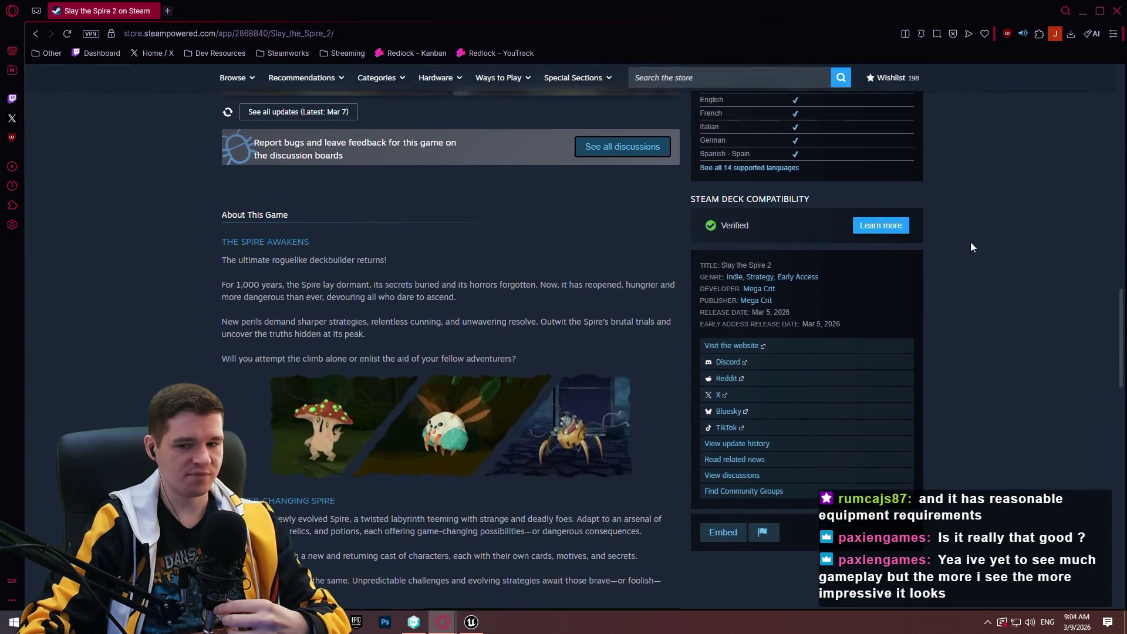
{"action": "scroll", "coordinate": [968, 241], "scroll_direction": "up", "scroll_amount": 9}
{"action": "scroll", "coordinate": [939, 199], "scroll_direction": "up", "scroll_amount": 10}
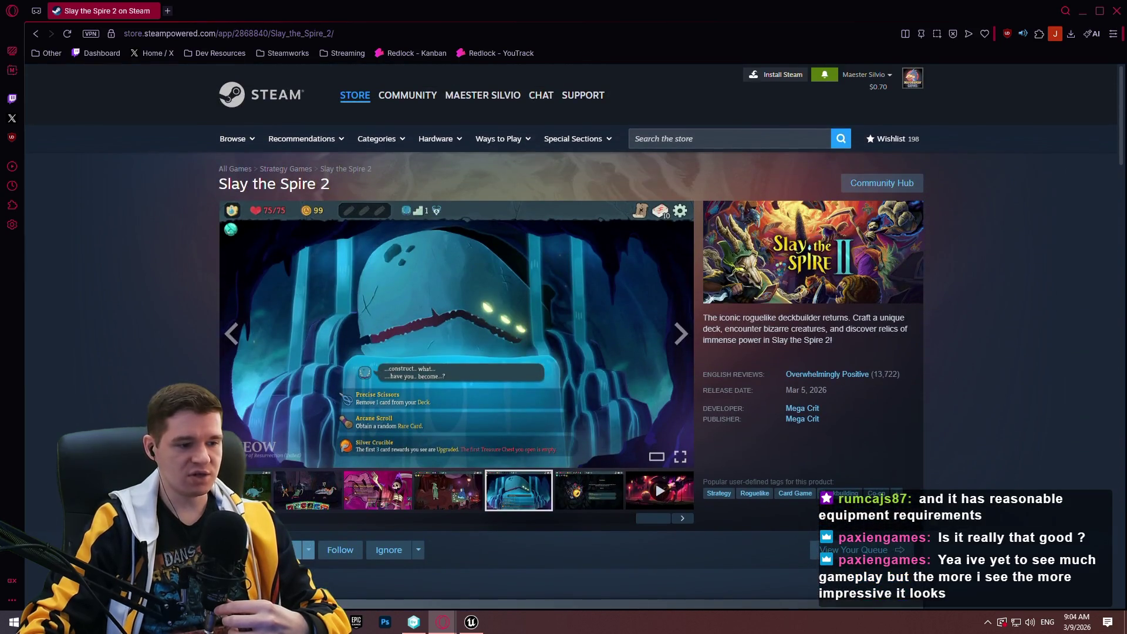
{"action": "mouse_move", "coordinate": [327, 622]}
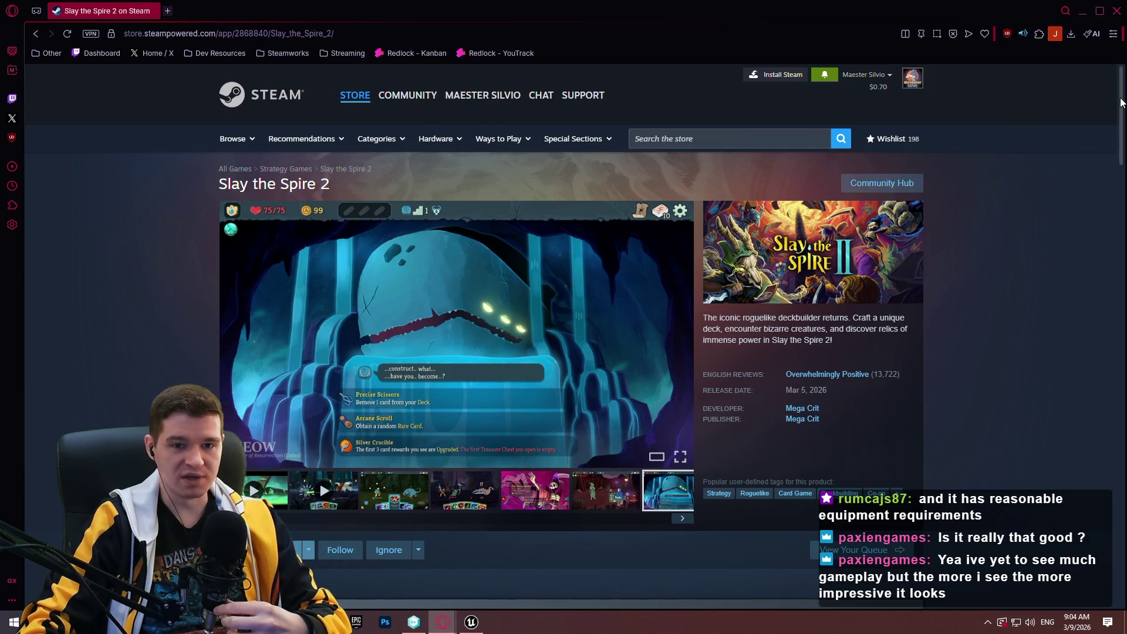
{"action": "scroll", "coordinate": [1106, 220], "scroll_direction": "down", "scroll_amount": 10}
{"action": "scroll", "coordinate": [1104, 222], "scroll_direction": "up", "scroll_amount": 10}
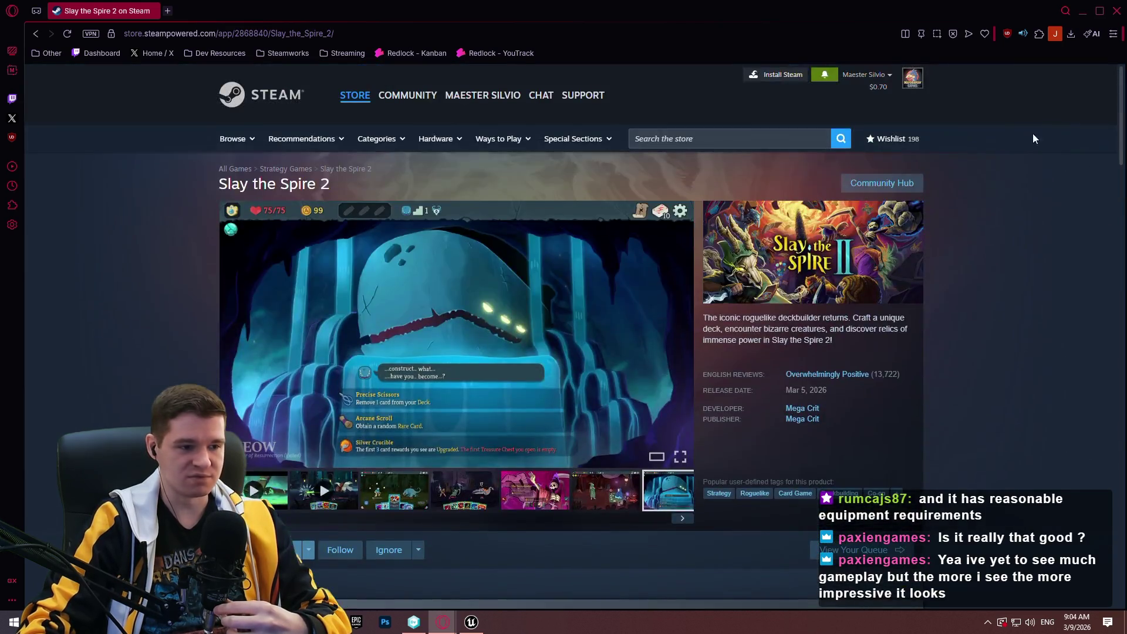
{"action": "left_click", "coordinate": [326, 493]}
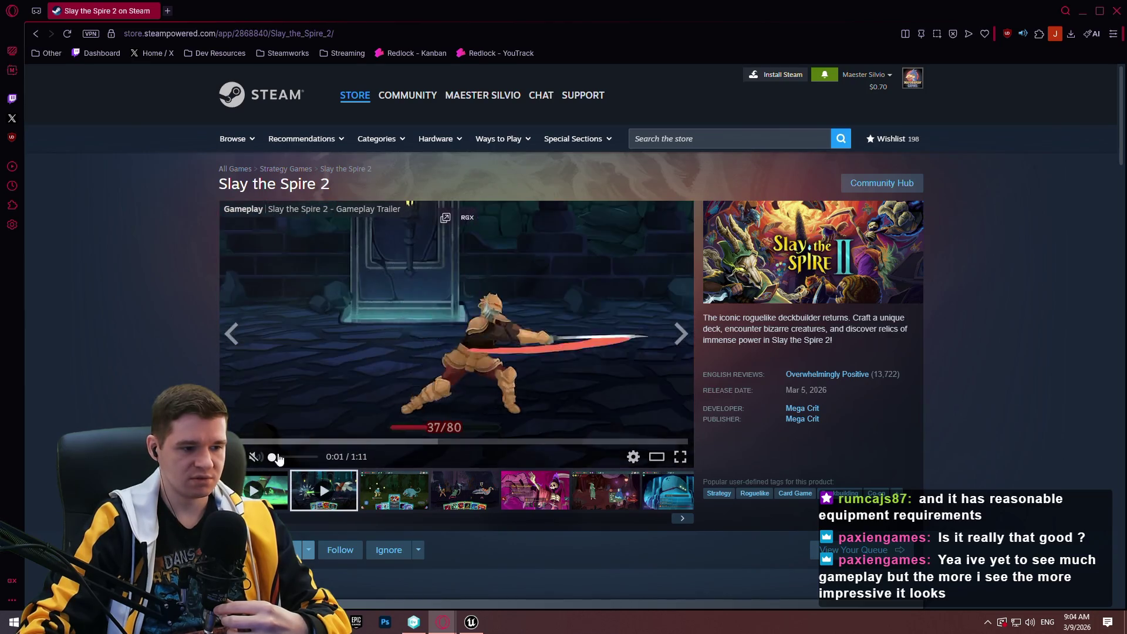
Watch the trailer full screen, rewind it and pause at 0:37, then exit full screen
{"action": "left_click", "coordinate": [680, 457]}
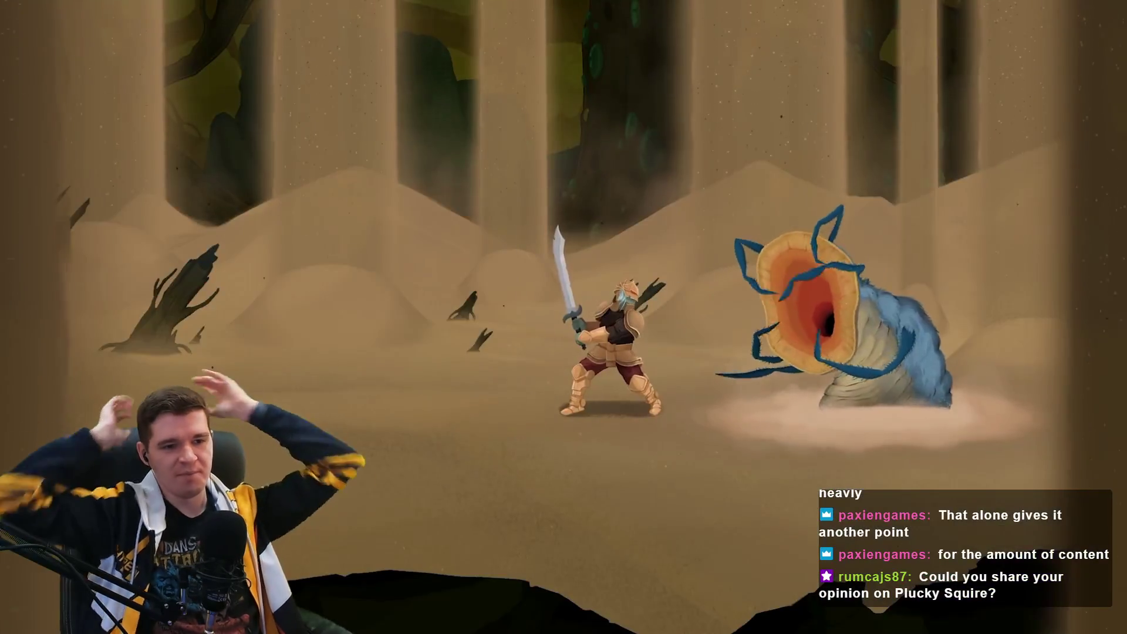
{"action": "left_click", "coordinate": [460, 337]}
{"action": "mouse_move", "coordinate": [740, 610]}
{"action": "left_mouse_down"}
{"action": "mouse_move", "coordinate": [770, 610]}
{"action": "mouse_move", "coordinate": [540, 613]}
{"action": "mouse_move", "coordinate": [658, 608]}
{"action": "mouse_move", "coordinate": [585, 609]}
{"action": "left_mouse_up"}
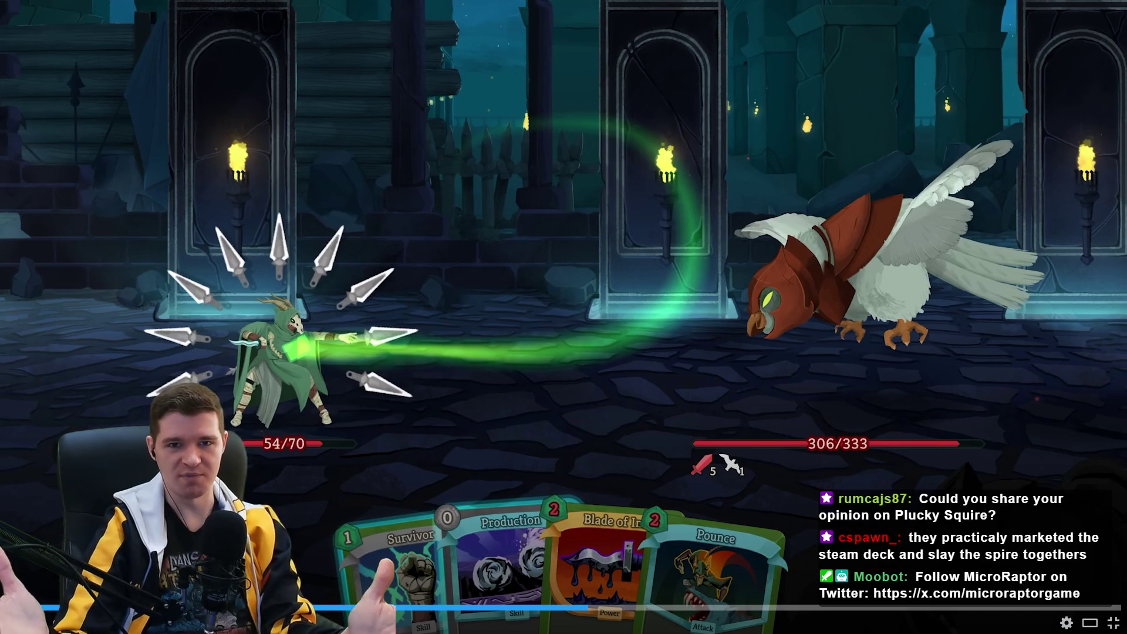
{"action": "key", "text": "space"}
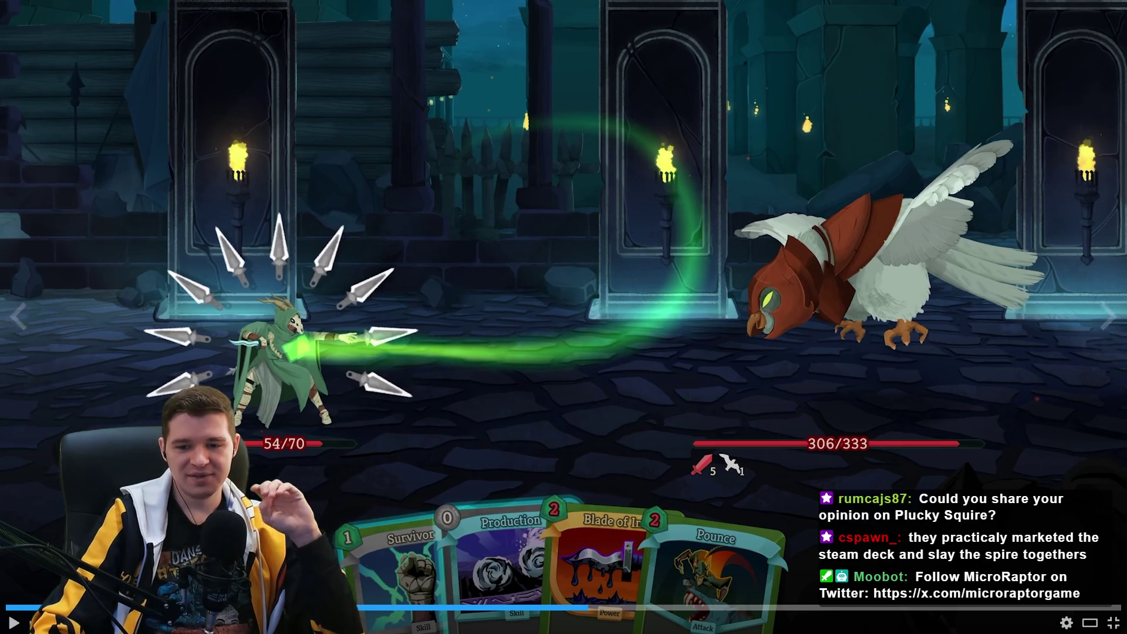
{"action": "left_click", "coordinate": [1113, 623]}
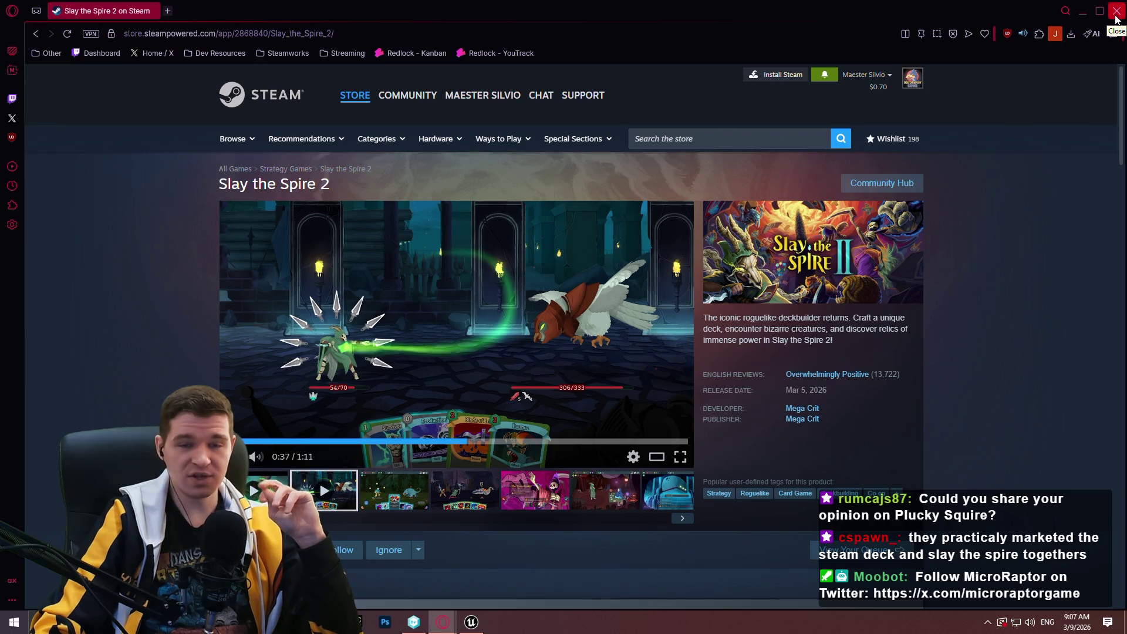
Open and scroll through the Slay the Spire Collection bundle details
{"action": "scroll", "coordinate": [1015, 256], "scroll_direction": "down", "scroll_amount": 10}
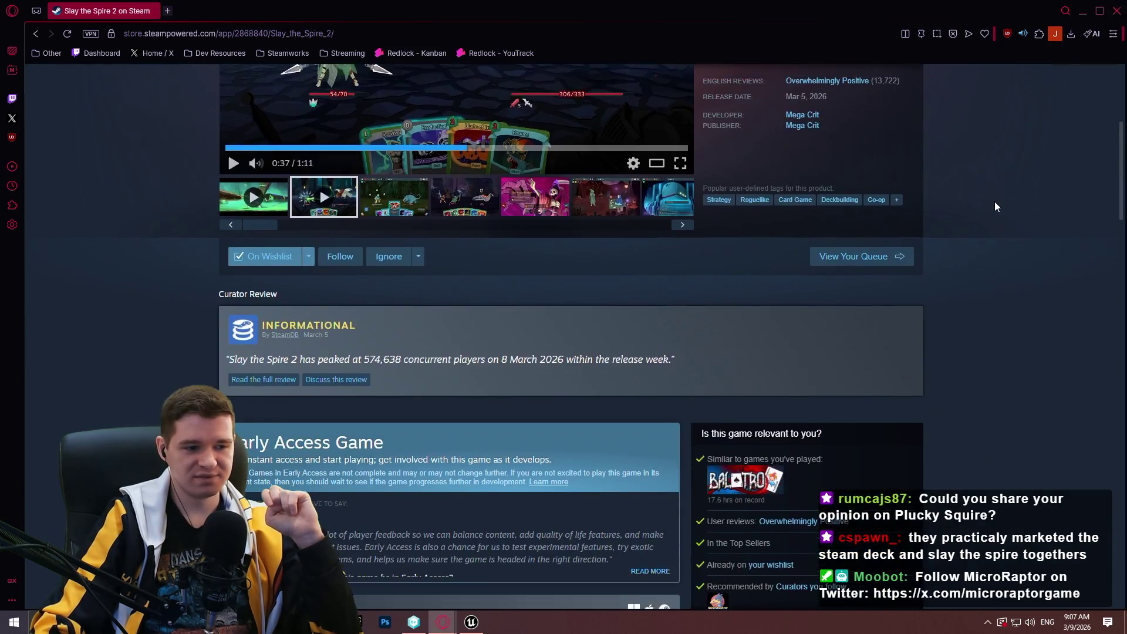
{"action": "scroll", "coordinate": [964, 218], "scroll_direction": "down", "scroll_amount": 4}
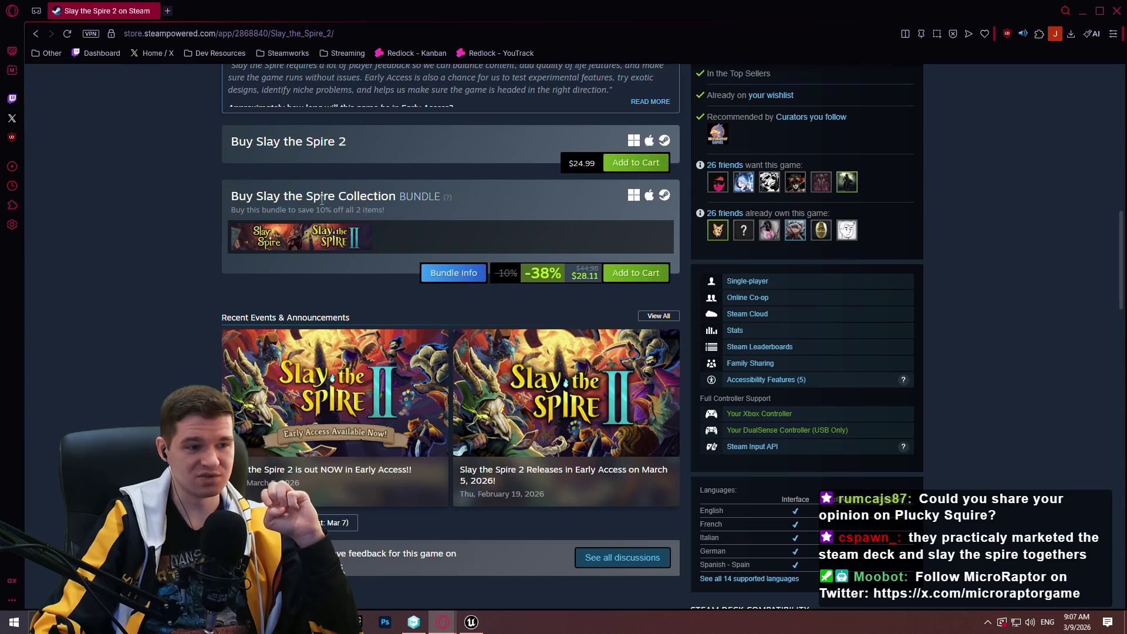
{"action": "left_click", "coordinate": [447, 275]}
{"action": "scroll", "coordinate": [617, 256], "scroll_direction": "down", "scroll_amount": 5}
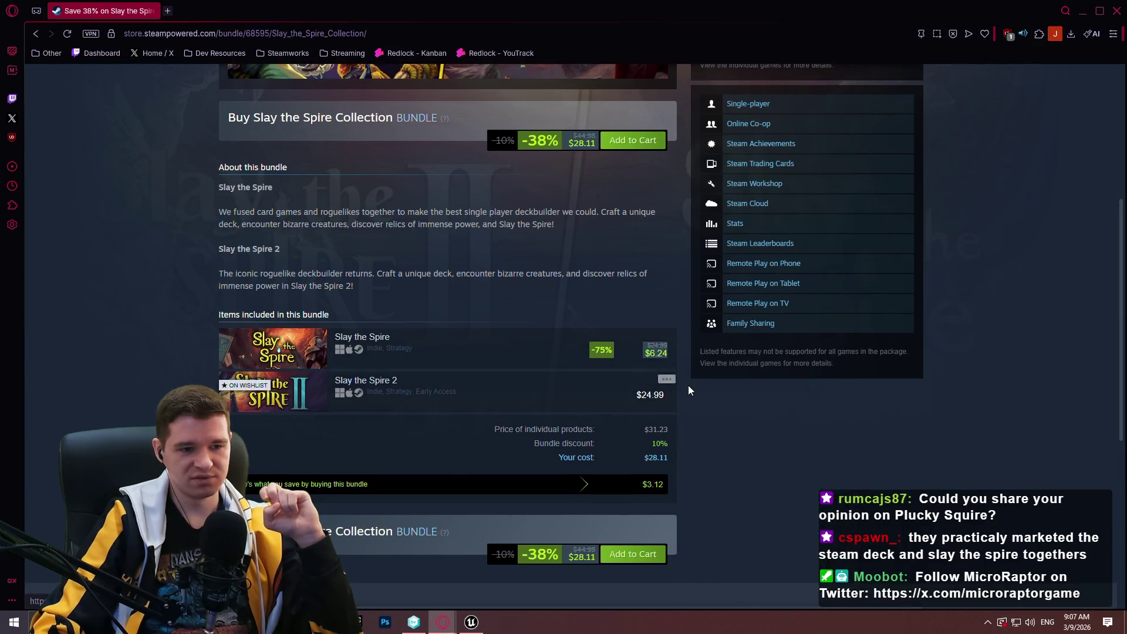
{"action": "scroll", "coordinate": [773, 420], "scroll_direction": "down", "scroll_amount": 1}
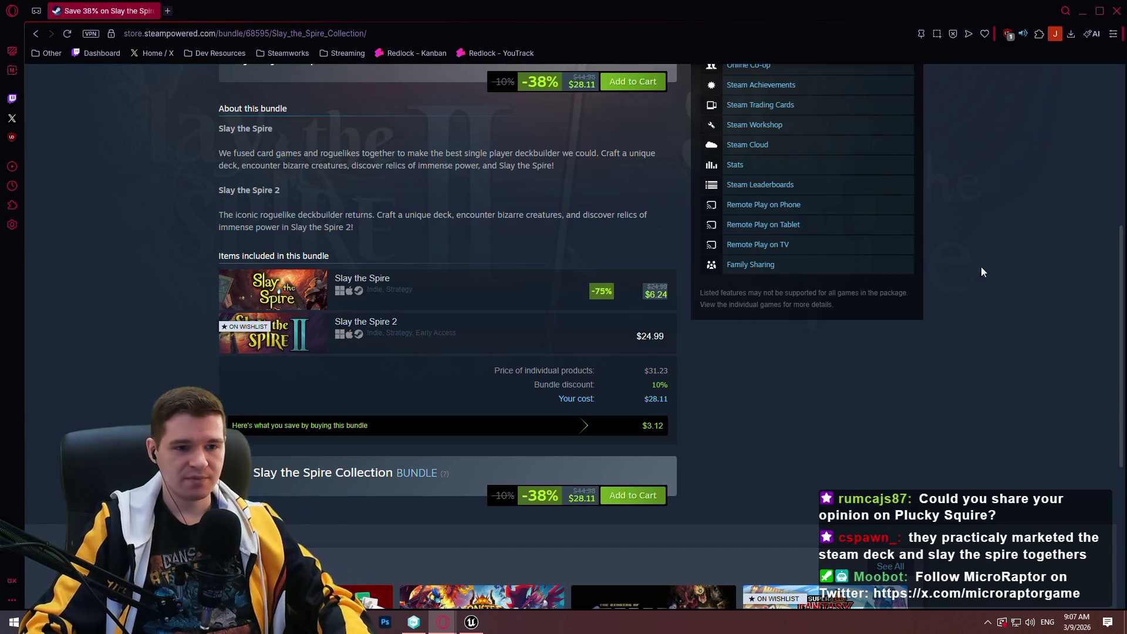
Close the Steam Store window and bring the Unreal Engine editor to the front
{"action": "left_click", "coordinate": [1117, 10]}
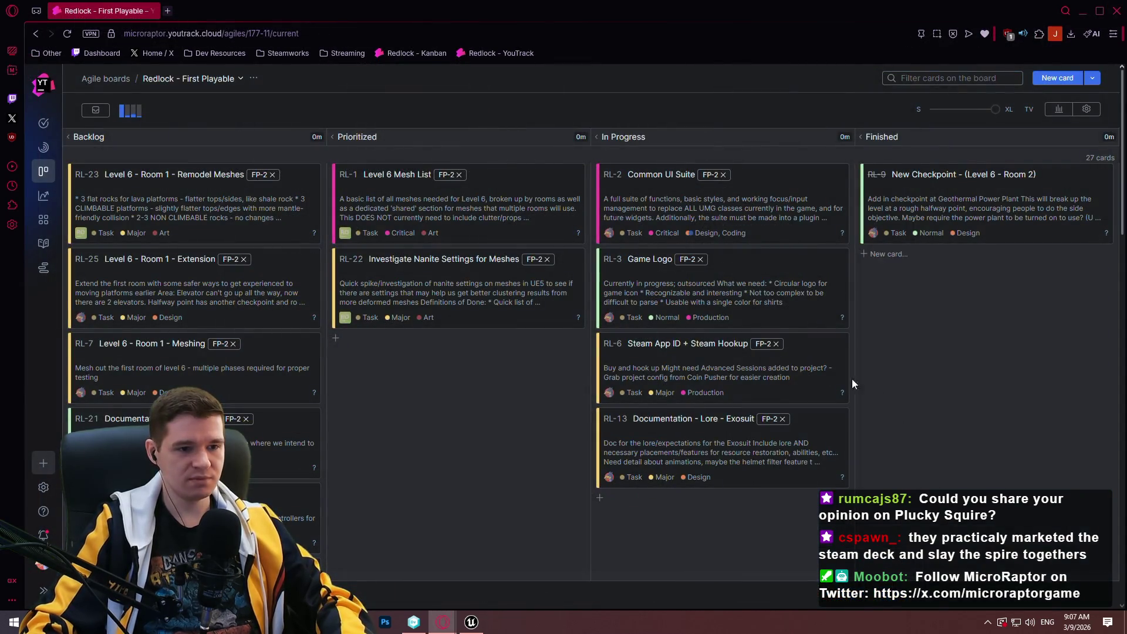
{"action": "scroll", "coordinate": [417, 216], "scroll_direction": "down", "scroll_amount": 1}
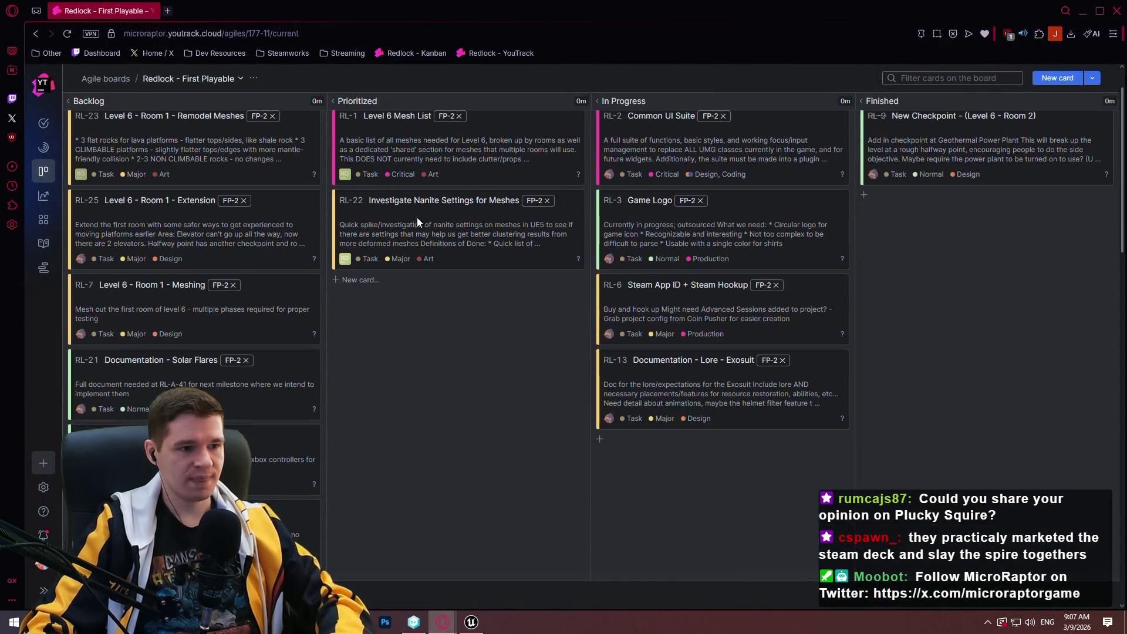
{"action": "scroll", "coordinate": [464, 265], "scroll_direction": "down", "scroll_amount": 3}
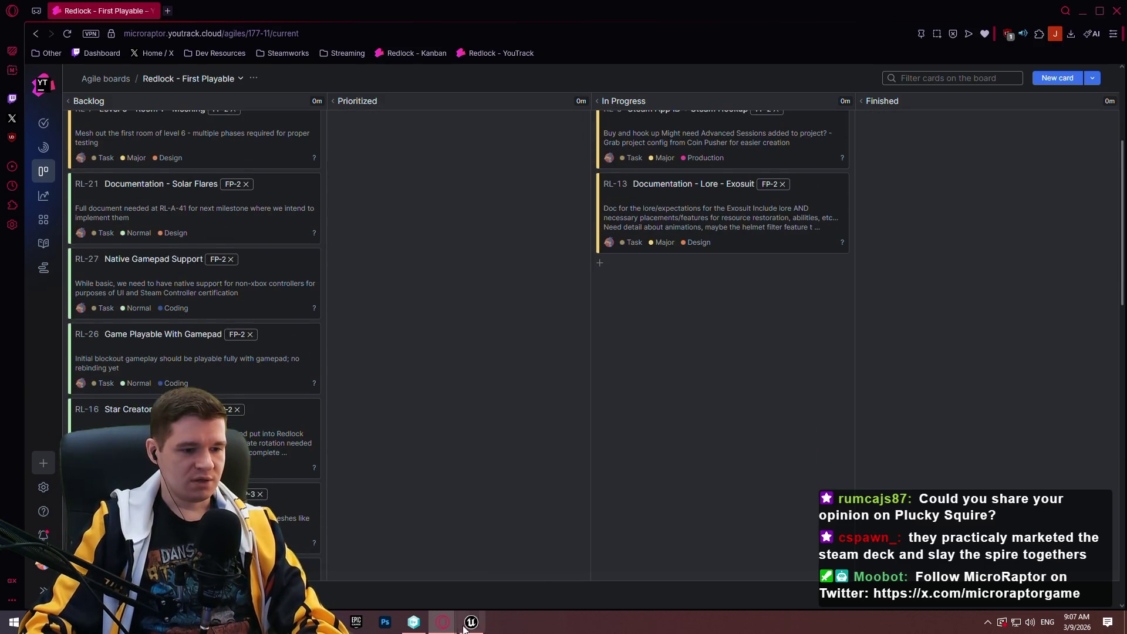
{"action": "left_click", "coordinate": [471, 622]}
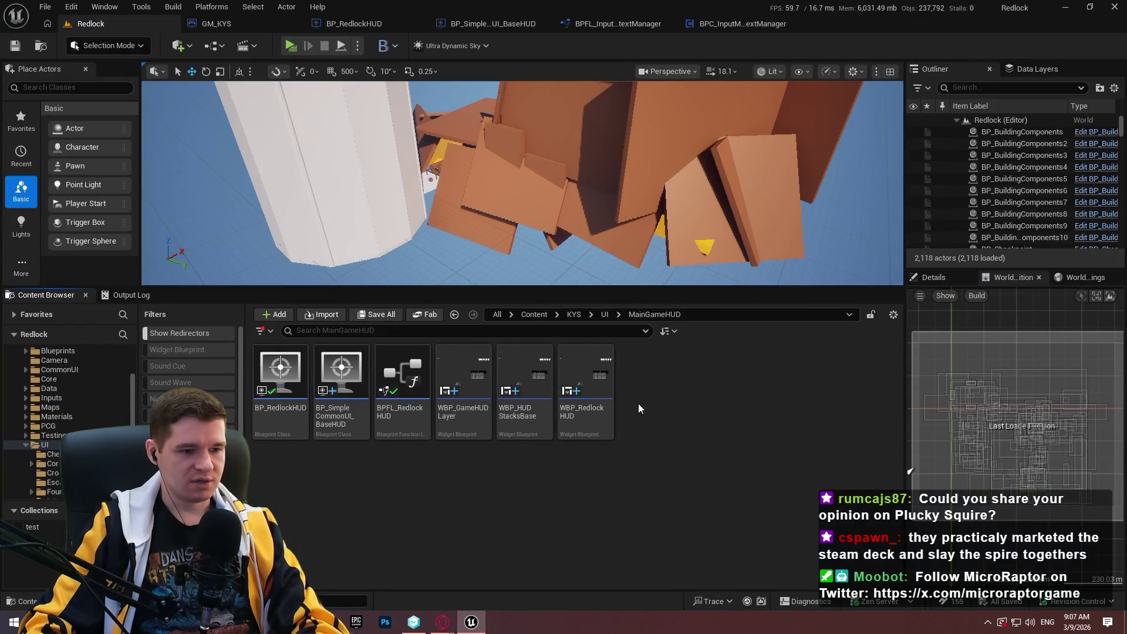
Open the SimpleCommonUI Content folder under Plugins in the Content Browser
{"action": "scroll", "coordinate": [48, 430], "scroll_direction": "down", "scroll_amount": 3}
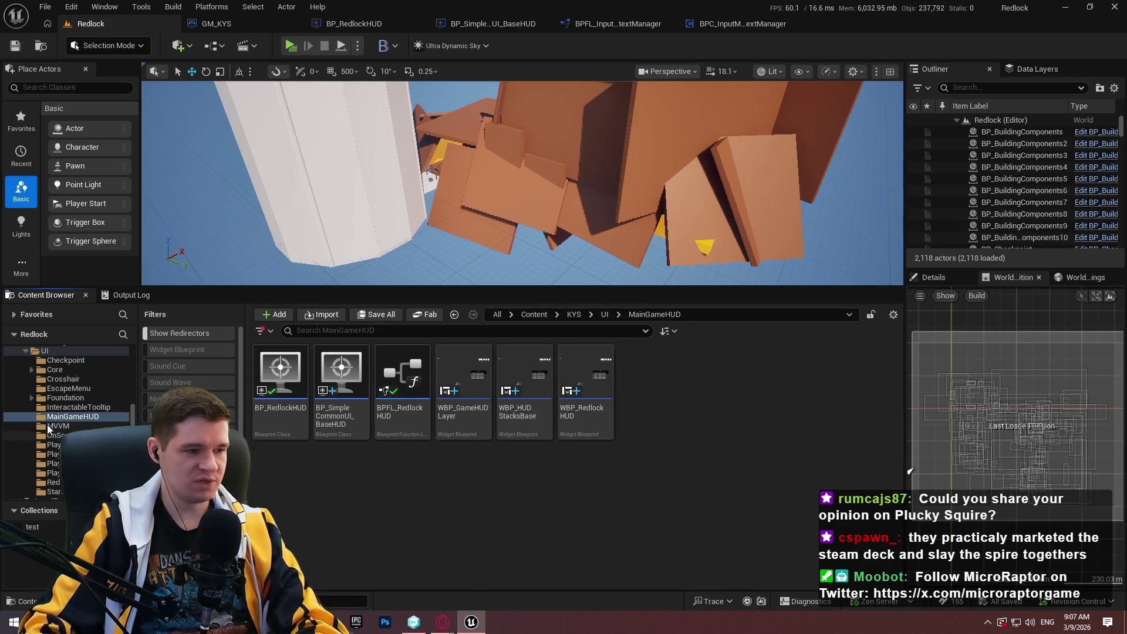
{"action": "scroll", "coordinate": [48, 430], "scroll_direction": "down", "scroll_amount": 3}
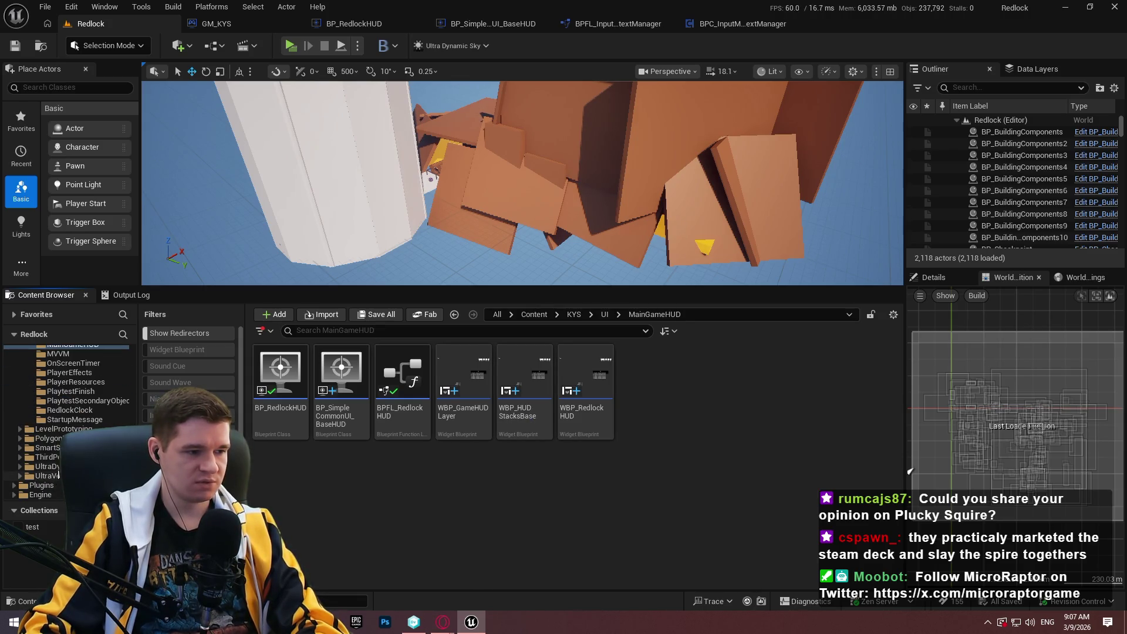
{"action": "left_click", "coordinate": [14, 486]}
{"action": "scroll", "coordinate": [35, 469], "scroll_direction": "down", "scroll_amount": 2}
{"action": "left_click", "coordinate": [47, 485]}
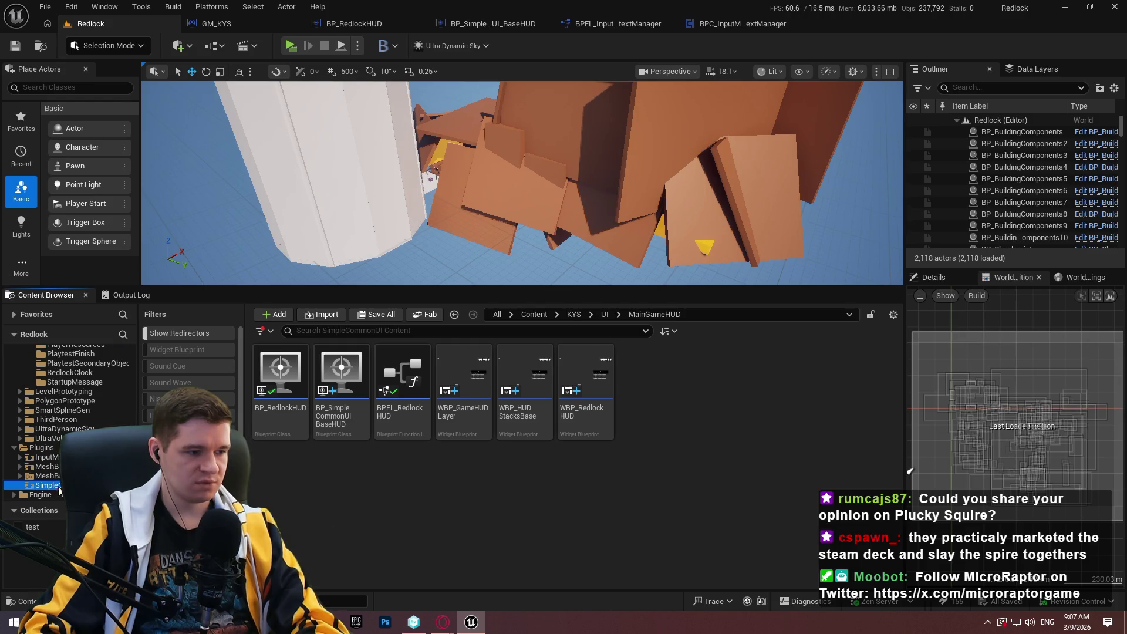
Create Data, UI and Core folders in the SimpleCommonUI Content folder
{"action": "right_click", "coordinate": [495, 475]}
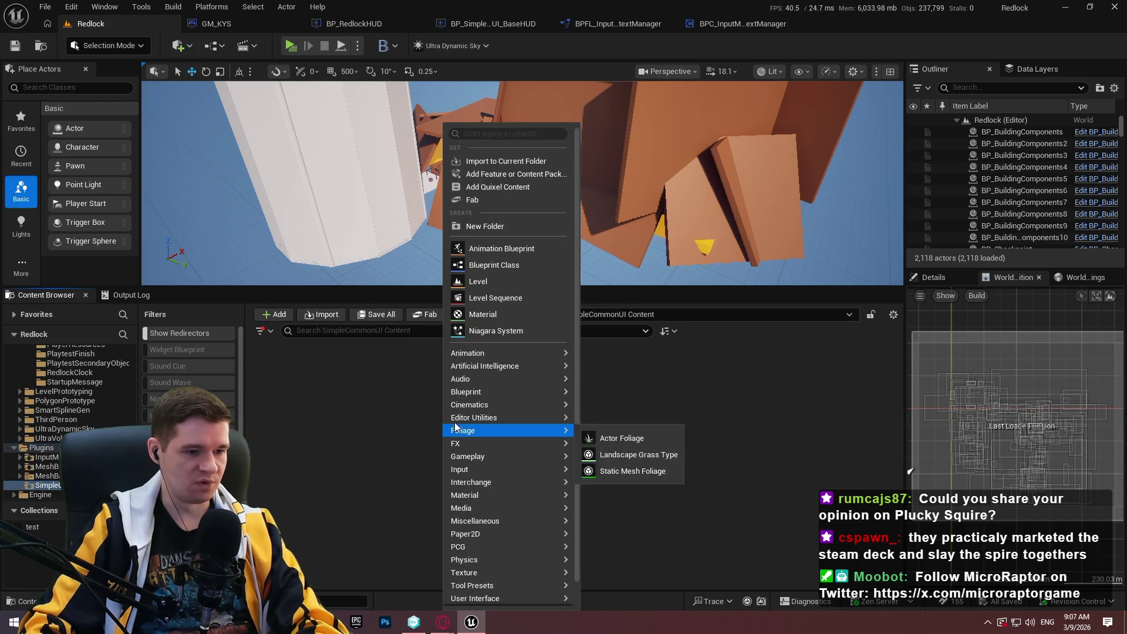
{"action": "left_click", "coordinate": [499, 227]}
{"action": "type", "text": "Data"}
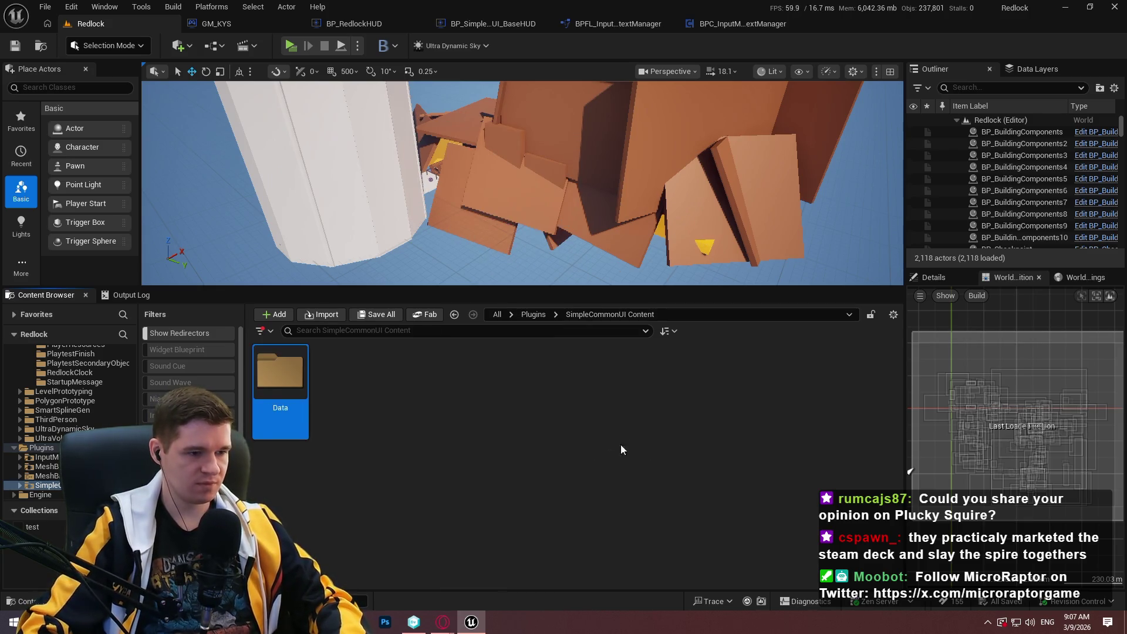
{"action": "left_click", "coordinate": [505, 411]}
{"action": "right_click", "coordinate": [504, 411]}
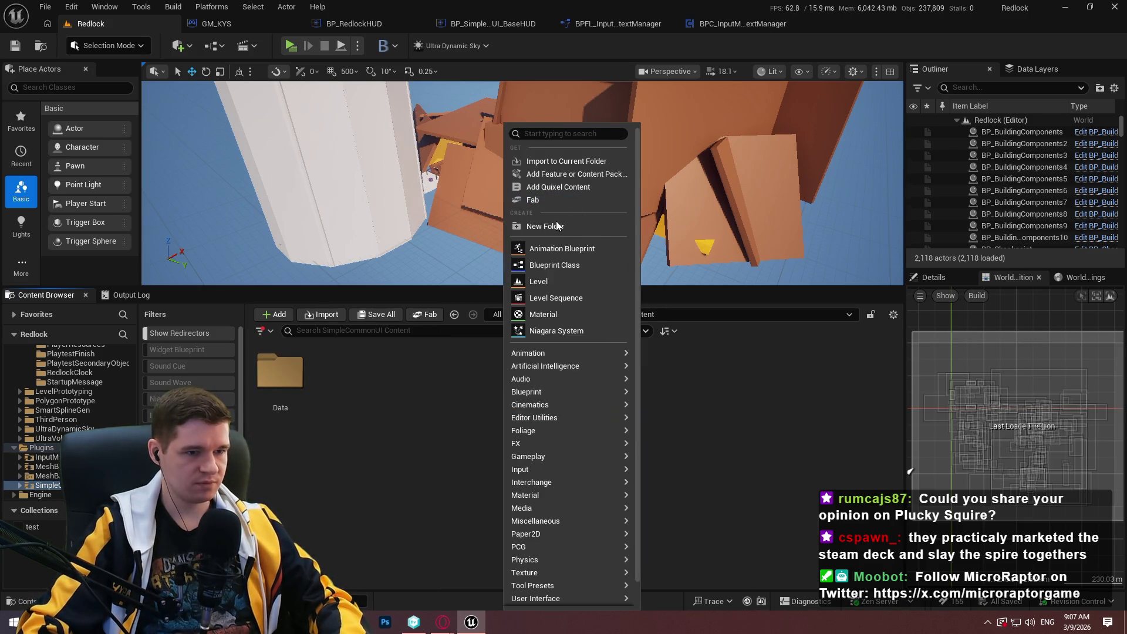
{"action": "left_click", "coordinate": [557, 226]}
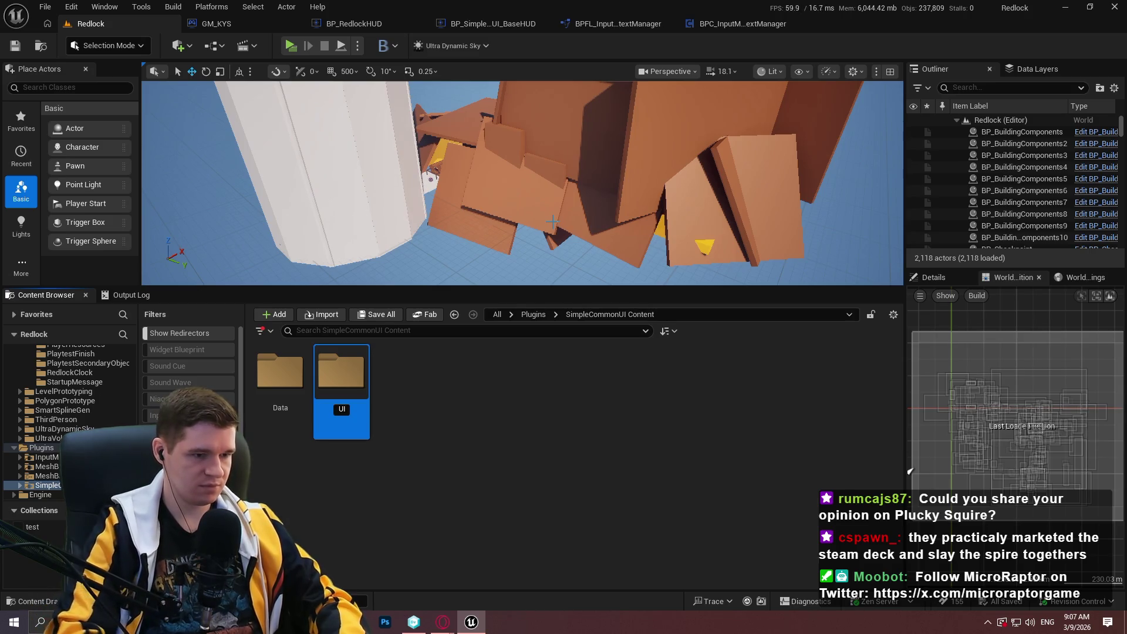
{"action": "key", "text": "Return"}
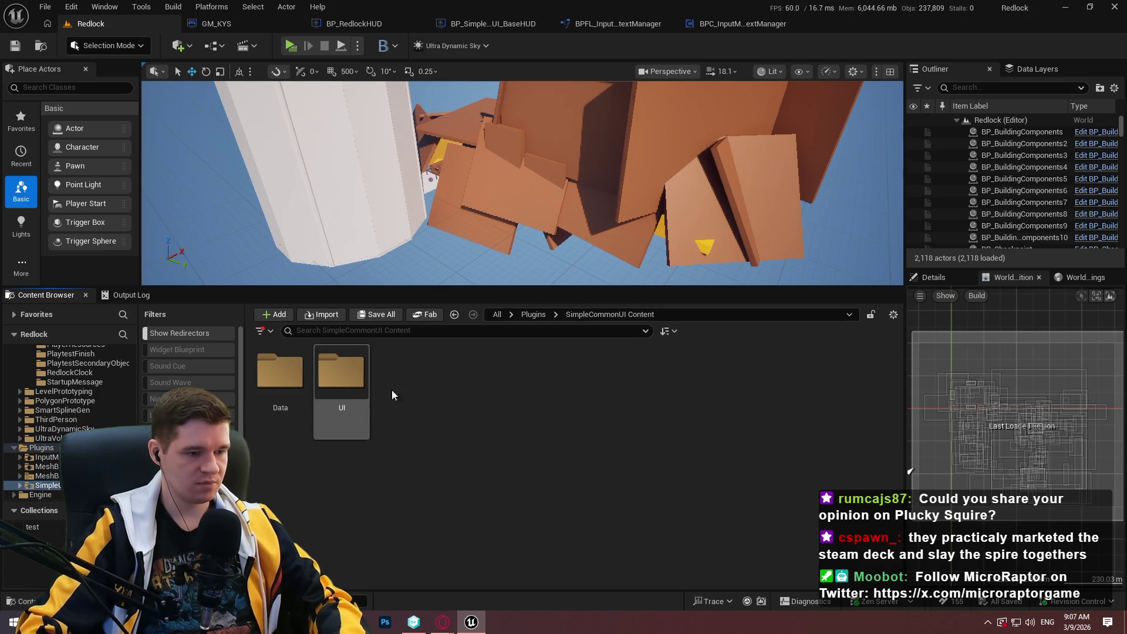
{"action": "right_click", "coordinate": [413, 399]}
{"action": "left_click", "coordinate": [474, 227]}
{"action": "type", "text": "Core"}
{"action": "key", "text": "Return"}
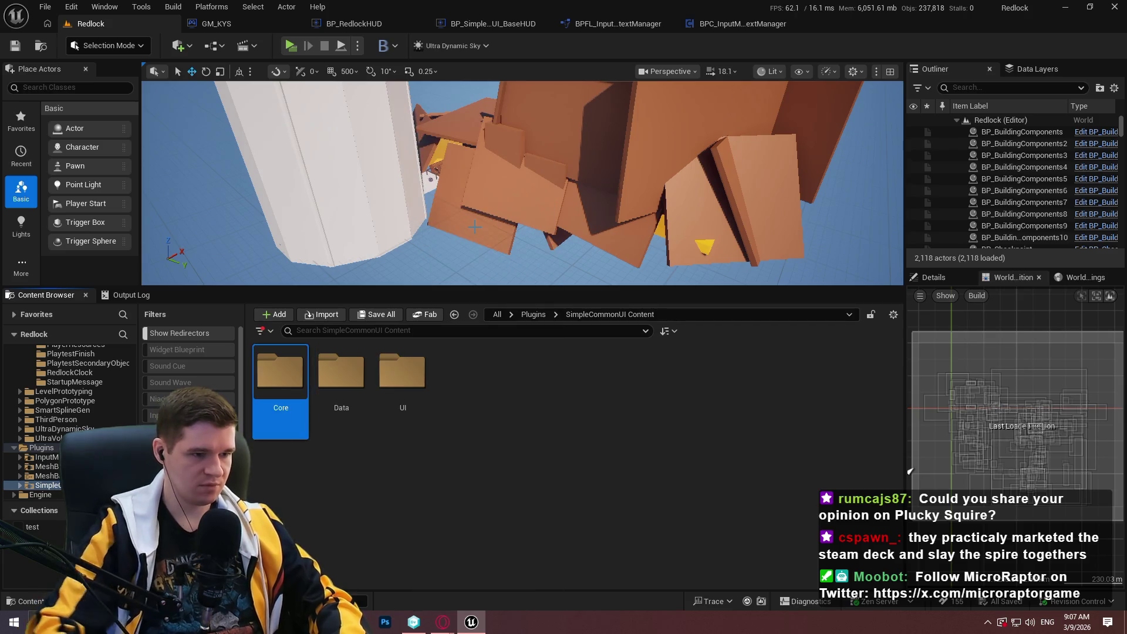
Inside the UI folder, create BaseHUD and ParentWidgets folders
{"action": "left_click", "coordinate": [402, 375]}
{"action": "double_click", "coordinate": [402, 376]}
{"action": "right_click", "coordinate": [420, 350]}
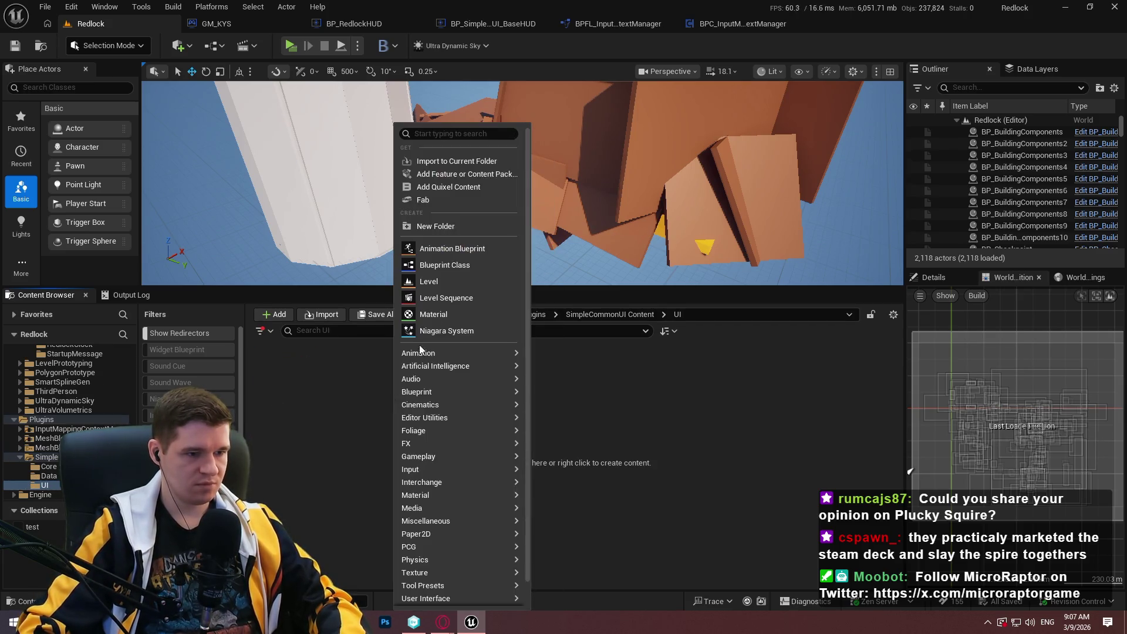
{"action": "left_click", "coordinate": [442, 226]}
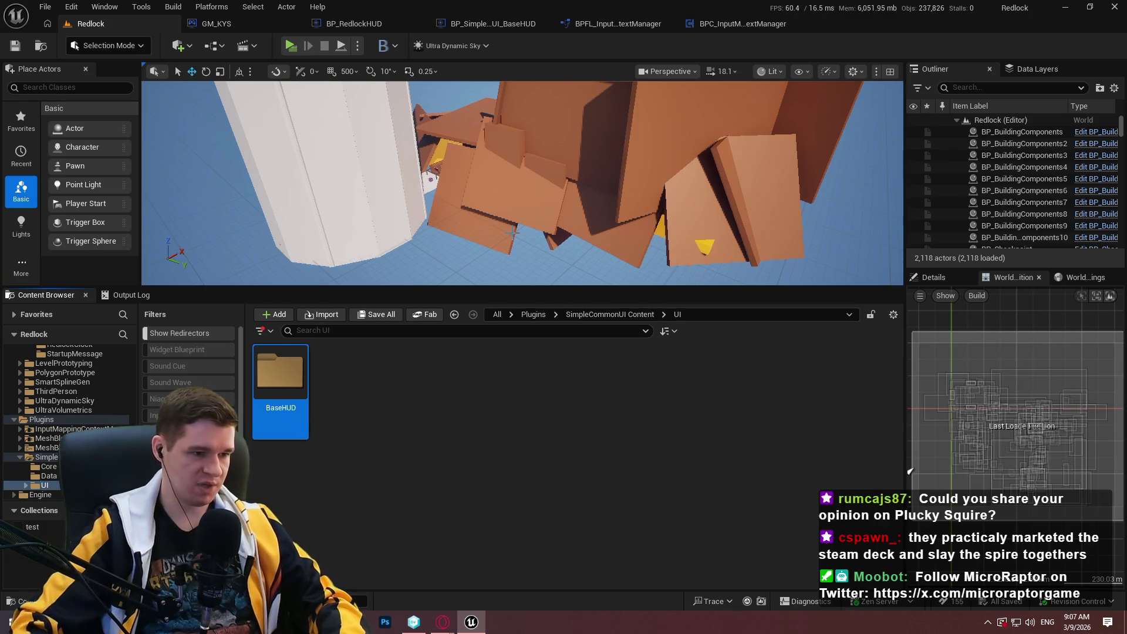
{"action": "left_click", "coordinate": [491, 449]}
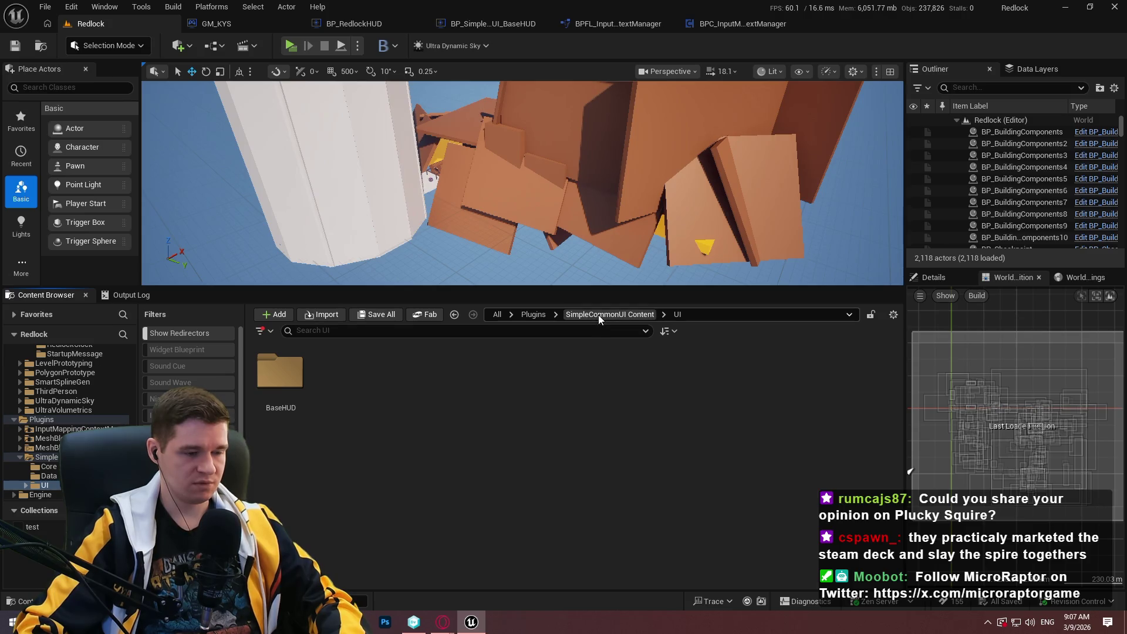
{"action": "right_click", "coordinate": [451, 413]}
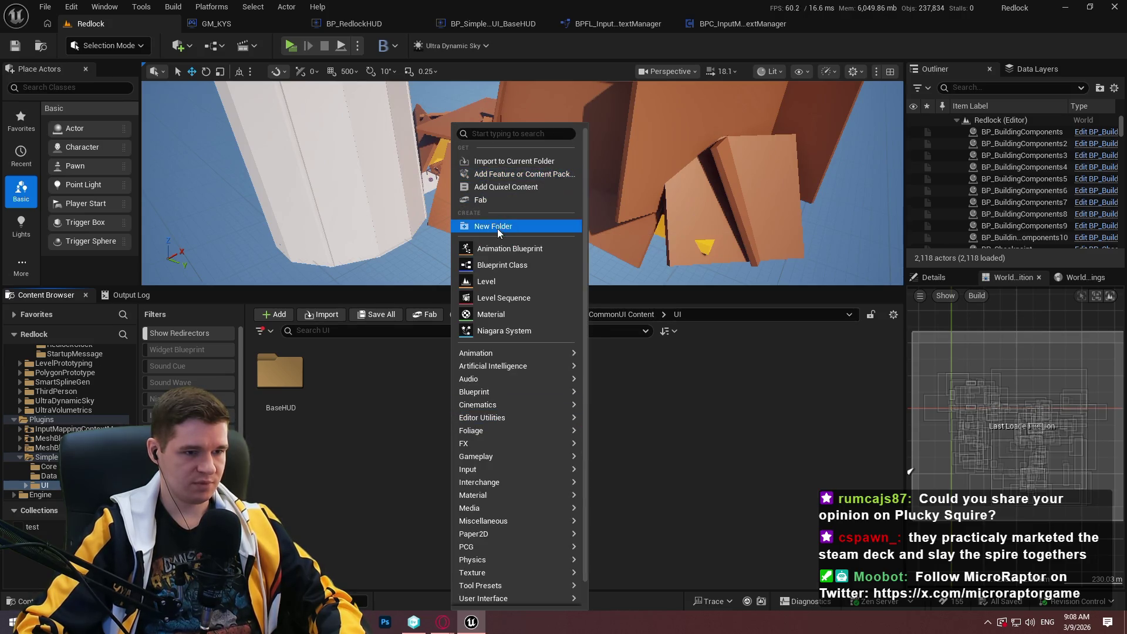
{"action": "left_click", "coordinate": [499, 224]}
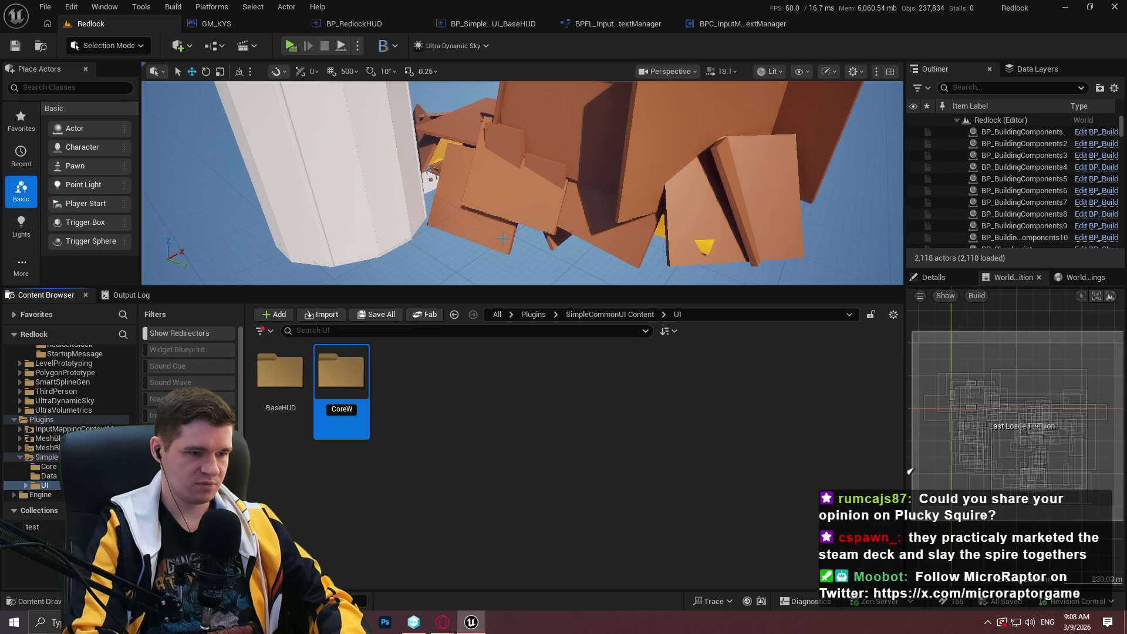
{"action": "key", "text": "BackSpace"}
{"action": "type", "text": "ParentWidge"}
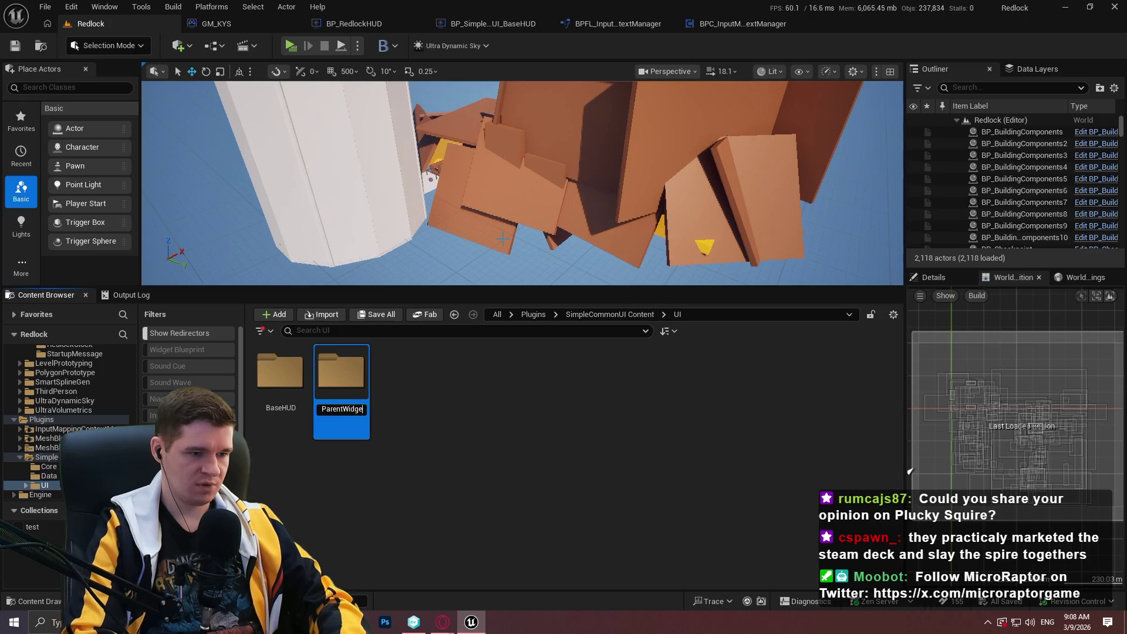
{"action": "type", "text": "ts"}
{"action": "left_click", "coordinate": [421, 482]}
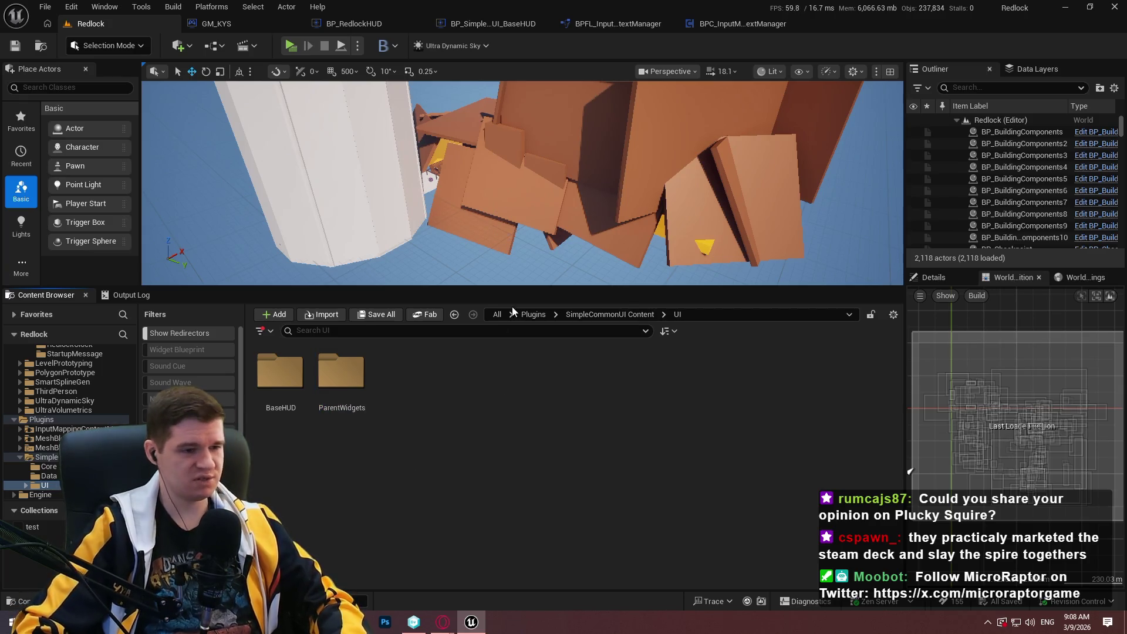
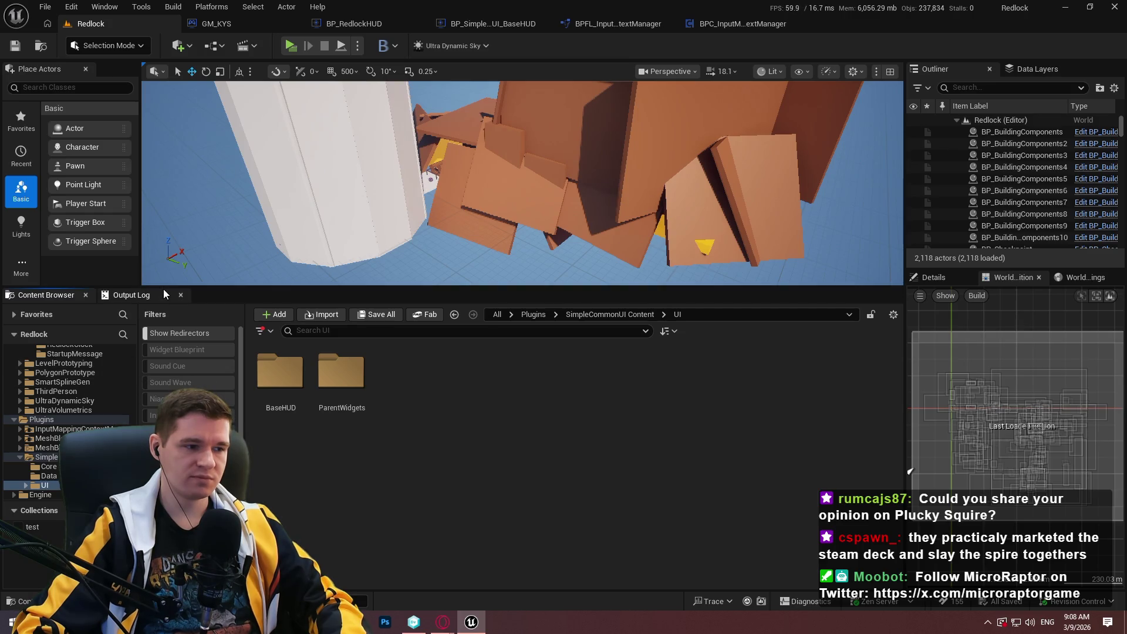
Enlarge the Content Browser over the level view and widen its folder tree and filters list
{"action": "left_click_drag", "start_coordinate": [202, 287], "coordinate": [202, 99]}
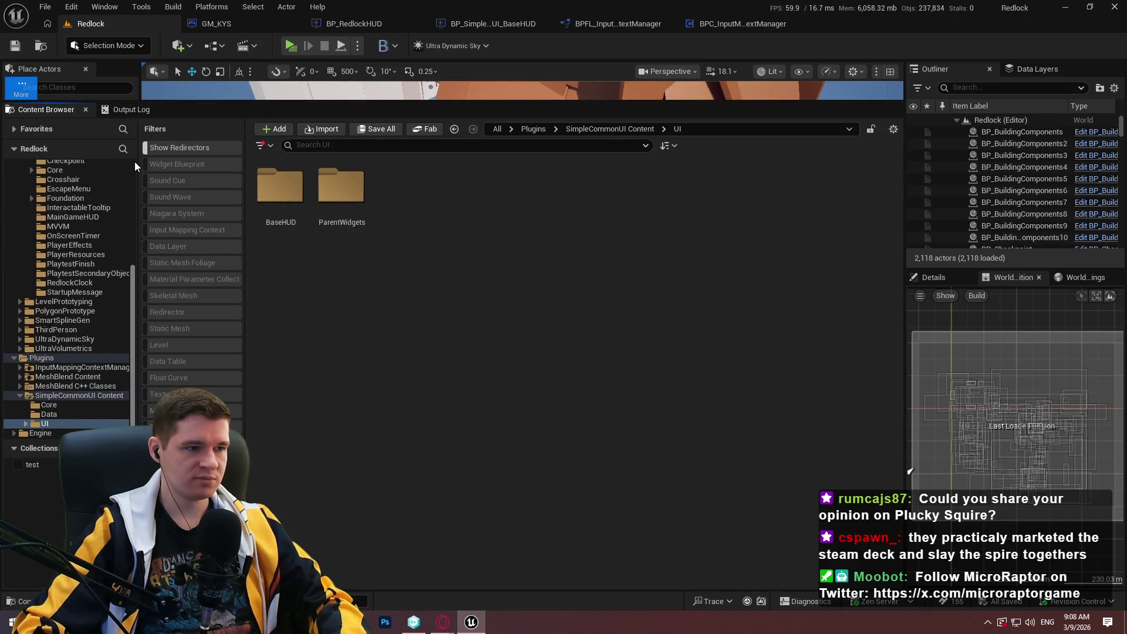
{"action": "mouse_move", "coordinate": [136, 160]}
{"action": "left_mouse_down"}
{"action": "mouse_move", "coordinate": [280, 182]}
{"action": "mouse_move", "coordinate": [150, 189]}
{"action": "left_mouse_up"}
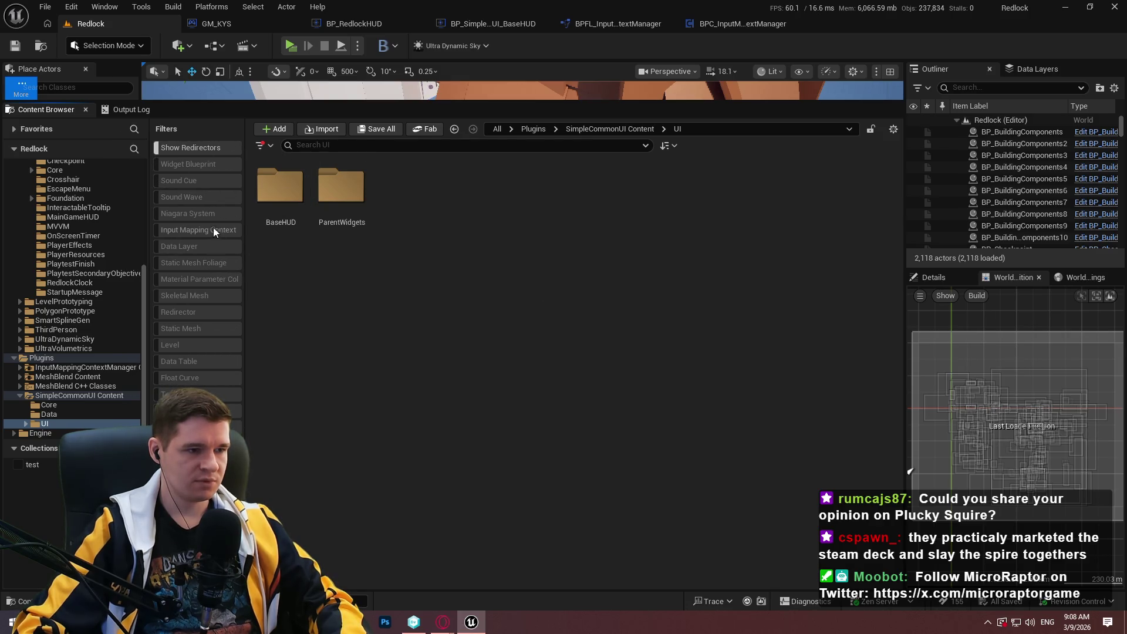
{"action": "mouse_move", "coordinate": [244, 203]}
{"action": "left_mouse_down"}
{"action": "mouse_move", "coordinate": [267, 205]}
{"action": "mouse_move", "coordinate": [240, 210]}
{"action": "left_mouse_up"}
{"action": "scroll", "coordinate": [75, 254], "scroll_direction": "up", "scroll_amount": 3}
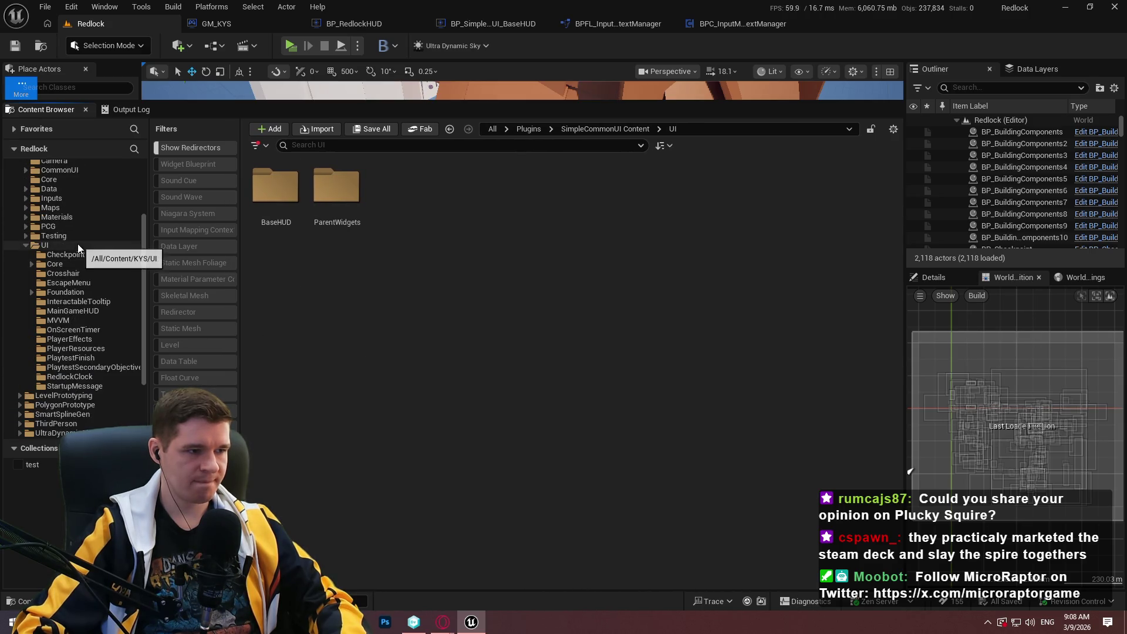
Open the KYS UI/Core/CommonWidgetBases folder
{"action": "left_click", "coordinate": [47, 245]}
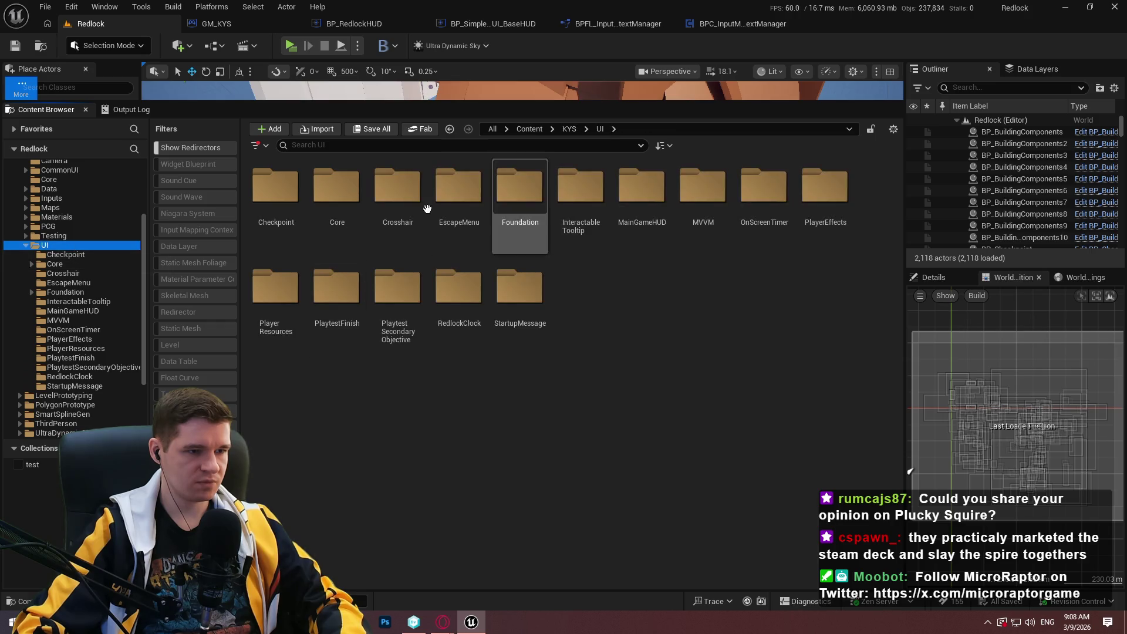
{"action": "left_click", "coordinate": [303, 210]}
{"action": "double_click", "coordinate": [337, 194]}
{"action": "double_click", "coordinate": [276, 193]}
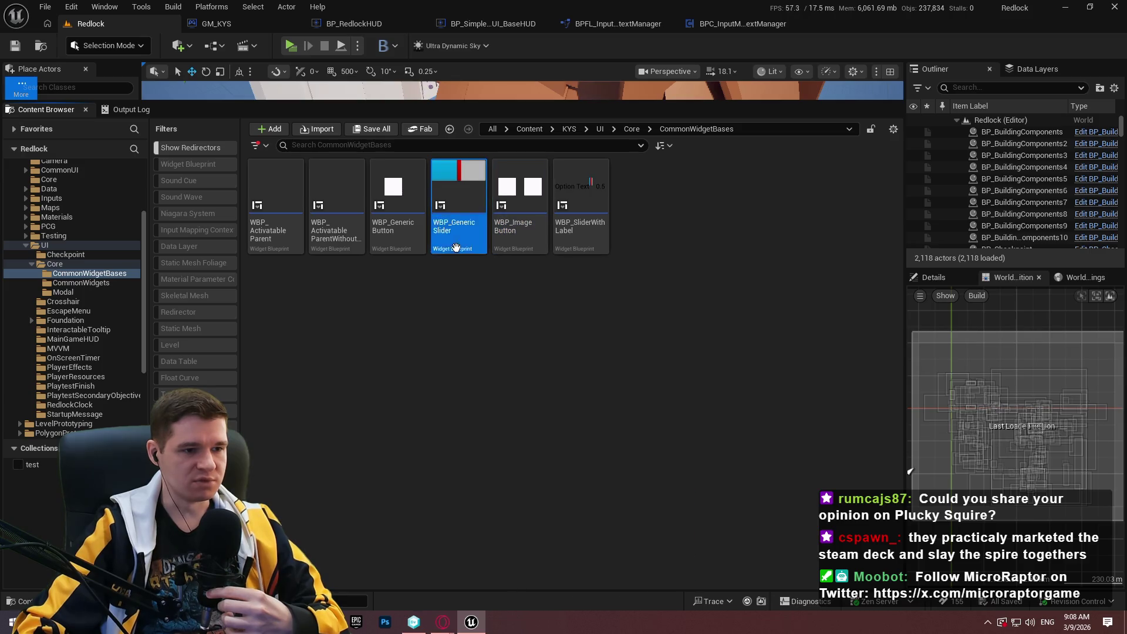
Select WBP_GenericButton, WBP_ActivatableParentWithoutFocus and WBP_ActivatableParent, then clear the selection
{"action": "left_click", "coordinate": [397, 234]}
{"action": "left_click", "coordinate": [326, 240]}
{"action": "left_click", "coordinate": [276, 234]}
{"action": "left_click", "coordinate": [374, 294]}
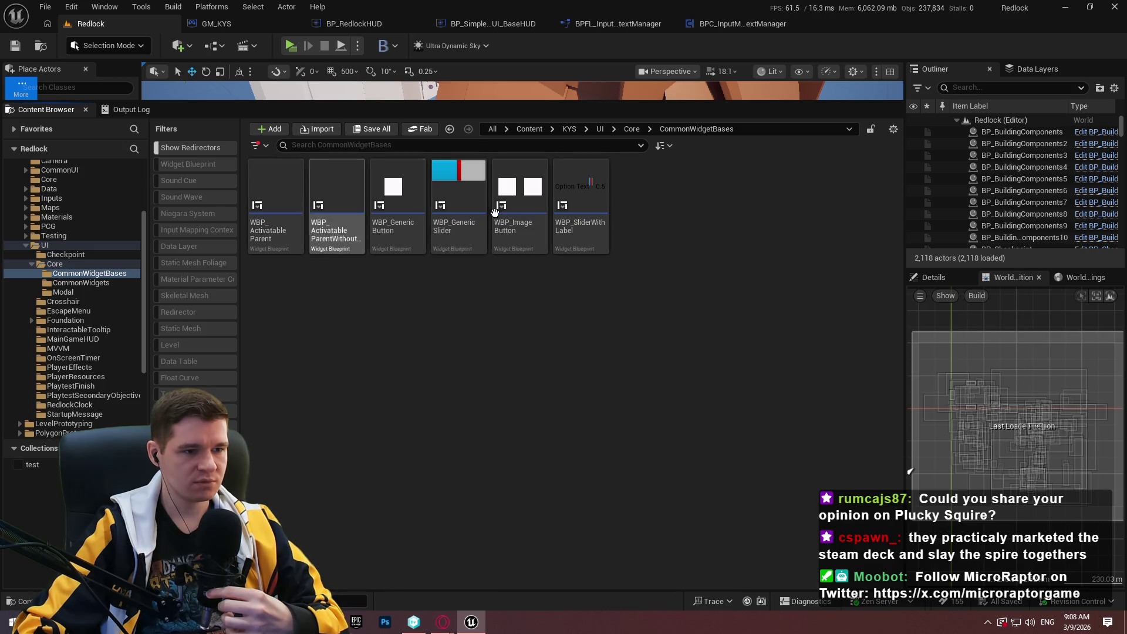
{"action": "mouse_move", "coordinate": [566, 220]}
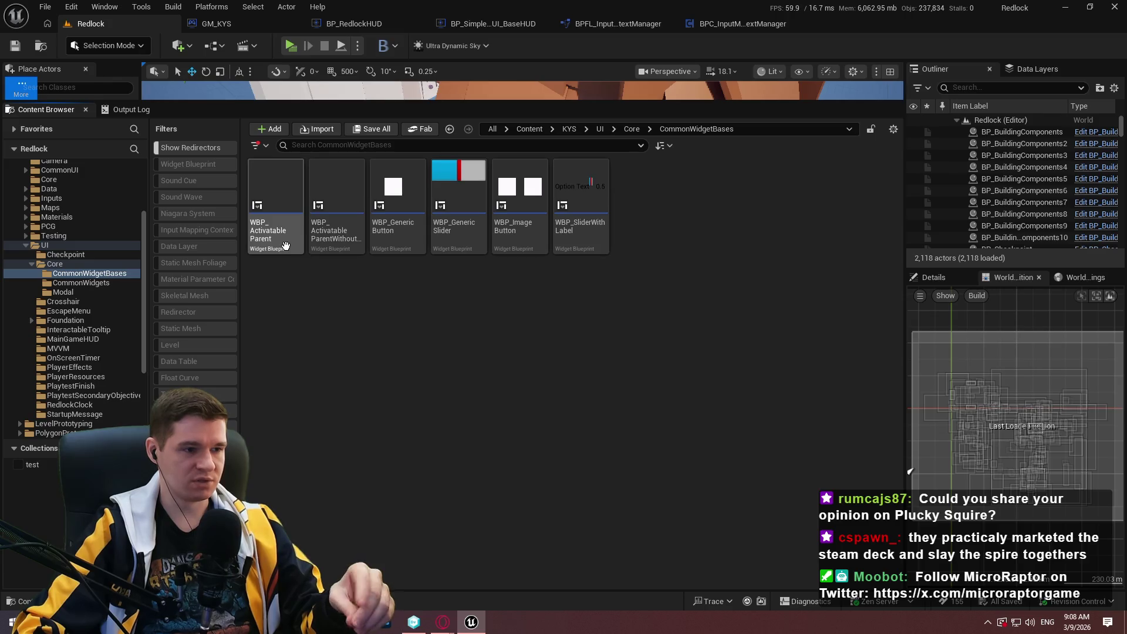
{"action": "mouse_move", "coordinate": [283, 245]}
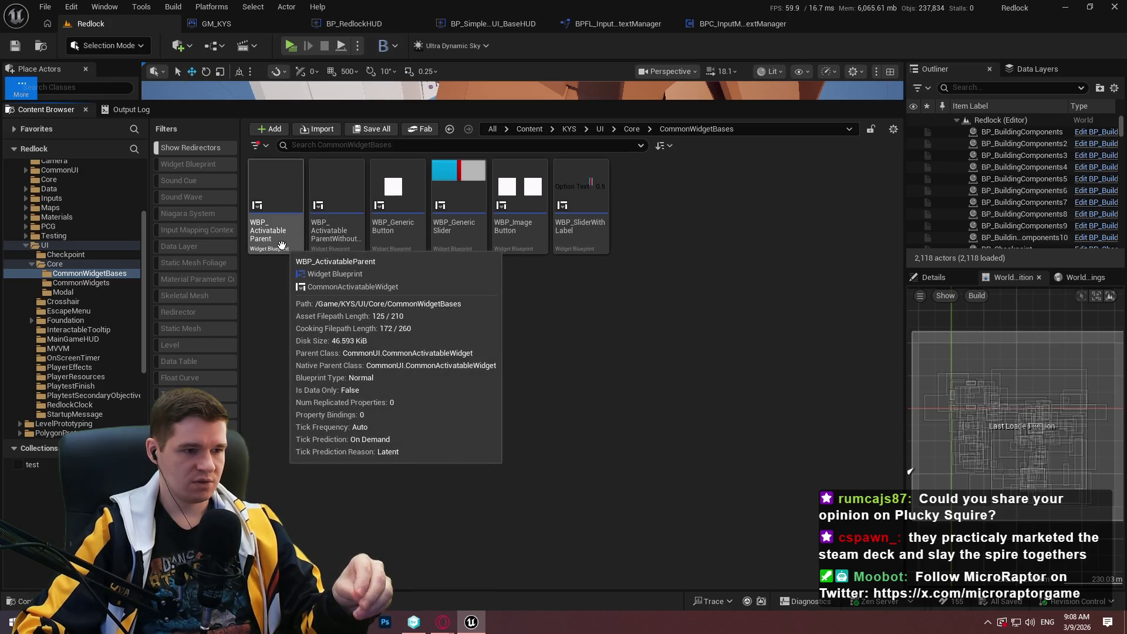
{"action": "right_click", "coordinate": [119, 23]}
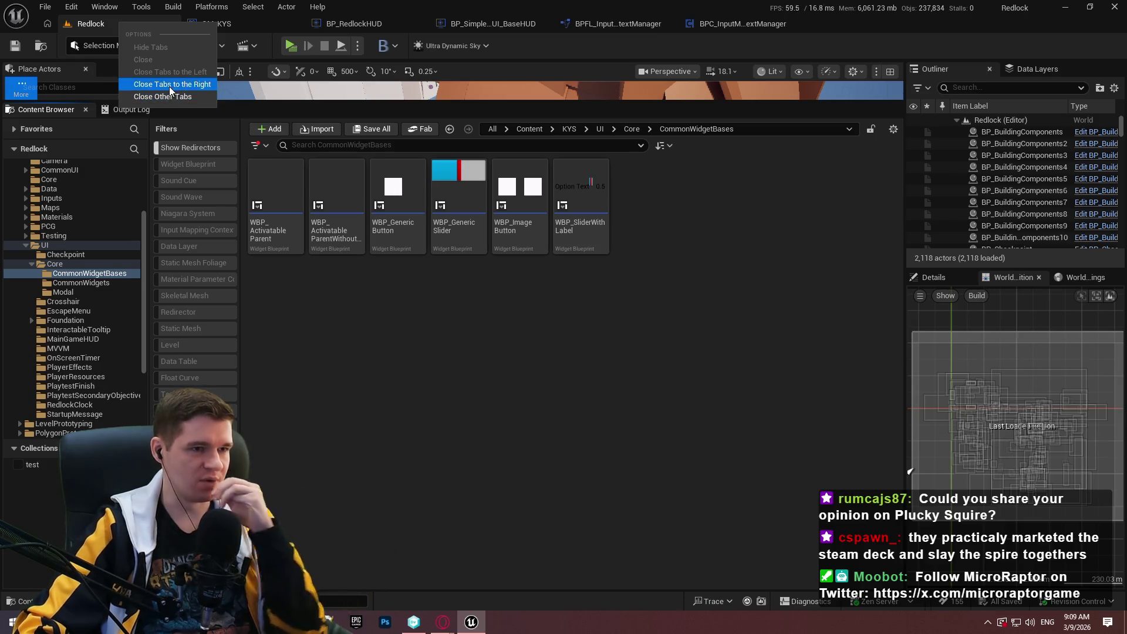
Close the tabs right of Redlock and open WBP_ActivatableParent and WBP_ActivatableParentWithoutFocus
{"action": "left_click", "coordinate": [169, 85]}
{"action": "mouse_move", "coordinate": [604, 252]}
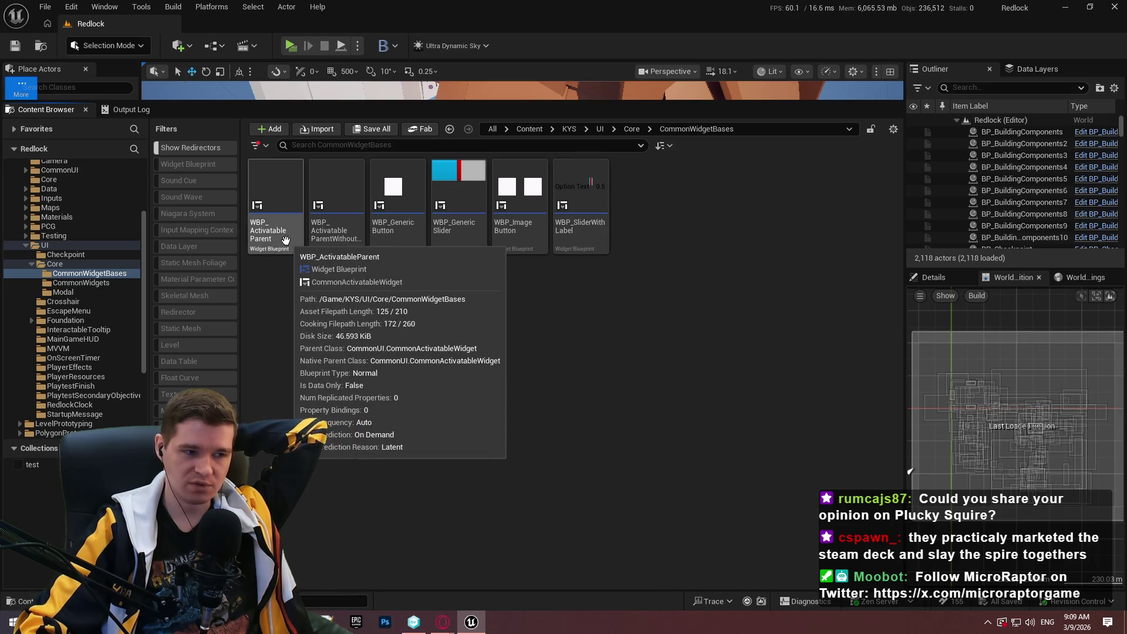
{"action": "double_click", "coordinate": [285, 239]}
{"action": "left_click", "coordinate": [140, 27]}
{"action": "double_click", "coordinate": [334, 205]}
Open WBP_GenericButton, WBP_GenericSlider, WBP_ImageButton and WBP_SliderWithLabel in their own editors
{"action": "left_click", "coordinate": [132, 24]}
{"action": "left_click", "coordinate": [386, 215]}
{"action": "double_click", "coordinate": [385, 214]}
{"action": "left_click", "coordinate": [122, 28]}
{"action": "left_click", "coordinate": [482, 244]}
{"action": "double_click", "coordinate": [482, 244]}
{"action": "left_click", "coordinate": [94, 24]}
{"action": "left_click", "coordinate": [519, 235]}
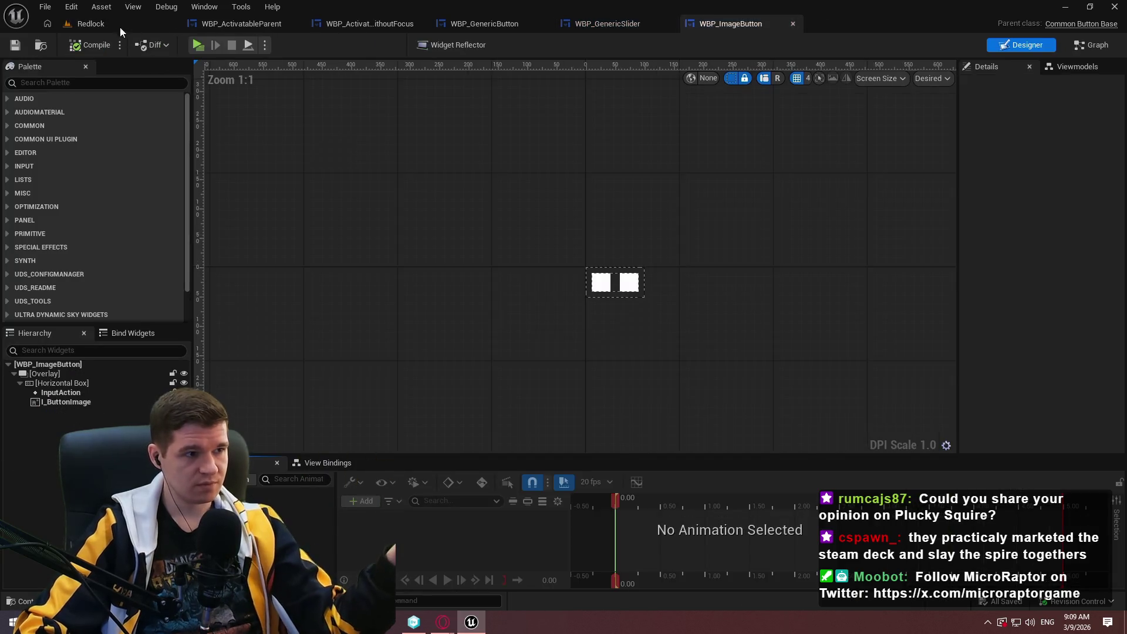
{"action": "left_click", "coordinate": [120, 27]}
{"action": "double_click", "coordinate": [574, 214]}
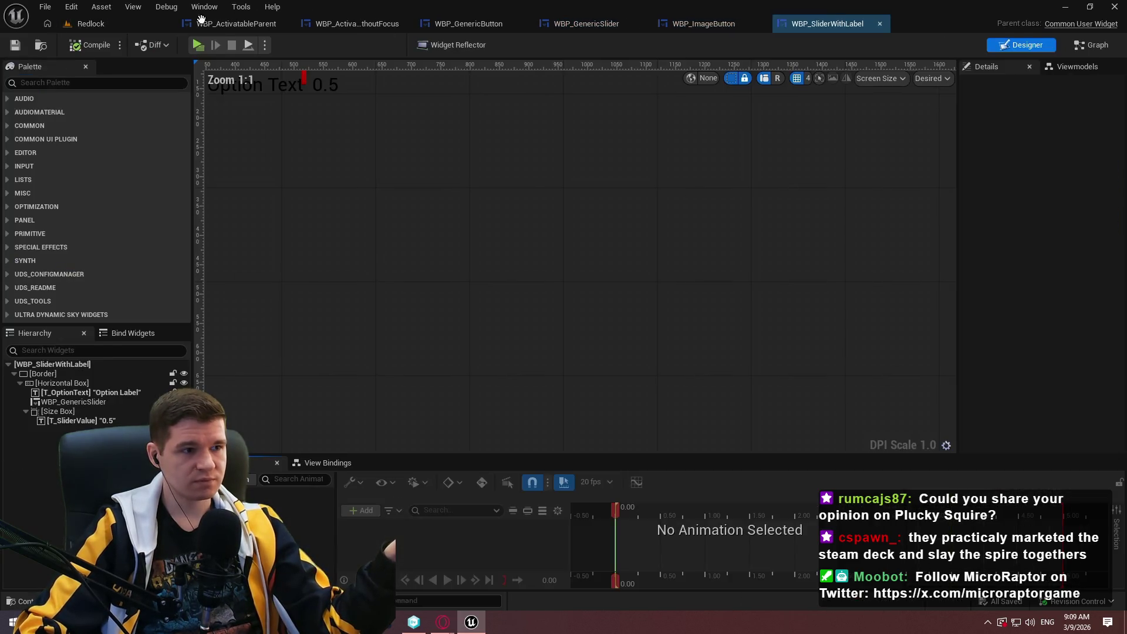
Review the event graphs of WBP_ActivatableParent and WBP_ActivatableParentWithoutFocus
{"action": "left_click", "coordinate": [200, 22]}
{"action": "left_click", "coordinate": [1092, 45]}
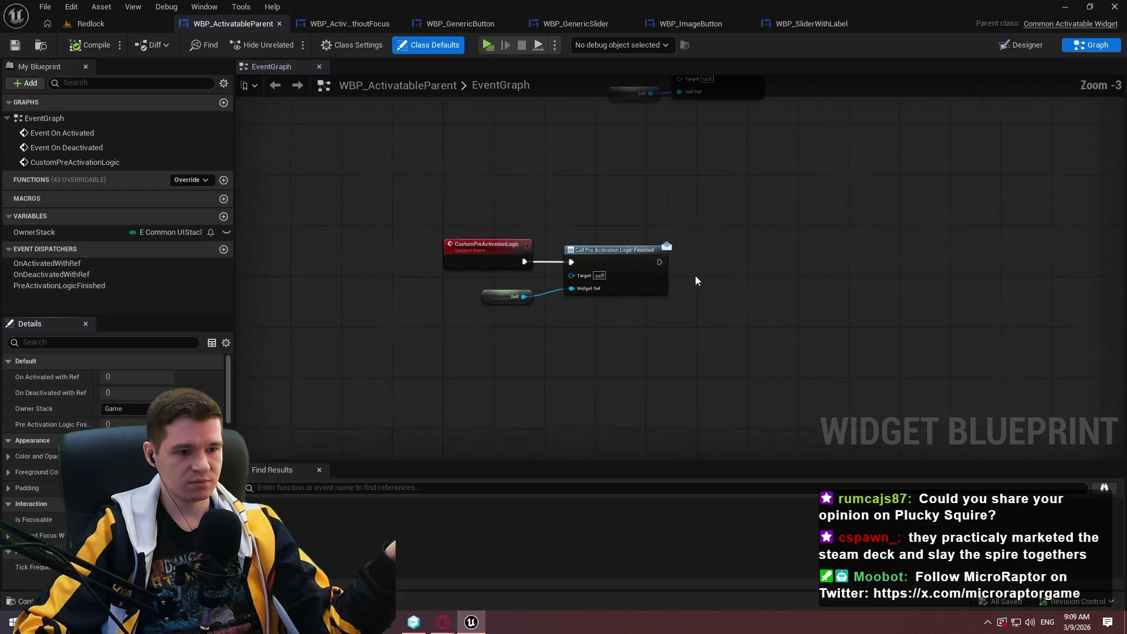
{"action": "scroll", "coordinate": [693, 280], "scroll_direction": "down", "scroll_amount": 1}
{"action": "left_click_drag", "start_coordinate": [691, 209], "coordinate": [718, 450]}
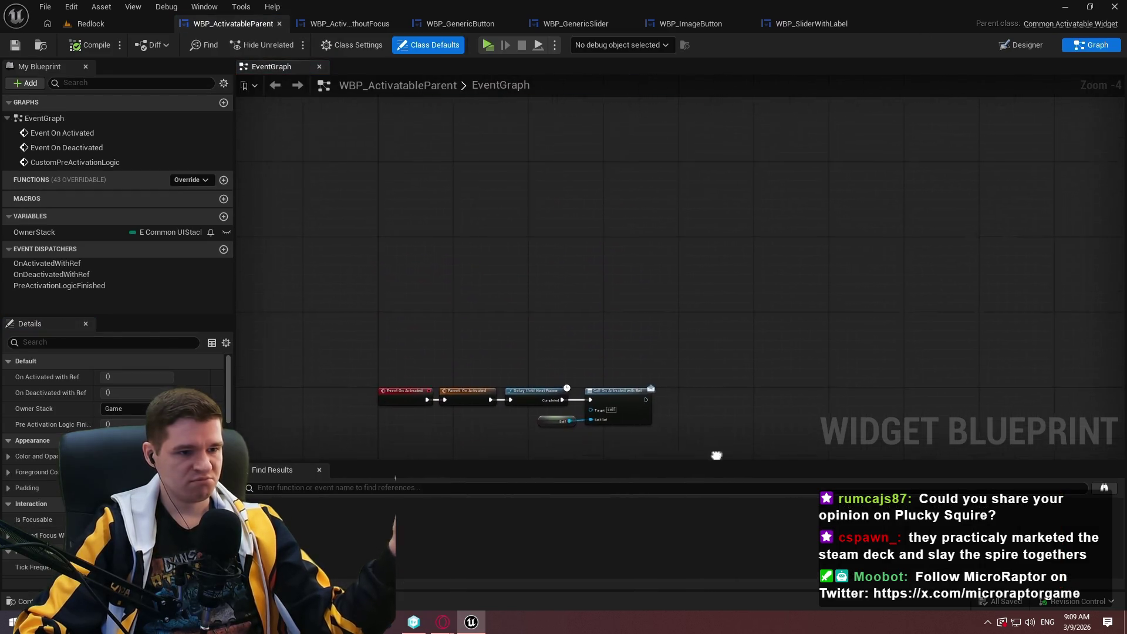
{"action": "key", "text": "ctrl+Tab"}
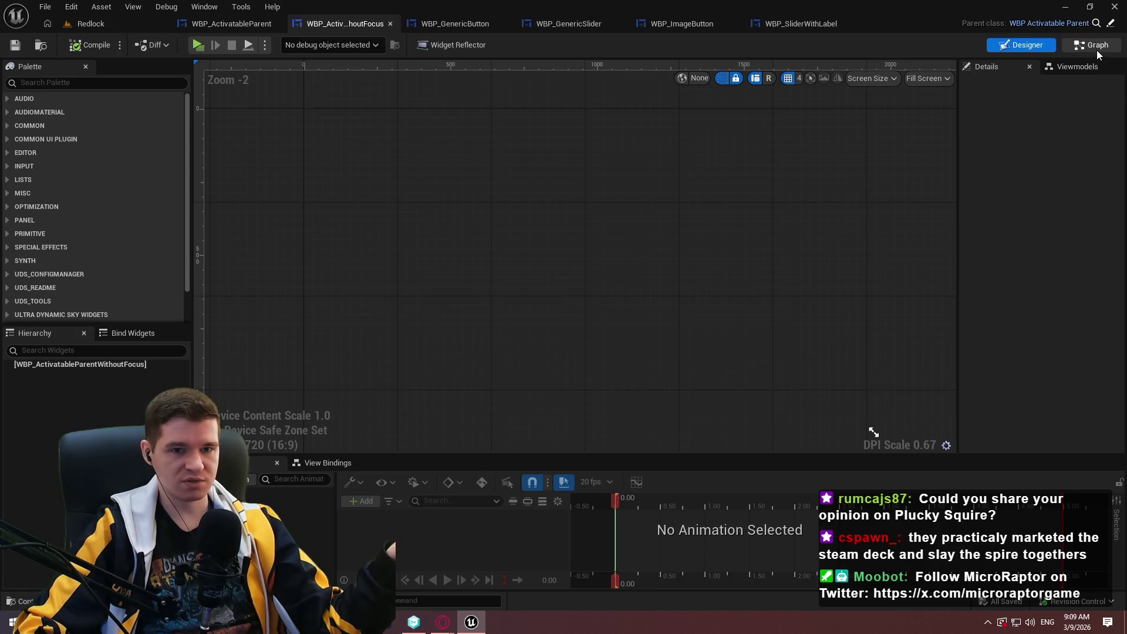
{"action": "left_click", "coordinate": [1096, 47]}
Review WBP_GenericButton's BuildButton logic and event graph
{"action": "left_click", "coordinate": [455, 24]}
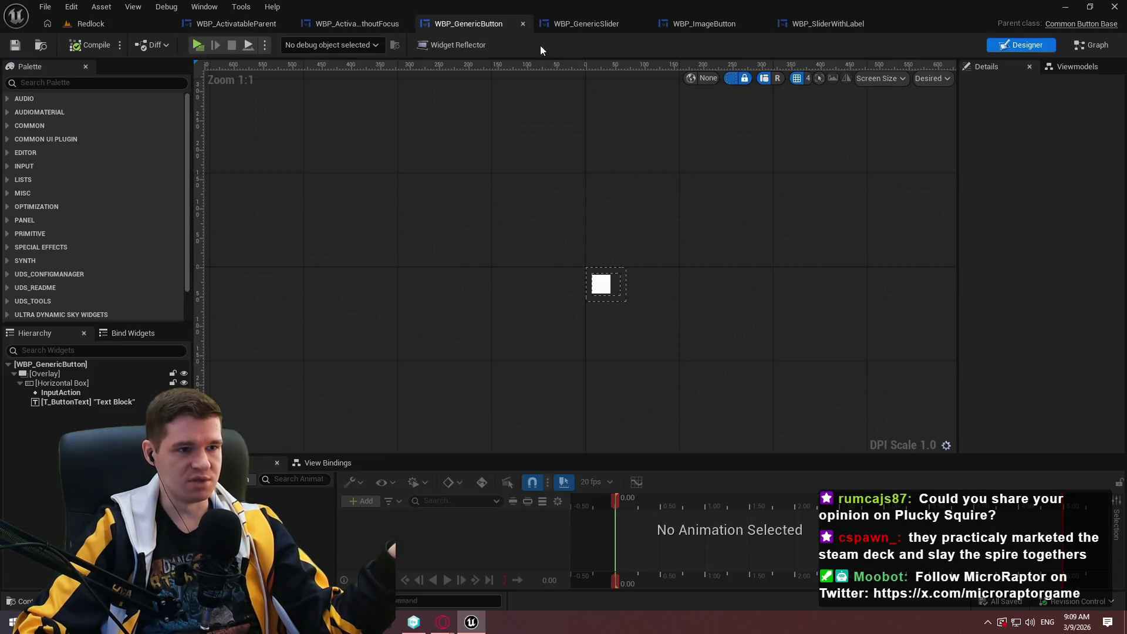
{"action": "left_click", "coordinate": [1097, 47]}
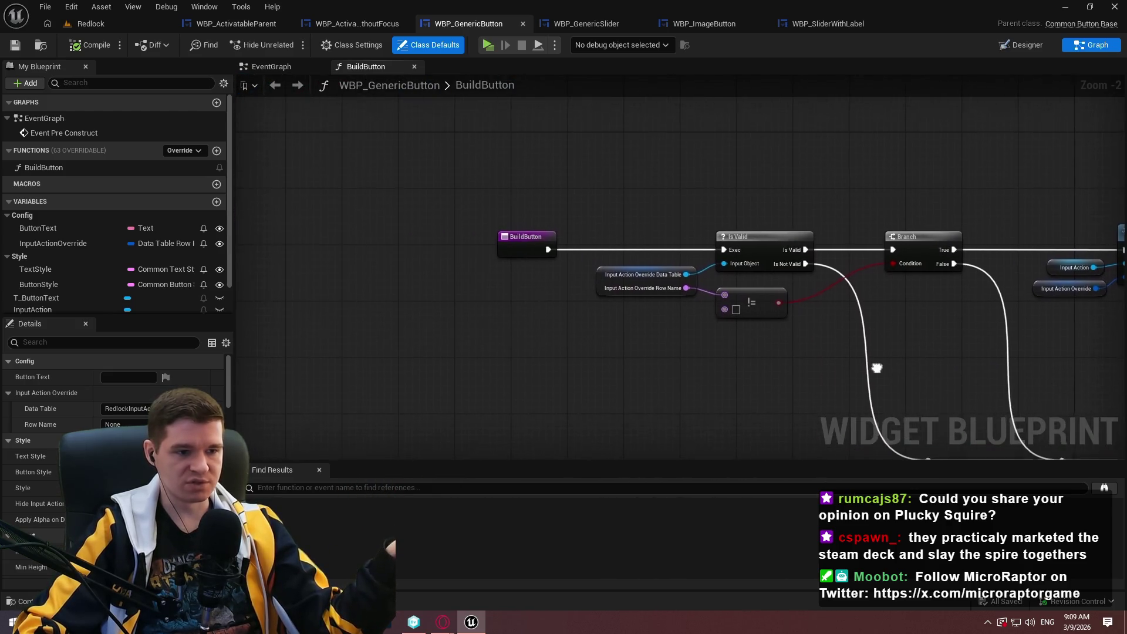
{"action": "left_click", "coordinate": [304, 70]}
{"action": "scroll", "coordinate": [589, 347], "scroll_direction": "down", "scroll_amount": 4}
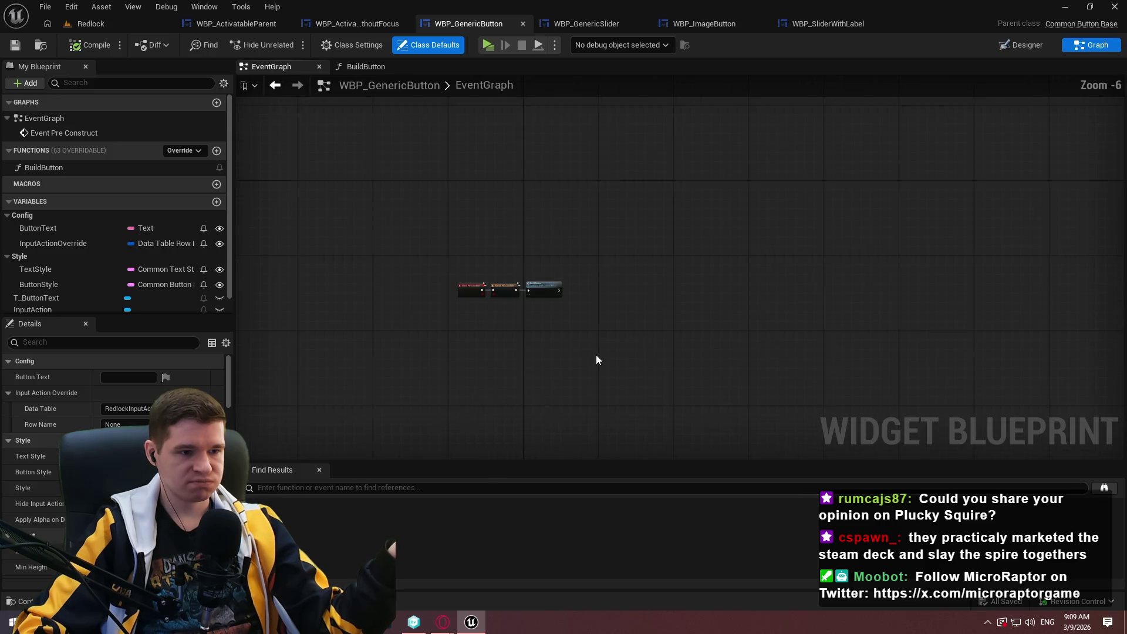
{"action": "scroll", "coordinate": [459, 264], "scroll_direction": "up", "scroll_amount": 4}
Review WBP_GenericSlider's event graph and its UpdateSliderValueVisuals and UpdateSliderOnMouseDrag functions
{"action": "left_click", "coordinate": [587, 24]}
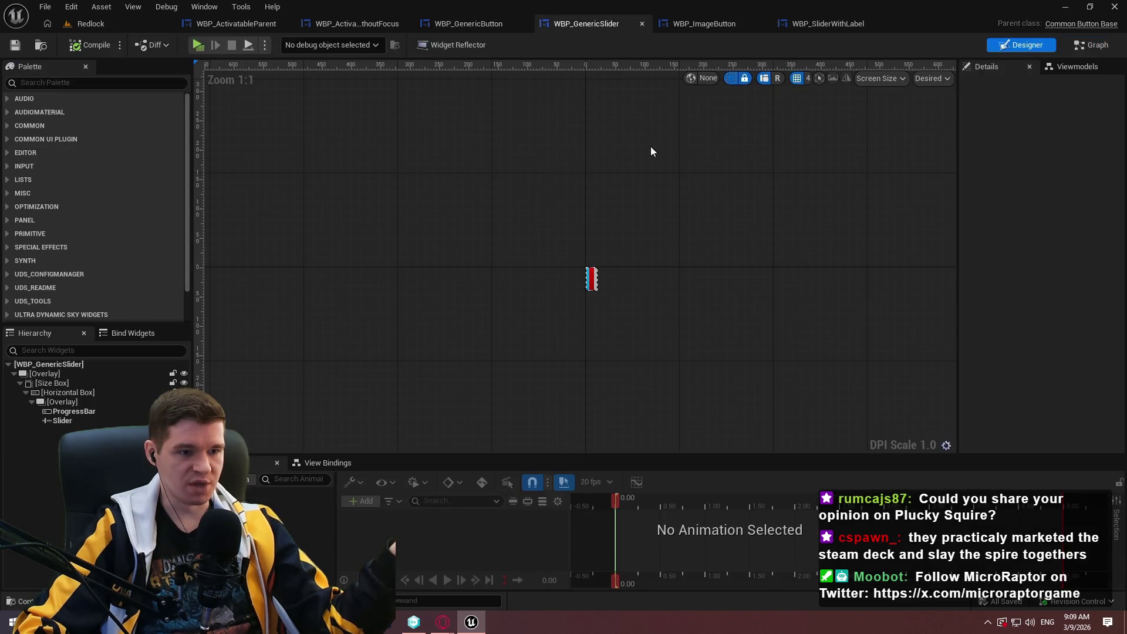
{"action": "left_click", "coordinate": [1083, 46]}
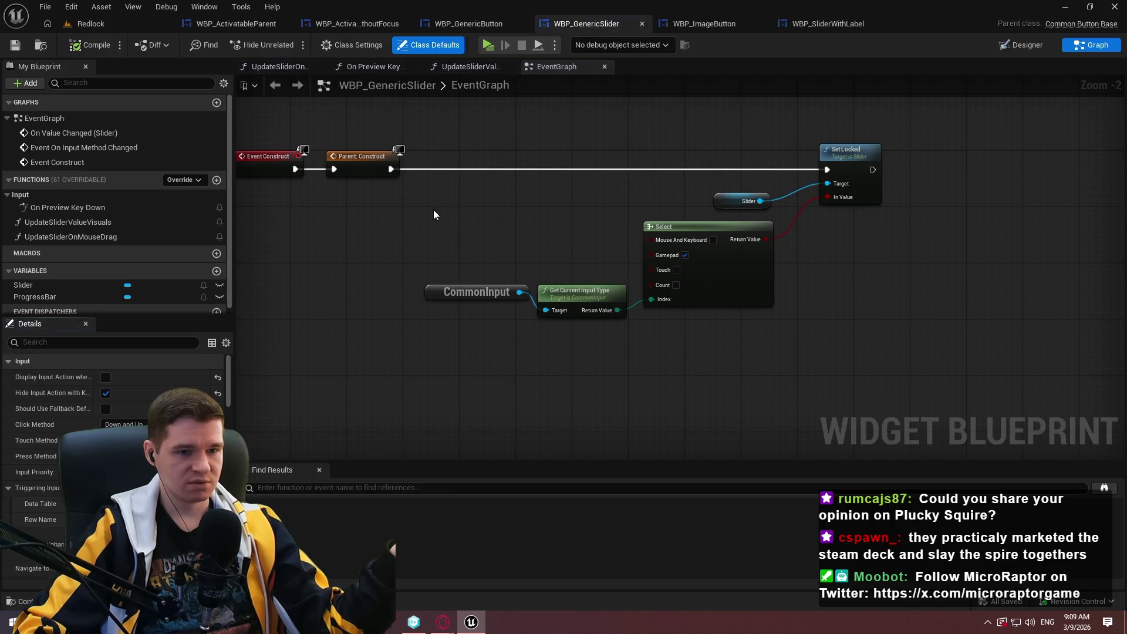
{"action": "double_click", "coordinate": [75, 222]}
{"action": "double_click", "coordinate": [69, 236]}
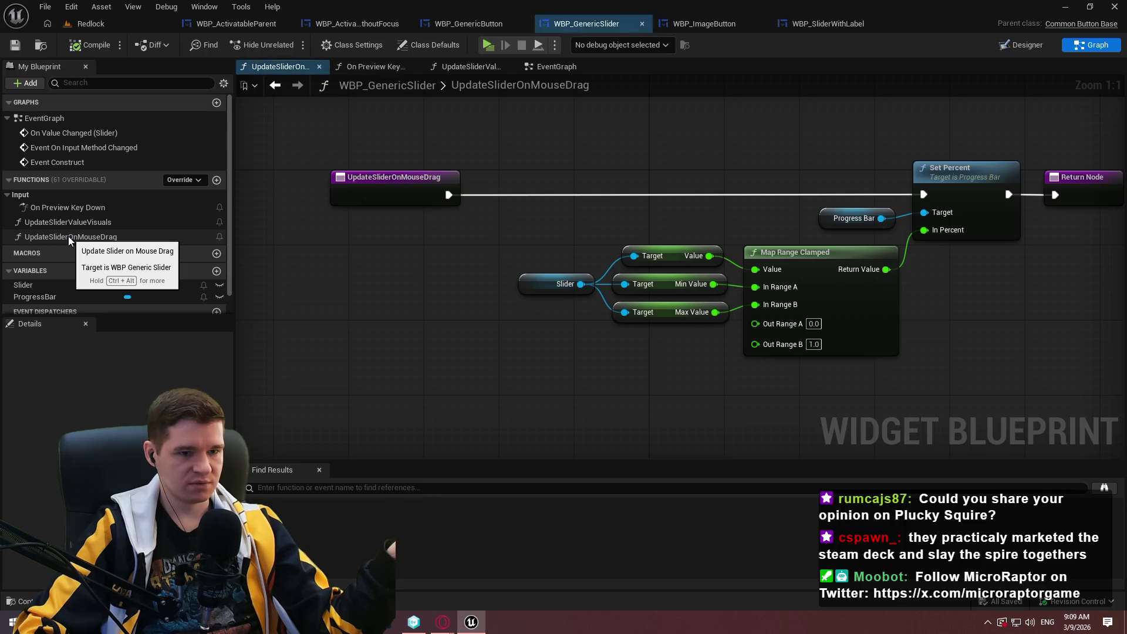
{"action": "scroll", "coordinate": [115, 235], "scroll_direction": "down", "scroll_amount": 1}
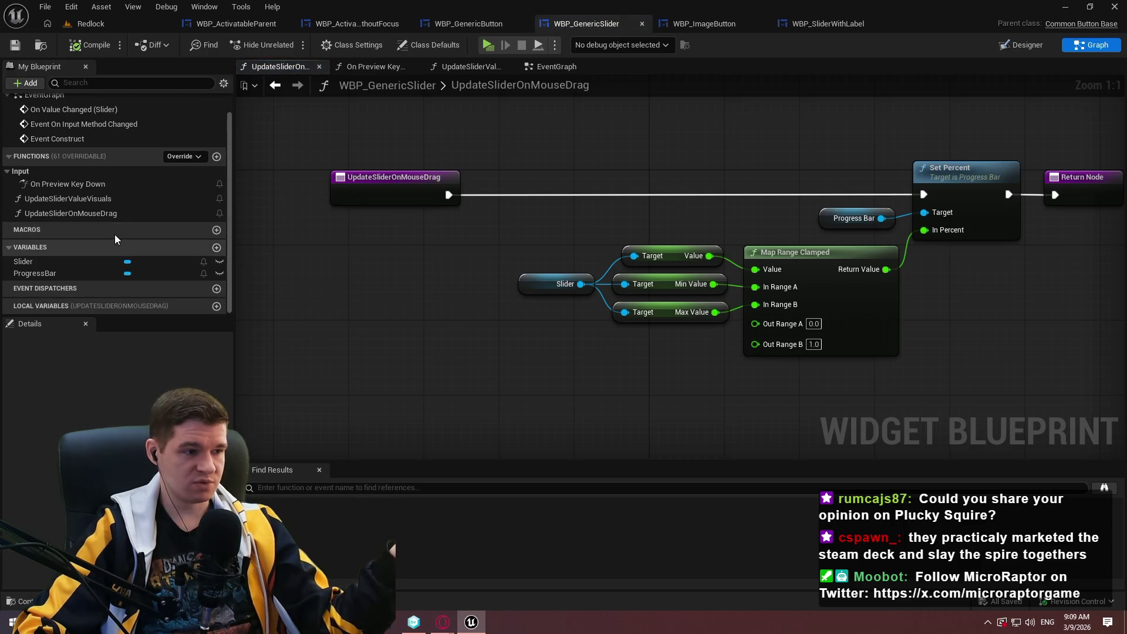
{"action": "left_click", "coordinate": [697, 30]}
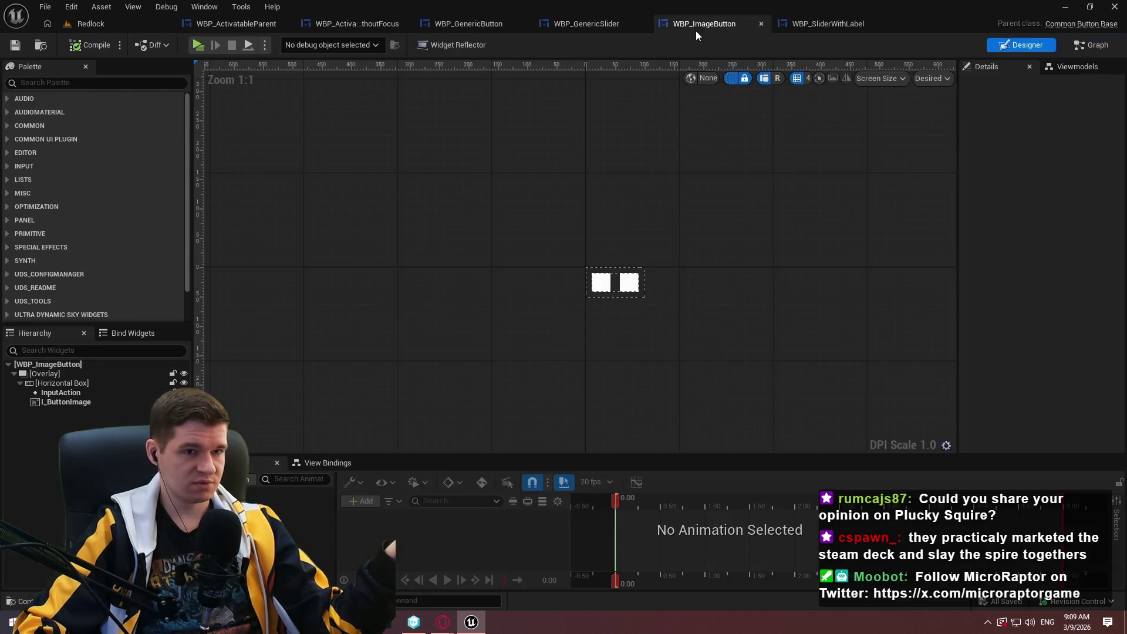
View WBP_ImageButton's event graph, then inspect the InputAction widget's properties in a widened Details panel
{"action": "left_click", "coordinate": [1093, 47]}
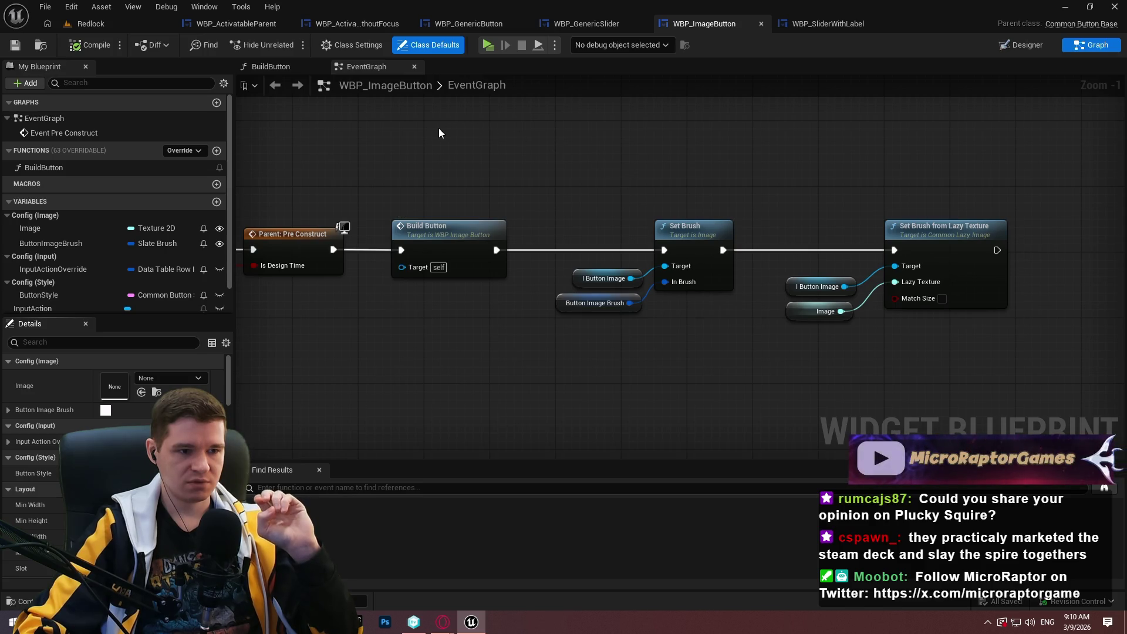
{"action": "left_click", "coordinate": [1009, 44]}
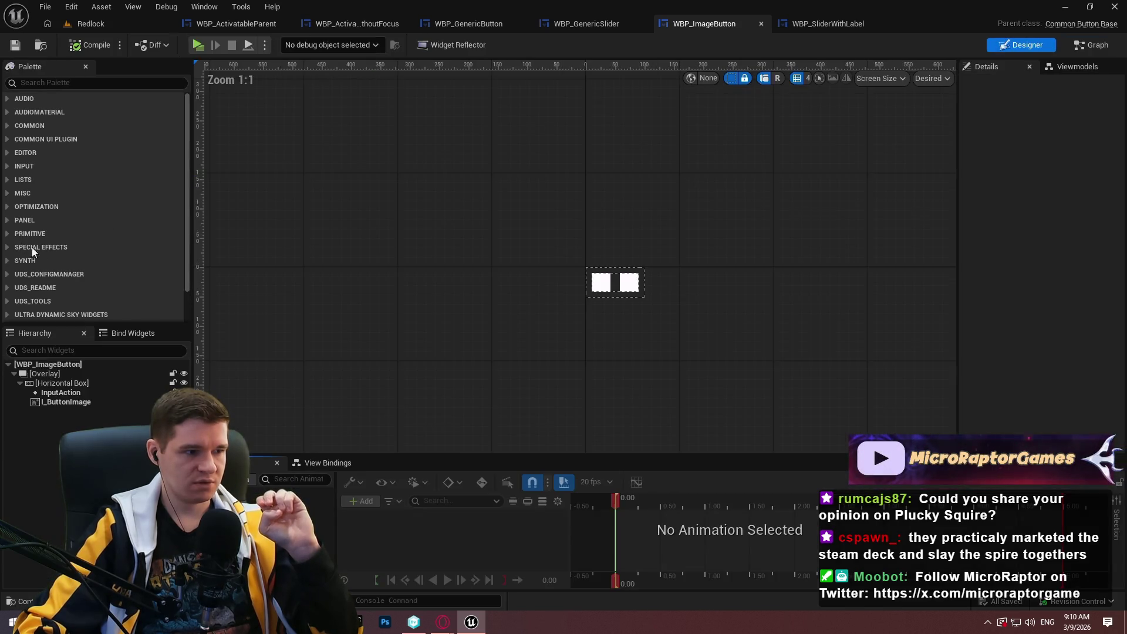
{"action": "left_click", "coordinate": [59, 393]}
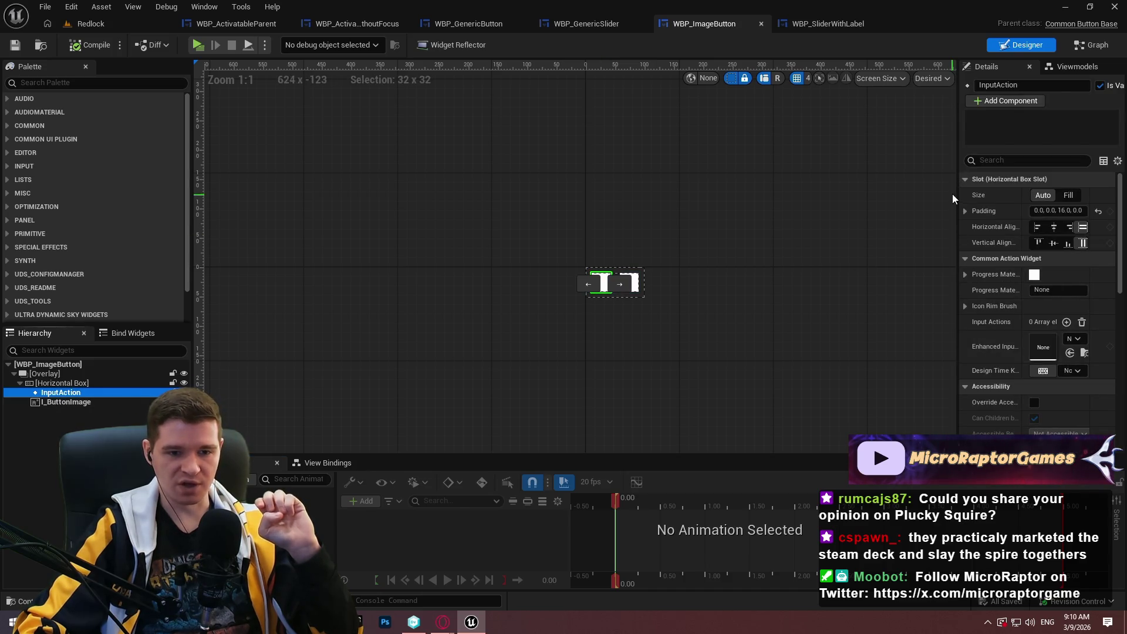
{"action": "mouse_move", "coordinate": [958, 171]}
{"action": "left_mouse_down"}
{"action": "mouse_move", "coordinate": [838, 183]}
{"action": "mouse_move", "coordinate": [843, 170]}
{"action": "mouse_move", "coordinate": [800, 182]}
{"action": "mouse_move", "coordinate": [799, 199]}
{"action": "left_mouse_up"}
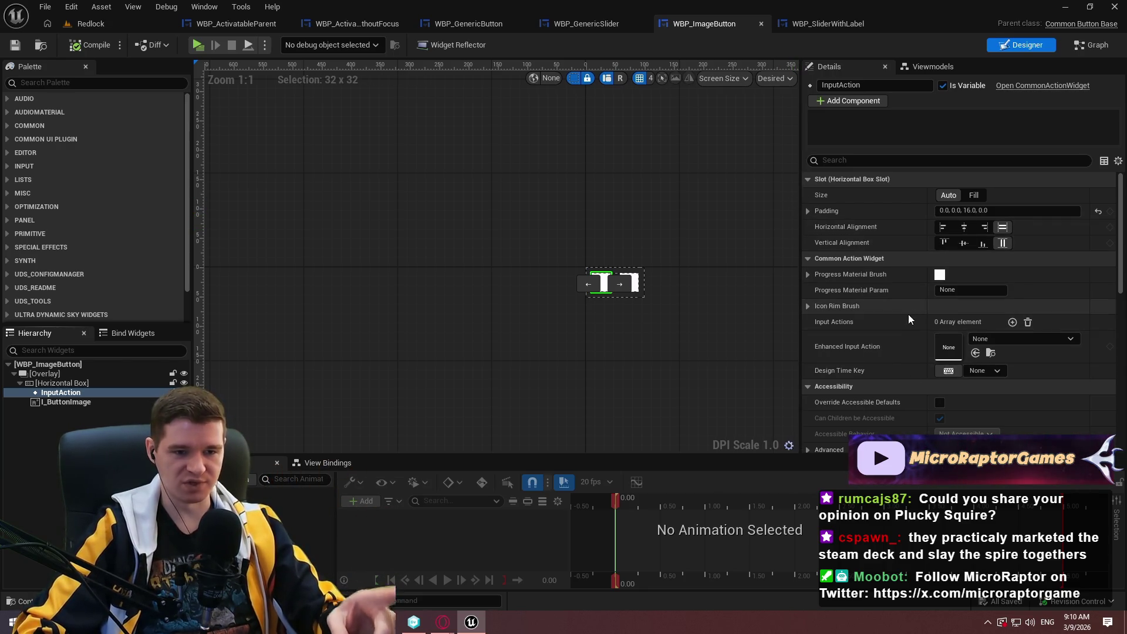
{"action": "scroll", "coordinate": [897, 322], "scroll_direction": "down", "scroll_amount": 5}
{"action": "scroll", "coordinate": [867, 304], "scroll_direction": "down", "scroll_amount": 5}
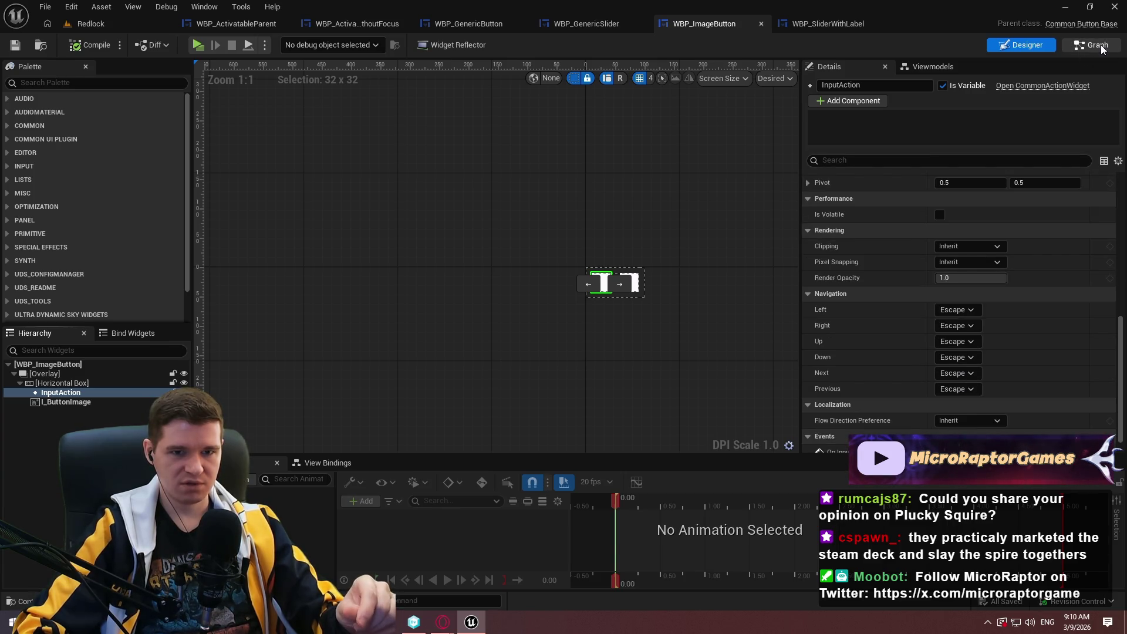
Recheck WBP_ImageButton's event graph, then bring up WBP_SliderWithLabel's node graph
{"action": "left_click", "coordinate": [1101, 48]}
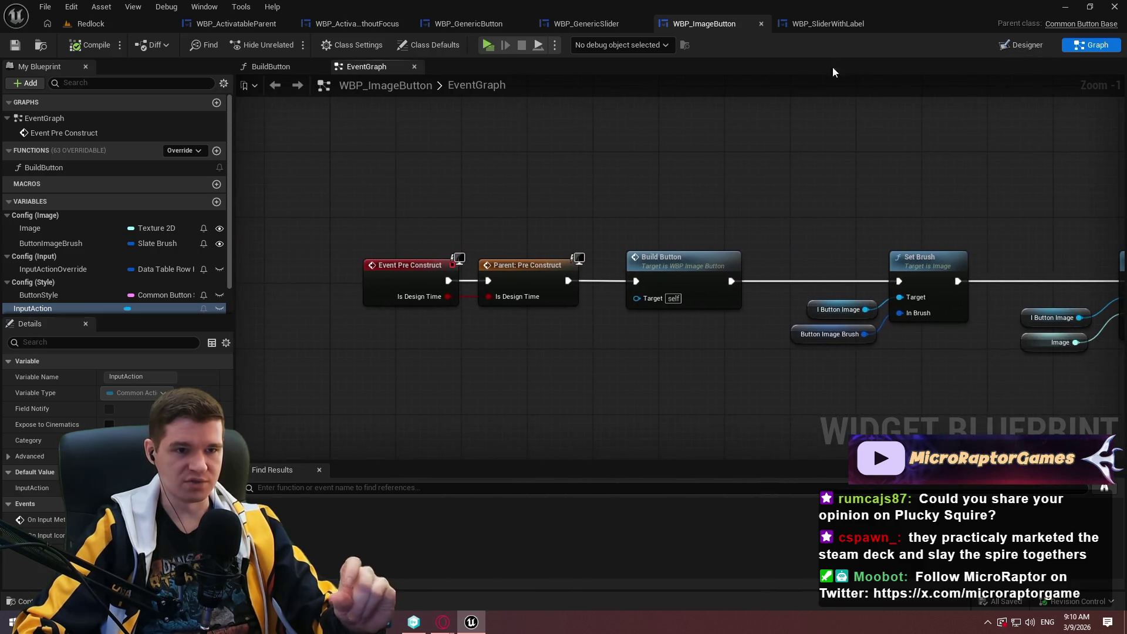
{"action": "left_click", "coordinate": [829, 25]}
{"action": "left_click", "coordinate": [1073, 47]}
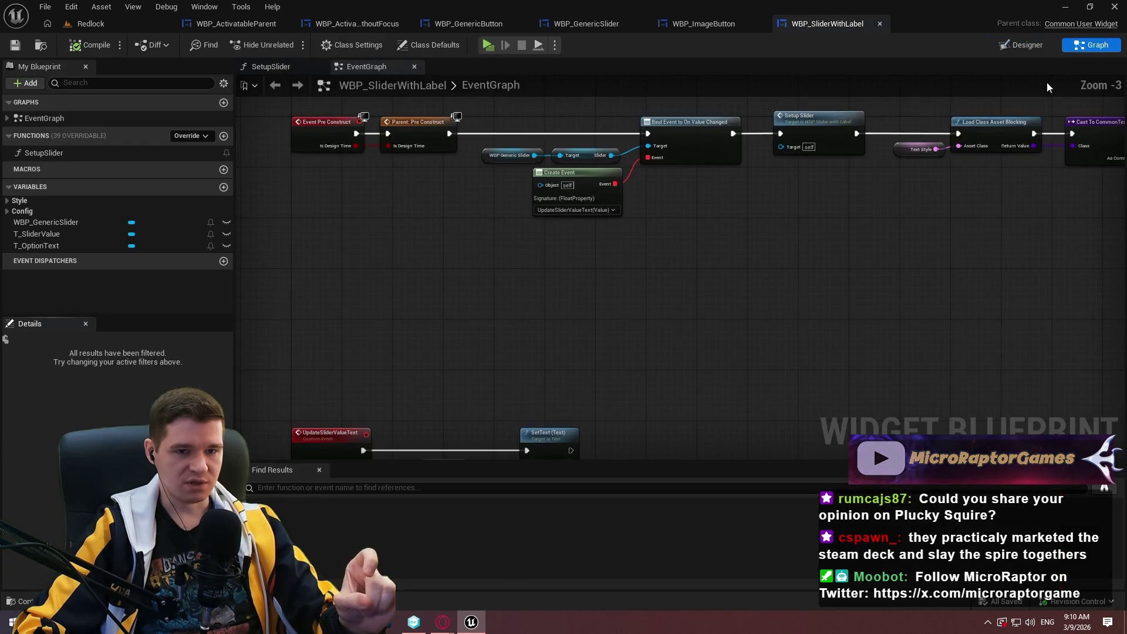
Pan through WBP_SliderWithLabel's event graph around the Bind Event, Setup Slider and SetText nodes
{"action": "scroll", "coordinate": [751, 294], "scroll_direction": "up", "scroll_amount": 2}
{"action": "mouse_move", "coordinate": [743, 309]}
{"action": "left_mouse_down"}
{"action": "mouse_move", "coordinate": [512, 319]}
{"action": "mouse_move", "coordinate": [0, 296]}
{"action": "left_mouse_up"}
{"action": "left_click_drag", "start_coordinate": [881, 411], "coordinate": [529, 234]}
{"action": "mouse_move", "coordinate": [880, 352]}
{"action": "left_mouse_down"}
{"action": "mouse_move", "coordinate": [454, 286]}
{"action": "mouse_move", "coordinate": [448, 274]}
{"action": "left_mouse_up"}
{"action": "left_click_drag", "start_coordinate": [714, 398], "coordinate": [733, 171]}
{"action": "scroll", "coordinate": [733, 171], "scroll_direction": "down", "scroll_amount": 3}
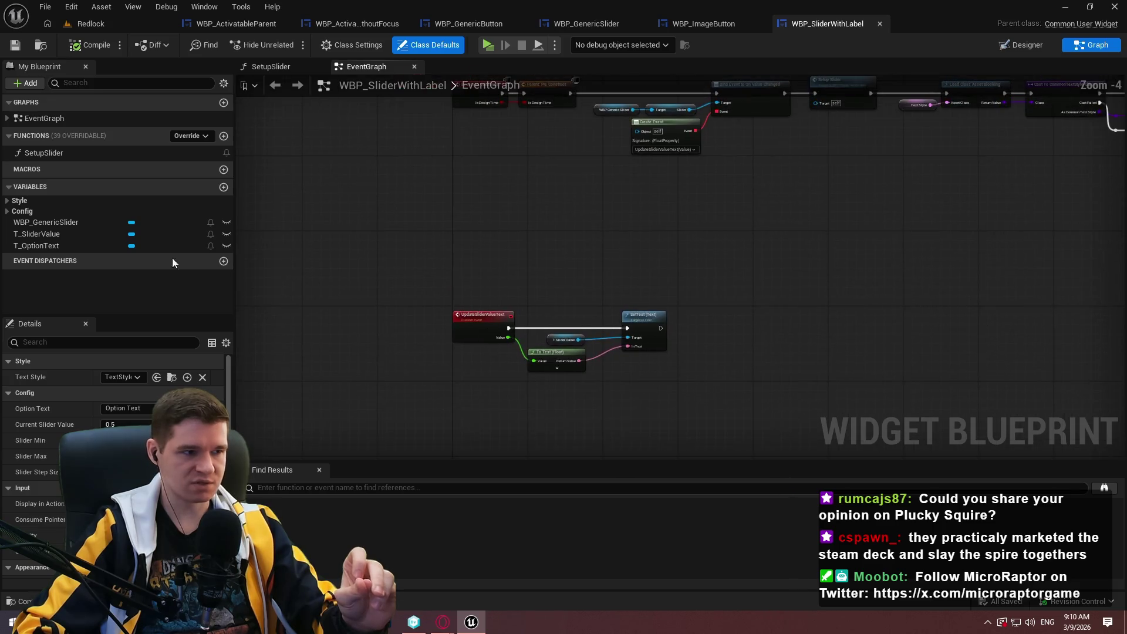
Inspect the SetupSlider function graph, then return to the Redlock level tab
{"action": "left_click", "coordinate": [41, 150]}
{"action": "double_click", "coordinate": [41, 150]}
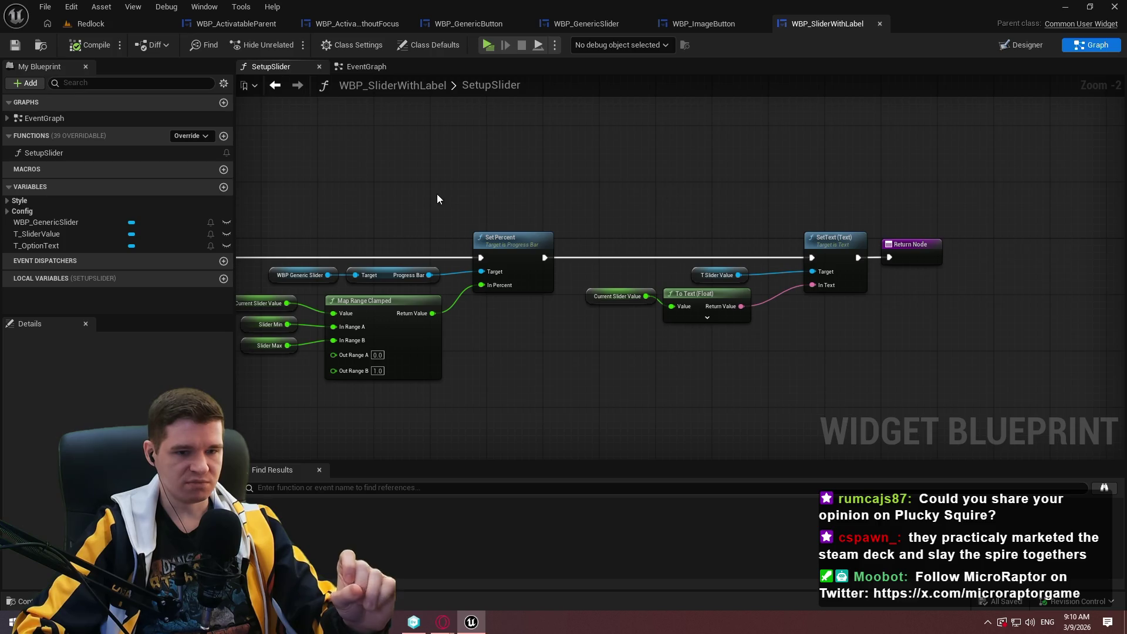
{"action": "left_click_drag", "start_coordinate": [370, 201], "coordinate": [543, 191]}
{"action": "left_click", "coordinate": [129, 25]}
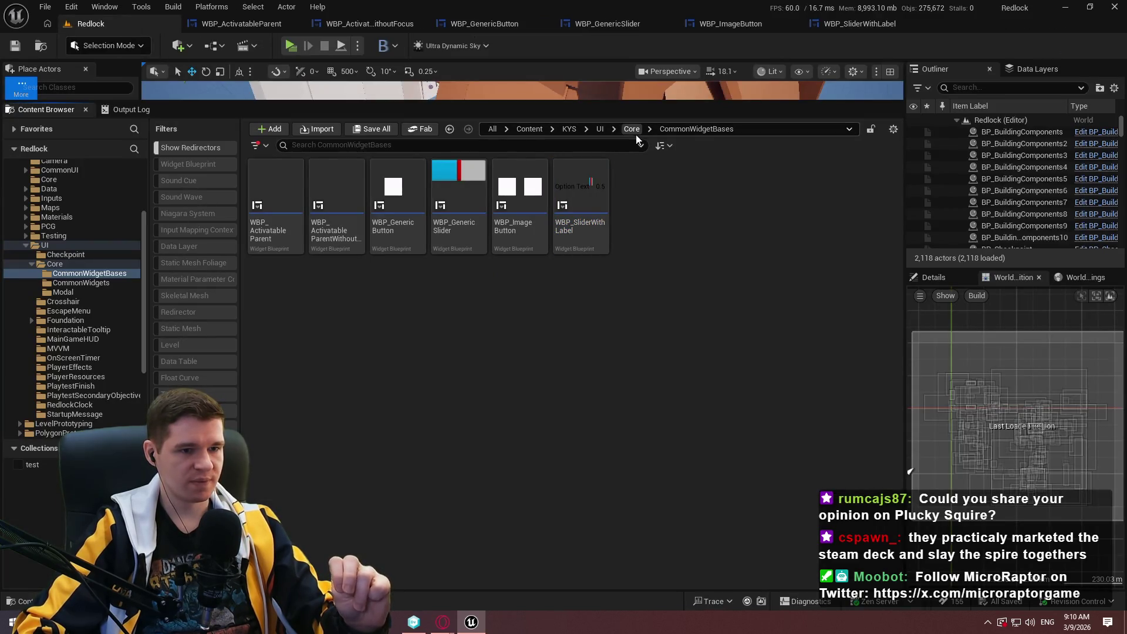
Create a CommonBaseWidgets folder inside the SimpleCommonUI Content UI folder
{"action": "scroll", "coordinate": [29, 352], "scroll_direction": "down", "scroll_amount": 4}
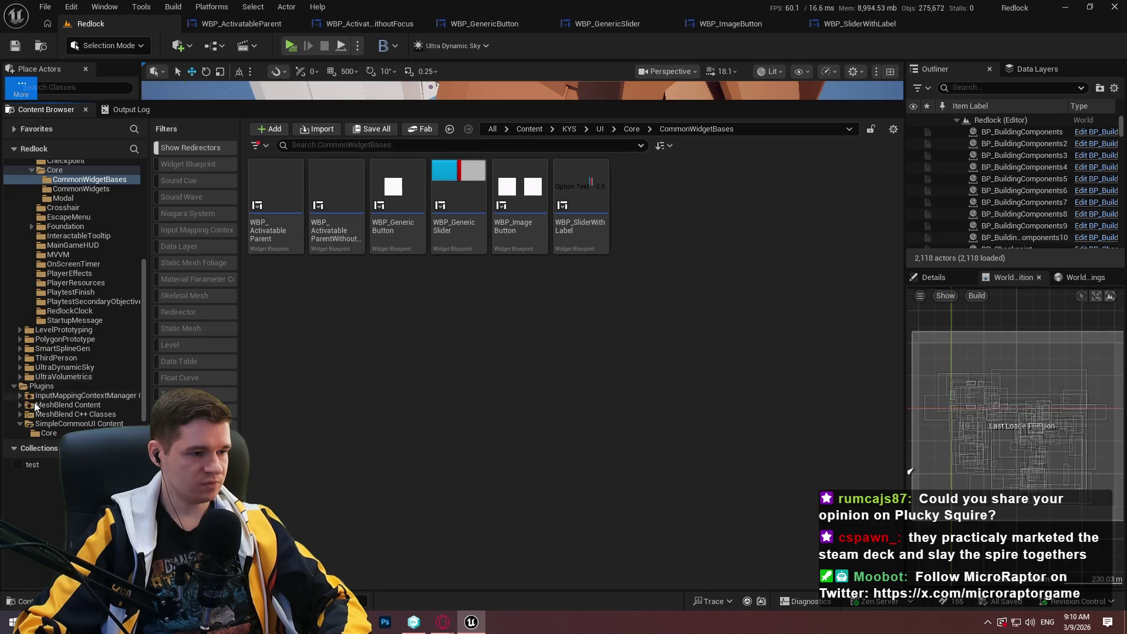
{"action": "left_click", "coordinate": [26, 423]}
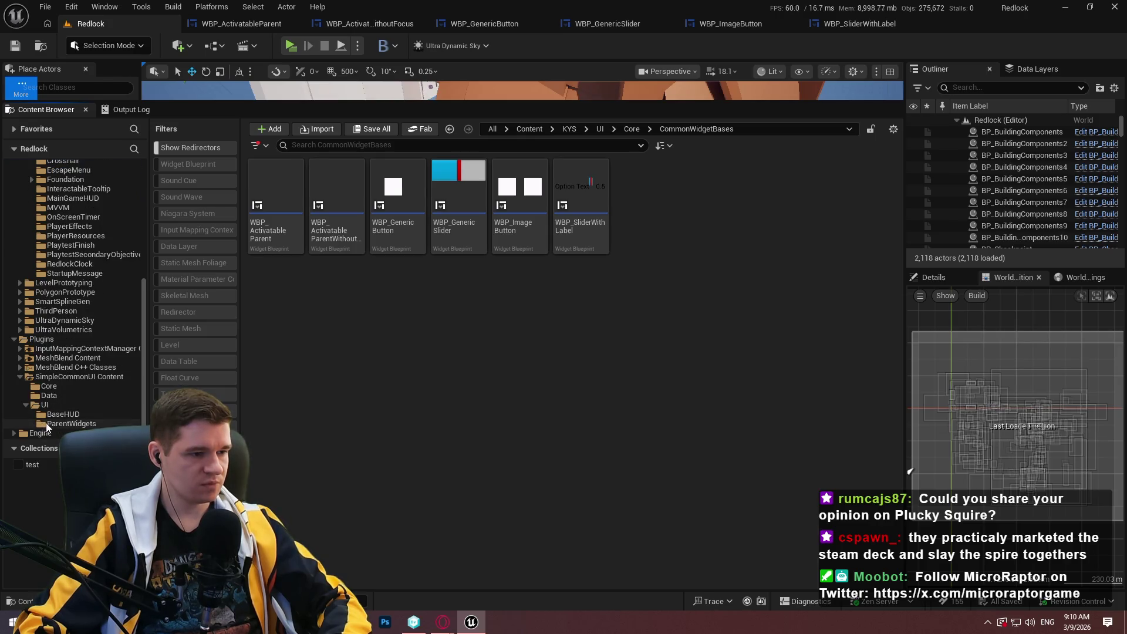
{"action": "left_click", "coordinate": [60, 408]}
{"action": "right_click", "coordinate": [636, 275]}
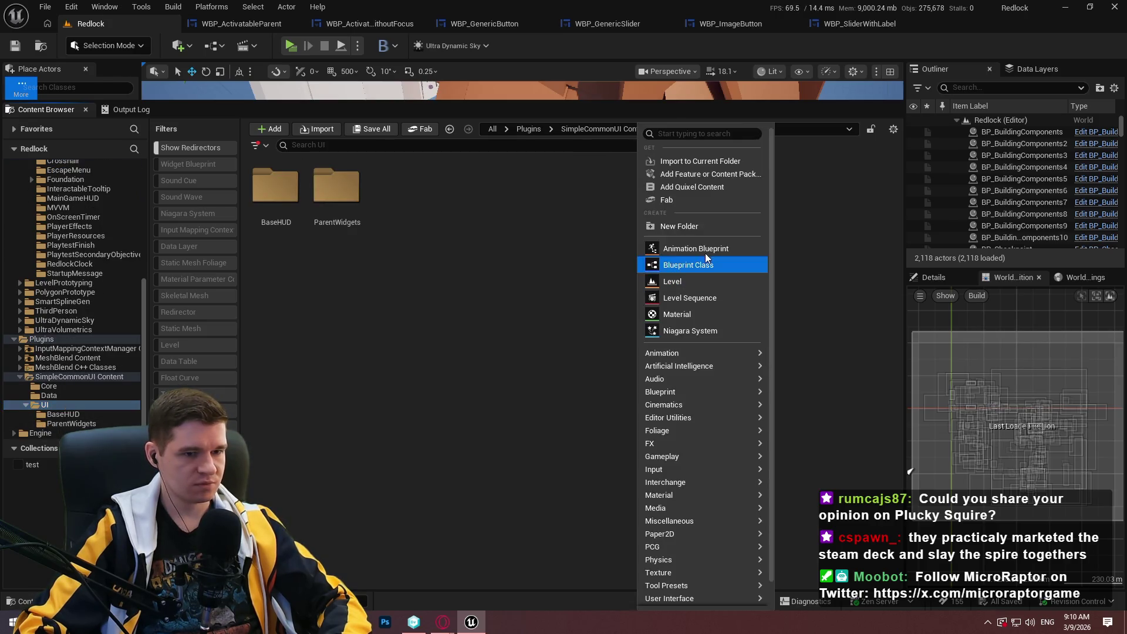
{"action": "left_click", "coordinate": [692, 231]}
{"action": "type", "text": "BaseWidg"}
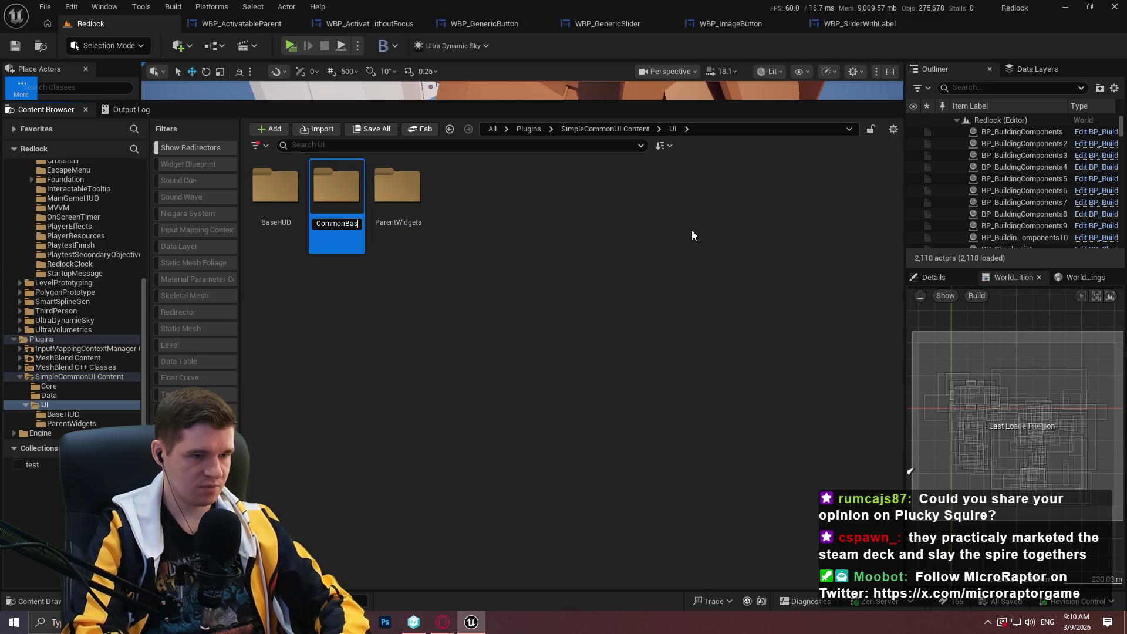
{"action": "type", "text": "ets"}
{"action": "key", "text": "Return"}
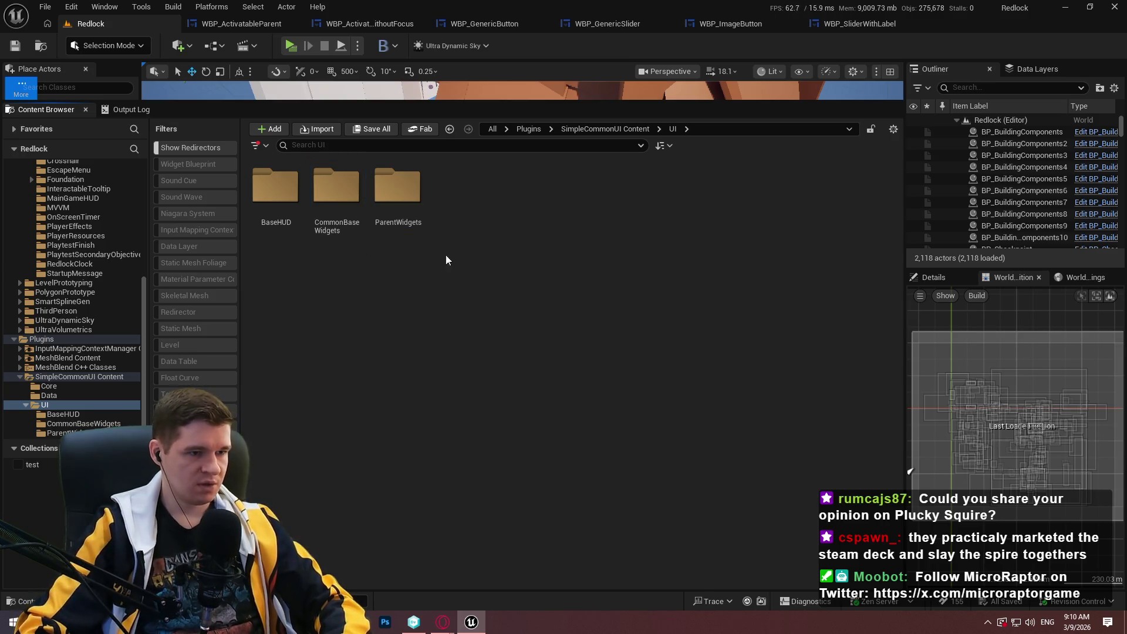
Move the six CommonWidgetBases widget blueprints into CommonBaseWidgets and check them out
{"action": "scroll", "coordinate": [118, 314], "scroll_direction": "up", "scroll_amount": 8}
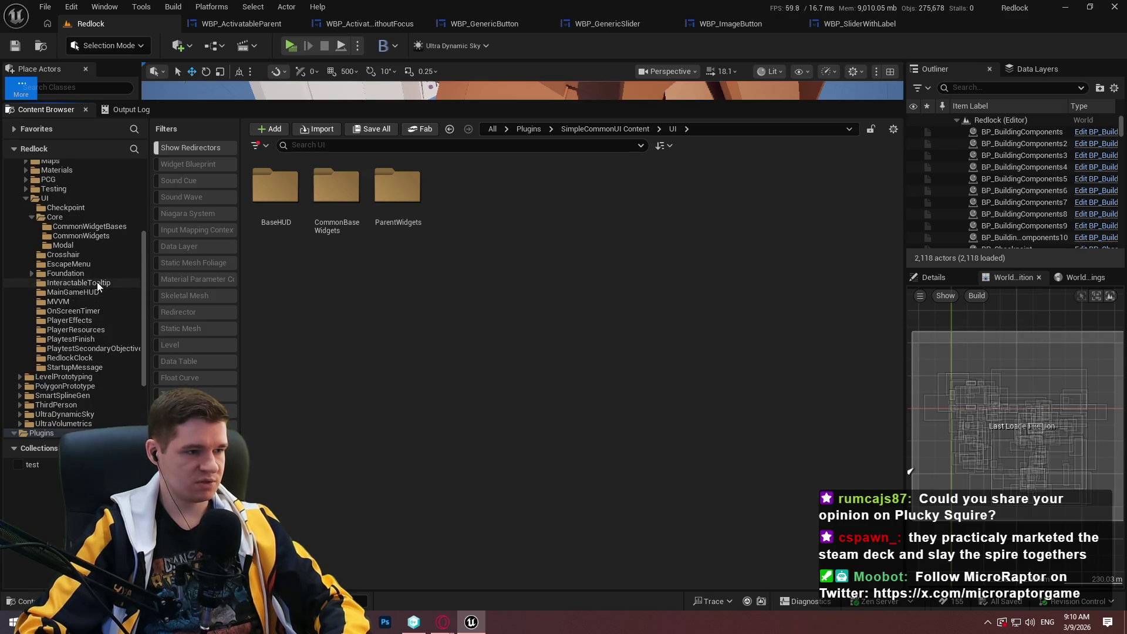
{"action": "scroll", "coordinate": [53, 273], "scroll_direction": "down", "scroll_amount": 1}
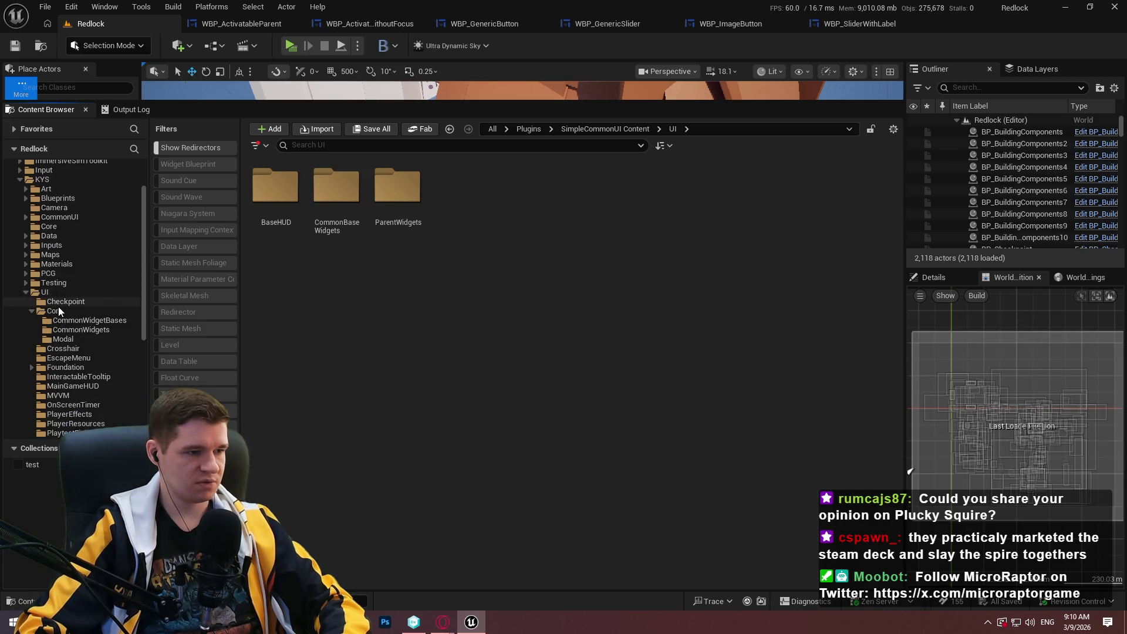
{"action": "left_click", "coordinate": [57, 312]}
{"action": "scroll", "coordinate": [126, 254], "scroll_direction": "down", "scroll_amount": 2}
{"action": "left_click", "coordinate": [273, 206]}
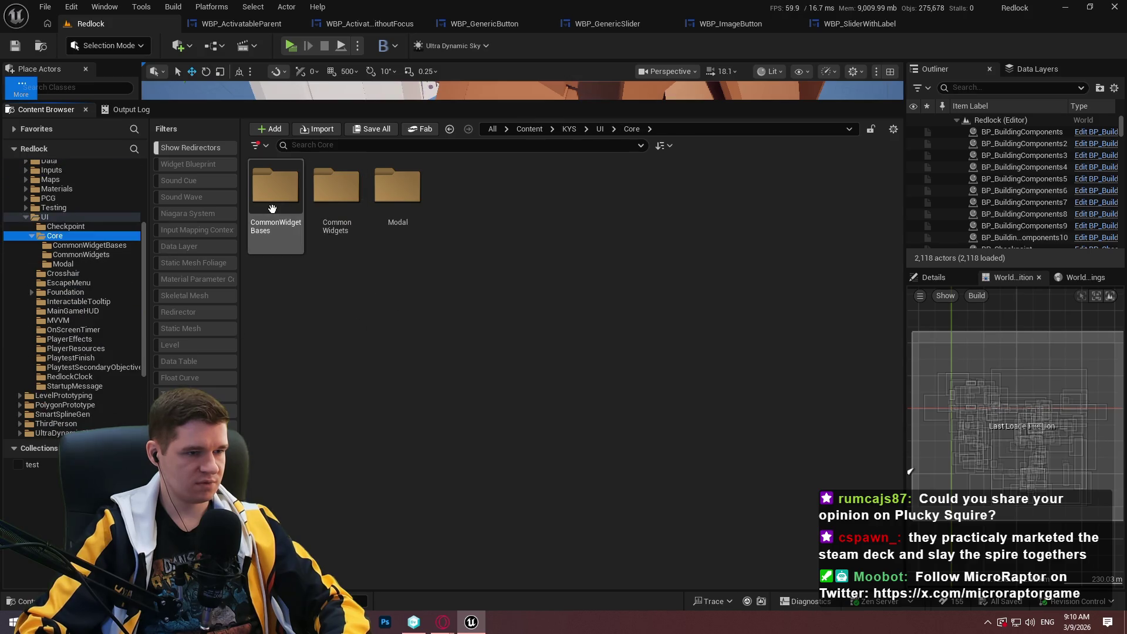
{"action": "double_click", "coordinate": [273, 206]}
{"action": "mouse_move", "coordinate": [625, 275]}
{"action": "left_mouse_down"}
{"action": "mouse_move", "coordinate": [346, 227]}
{"action": "mouse_move", "coordinate": [282, 230]}
{"action": "mouse_move", "coordinate": [247, 423]}
{"action": "mouse_move", "coordinate": [70, 414]}
{"action": "left_mouse_up"}
{"action": "scroll", "coordinate": [104, 290], "scroll_direction": "down", "scroll_amount": 1}
{"action": "scroll", "coordinate": [83, 289], "scroll_direction": "down", "scroll_amount": 2}
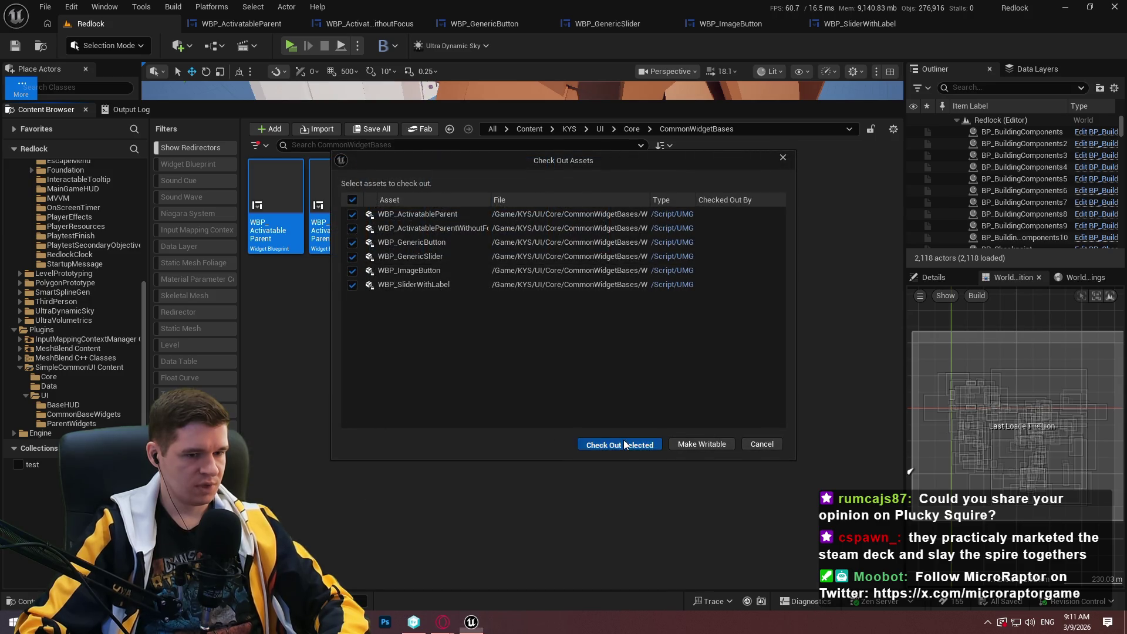
{"action": "left_click", "coordinate": [624, 444]}
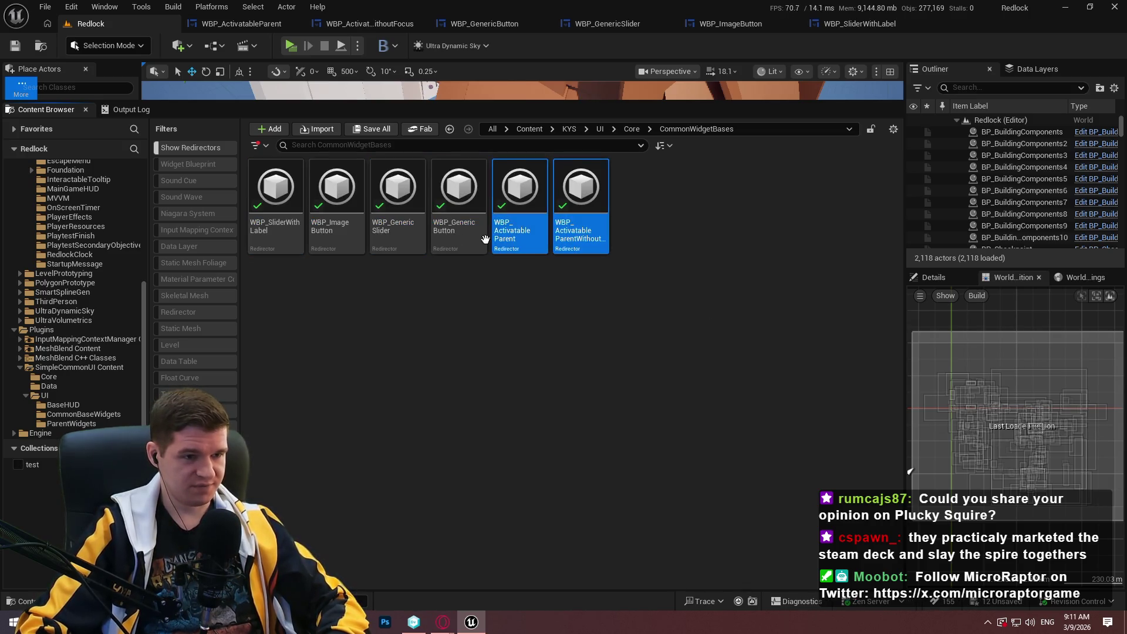
Update references on the six leftover redirectors, check out referencers, and delete unreferenced redirectors
{"action": "left_click", "coordinate": [279, 226], "text": "shift"}
{"action": "right_click", "coordinate": [282, 224]}
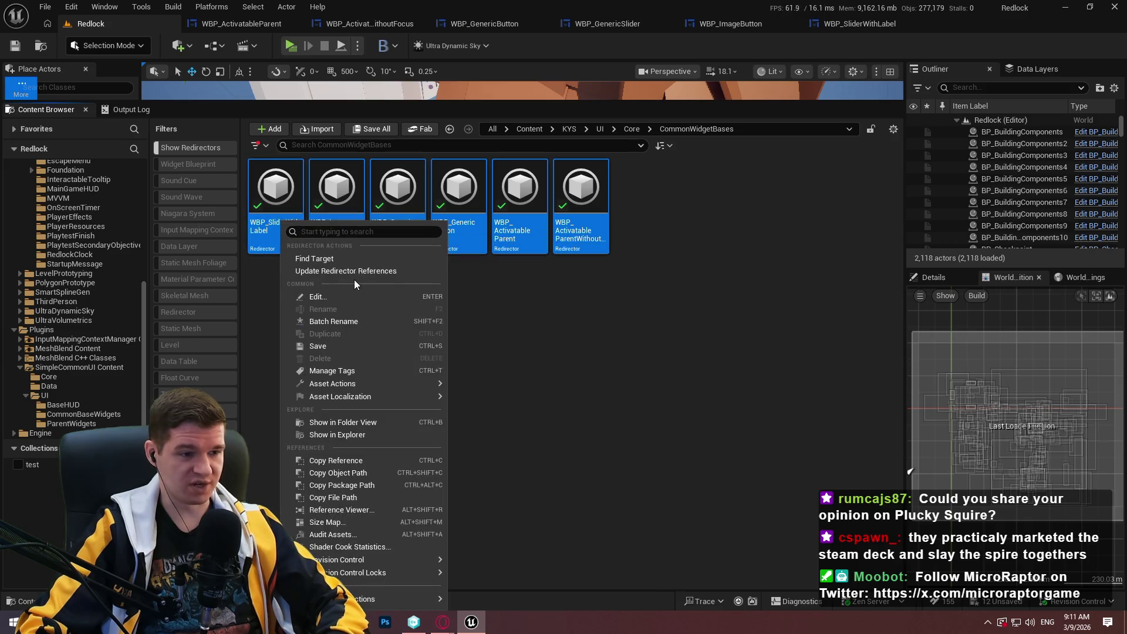
{"action": "left_click", "coordinate": [354, 272]}
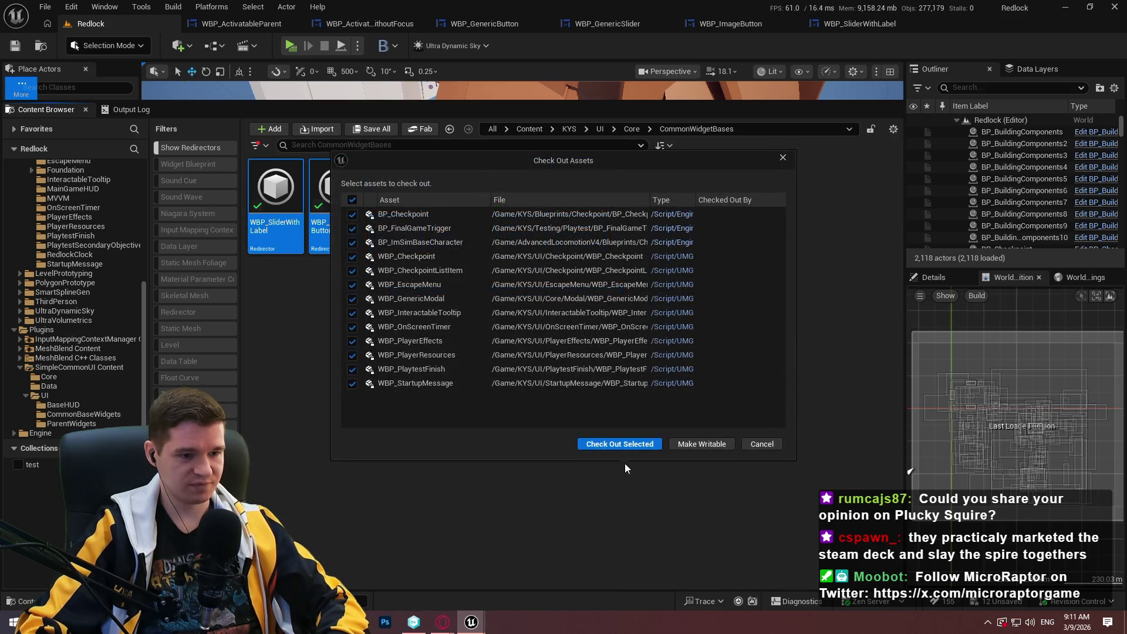
{"action": "left_click", "coordinate": [625, 444]}
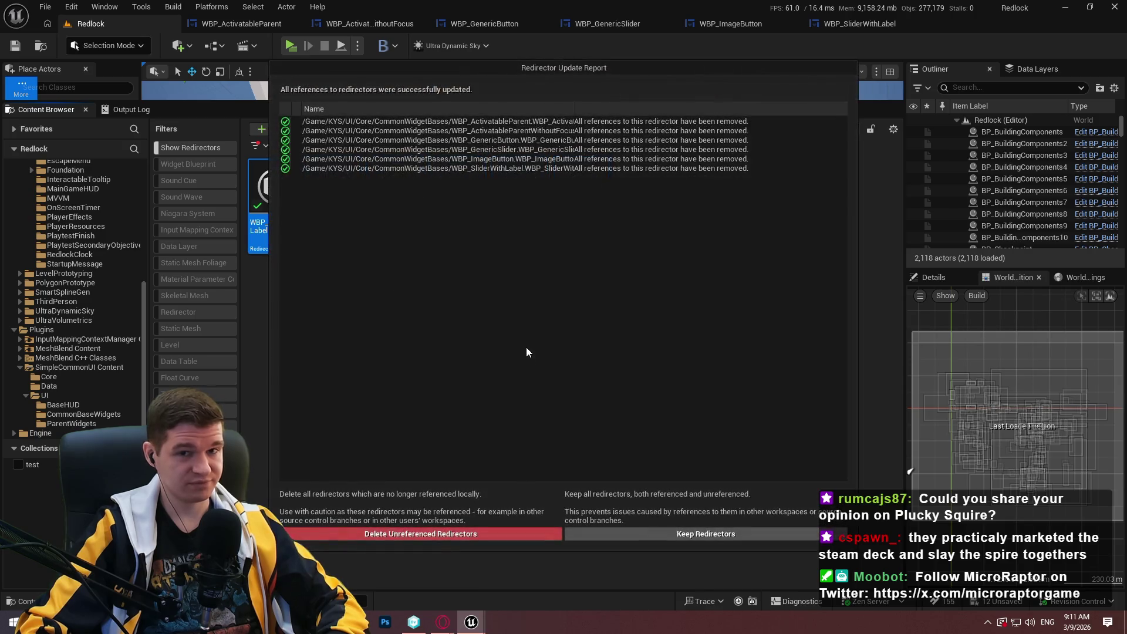
{"action": "left_click", "coordinate": [490, 532]}
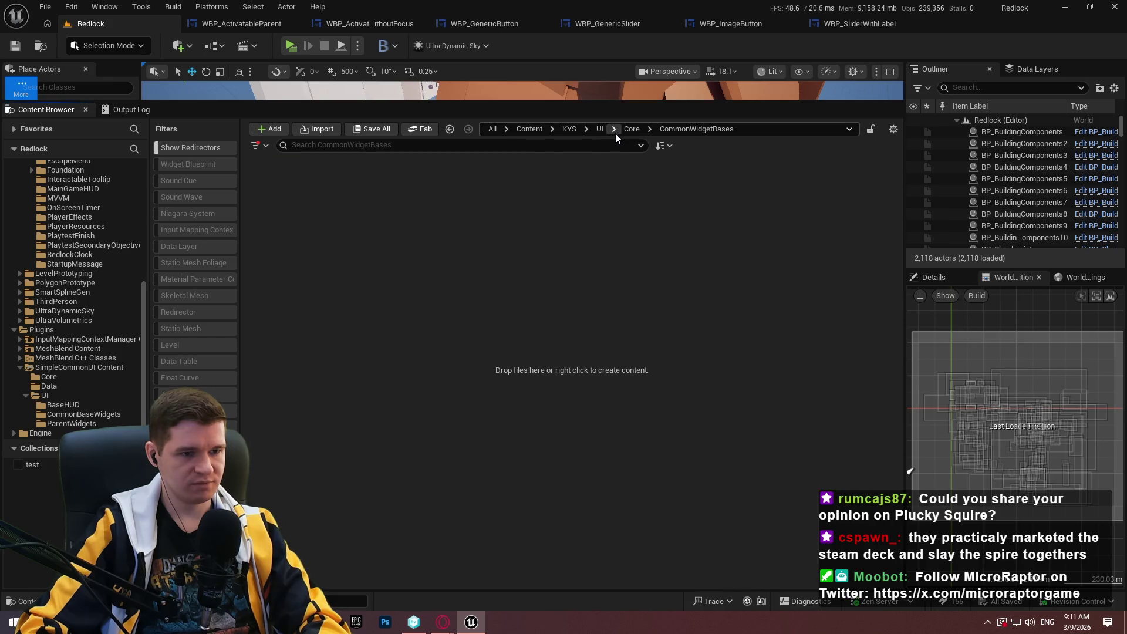
{"action": "left_click", "coordinate": [629, 131]}
Delete the empty CommonWidgetBases and CommonWidgets folders
{"action": "left_click", "coordinate": [268, 207]}
{"action": "key", "text": "Delete"}
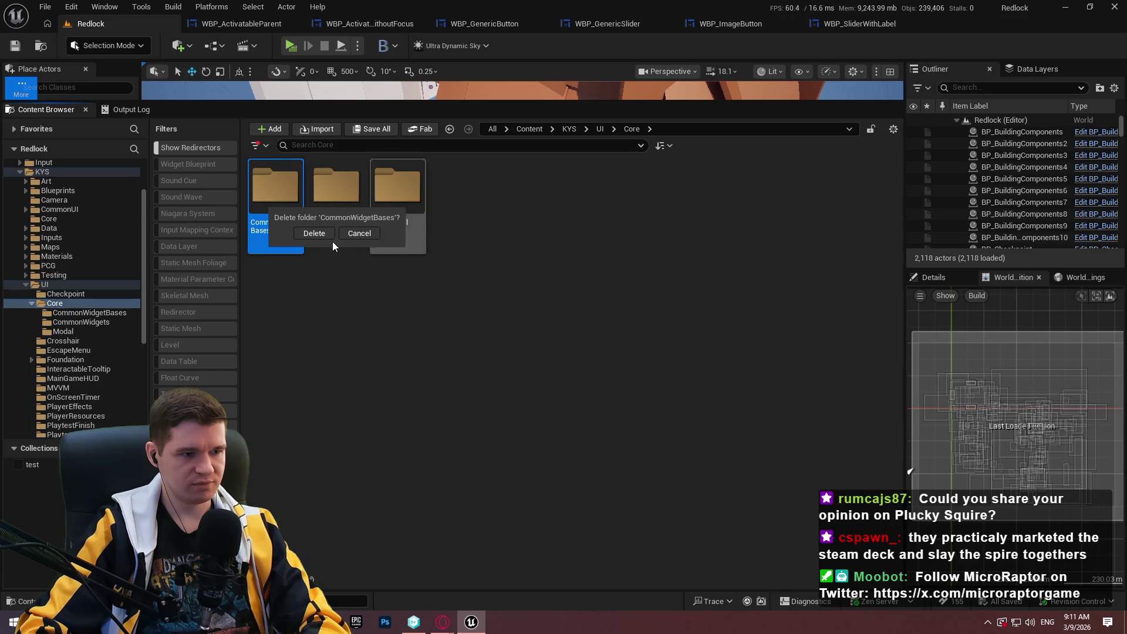
{"action": "left_click", "coordinate": [314, 233]}
{"action": "double_click", "coordinate": [276, 184]}
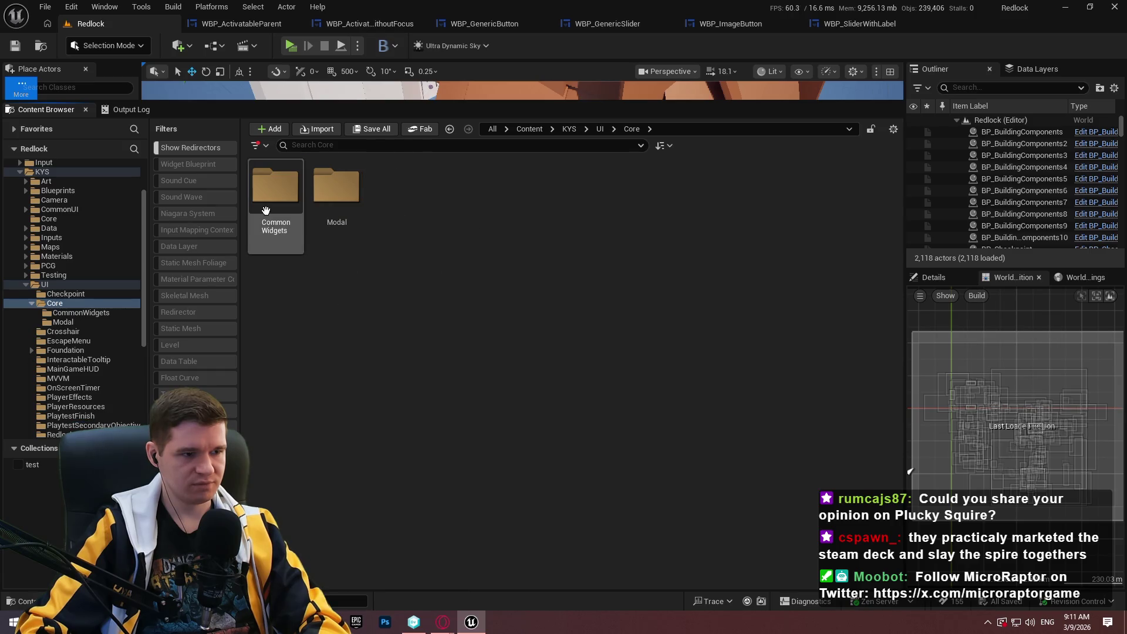
{"action": "left_click", "coordinate": [633, 129]}
{"action": "key", "text": "Delete"}
{"action": "left_click", "coordinate": [322, 258]}
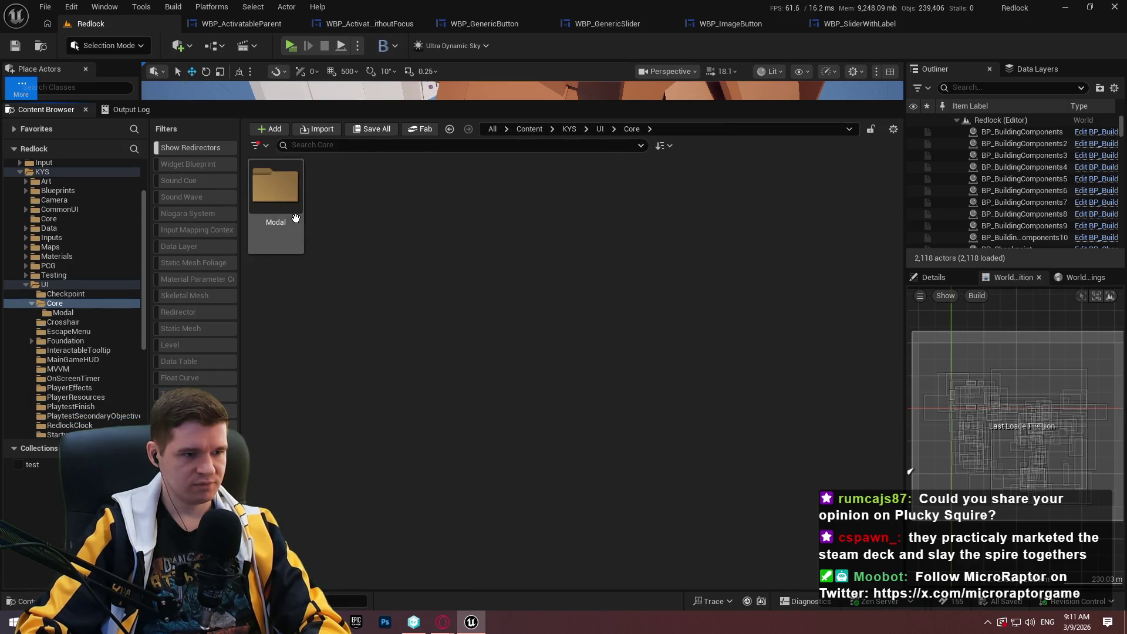
Browse the Modal folder and the plugin's ParentWidgets folder
{"action": "double_click", "coordinate": [275, 187]}
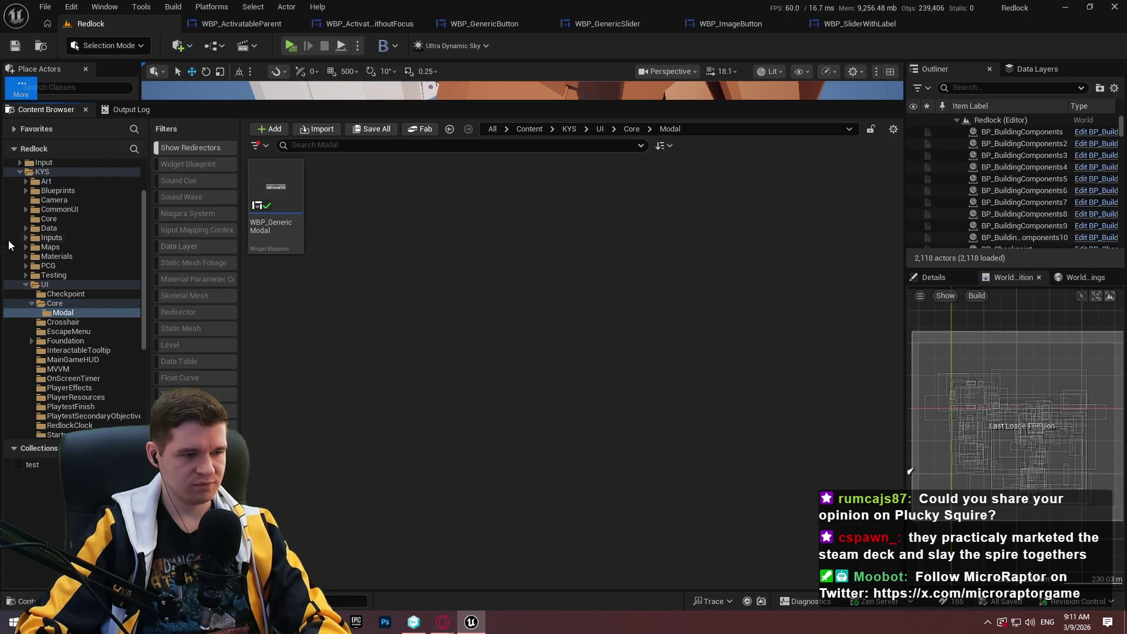
{"action": "scroll", "coordinate": [63, 308], "scroll_direction": "down", "scroll_amount": 6}
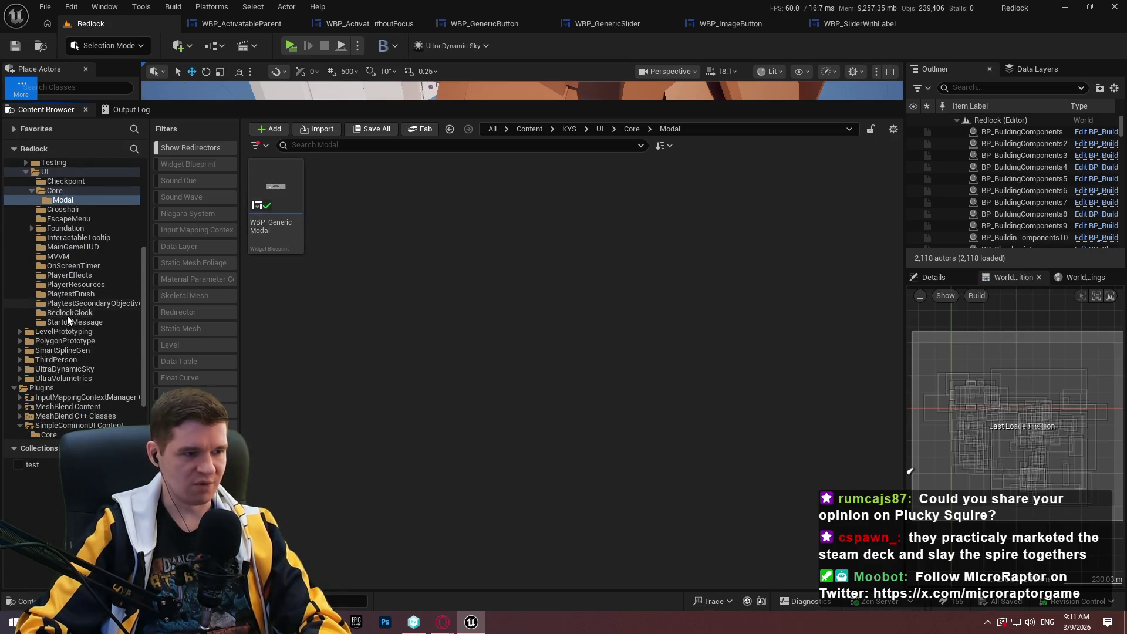
{"action": "left_click", "coordinate": [71, 422]}
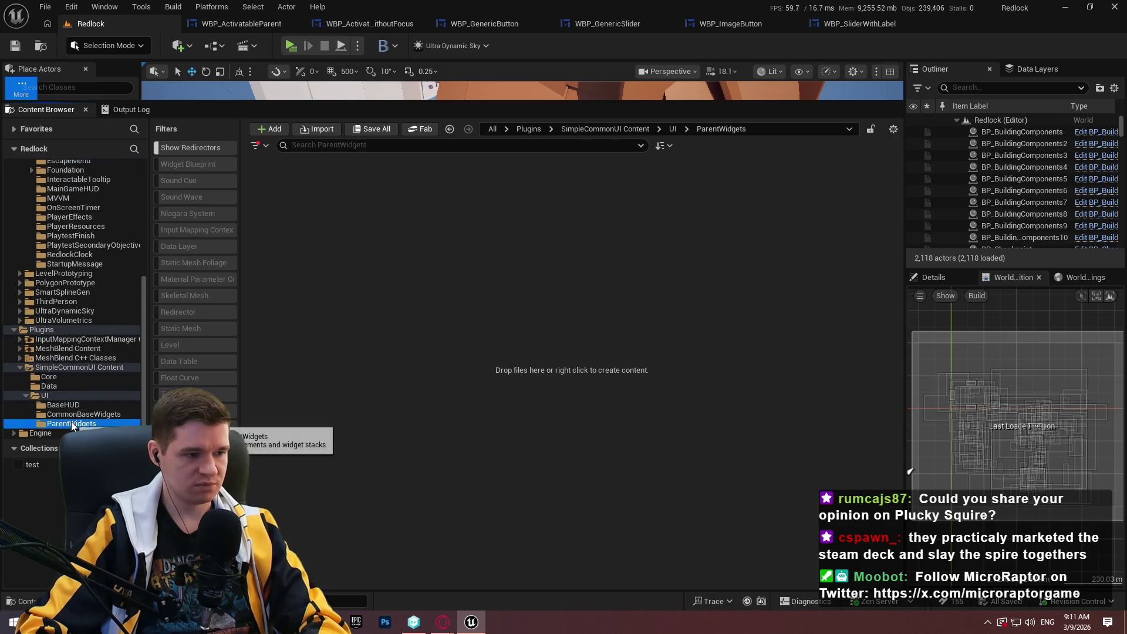
{"action": "right_click", "coordinate": [286, 334]}
Create a GenericModal folder in the plugin's UI folder, then delete it again
{"action": "left_click", "coordinate": [44, 395]}
{"action": "right_click", "coordinate": [450, 315]}
{"action": "left_click", "coordinate": [541, 231]}
{"action": "type", "text": "GenericModal"}
{"action": "key", "text": "Return"}
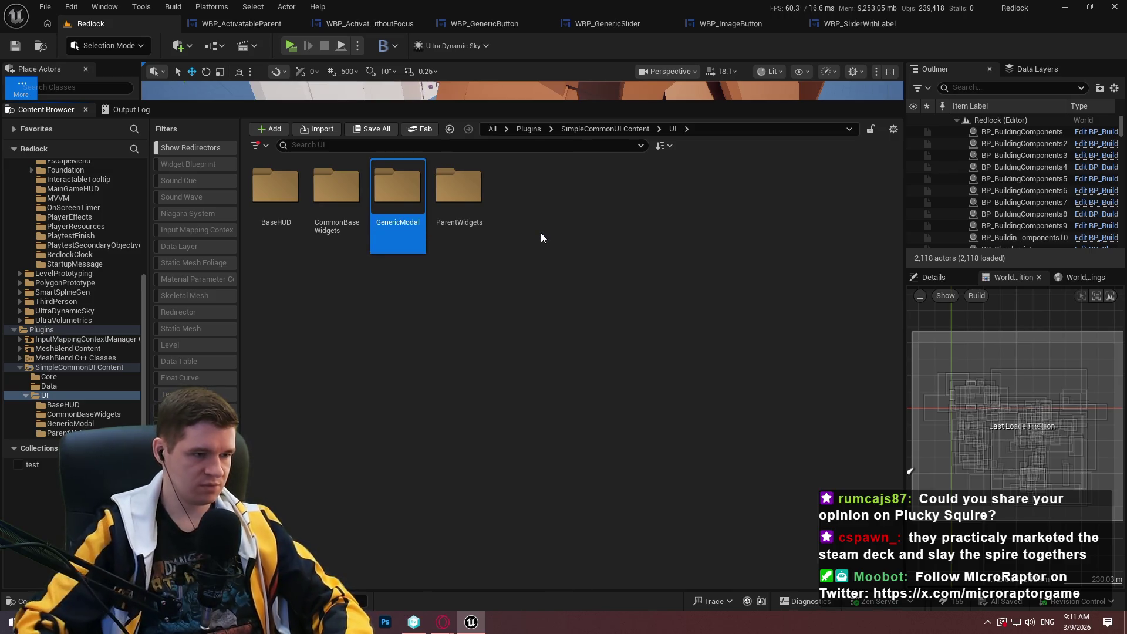
{"action": "left_click", "coordinate": [537, 366]}
{"action": "left_click_drag", "start_coordinate": [144, 288], "coordinate": [150, 188]}
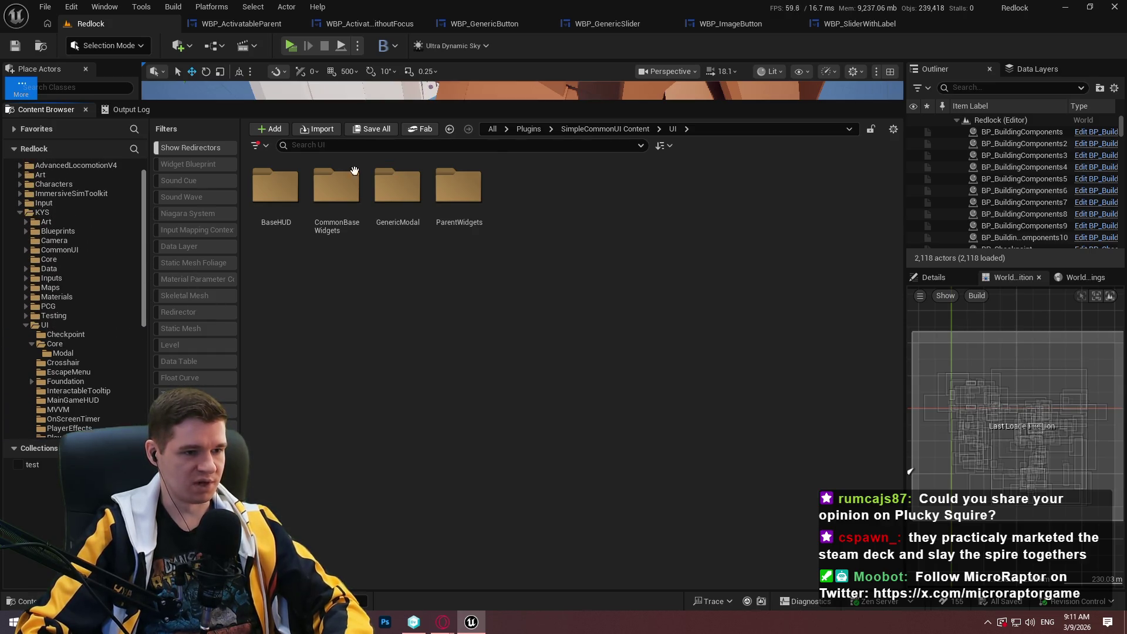
{"action": "left_click", "coordinate": [398, 186]}
{"action": "key", "text": "Delete"}
{"action": "left_click", "coordinate": [450, 228]}
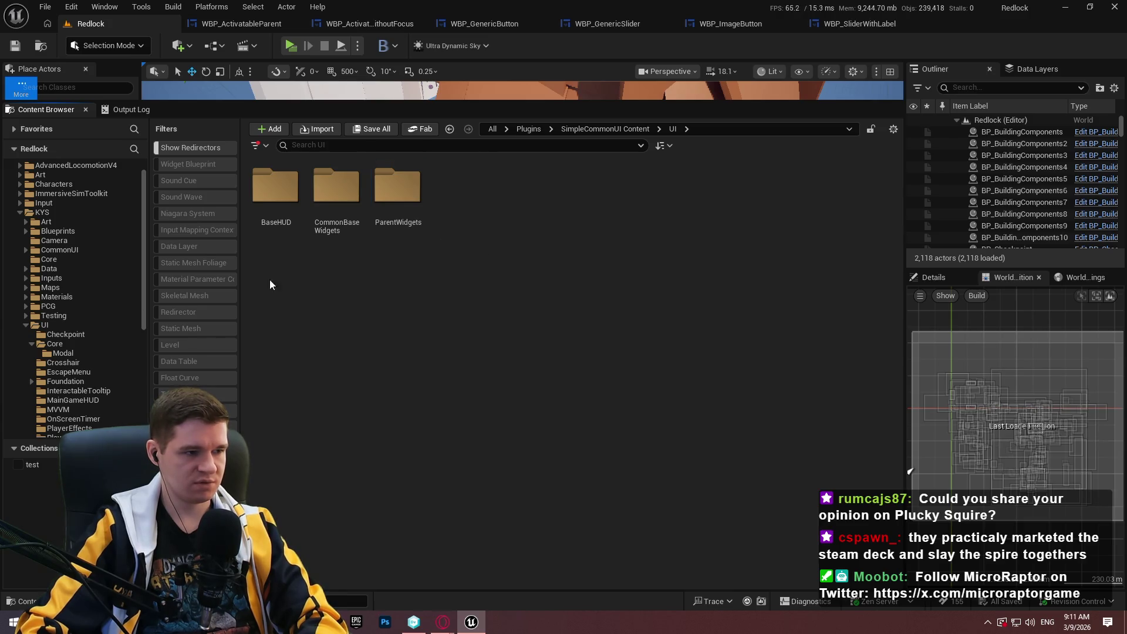
Move WBP_GenericModal into the plugin's ParentWidgets folder and clean up its redirector
{"action": "left_click", "coordinate": [75, 343]}
{"action": "left_click", "coordinate": [65, 352]}
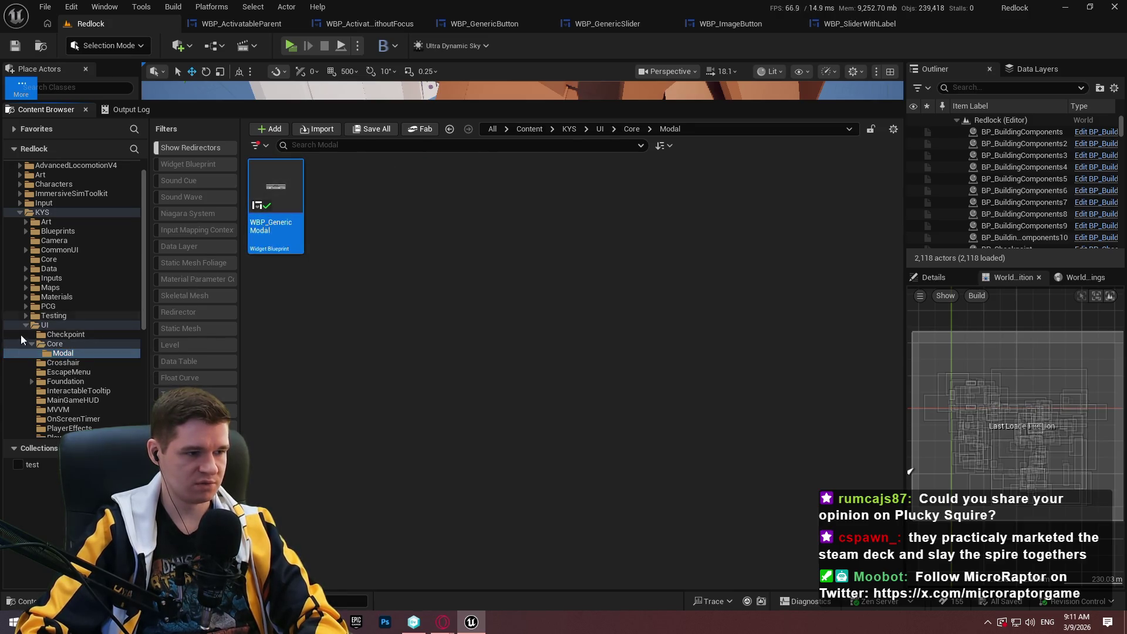
{"action": "scroll", "coordinate": [93, 276], "scroll_direction": "down", "scroll_amount": 5}
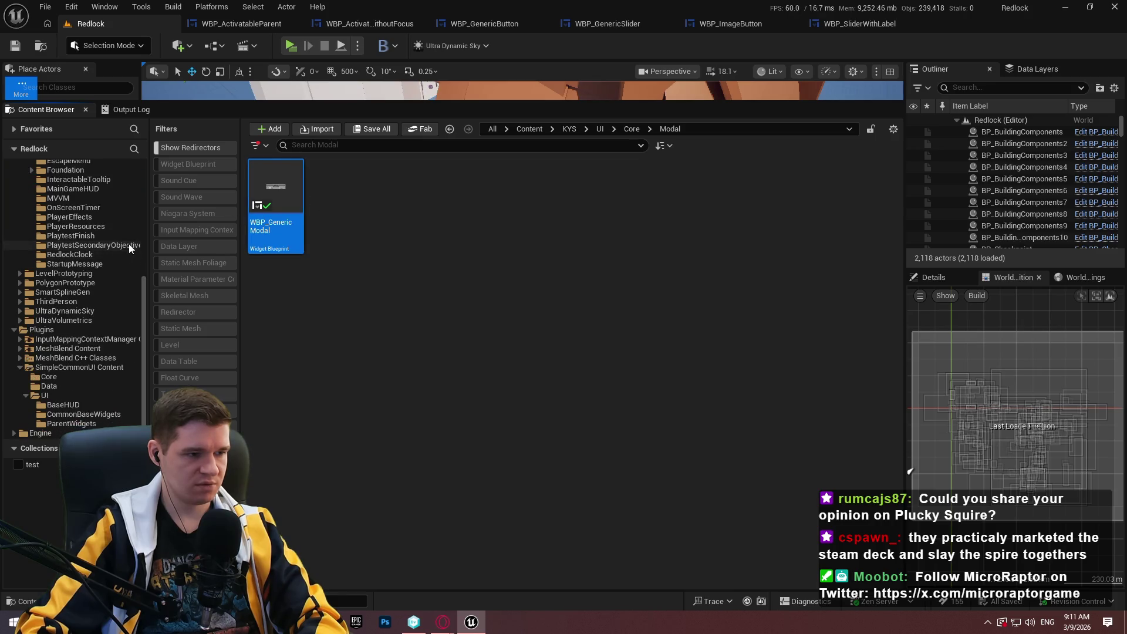
{"action": "mouse_move", "coordinate": [273, 194]}
{"action": "left_mouse_down"}
{"action": "mouse_move", "coordinate": [112, 410]}
{"action": "mouse_move", "coordinate": [88, 424]}
{"action": "left_mouse_up"}
{"action": "left_click", "coordinate": [274, 197]}
{"action": "right_click", "coordinate": [297, 203]}
{"action": "left_click", "coordinate": [378, 254]}
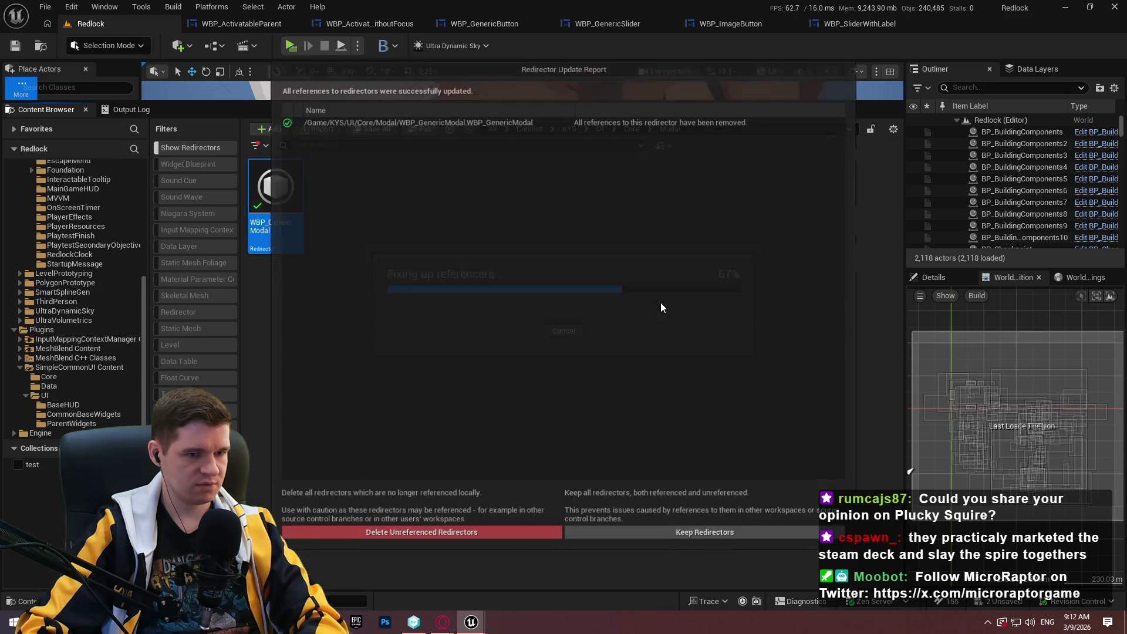
{"action": "left_click", "coordinate": [503, 530]}
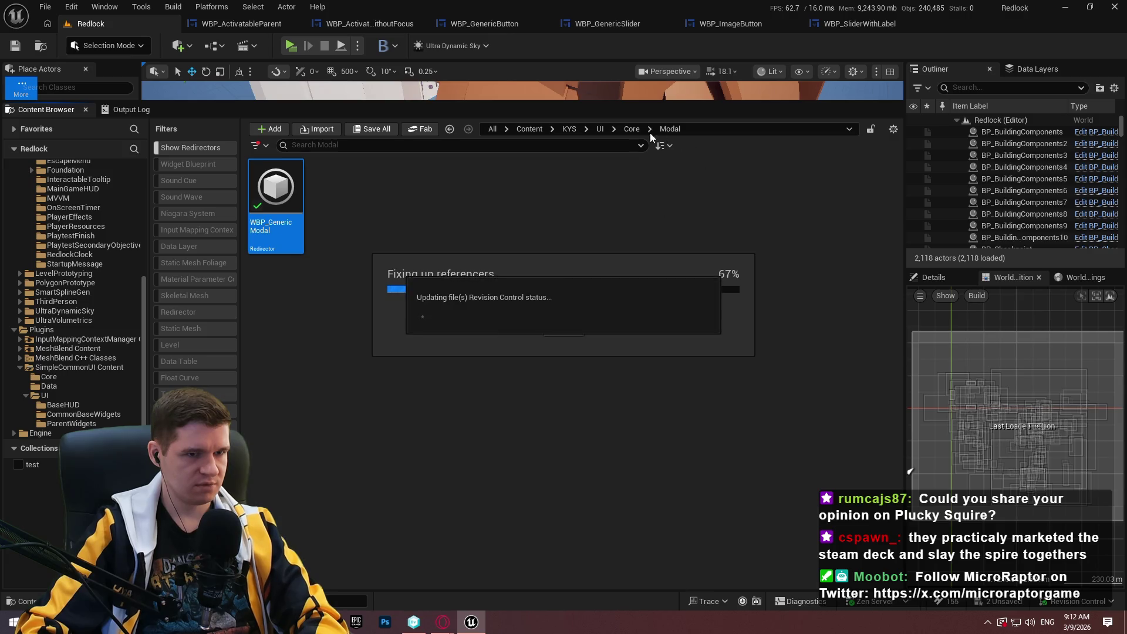
Delete the Core folder from the project's UI folder
{"action": "left_click", "coordinate": [629, 128]}
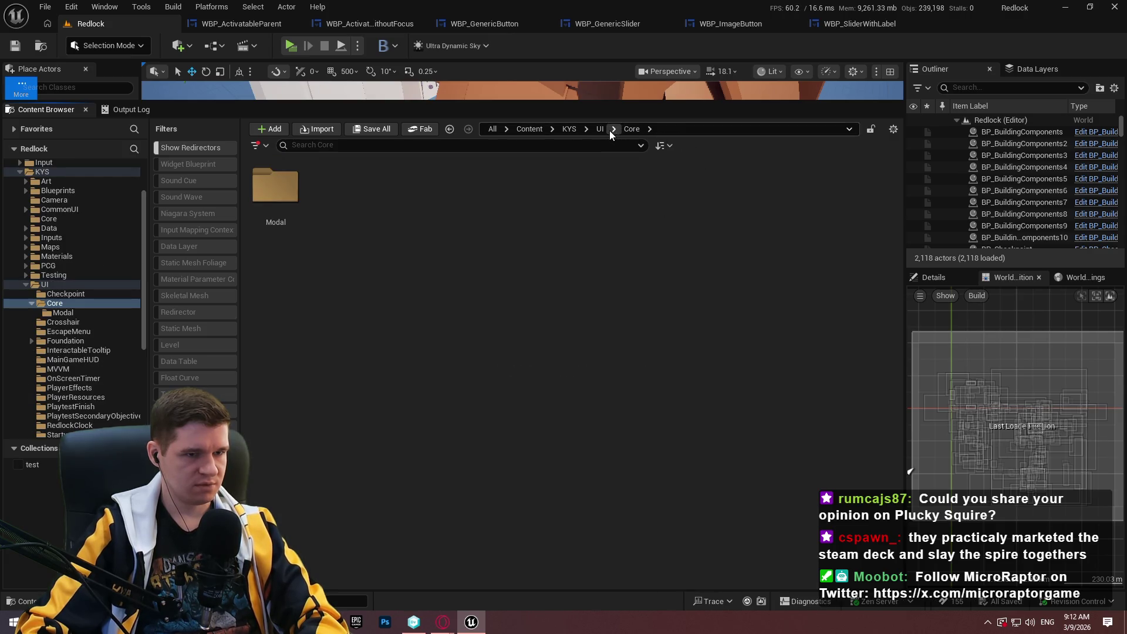
{"action": "left_click", "coordinate": [601, 128]}
{"action": "left_click", "coordinate": [340, 202]}
{"action": "key", "text": "Delete"}
{"action": "left_click", "coordinate": [349, 227]}
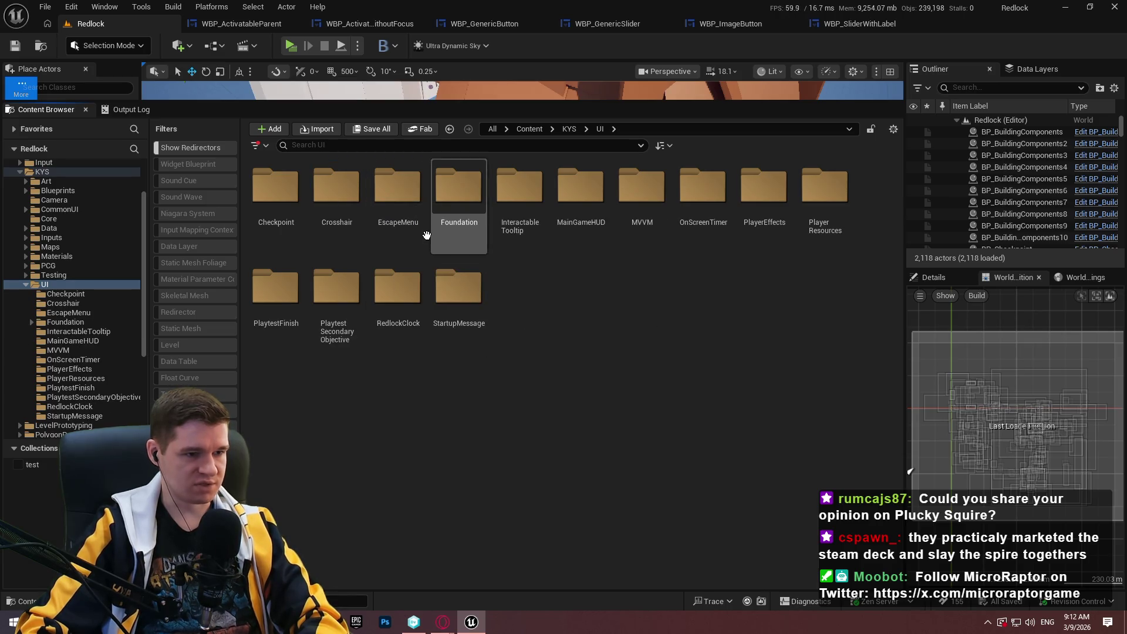
Browse Foundation's Platform Input folders, including GamepadPS4 and Misc
{"action": "double_click", "coordinate": [477, 229]}
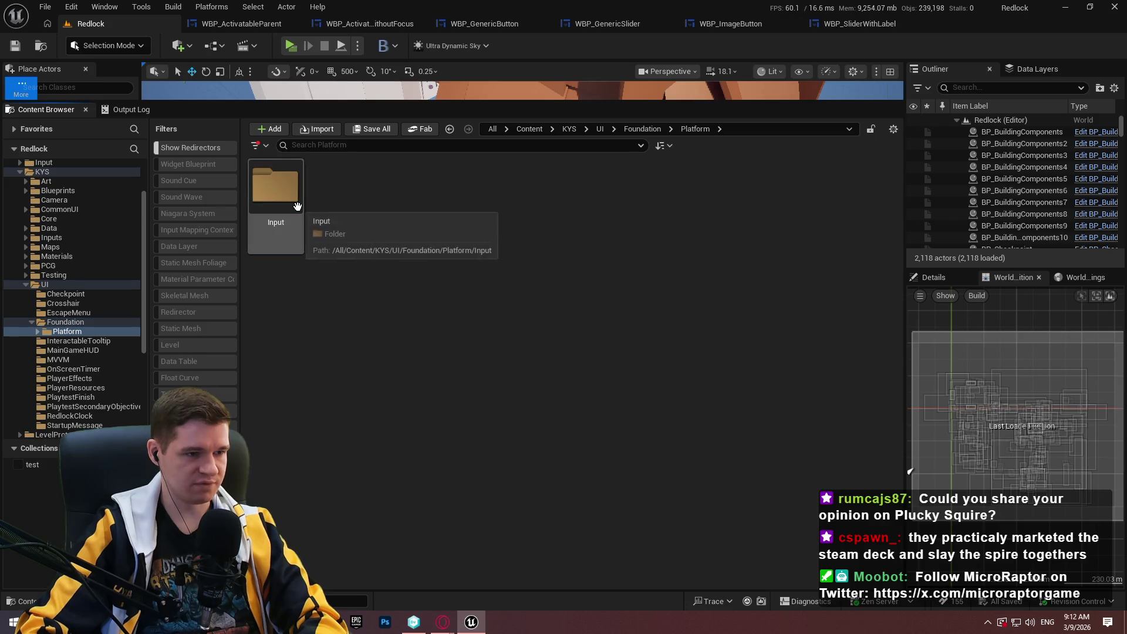
{"action": "double_click", "coordinate": [297, 206]}
{"action": "double_click", "coordinate": [298, 206]}
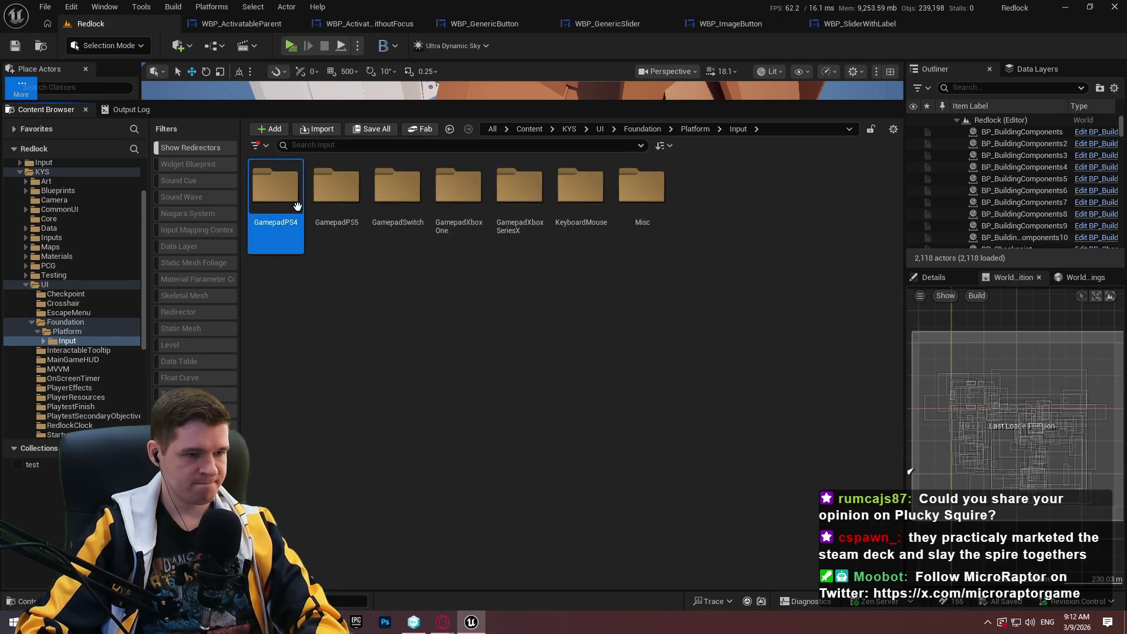
{"action": "double_click", "coordinate": [297, 206]}
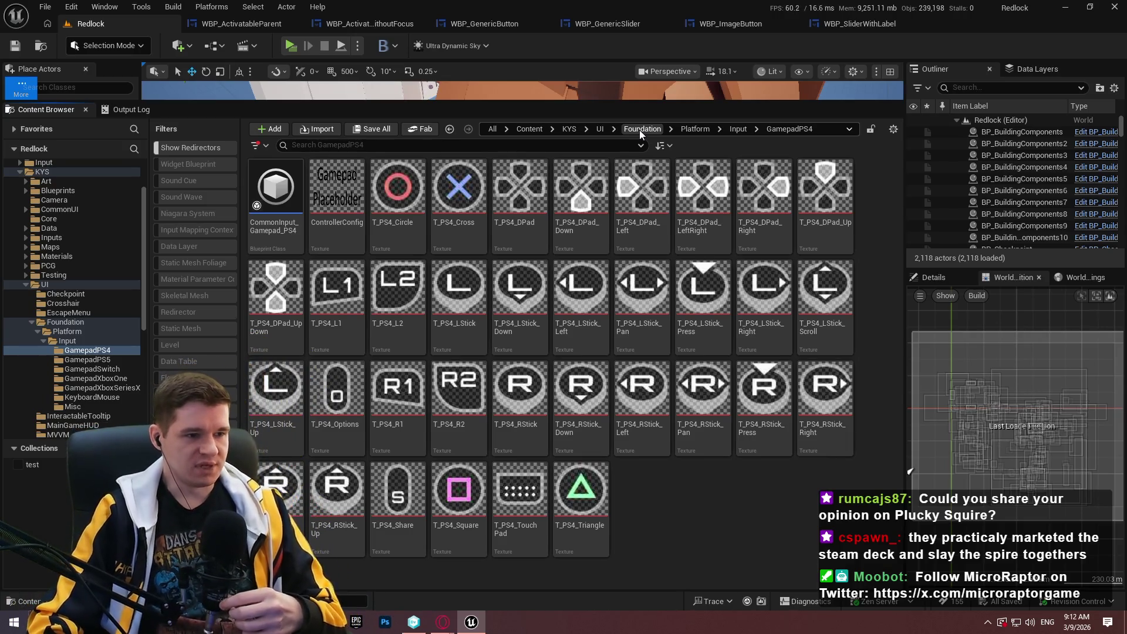
{"action": "left_click", "coordinate": [737, 130]}
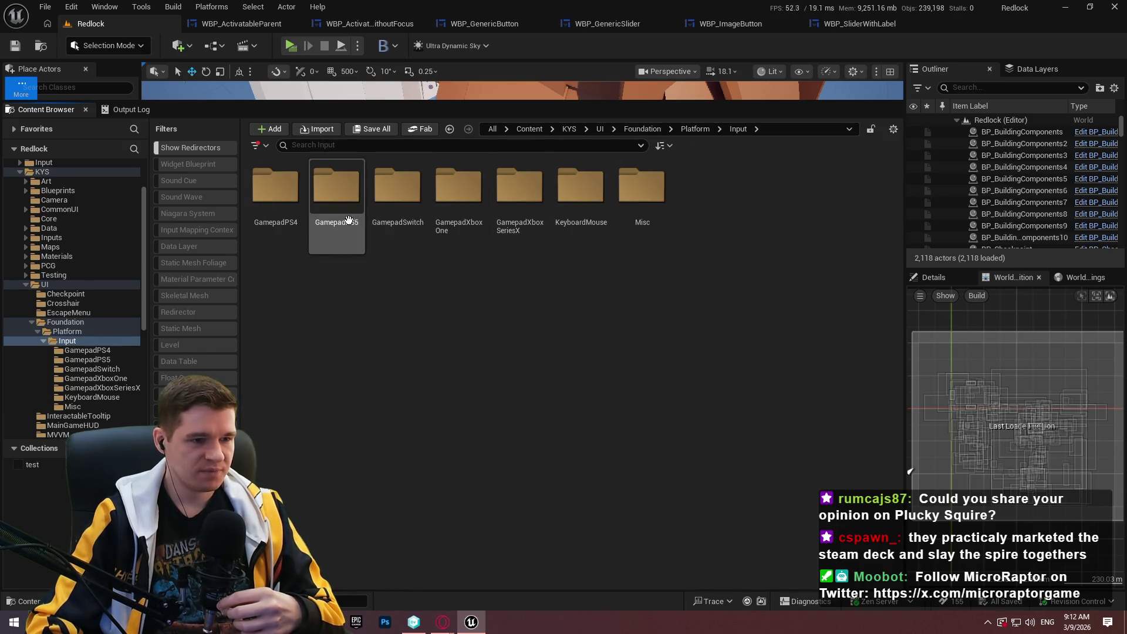
{"action": "double_click", "coordinate": [655, 215]}
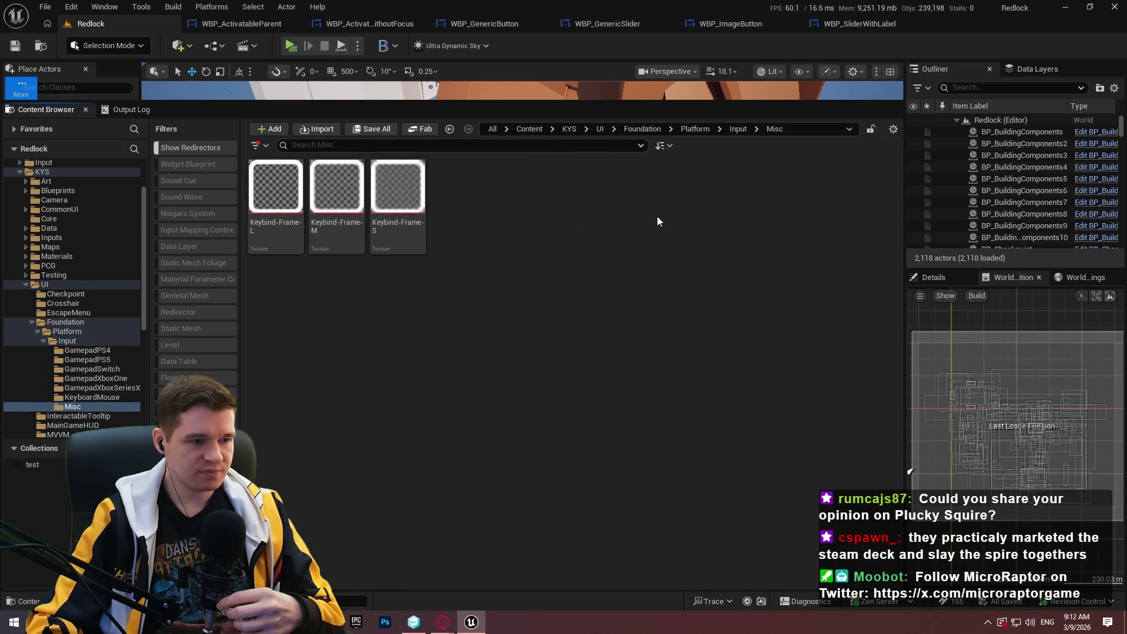
{"action": "left_click", "coordinate": [699, 129]}
{"action": "left_click", "coordinate": [642, 129]}
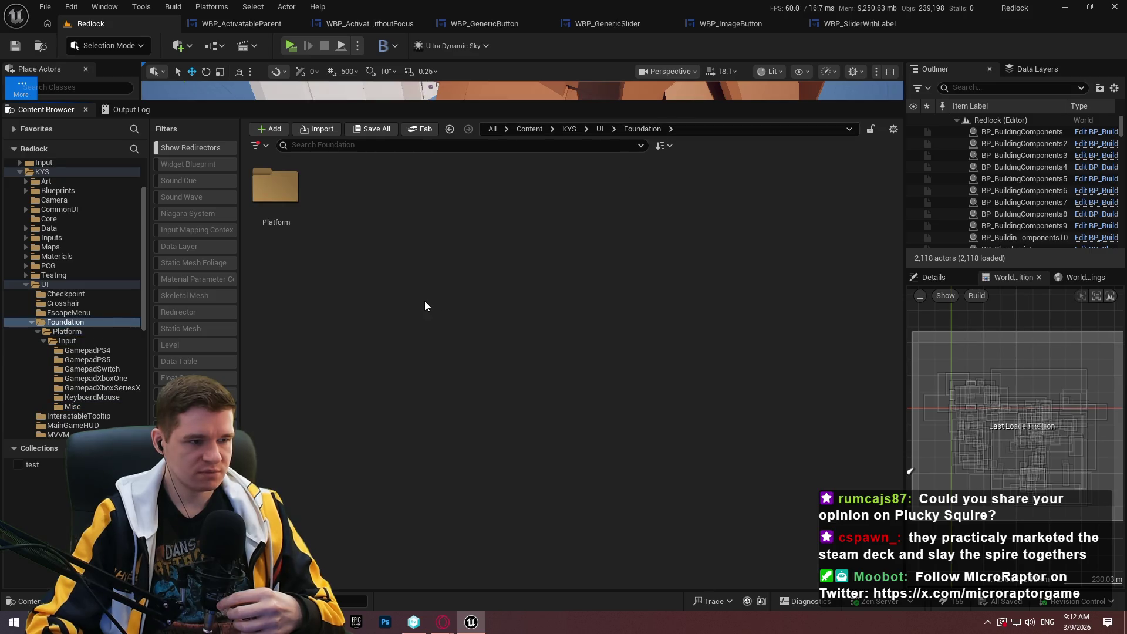
{"action": "scroll", "coordinate": [55, 320], "scroll_direction": "down", "scroll_amount": 2}
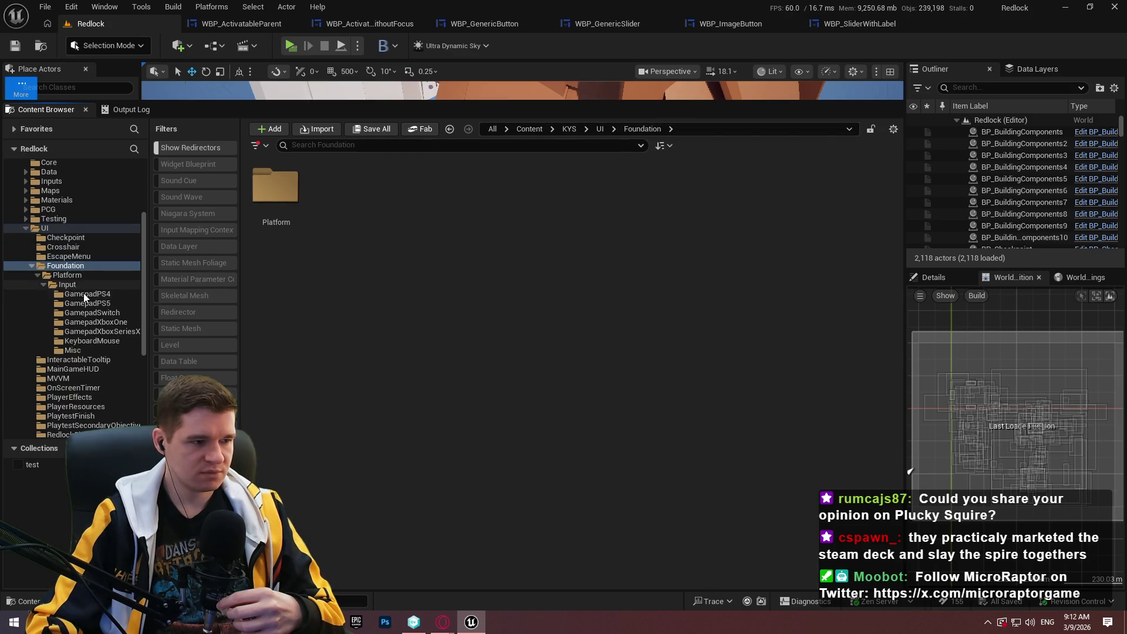
{"action": "scroll", "coordinate": [86, 301], "scroll_direction": "down", "scroll_amount": 3}
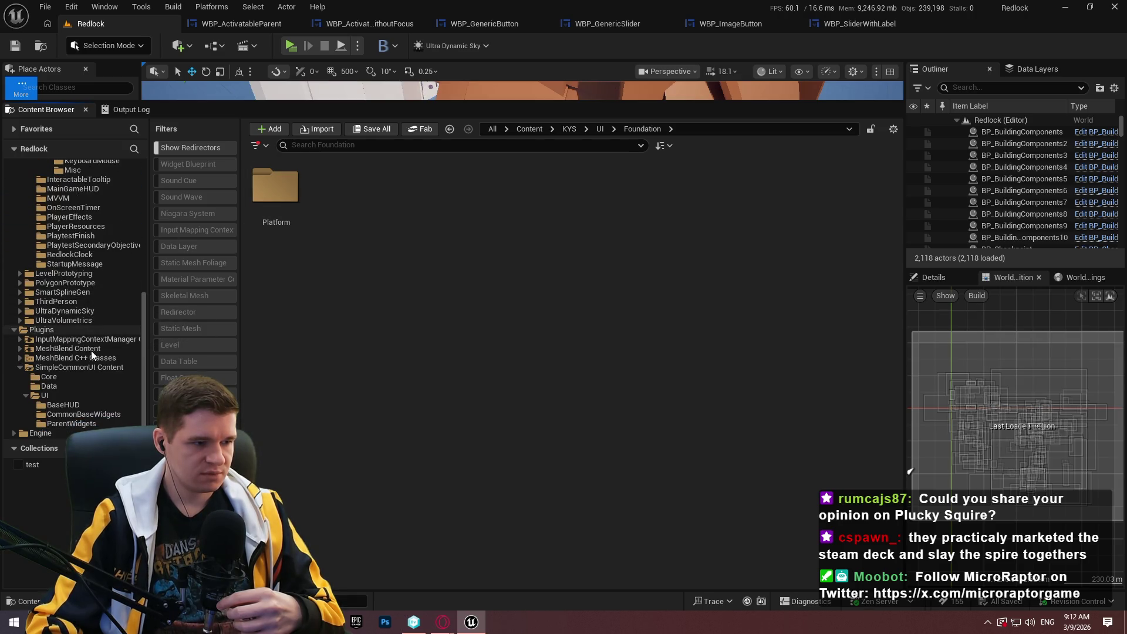
Move the Platform folder into SimpleCommonUI Content/Core, loading its 126 assets and checking them out
{"action": "mouse_move", "coordinate": [283, 187]}
{"action": "left_mouse_down"}
{"action": "mouse_move", "coordinate": [56, 397]}
{"action": "mouse_move", "coordinate": [50, 377]}
{"action": "left_mouse_up"}
{"action": "left_click", "coordinate": [94, 405]}
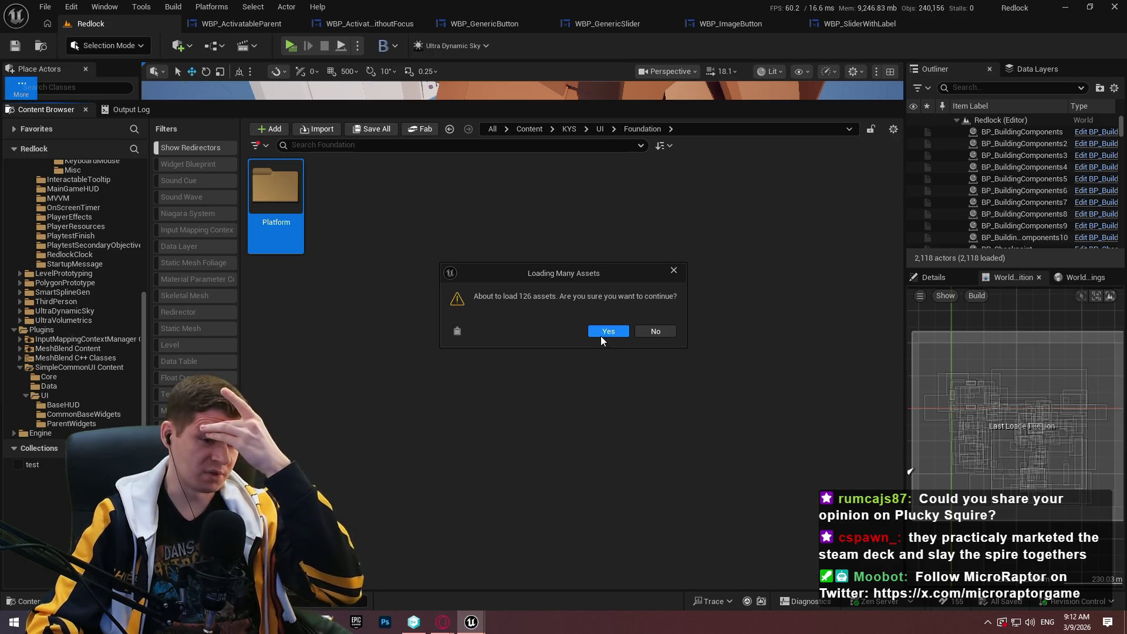
{"action": "left_click", "coordinate": [601, 332]}
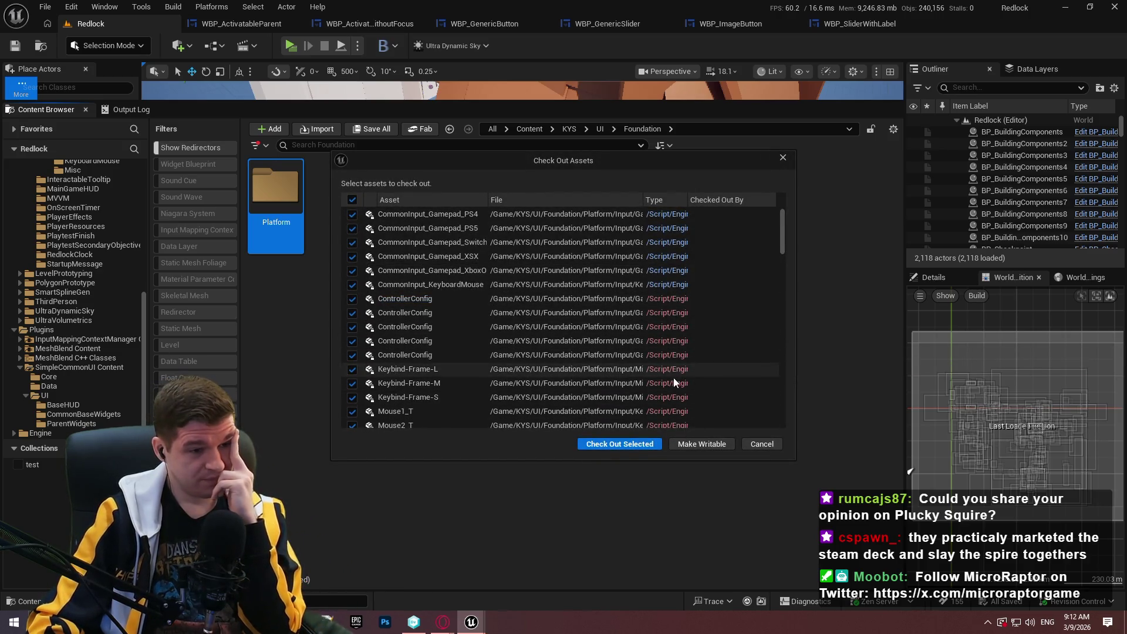
{"action": "left_click", "coordinate": [640, 444]}
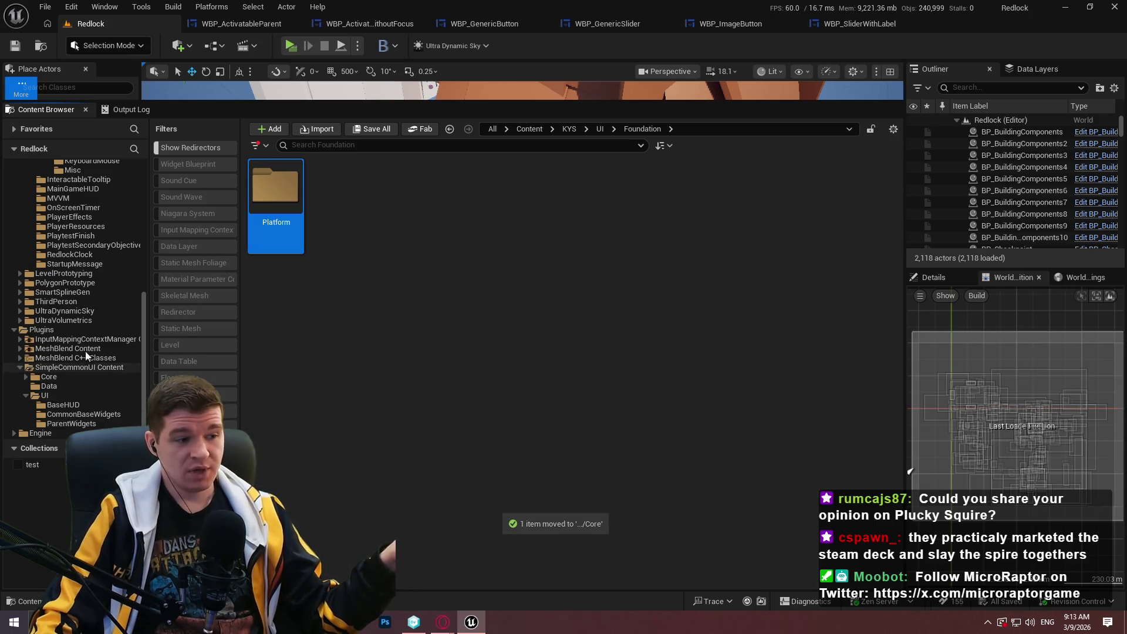
{"action": "left_click_drag", "start_coordinate": [142, 305], "coordinate": [144, 217]}
Run Update Redirector References on the old Platform folder and delete the unreferenced redirectors
{"action": "right_click", "coordinate": [270, 192]}
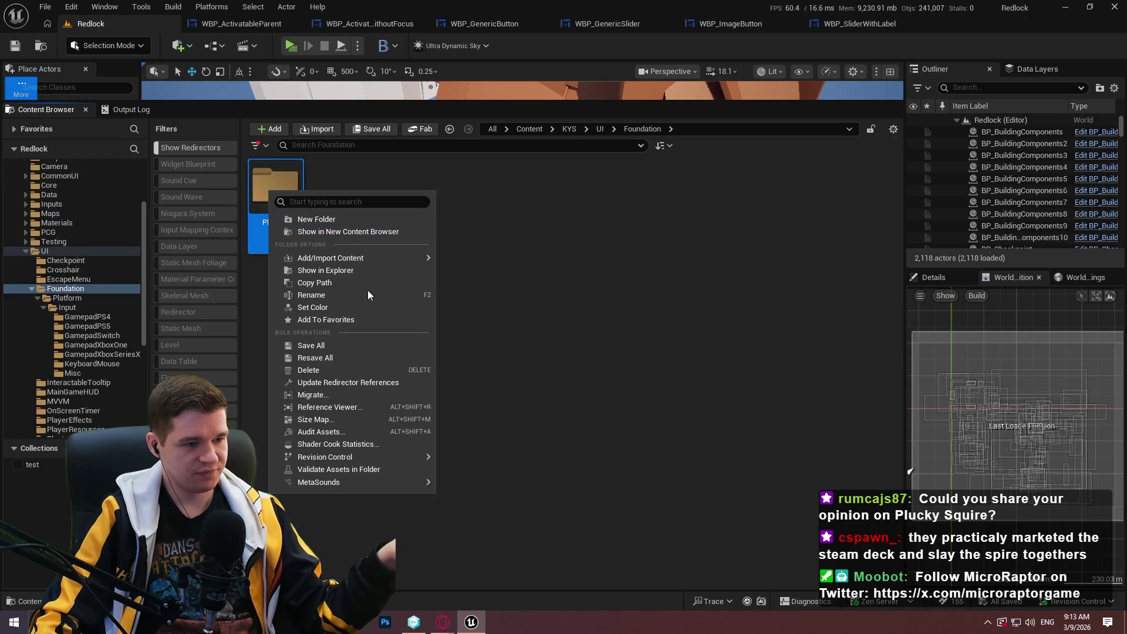
{"action": "left_click", "coordinate": [383, 384]}
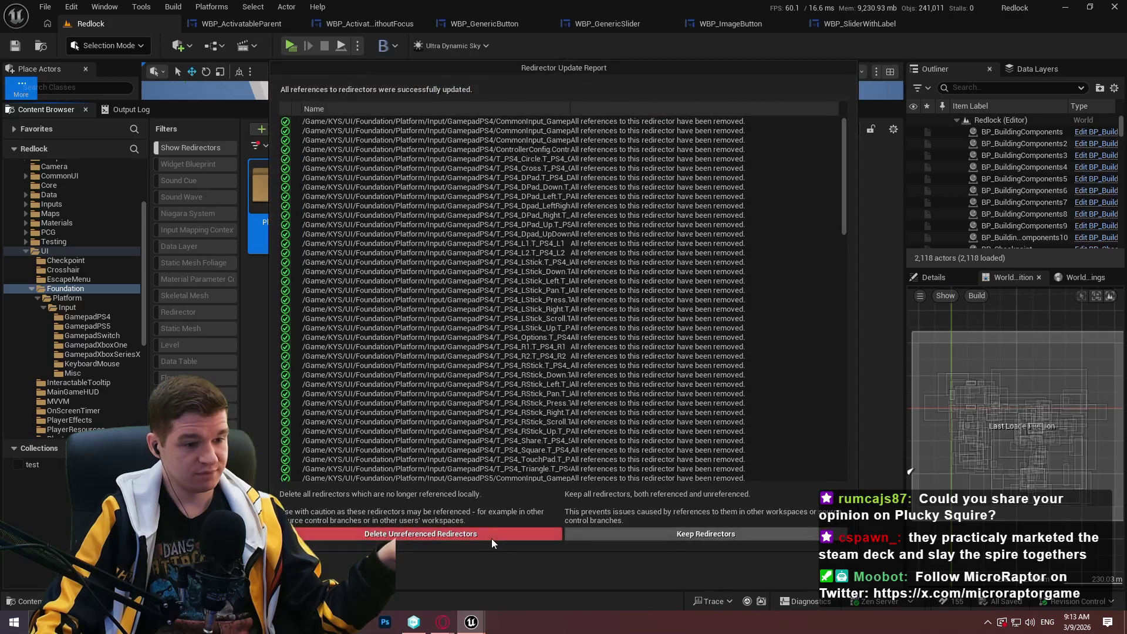
{"action": "left_click", "coordinate": [495, 536]}
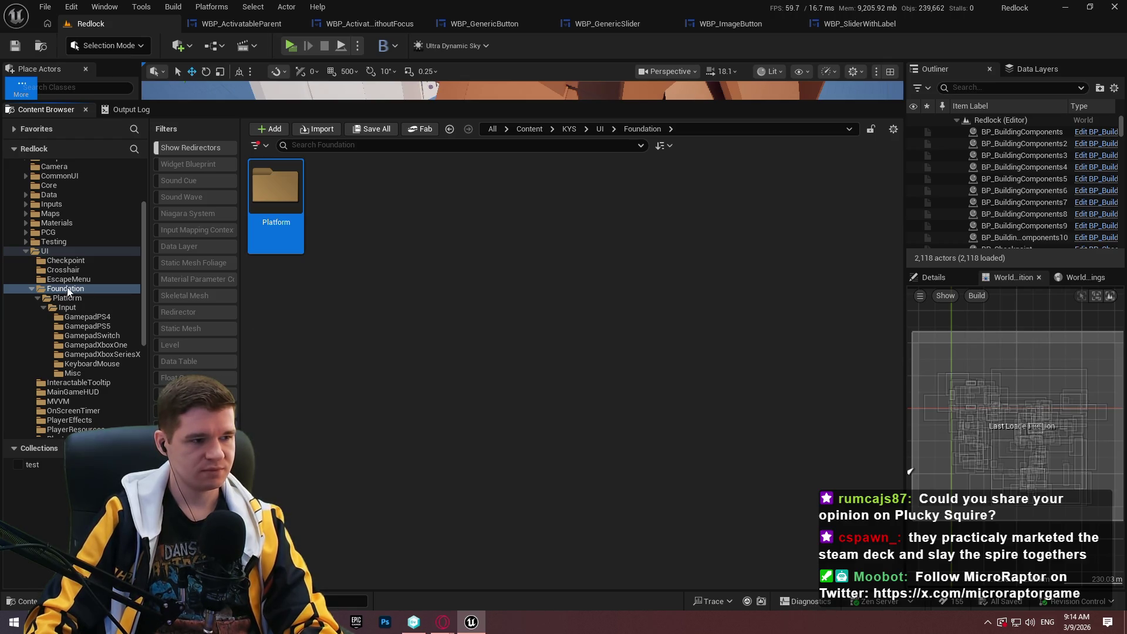
Delete the emptied Foundation folder from the UI folder
{"action": "left_click", "coordinate": [600, 130]}
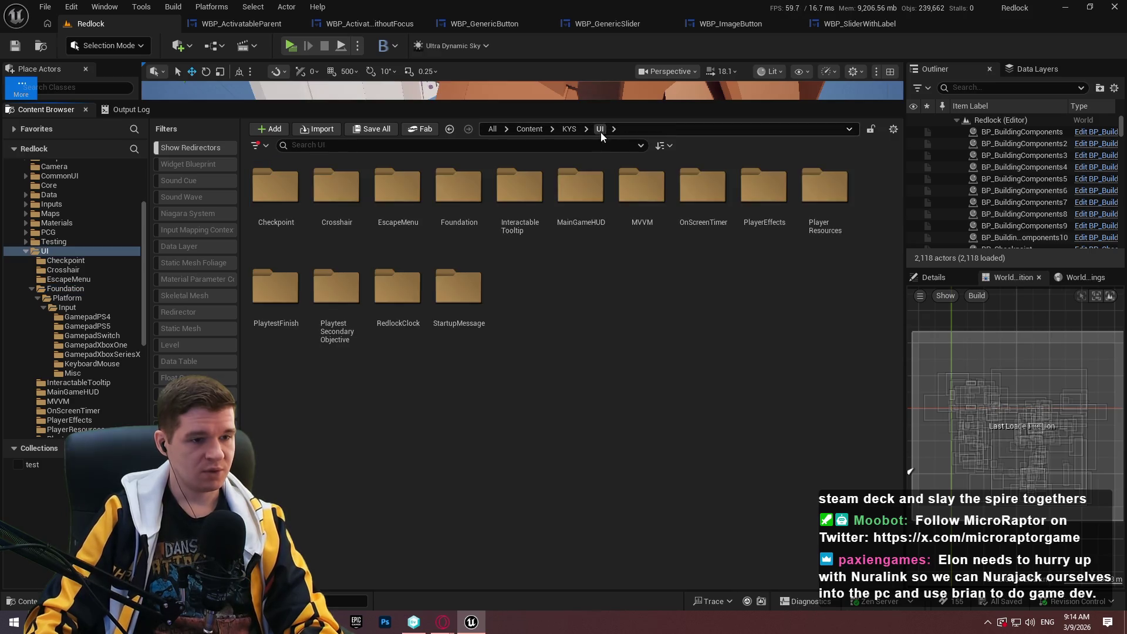
{"action": "left_click", "coordinate": [460, 217]}
{"action": "key", "text": "Delete"}
{"action": "left_click", "coordinate": [490, 244]}
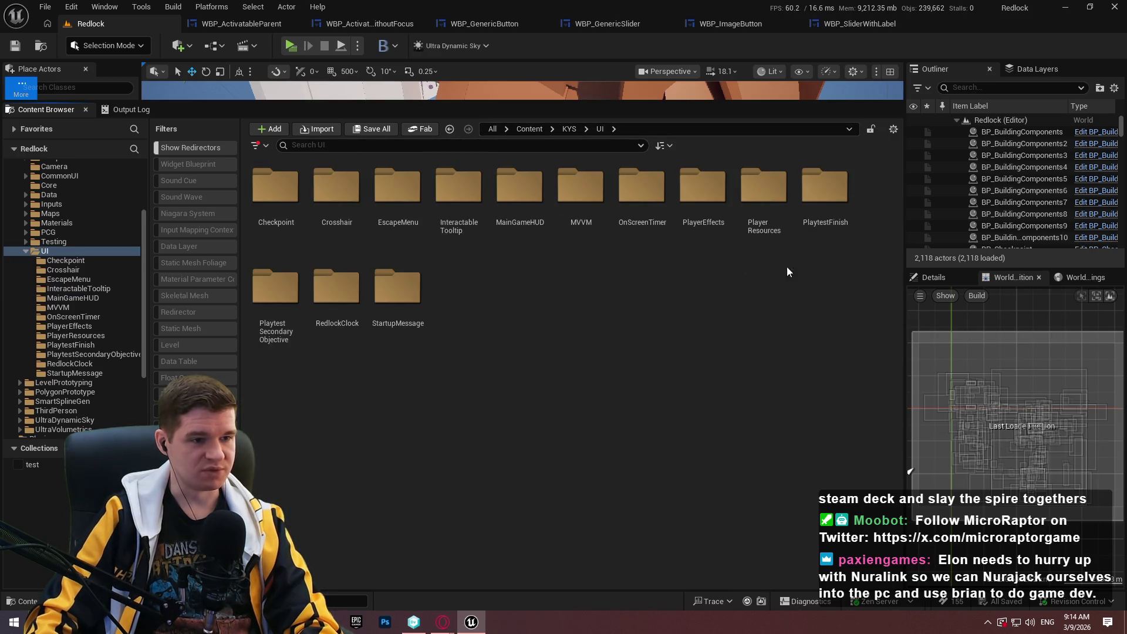
Open the MainGameHUD folder and open WBP_HUD_StacksBase in the widget editor
{"action": "double_click", "coordinate": [519, 191]}
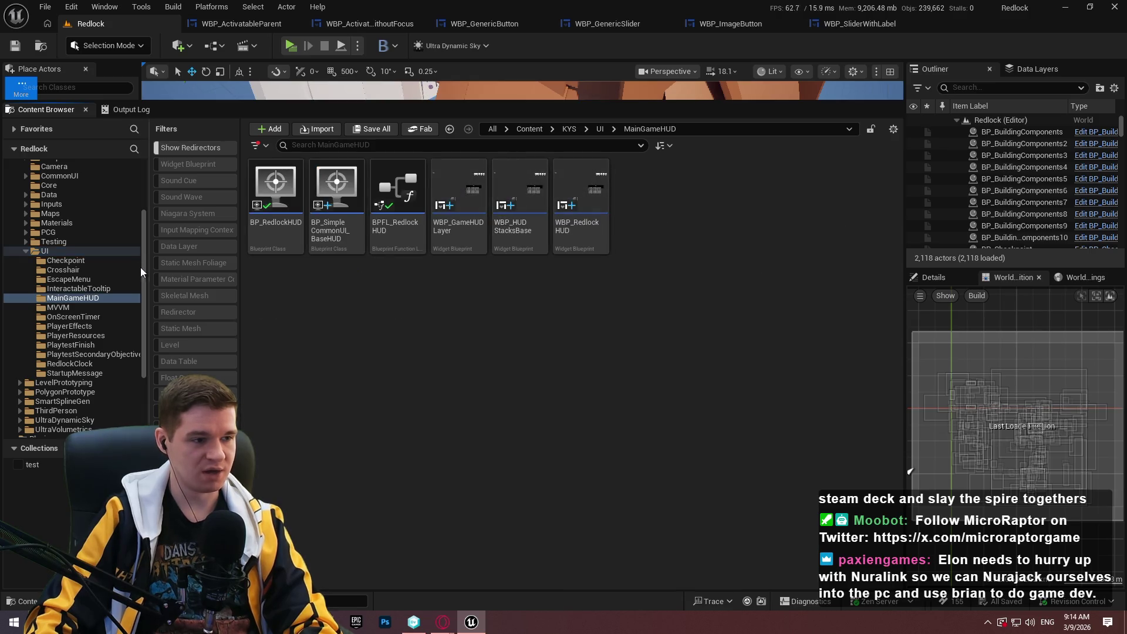
{"action": "left_click_drag", "start_coordinate": [145, 234], "coordinate": [145, 298]}
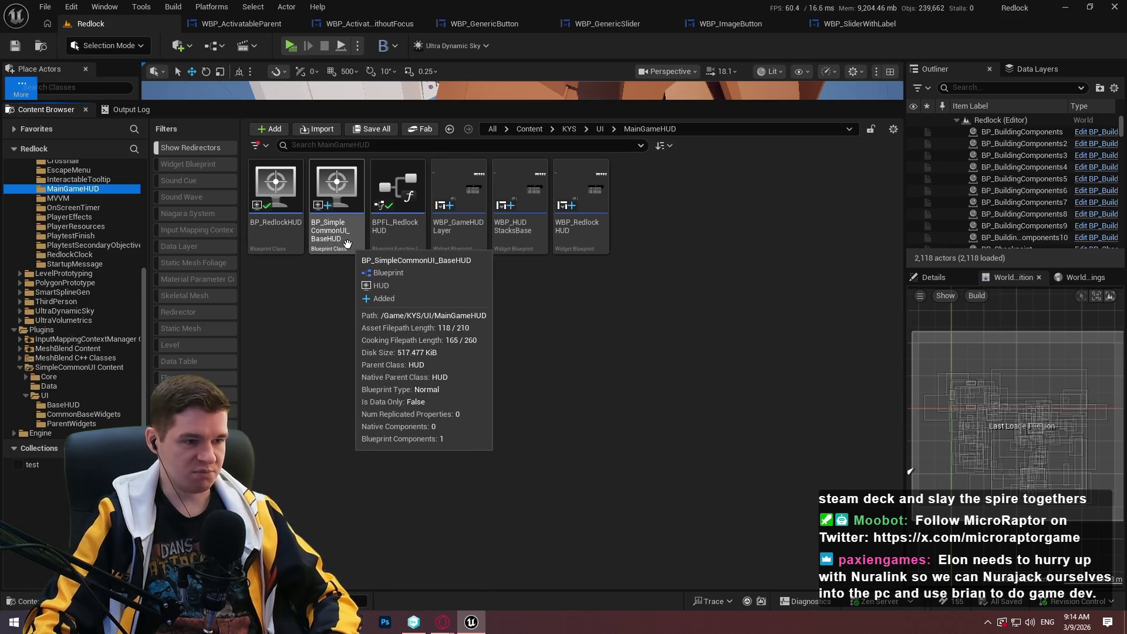
{"action": "left_click", "coordinate": [347, 243]}
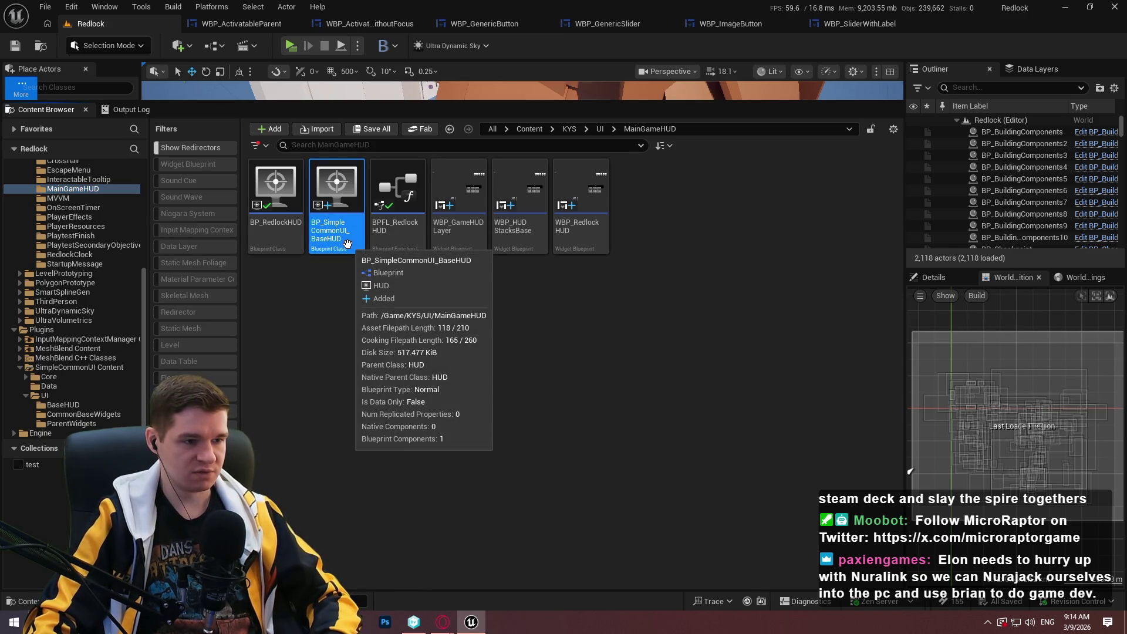
{"action": "mouse_move", "coordinate": [479, 245]}
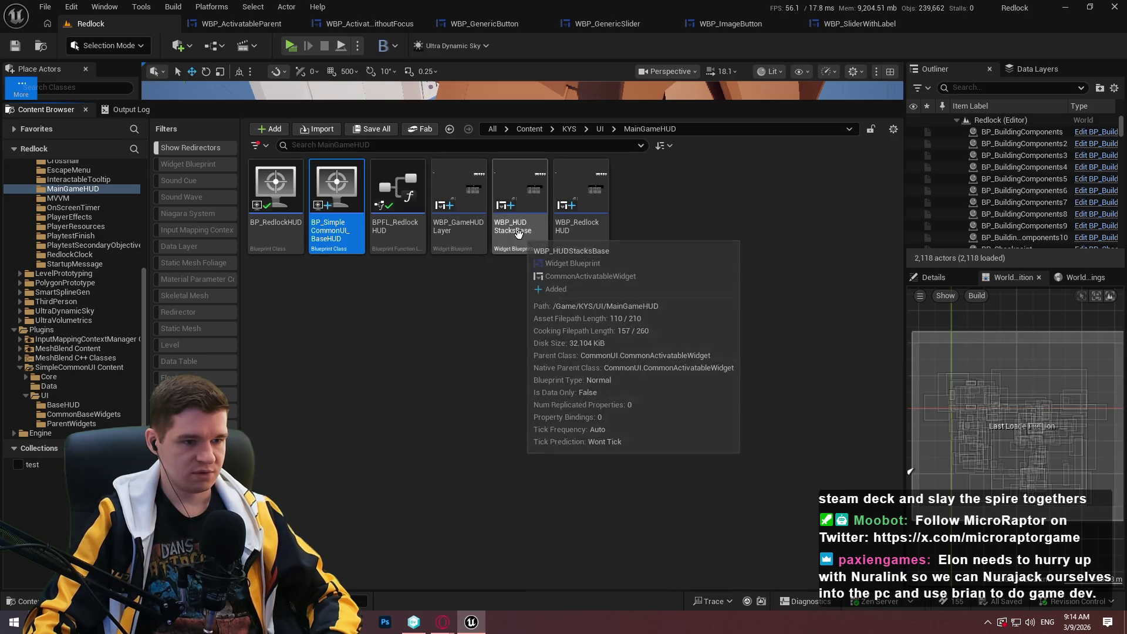
{"action": "left_click", "coordinate": [520, 235], "text": "ctrl"}
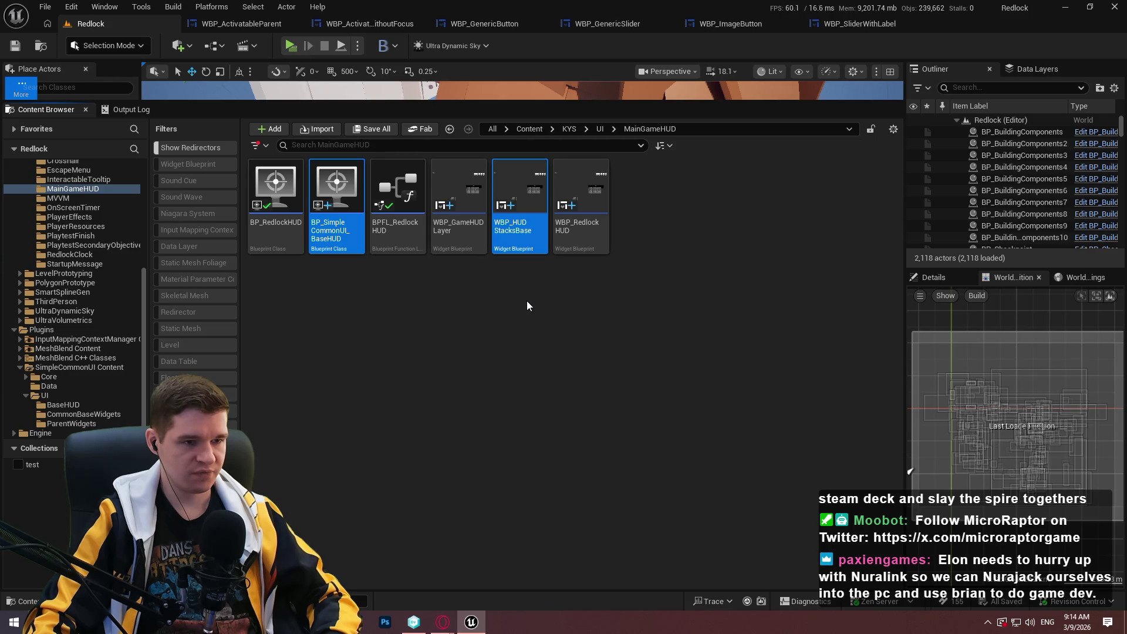
{"action": "left_click", "coordinate": [520, 276]}
{"action": "double_click", "coordinate": [514, 231]}
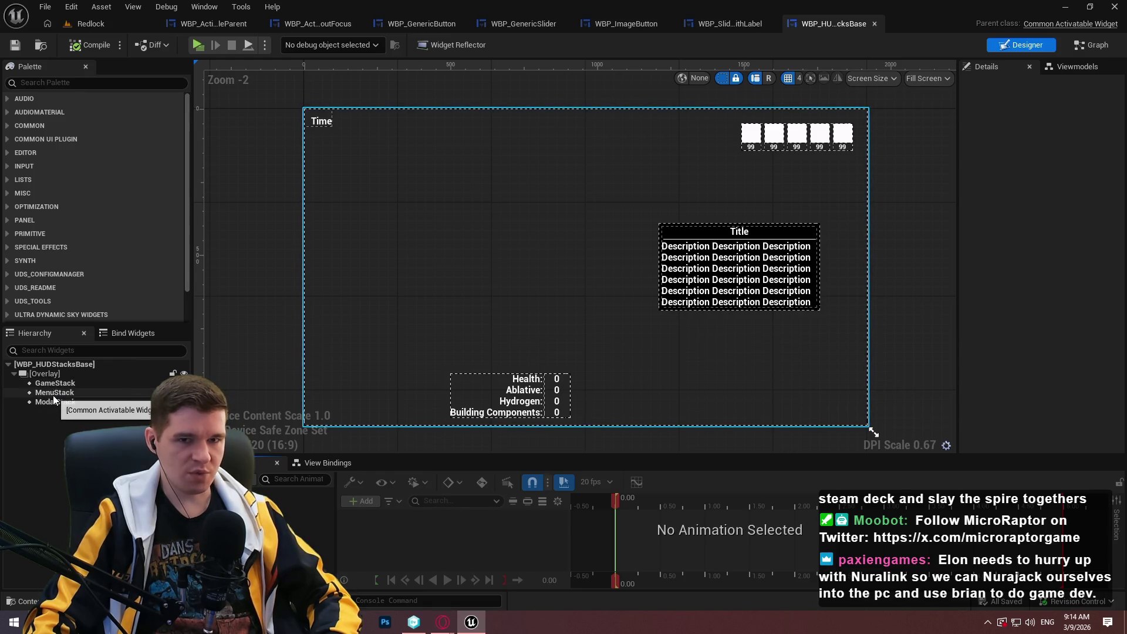
Reset GameStack's Root Content to default and save WBP_HUD_StacksBase
{"action": "left_click", "coordinate": [53, 383]}
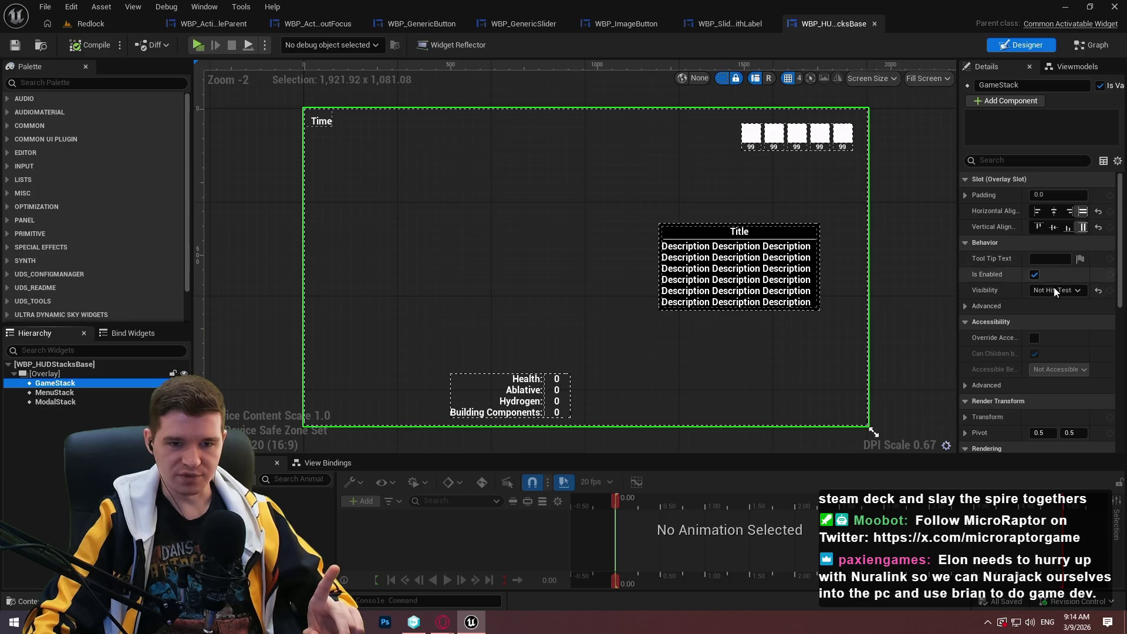
{"action": "left_click_drag", "start_coordinate": [1121, 234], "coordinate": [1124, 373]}
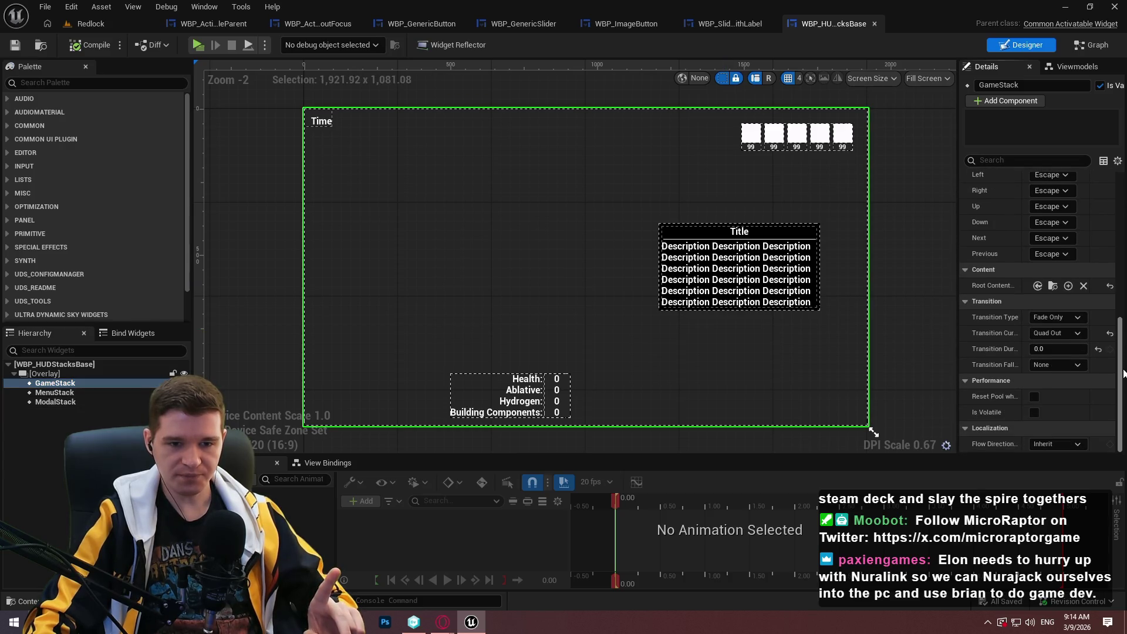
{"action": "left_click", "coordinate": [1110, 286]}
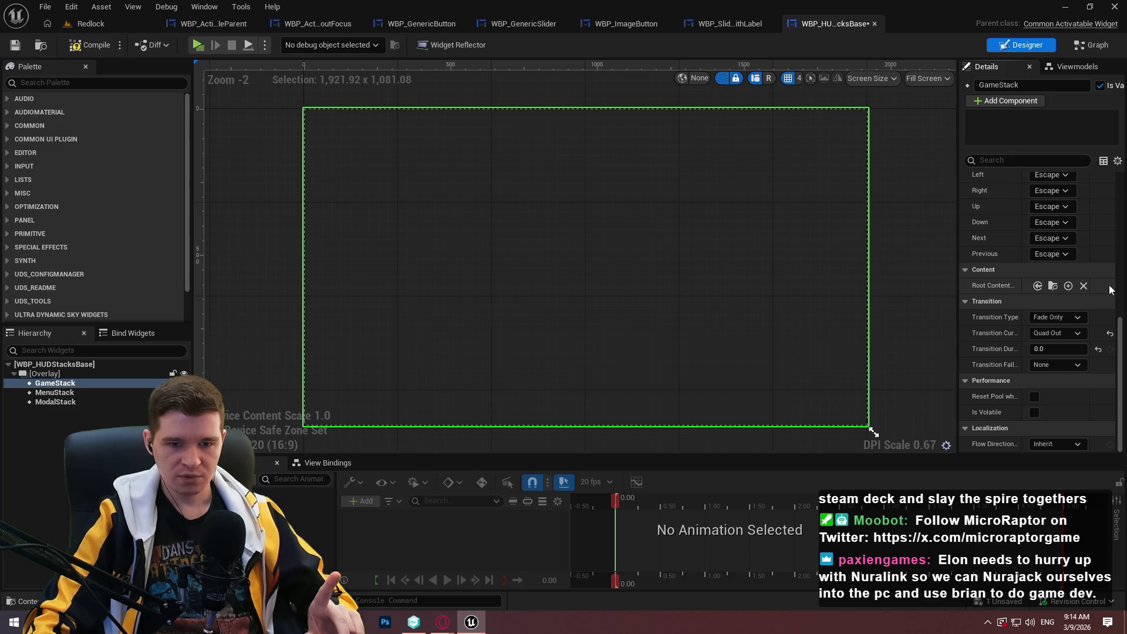
{"action": "left_click", "coordinate": [16, 46]}
Test-play the level, exit the preview, and give the level viewport more height
{"action": "left_click", "coordinate": [91, 23]}
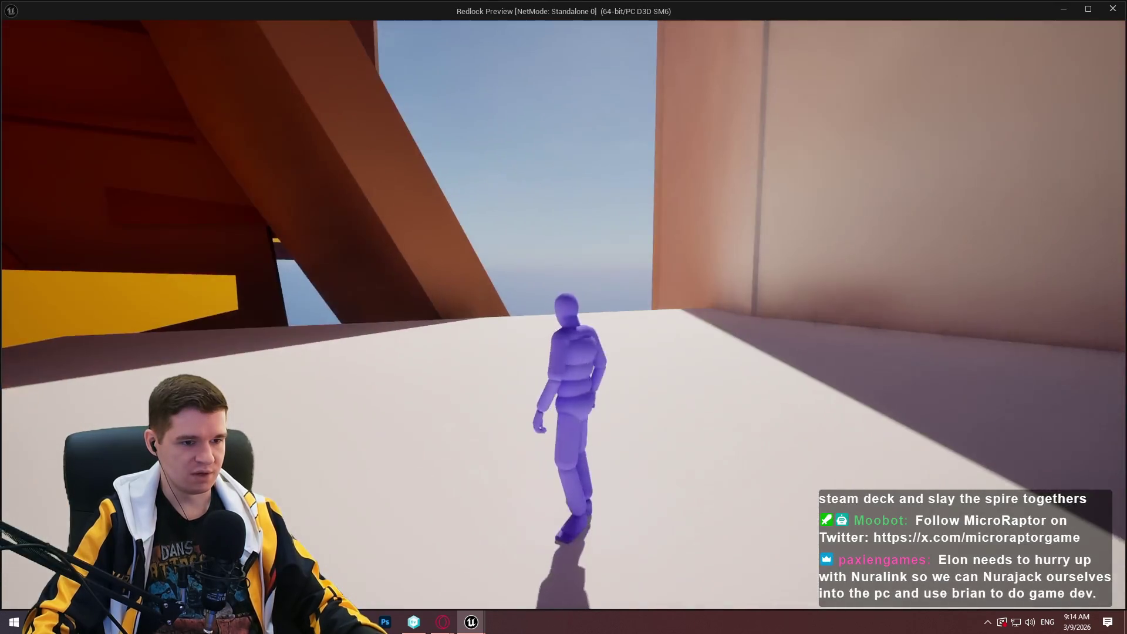
{"action": "key", "text": "Escape"}
{"action": "mouse_move", "coordinate": [686, 103]}
{"action": "left_mouse_down"}
{"action": "mouse_move", "coordinate": [685, 217]}
{"action": "mouse_move", "coordinate": [685, 134]}
{"action": "left_mouse_up"}
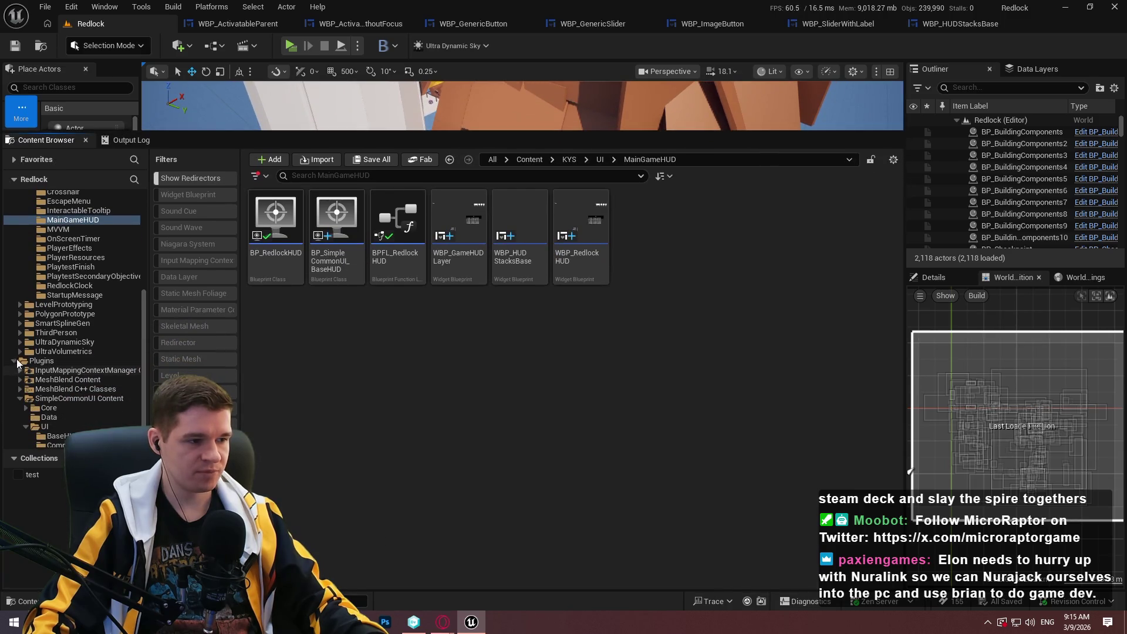
Open WBP_RedlockHUD for editing, then its parent class WBP_HUDStacksBase in another tab
{"action": "scroll", "coordinate": [55, 353], "scroll_direction": "down", "scroll_amount": 2}
{"action": "left_click", "coordinate": [287, 275]}
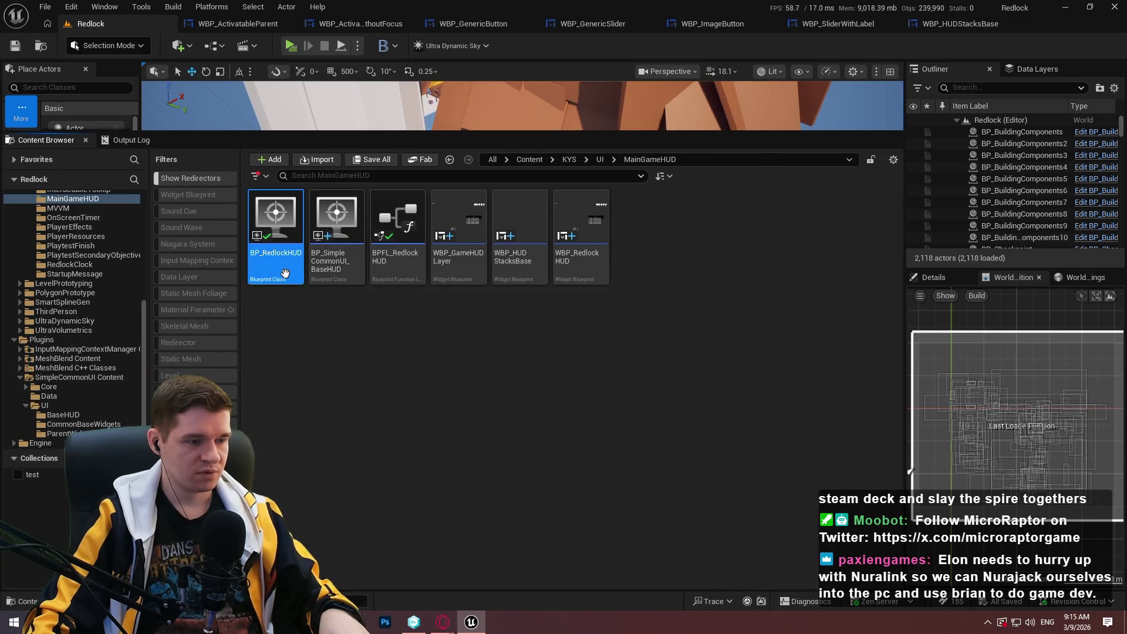
{"action": "double_click", "coordinate": [566, 265]}
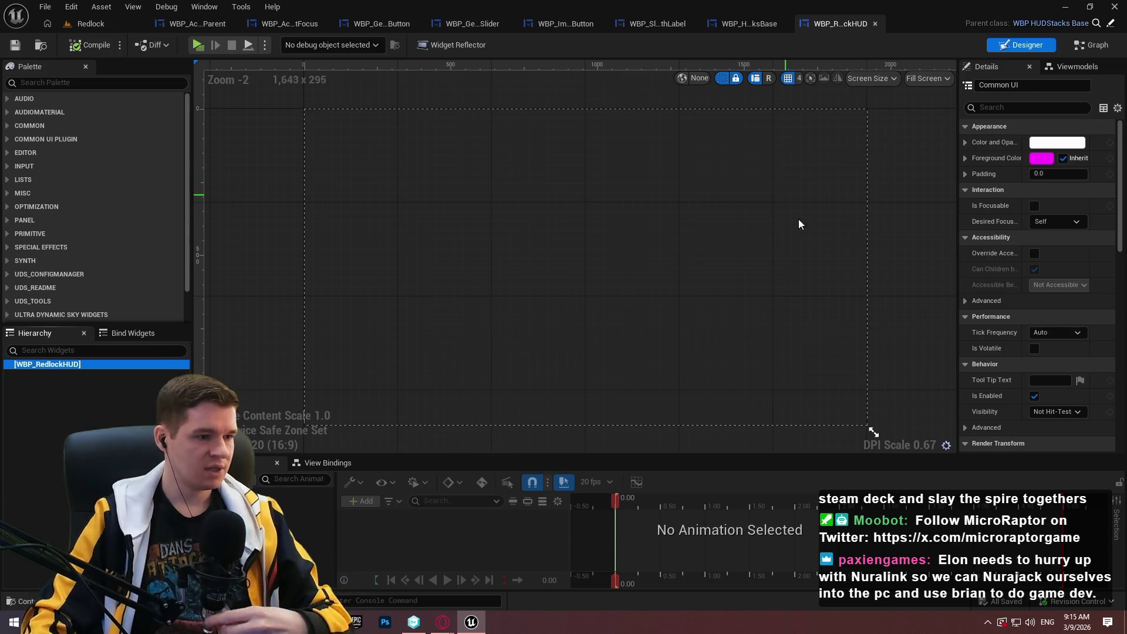
{"action": "left_click", "coordinate": [1074, 24]}
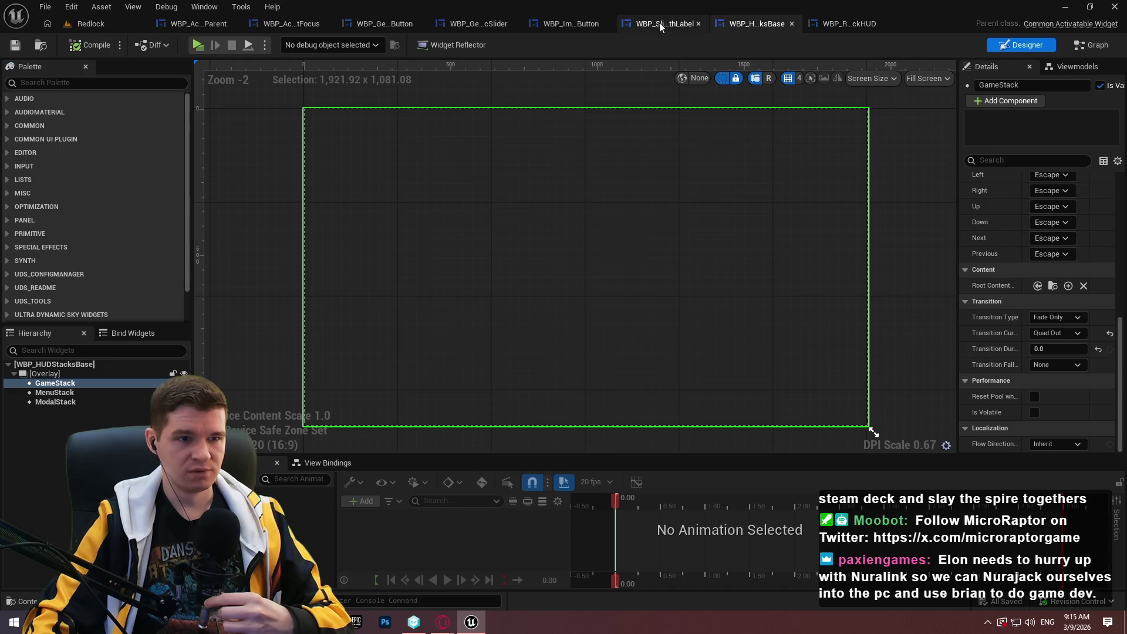
Compare the WBP_RedlockHUD event graph with the WBP_HUDStacksBase editor
{"action": "left_click", "coordinate": [816, 26]}
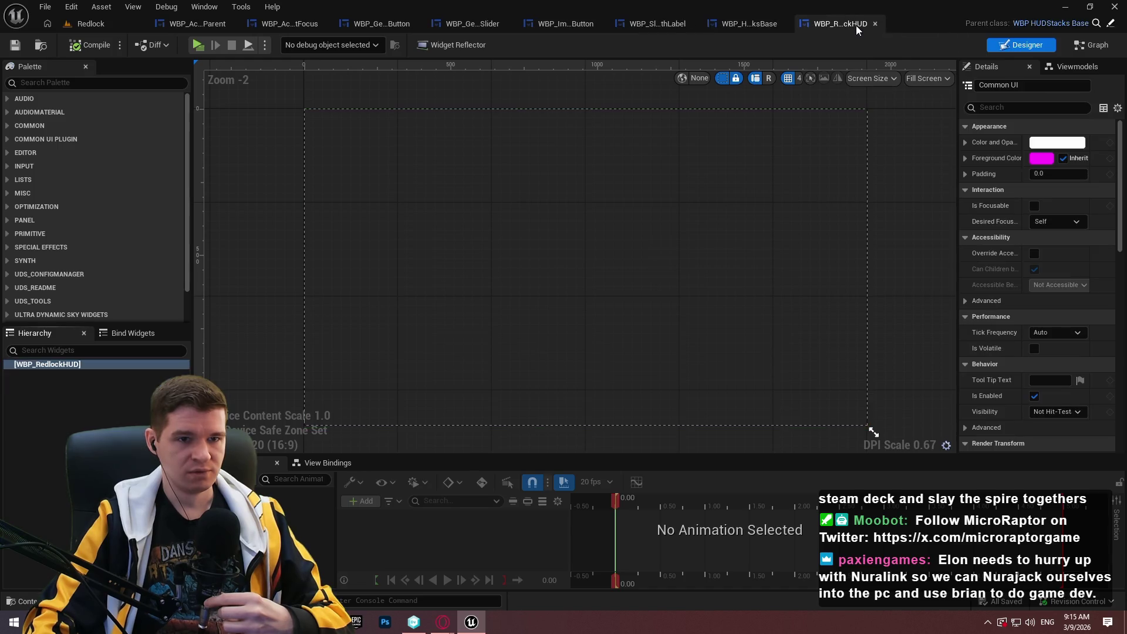
{"action": "left_click", "coordinate": [1096, 46]}
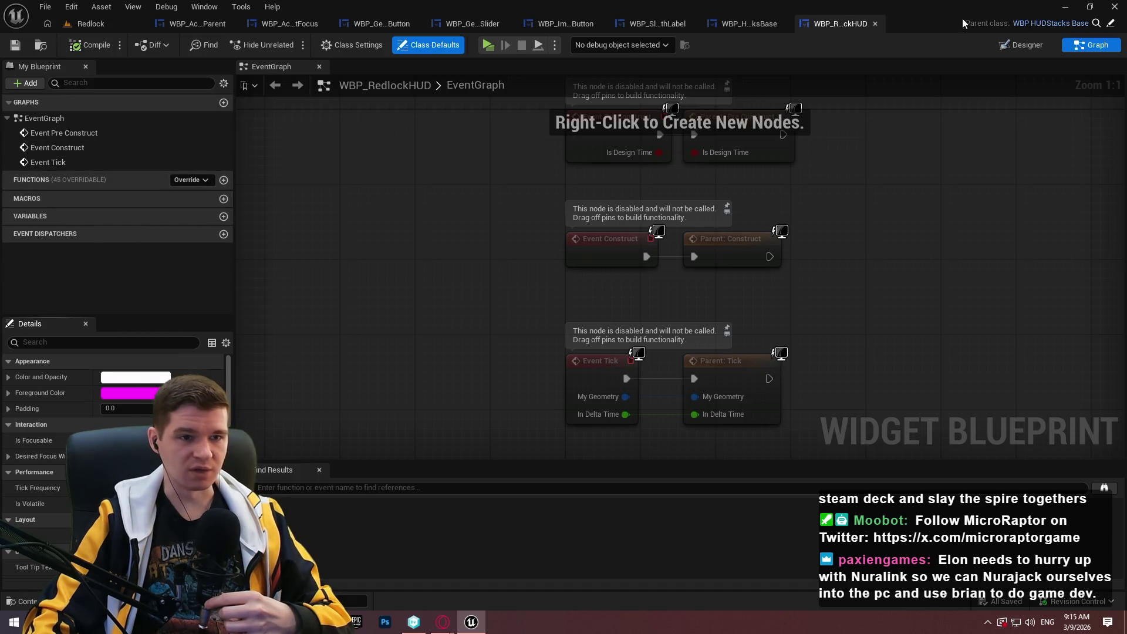
{"action": "left_click", "coordinate": [755, 25]}
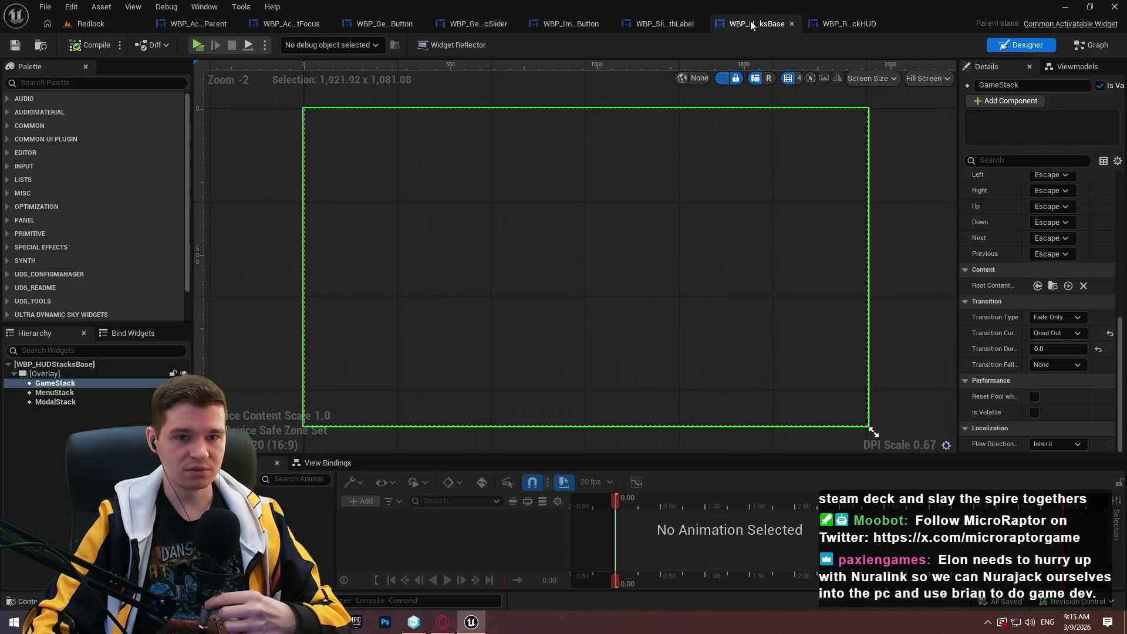
{"action": "left_click", "coordinate": [844, 26]}
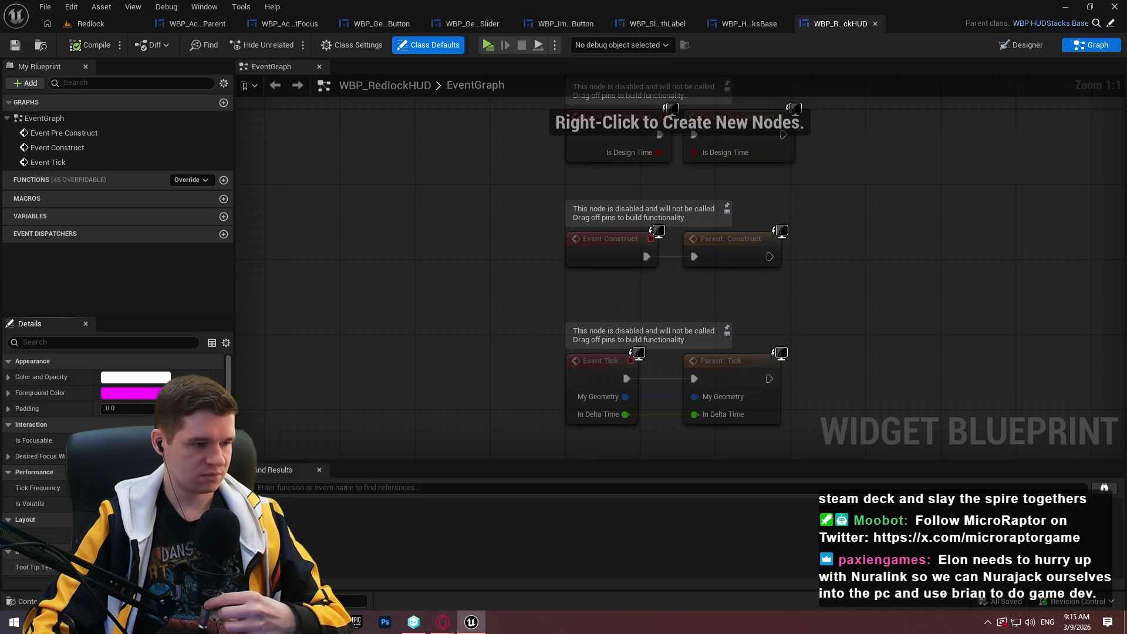
{"action": "scroll", "coordinate": [59, 544], "scroll_direction": "down", "scroll_amount": 3}
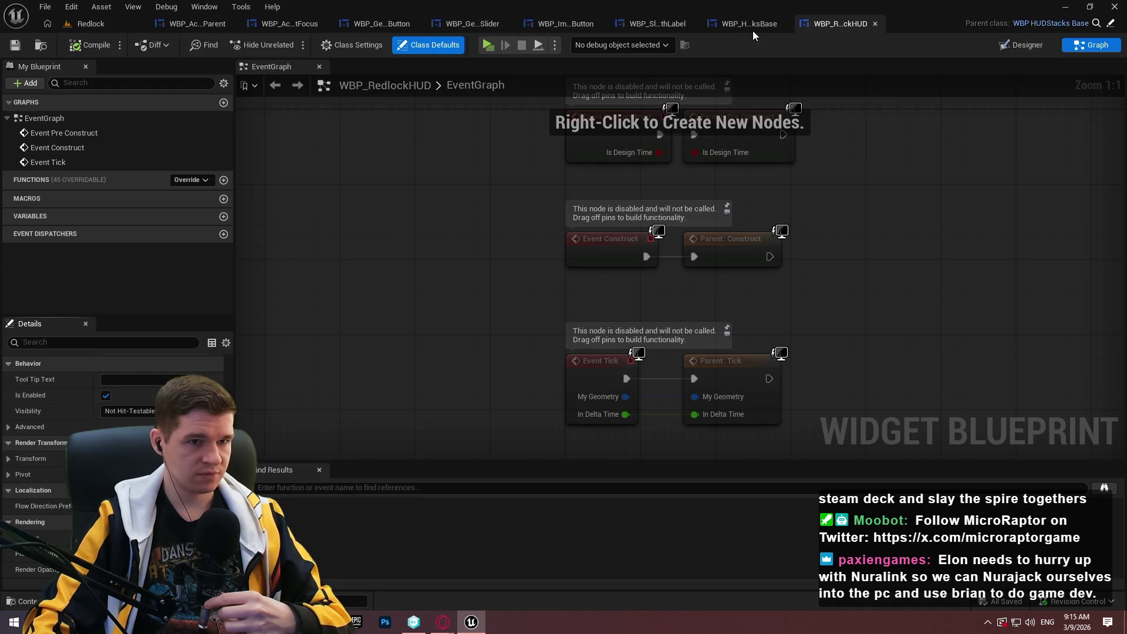
Widen WBP_HUDStacksBase's Details panel, recheck WBP_RedlockHUD, then show the stacks base event graph
{"action": "left_click", "coordinate": [752, 26]}
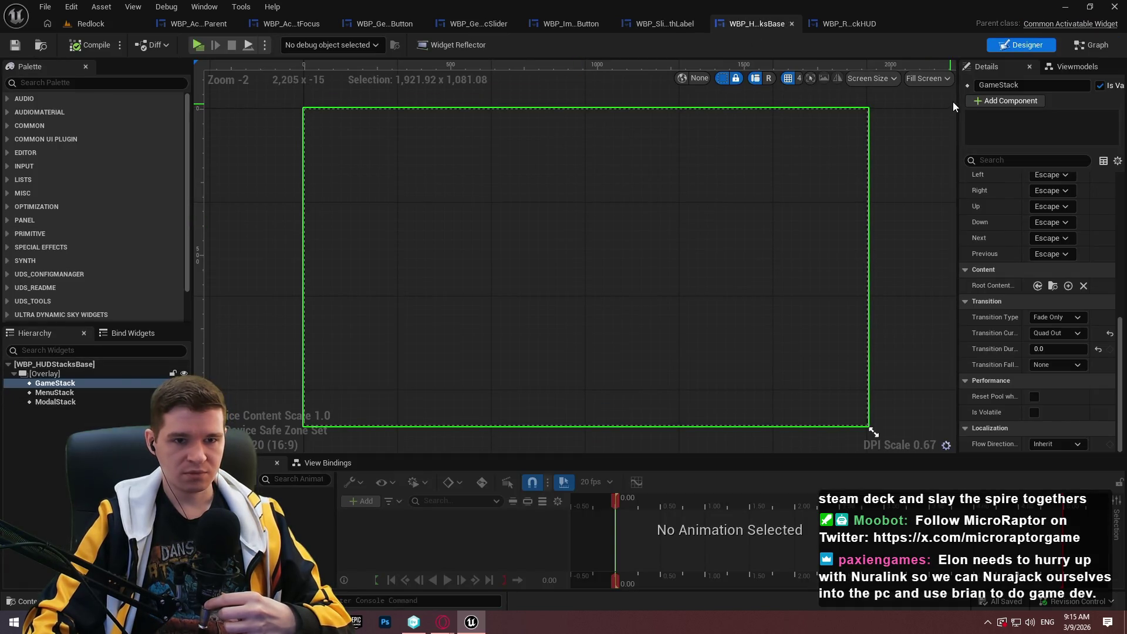
{"action": "mouse_move", "coordinate": [958, 125]}
{"action": "left_mouse_down"}
{"action": "mouse_move", "coordinate": [739, 125]}
{"action": "mouse_move", "coordinate": [807, 118]}
{"action": "left_mouse_up"}
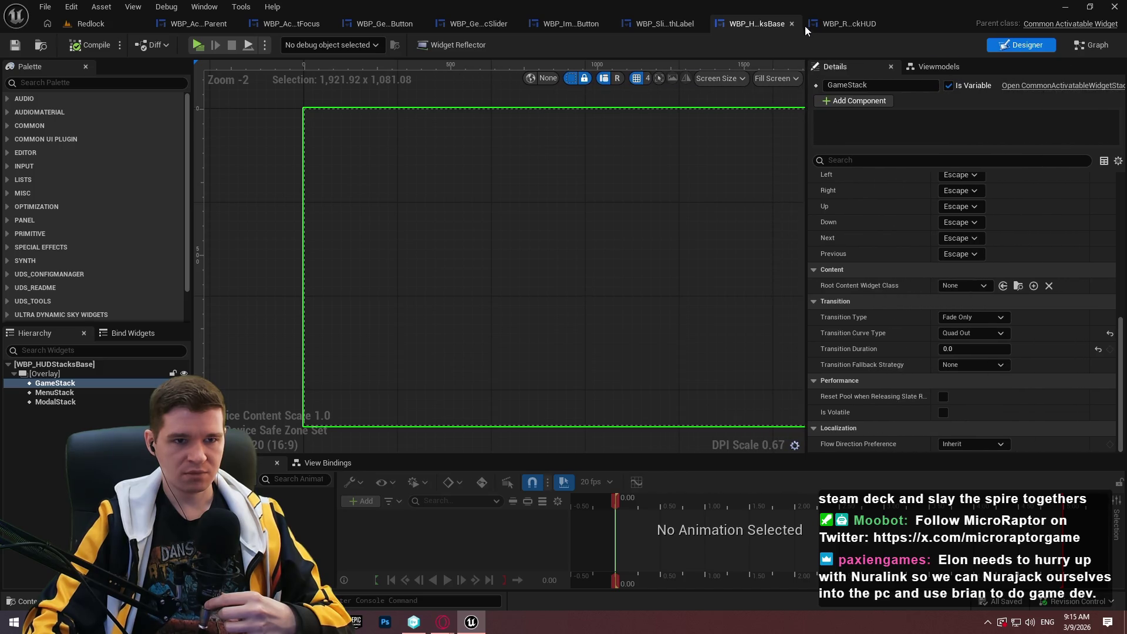
{"action": "left_click", "coordinate": [838, 23]}
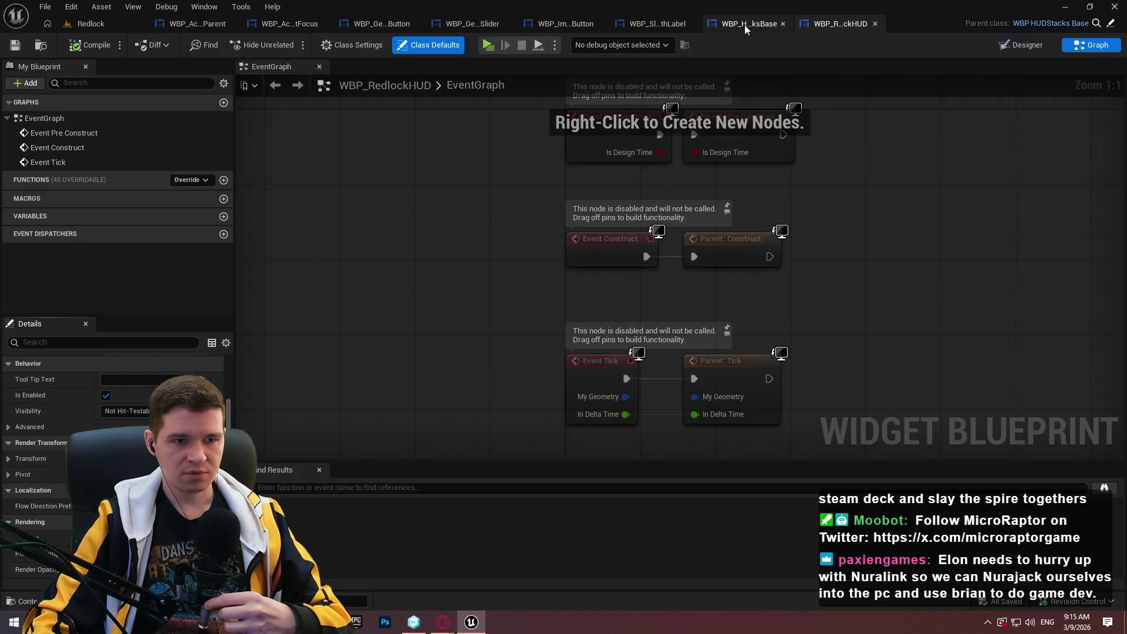
{"action": "left_click", "coordinate": [744, 24]}
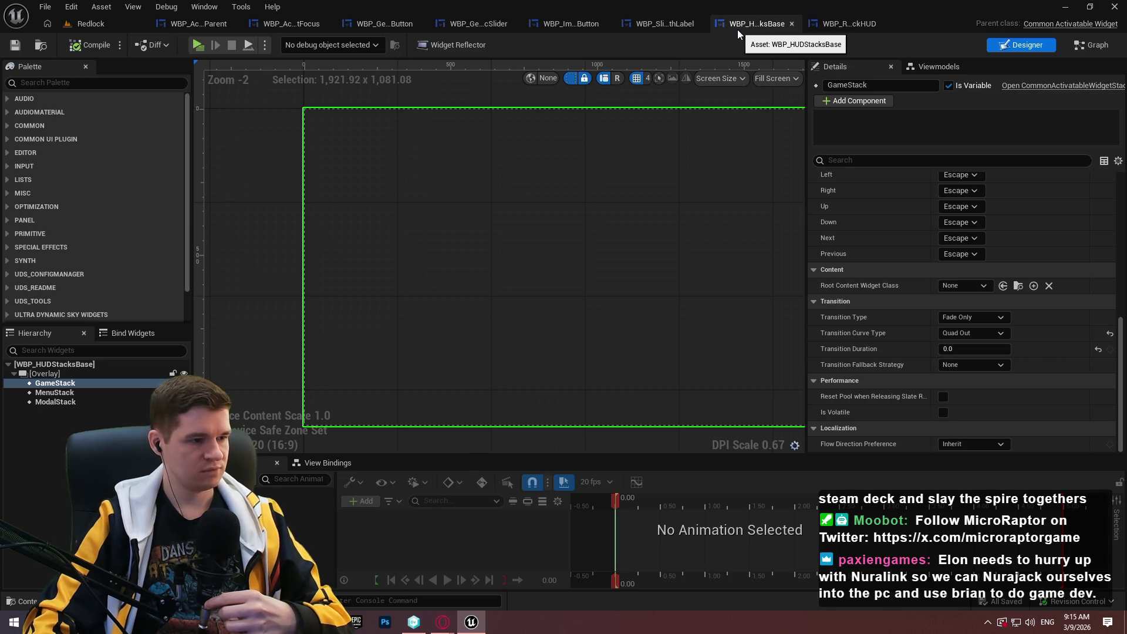
{"action": "left_click", "coordinate": [848, 24]}
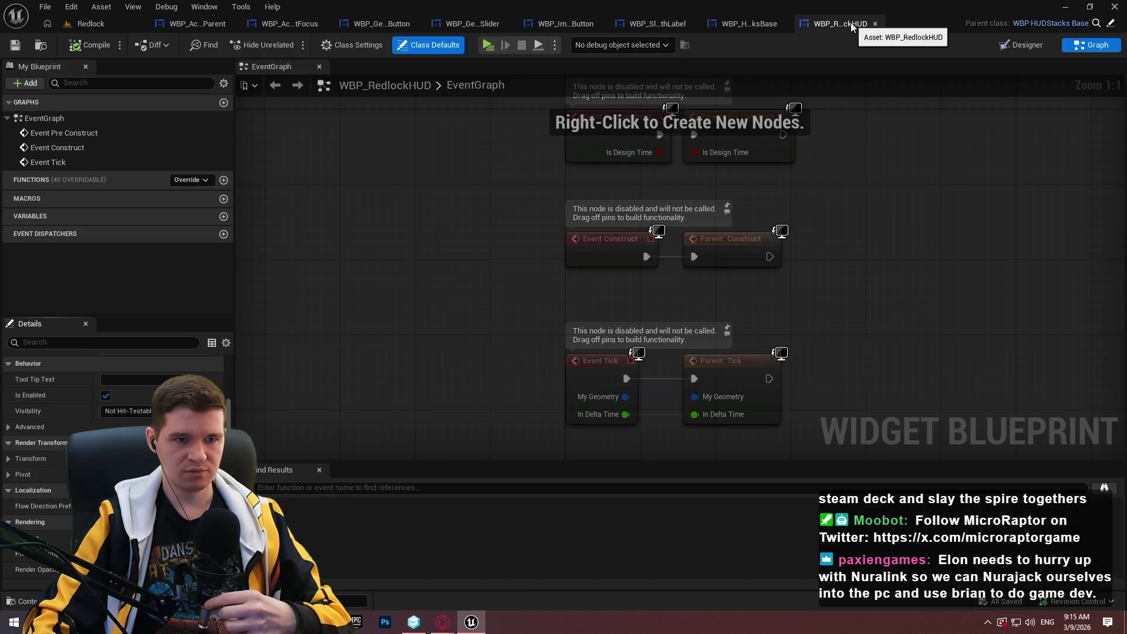
{"action": "left_click", "coordinate": [760, 23]}
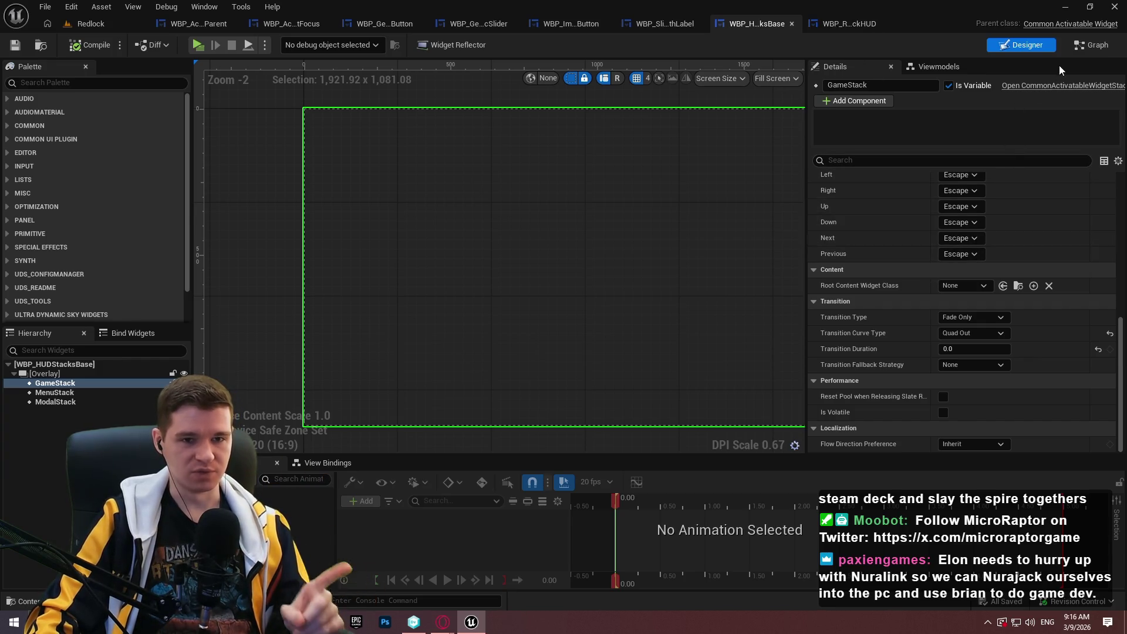
{"action": "left_click", "coordinate": [1089, 45]}
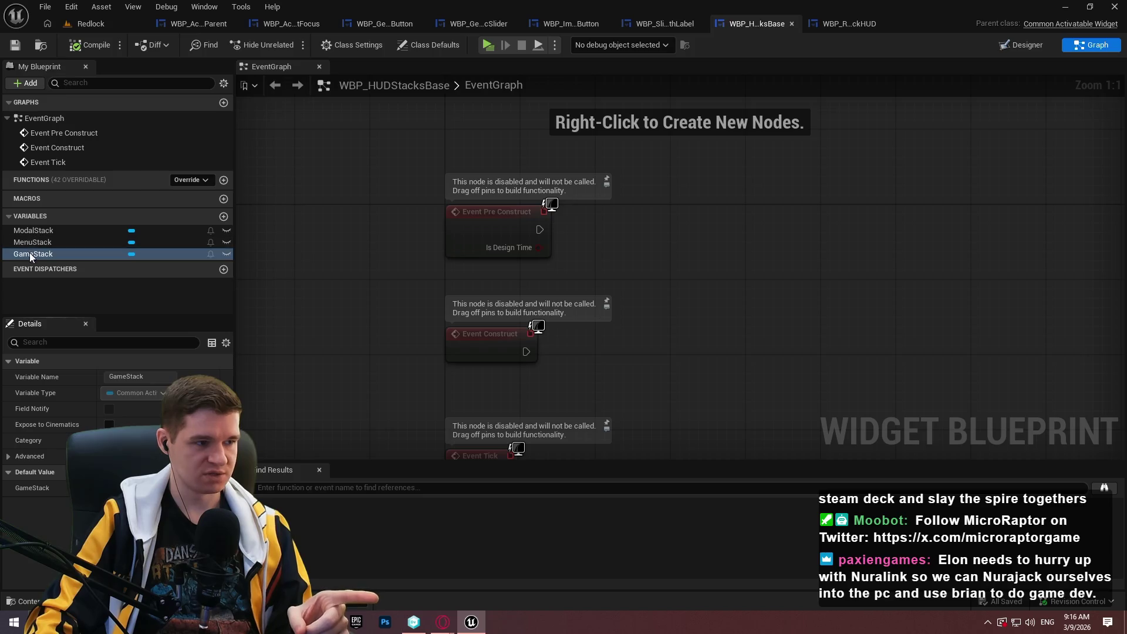
Add a GameStack getter and browse its Common UI and Activatable Widget Container actions
{"action": "left_click_drag", "start_coordinate": [26, 253], "coordinate": [759, 221]}
{"action": "left_click", "coordinate": [763, 230]}
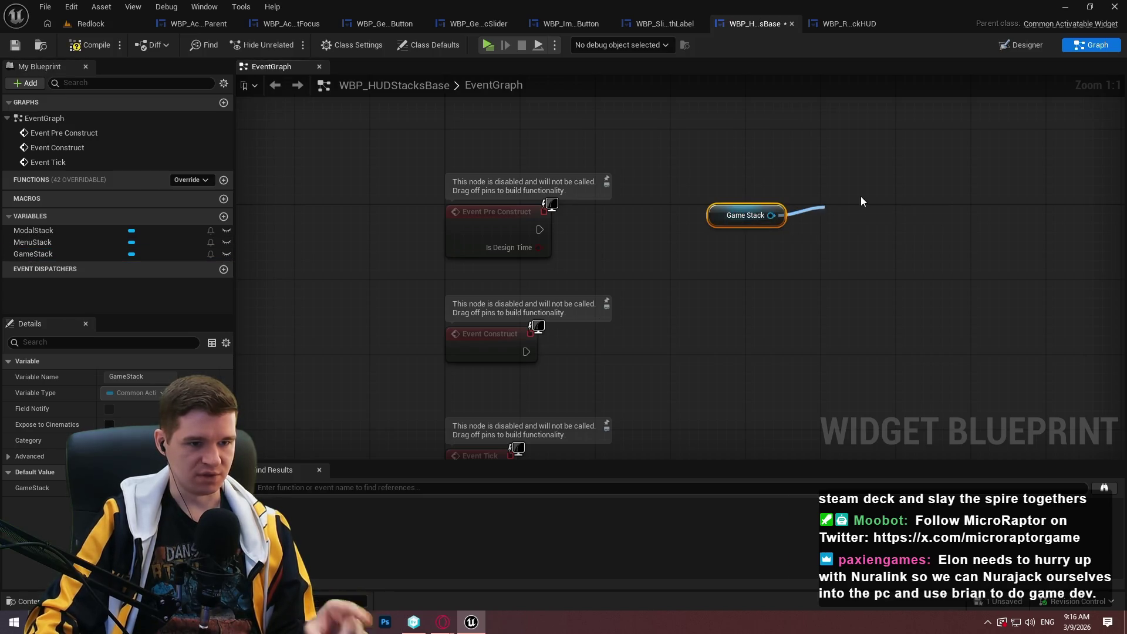
{"action": "left_click_drag", "start_coordinate": [858, 199], "coordinate": [861, 197]}
{"action": "type", "text": "root"}
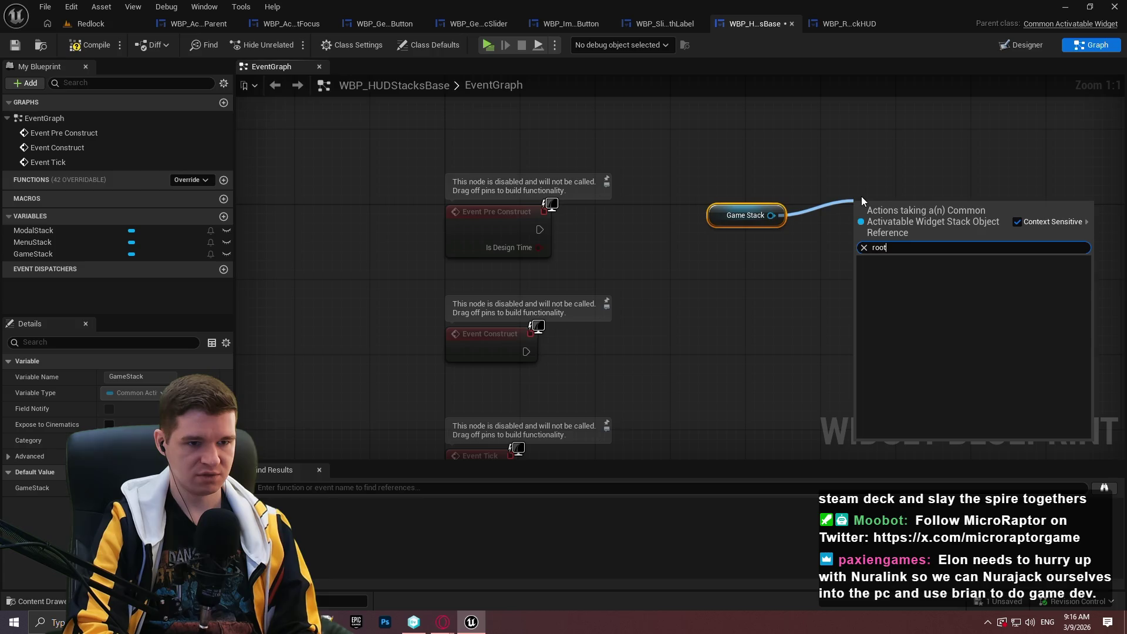
{"action": "key", "text": "BackSpace"}
{"action": "key", "text": "BackSpace"}
{"action": "key", "text": "BackSpace"}
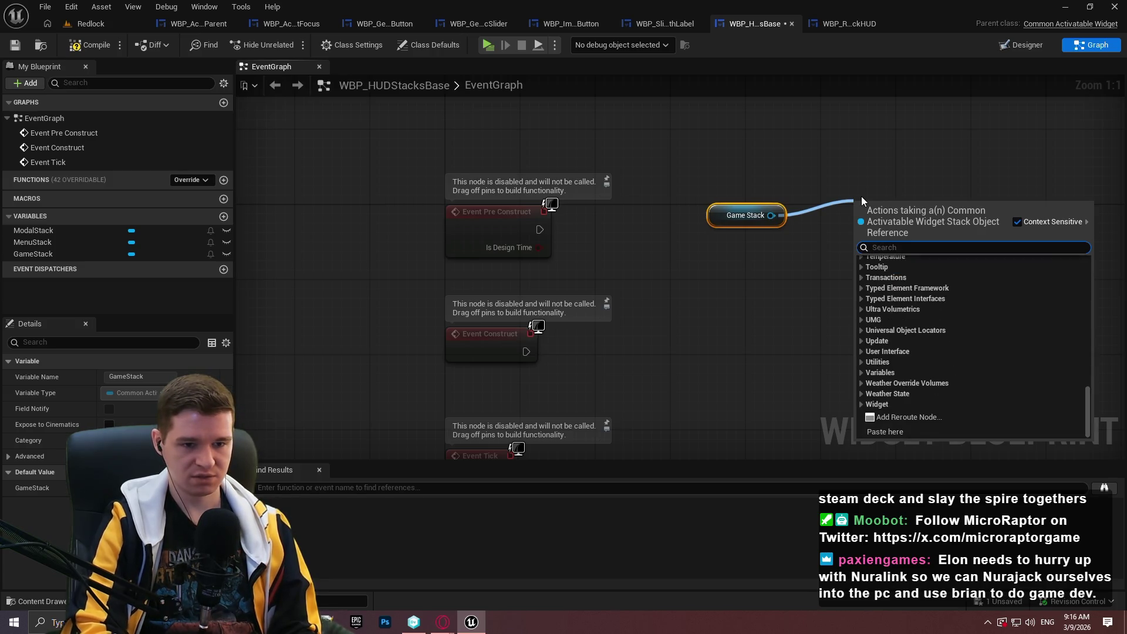
{"action": "scroll", "coordinate": [1019, 381], "scroll_direction": "up", "scroll_amount": 5}
{"action": "scroll", "coordinate": [1021, 376], "scroll_direction": "up", "scroll_amount": 8}
{"action": "scroll", "coordinate": [1040, 347], "scroll_direction": "up", "scroll_amount": 7}
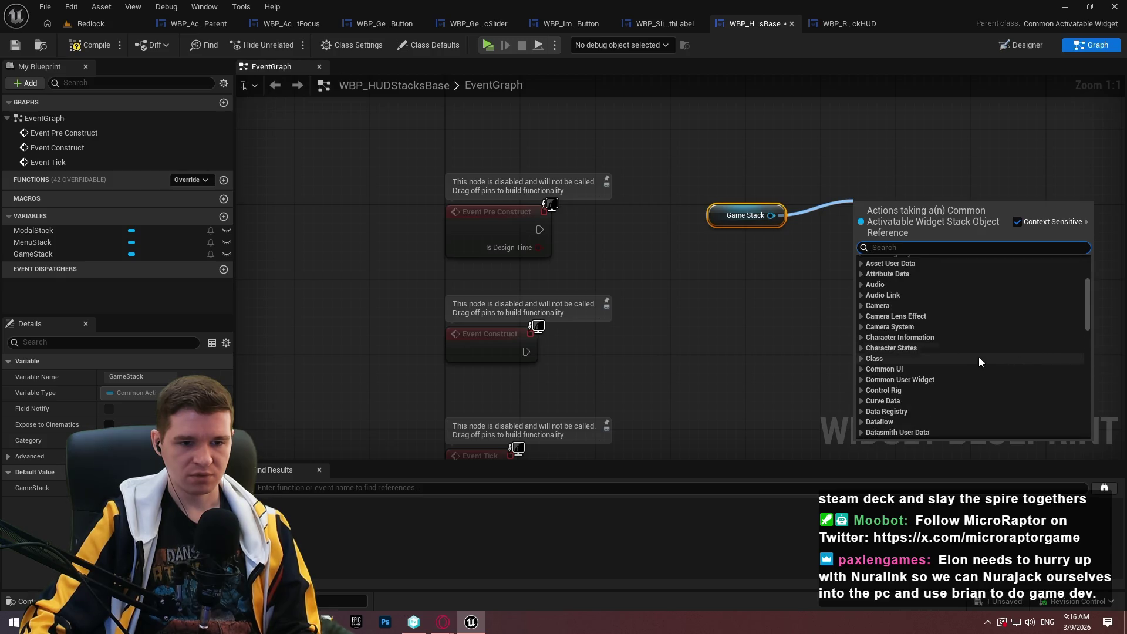
{"action": "left_click", "coordinate": [861, 378]}
{"action": "left_click", "coordinate": [861, 369]}
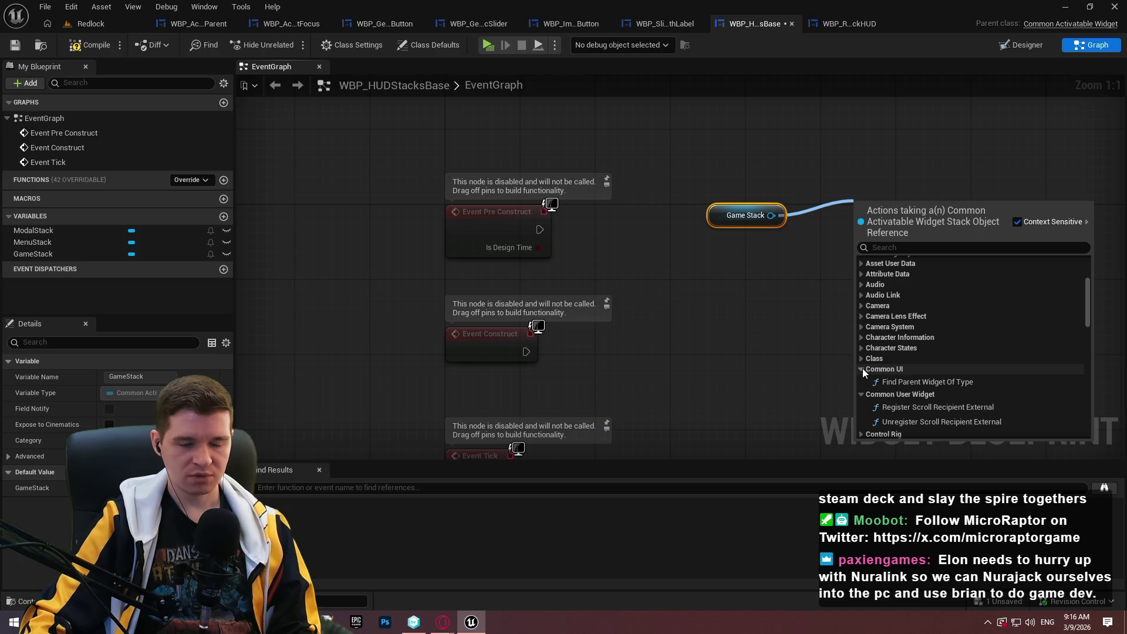
{"action": "left_click", "coordinate": [861, 358]}
{"action": "scroll", "coordinate": [862, 352], "scroll_direction": "up", "scroll_amount": 3}
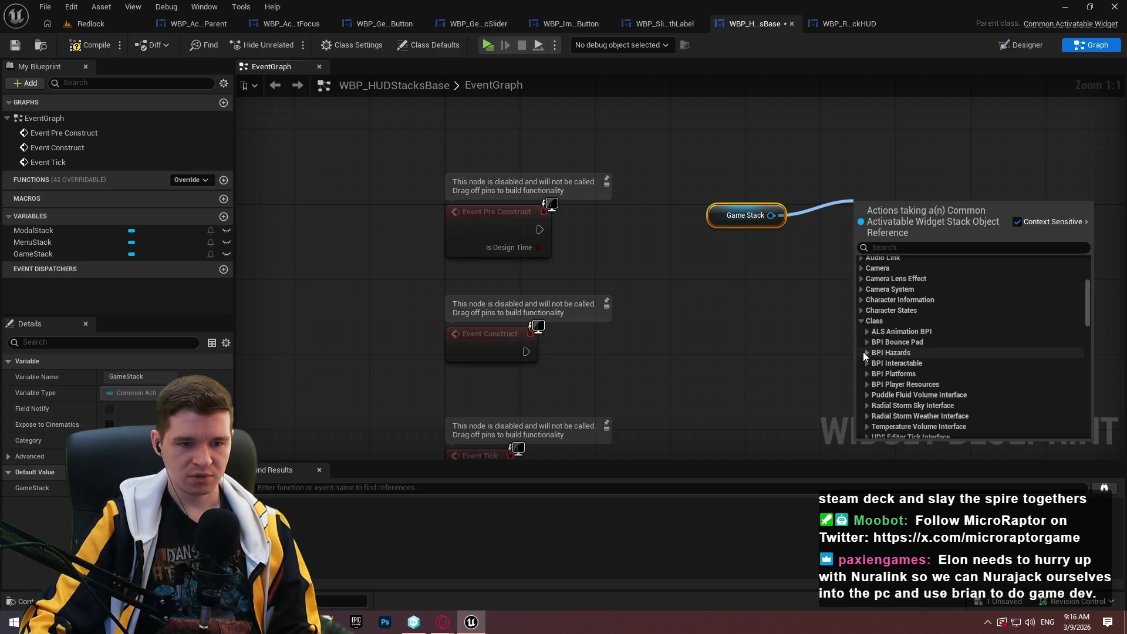
{"action": "scroll", "coordinate": [883, 336], "scroll_direction": "up", "scroll_amount": 2}
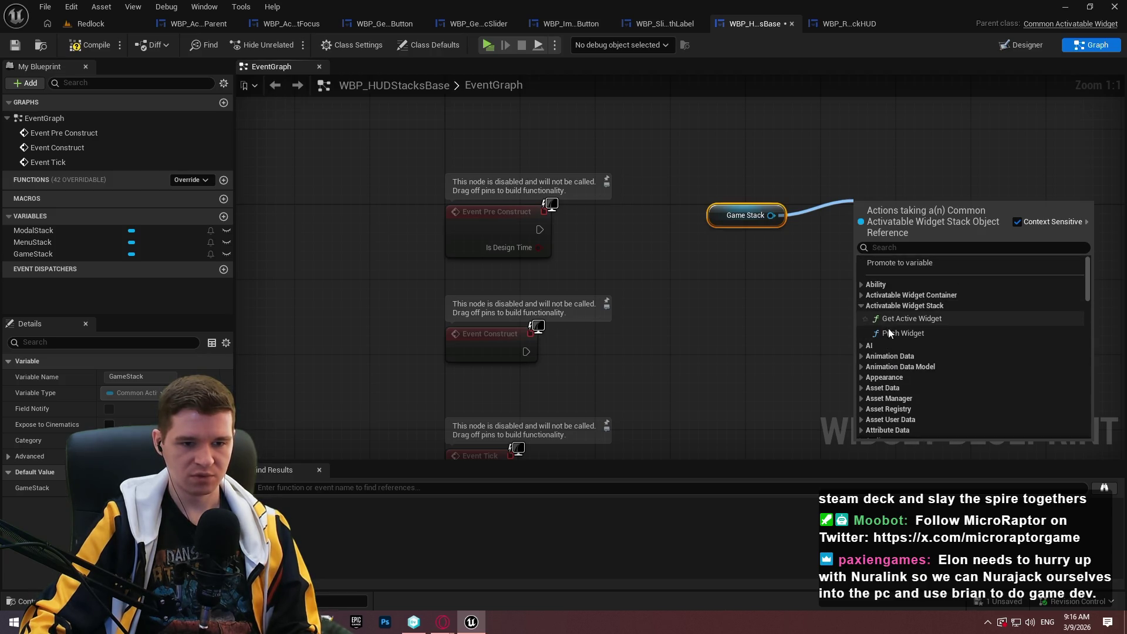
{"action": "left_click", "coordinate": [861, 295]}
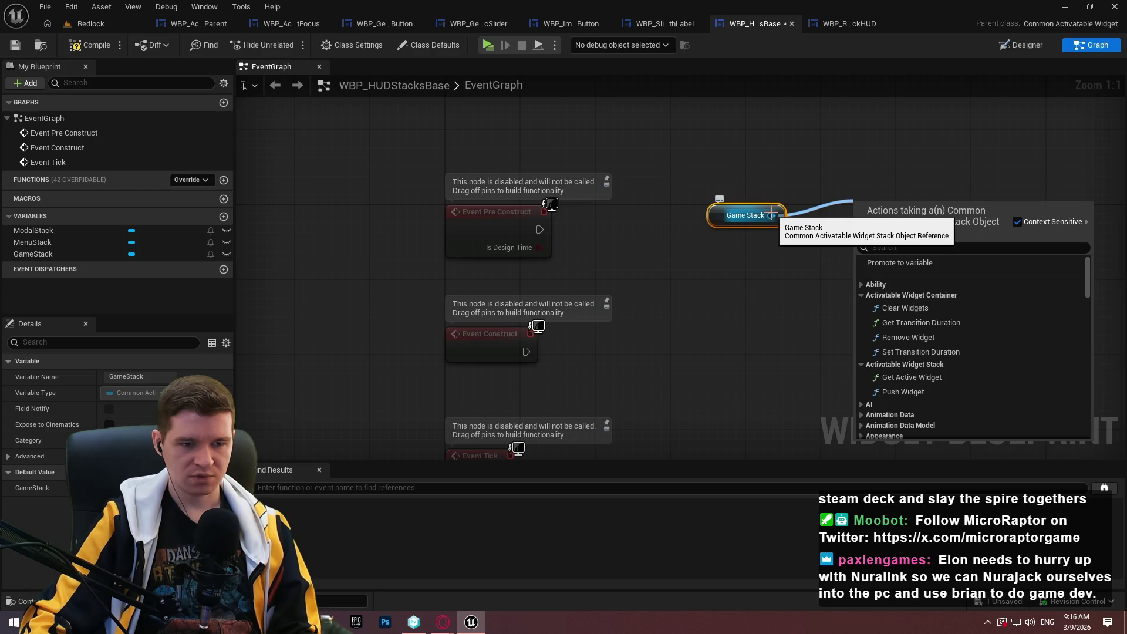
Dismiss the 'stack' action search, delete the GameStack getter, and save WBP_HUDStacksBase
{"action": "left_click_drag", "start_coordinate": [772, 215], "coordinate": [858, 203]}
{"action": "type", "text": "stack"}
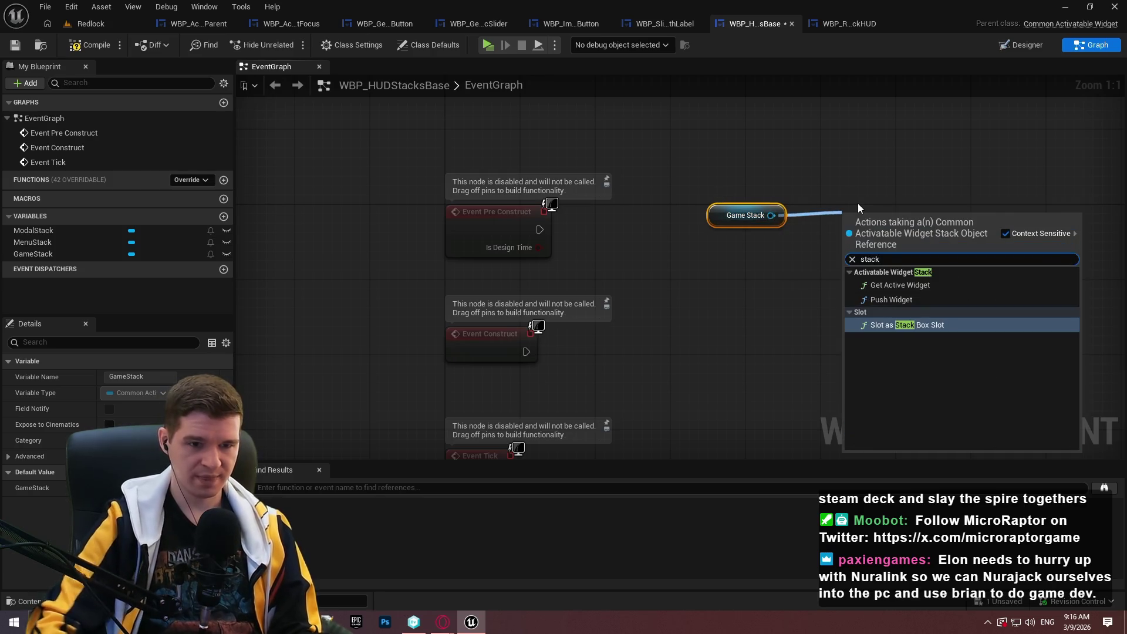
{"action": "left_click", "coordinate": [777, 277]}
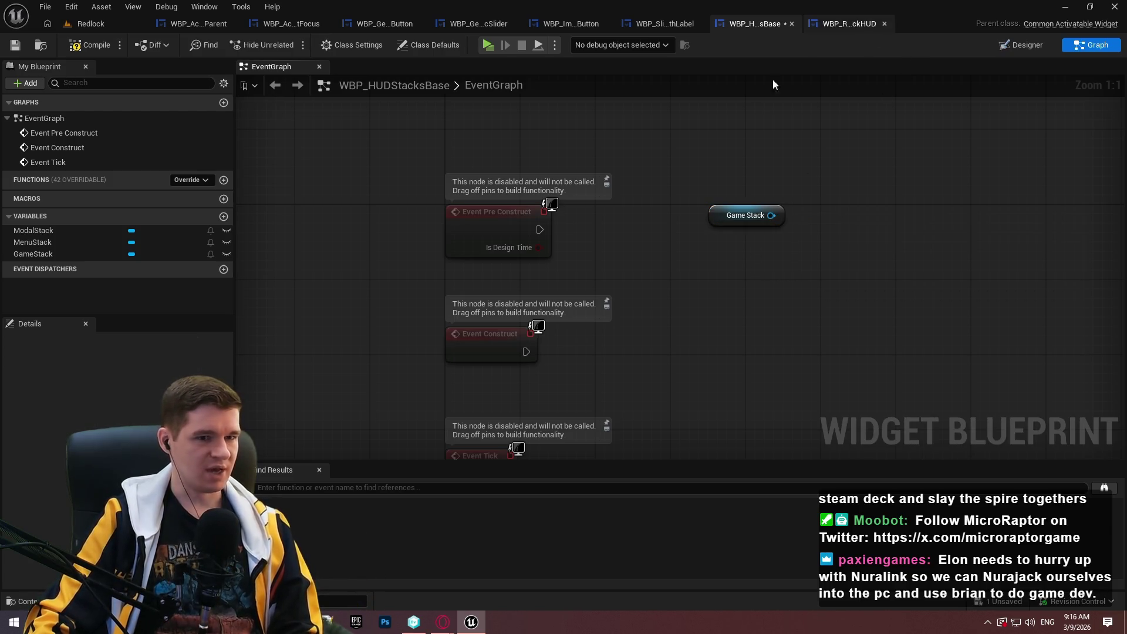
{"action": "left_click", "coordinate": [723, 220]}
{"action": "key", "text": "Delete"}
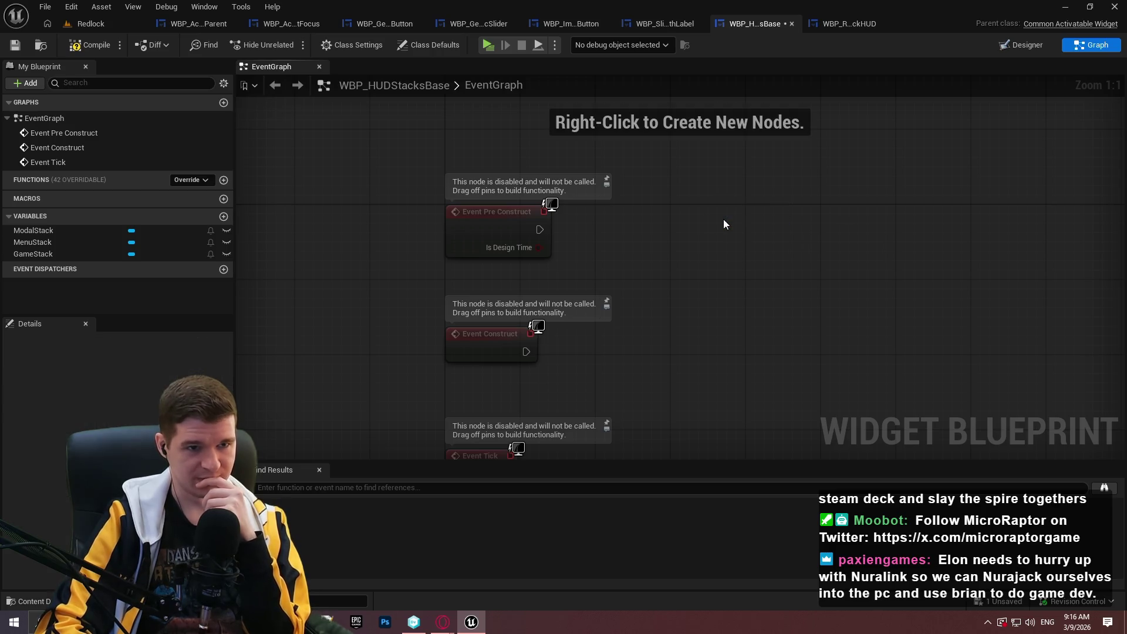
{"action": "left_click", "coordinate": [15, 45]}
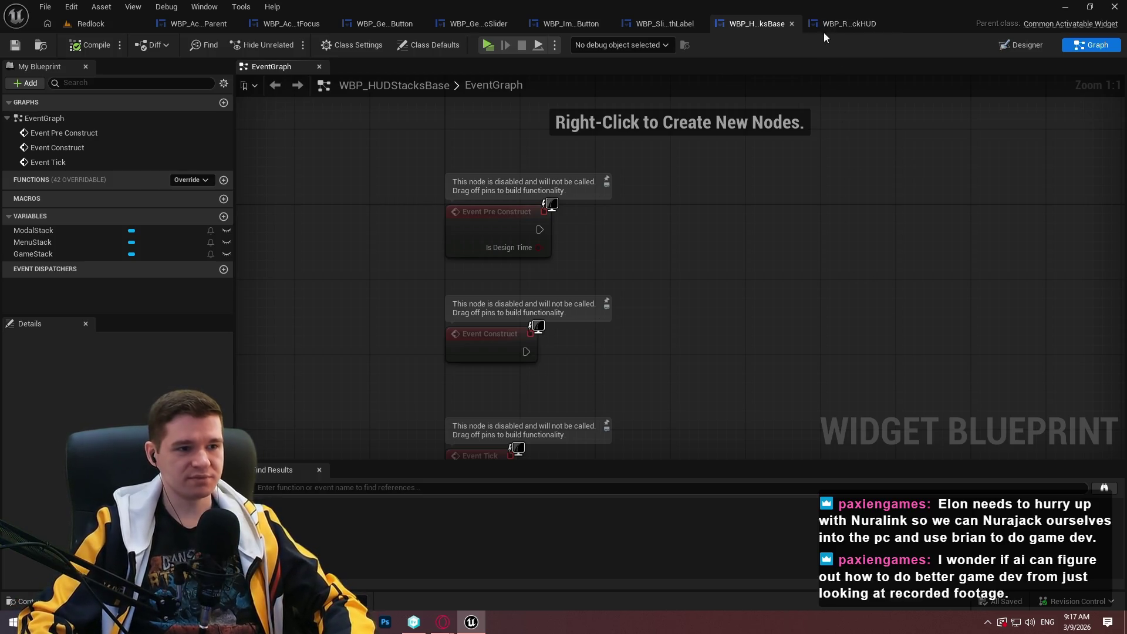
Check WBP_RedlockHUD's event graph, then return to WBP_HUDStacksBase's Designer layout
{"action": "left_click", "coordinate": [840, 26]}
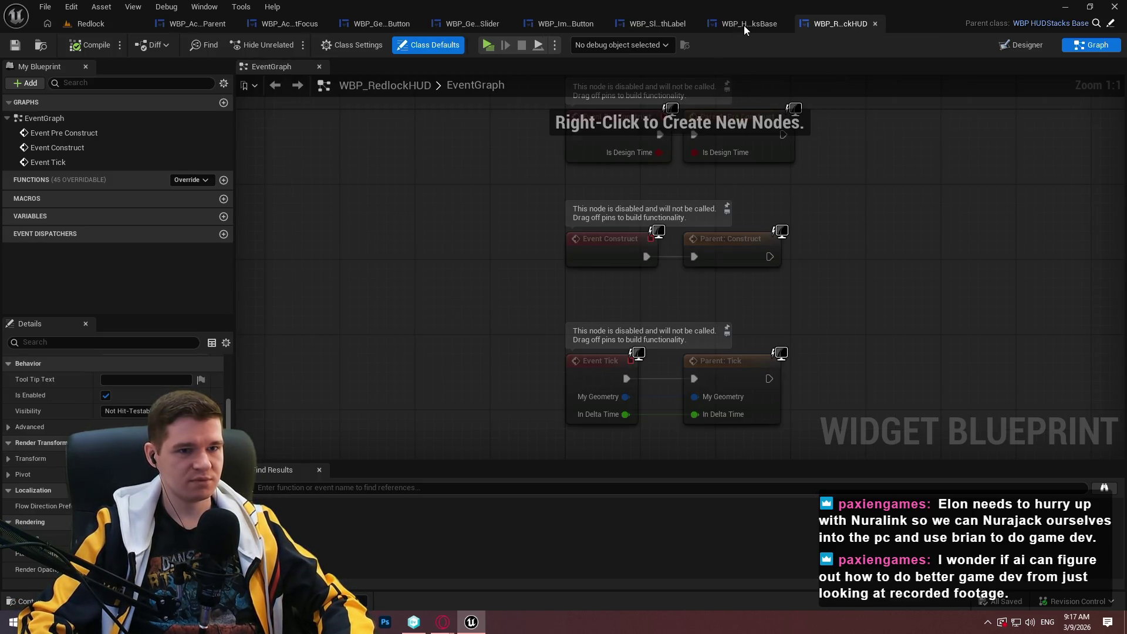
{"action": "left_click", "coordinate": [743, 26]}
{"action": "left_click", "coordinate": [1012, 44]}
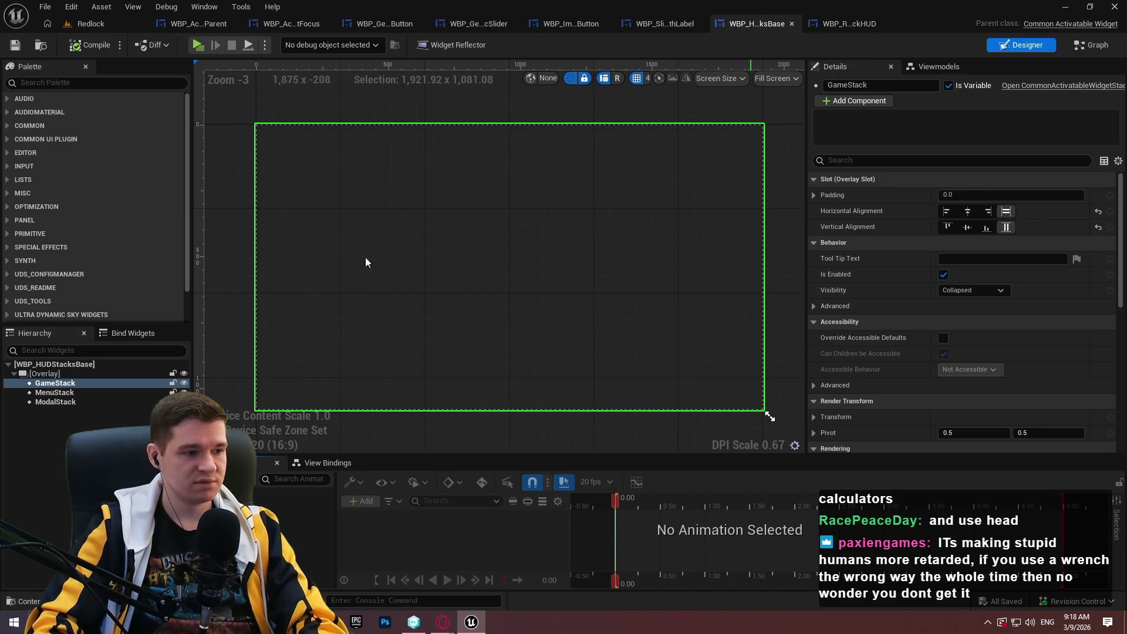
Glance at WBP_RedlockHUD and WBP_HUDStacksBase, then return to the level editor's MainGameHUD Content Browser
{"action": "left_click", "coordinate": [849, 26]}
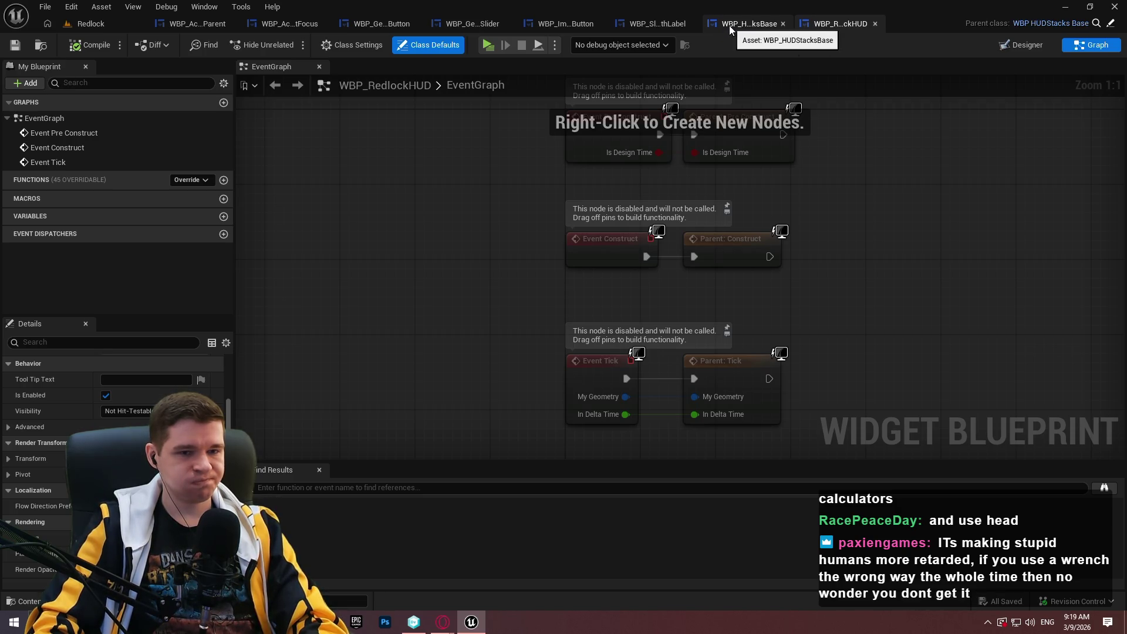
{"action": "left_click", "coordinate": [733, 23]}
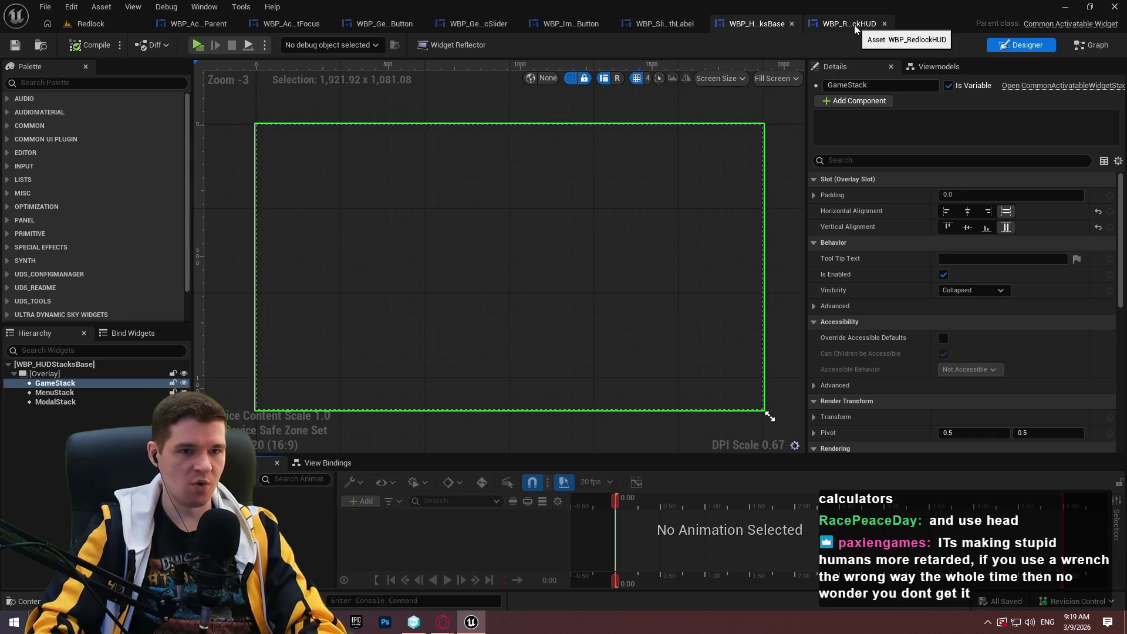
{"action": "left_click", "coordinate": [88, 24]}
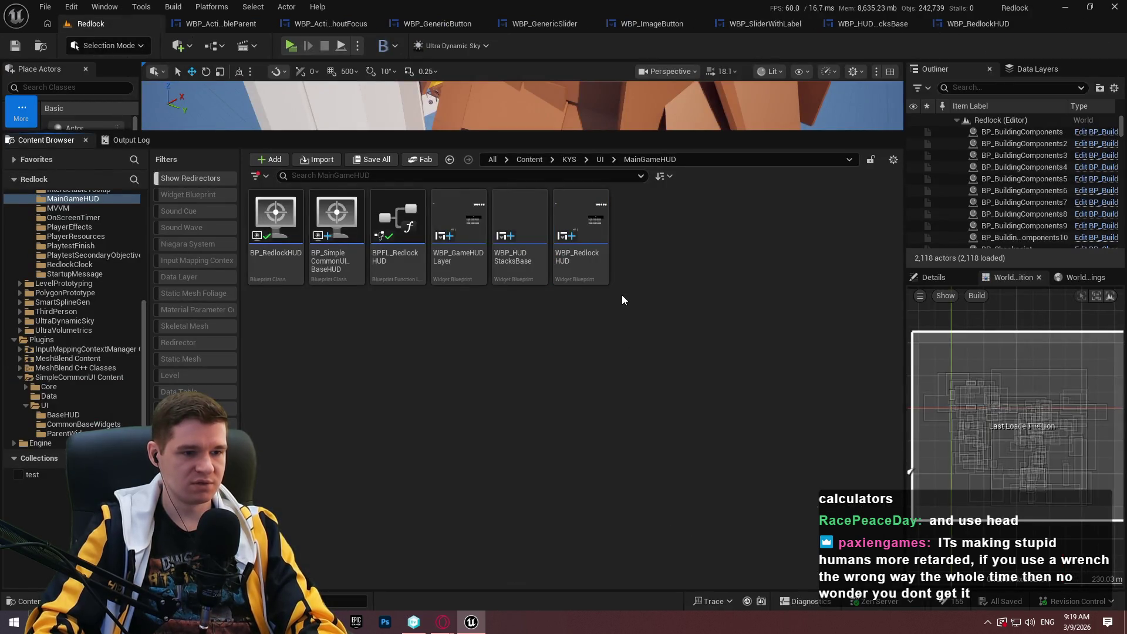
Set BP_RedlockHUD's HUDStacks Base Widget to None, then compile and save it
{"action": "key", "text": "Delete"}
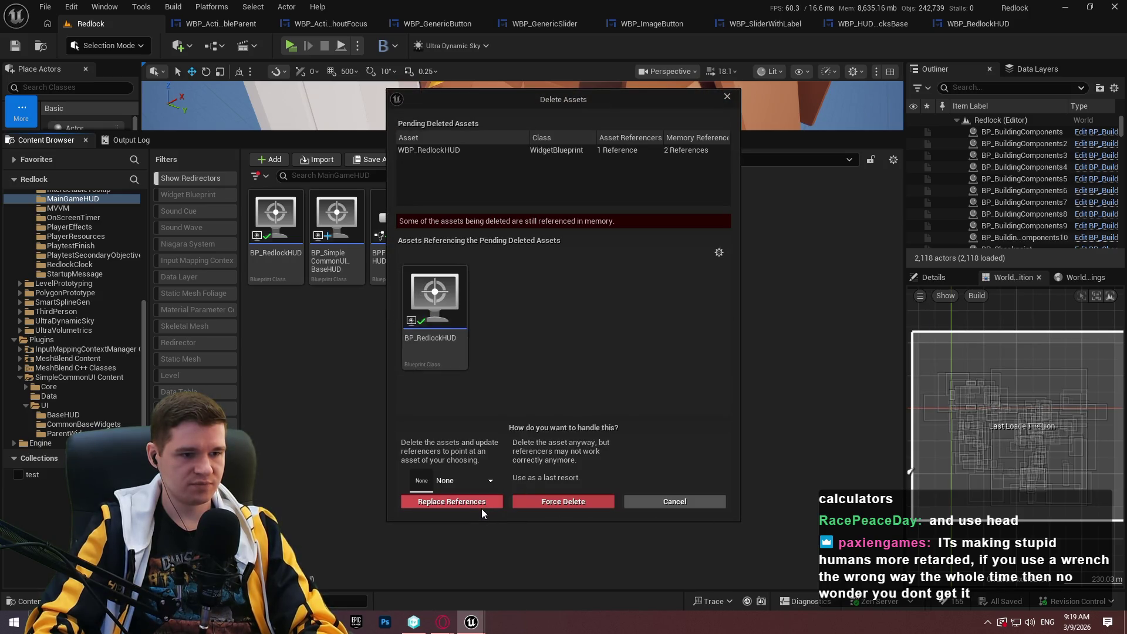
{"action": "left_click", "coordinate": [661, 504]}
{"action": "left_click", "coordinate": [273, 248]}
{"action": "double_click", "coordinate": [274, 248]}
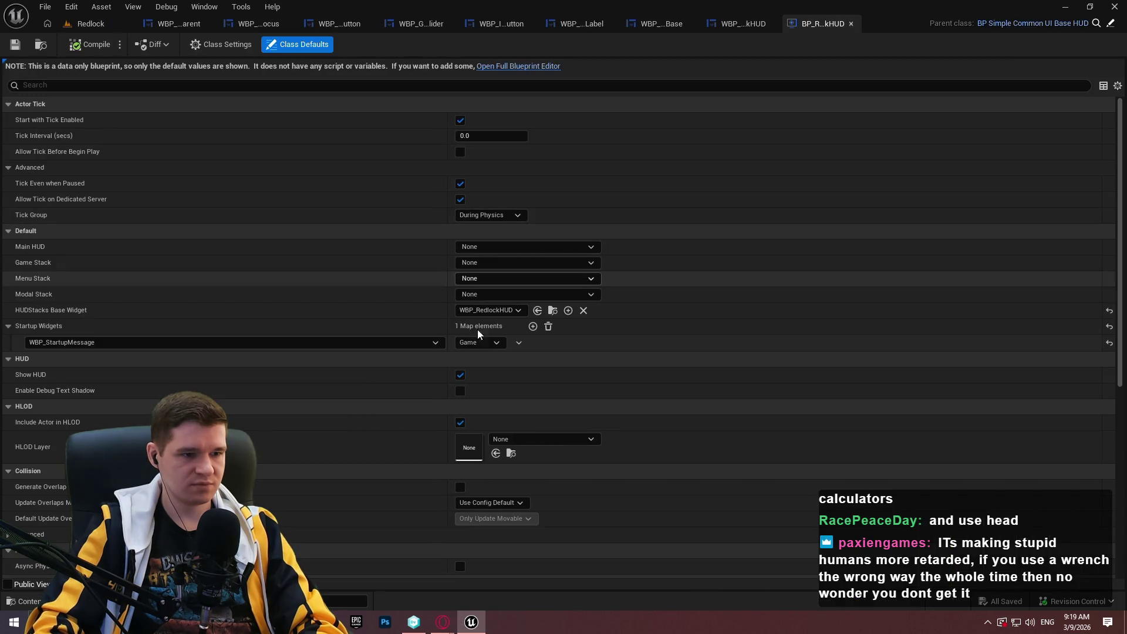
{"action": "left_click", "coordinate": [584, 311]}
{"action": "left_click", "coordinate": [90, 44]}
{"action": "left_click", "coordinate": [15, 44]}
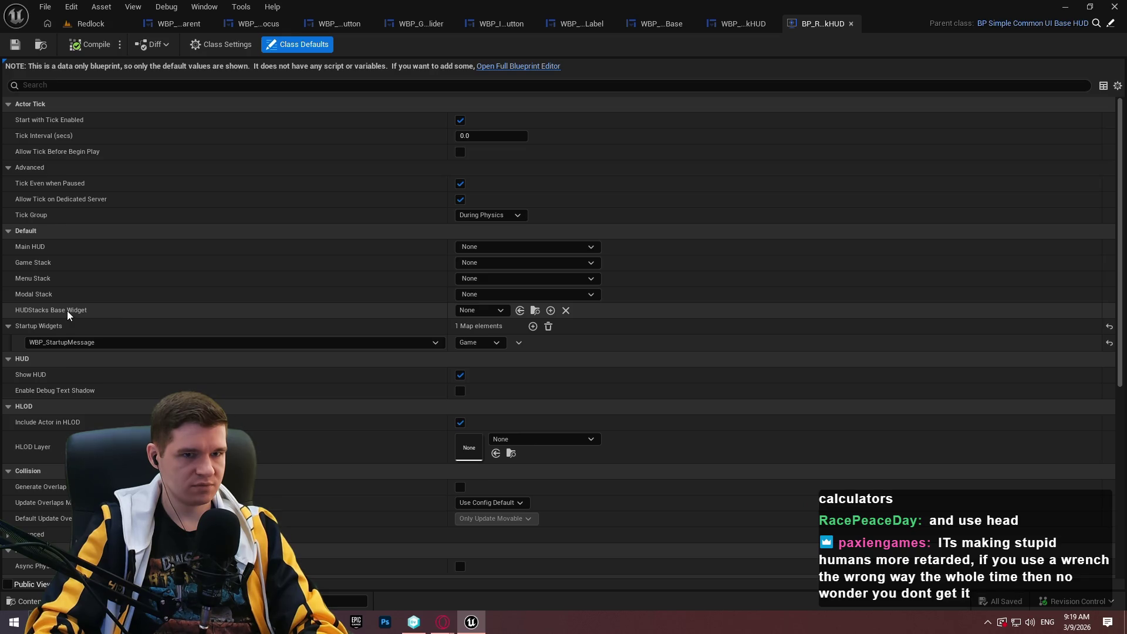
Force-delete the WBP_RedlockHUD widget blueprint despite its remaining references
{"action": "left_click", "coordinate": [88, 23]}
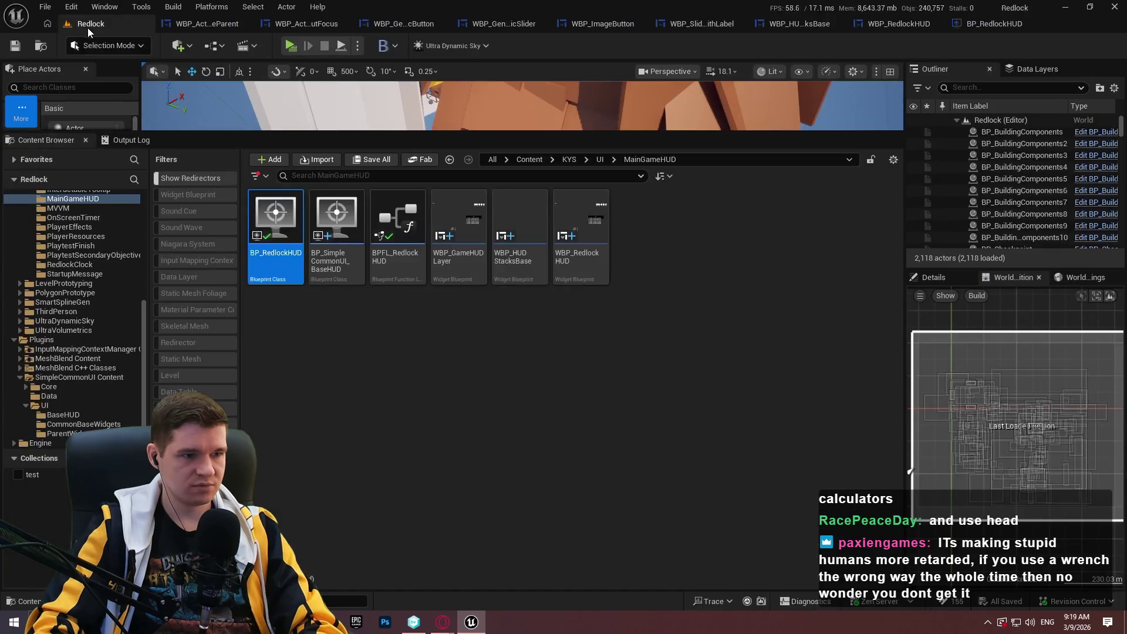
{"action": "left_click", "coordinate": [578, 270]}
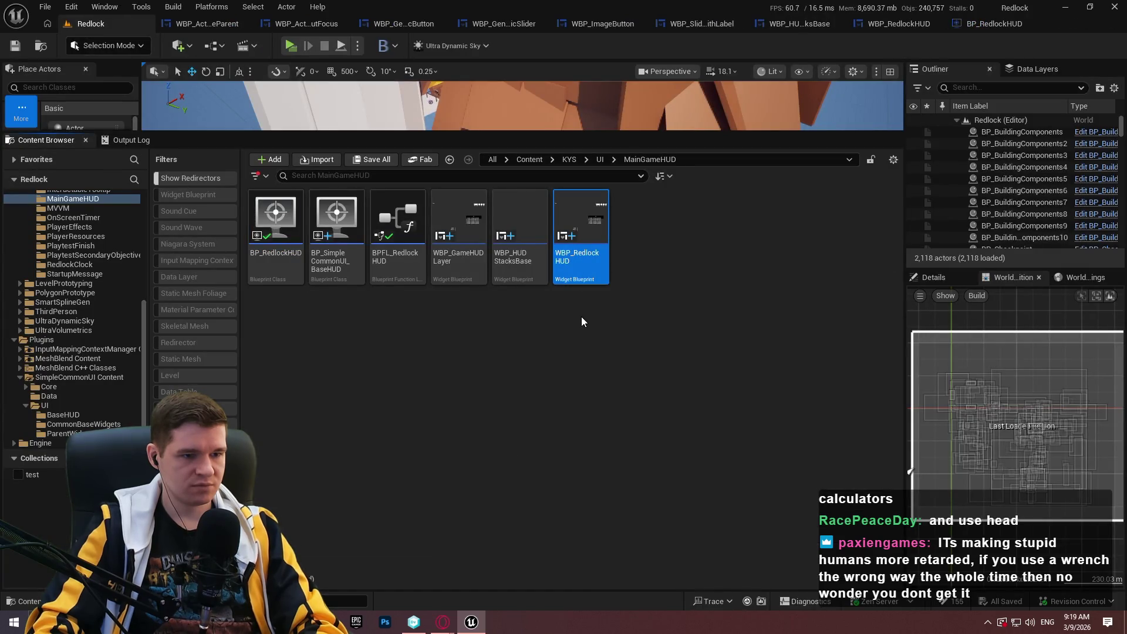
{"action": "key", "text": "Delete"}
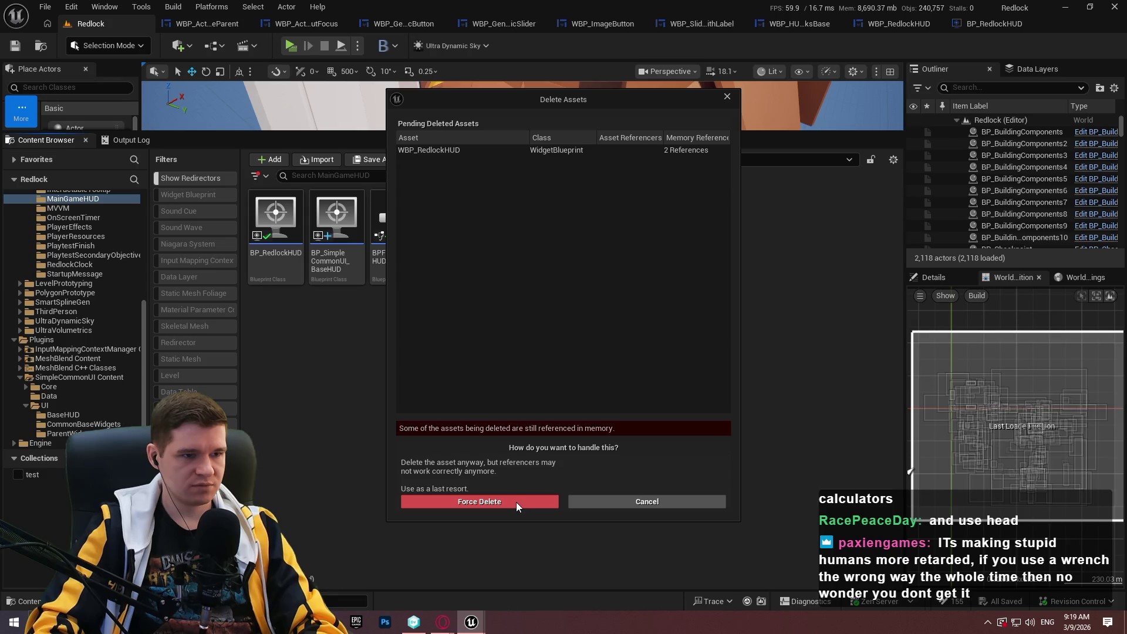
{"action": "left_click", "coordinate": [514, 504]}
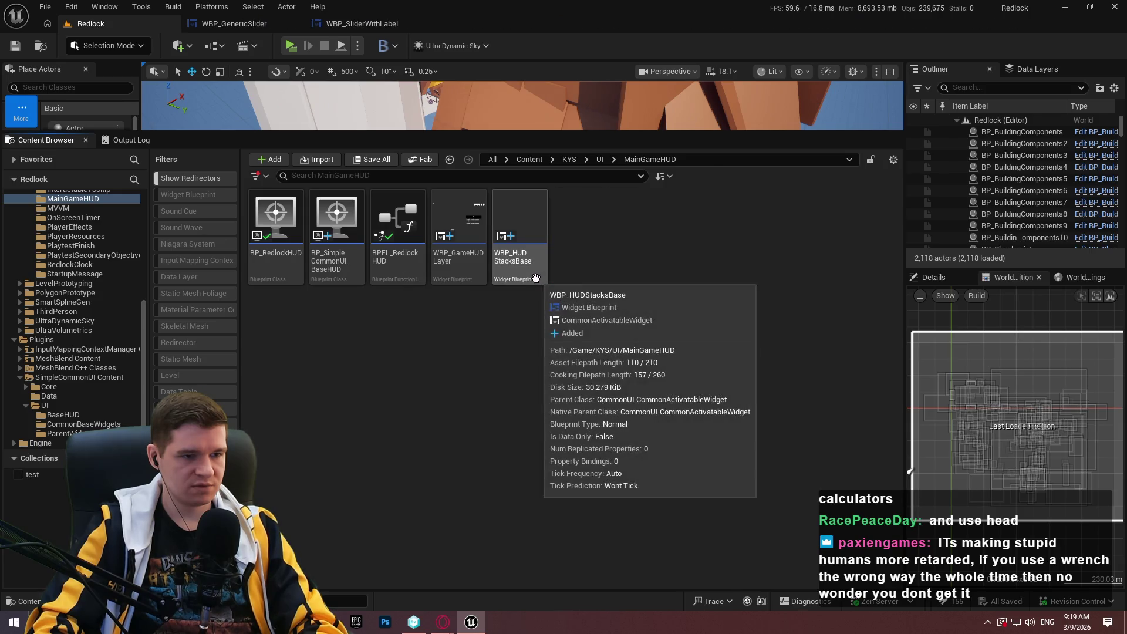
{"action": "right_click", "coordinate": [526, 266]}
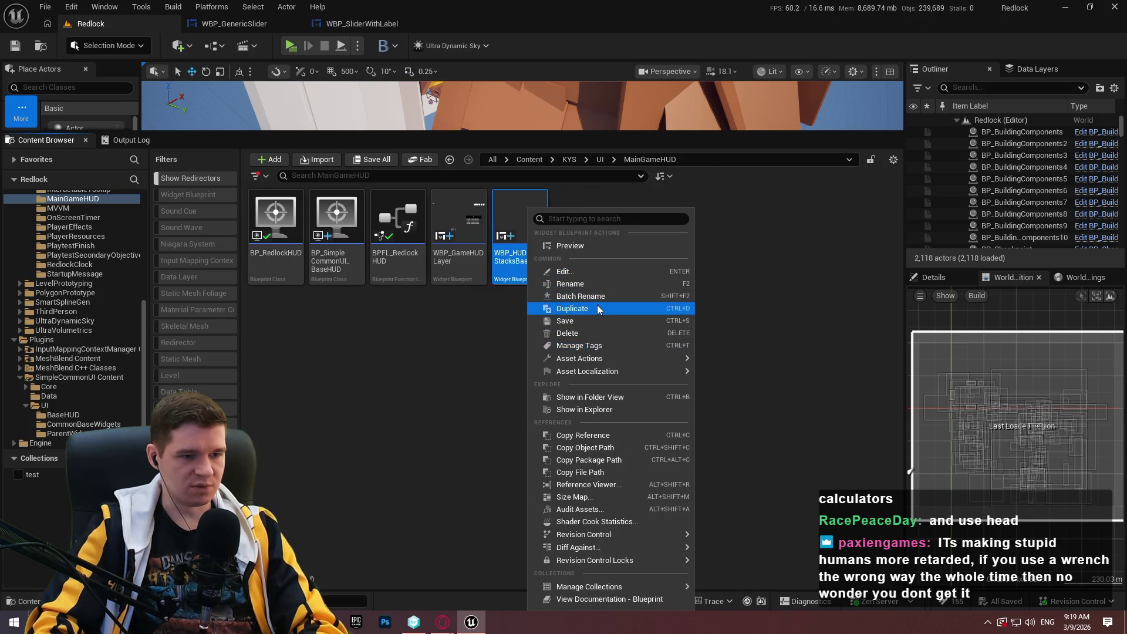
Duplicate WBP_HUDStacksBase as WBP_RedlockHUD, open it, then open BP_RedlockHUD's class defaults
{"action": "left_click", "coordinate": [601, 308]}
{"action": "type", "text": "WBP_HUDStacks"}
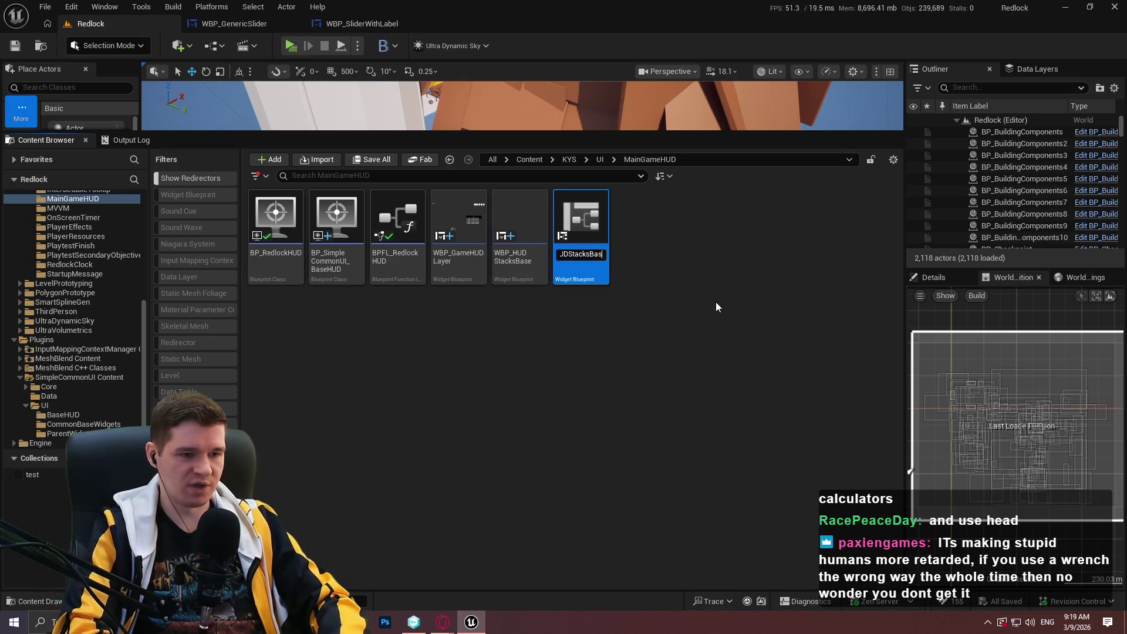
{"action": "key", "text": "BackSpace"}
{"action": "key", "text": "BackSpace"}
{"action": "key", "text": "BackSpace"}
{"action": "type", "text": "Re"}
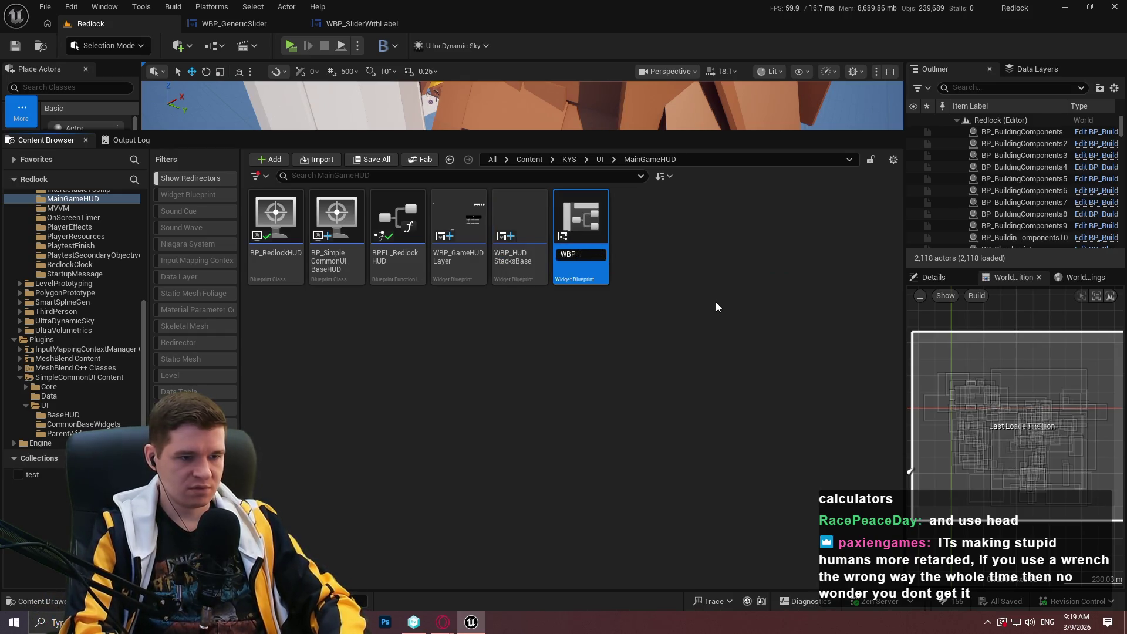
{"action": "type", "text": "dlockHUD"}
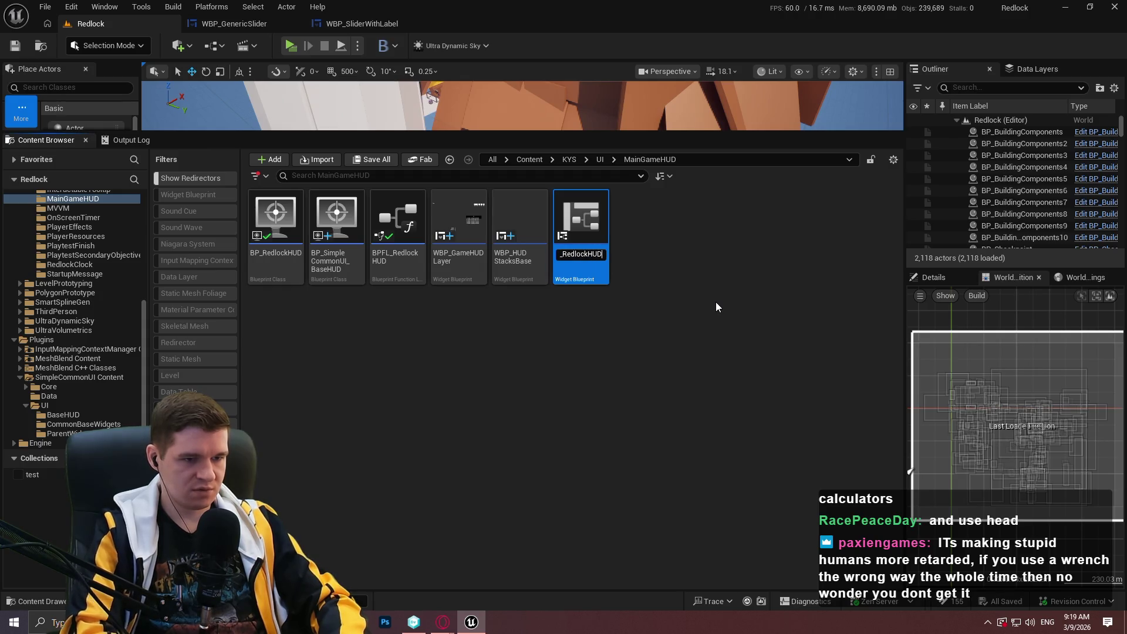
{"action": "key", "text": "Return"}
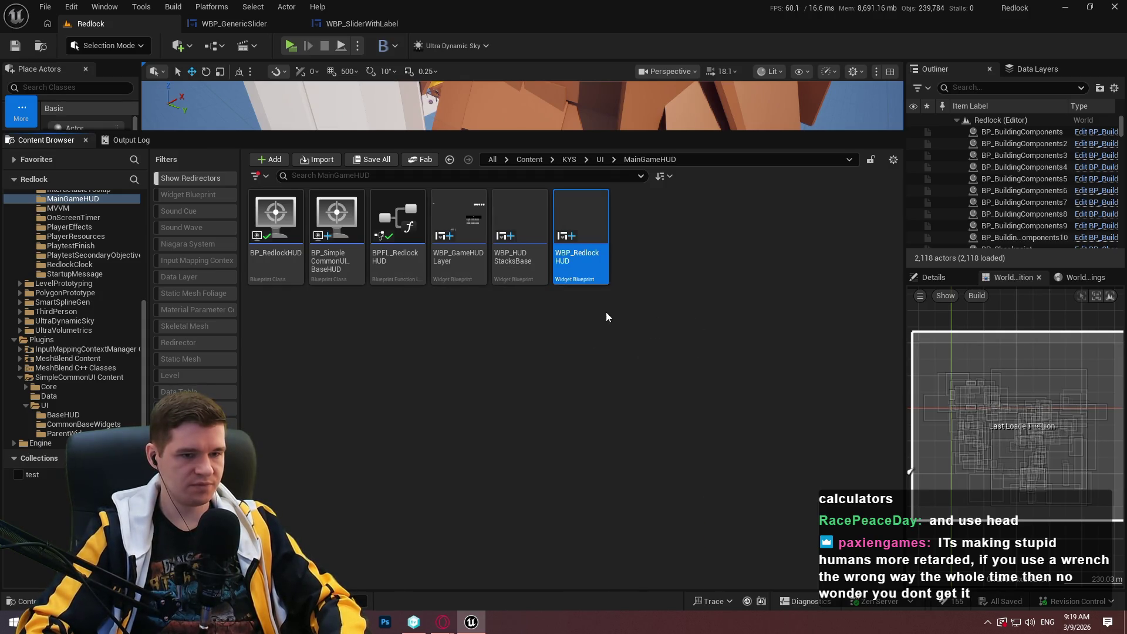
{"action": "double_click", "coordinate": [583, 269]}
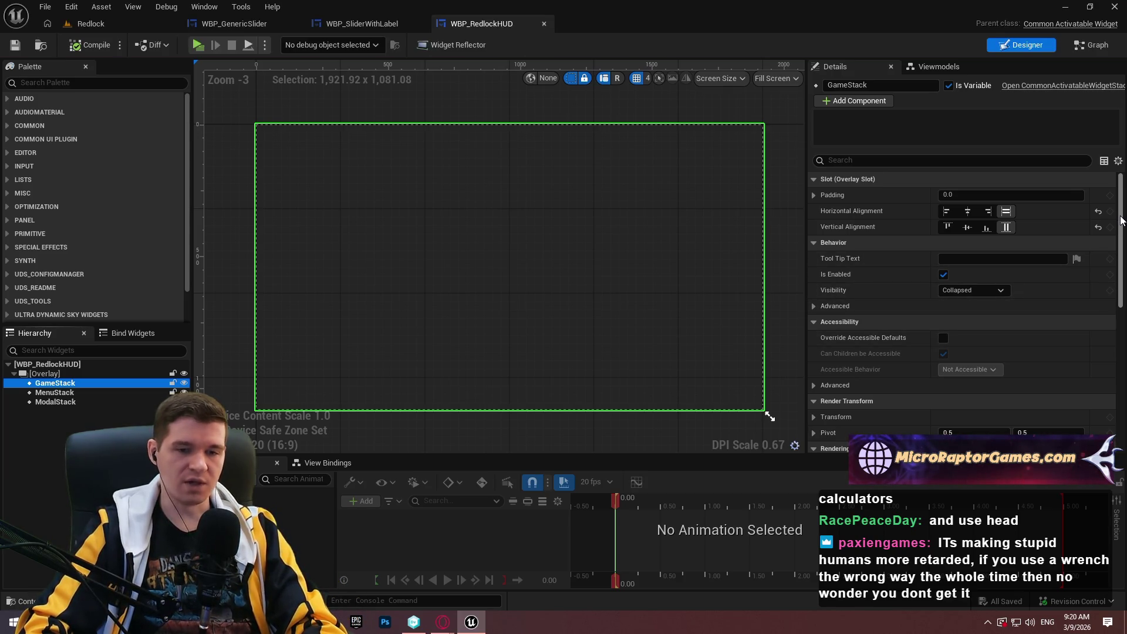
{"action": "left_click_drag", "start_coordinate": [1122, 221], "coordinate": [1121, 224]}
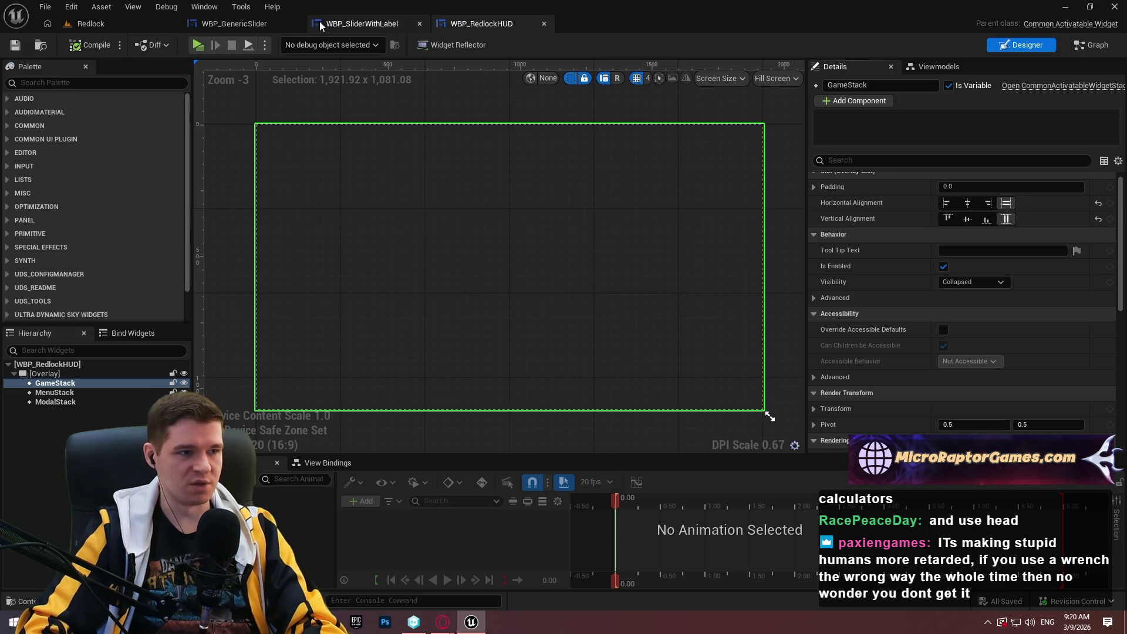
{"action": "left_click", "coordinate": [91, 24]}
{"action": "double_click", "coordinate": [301, 261]}
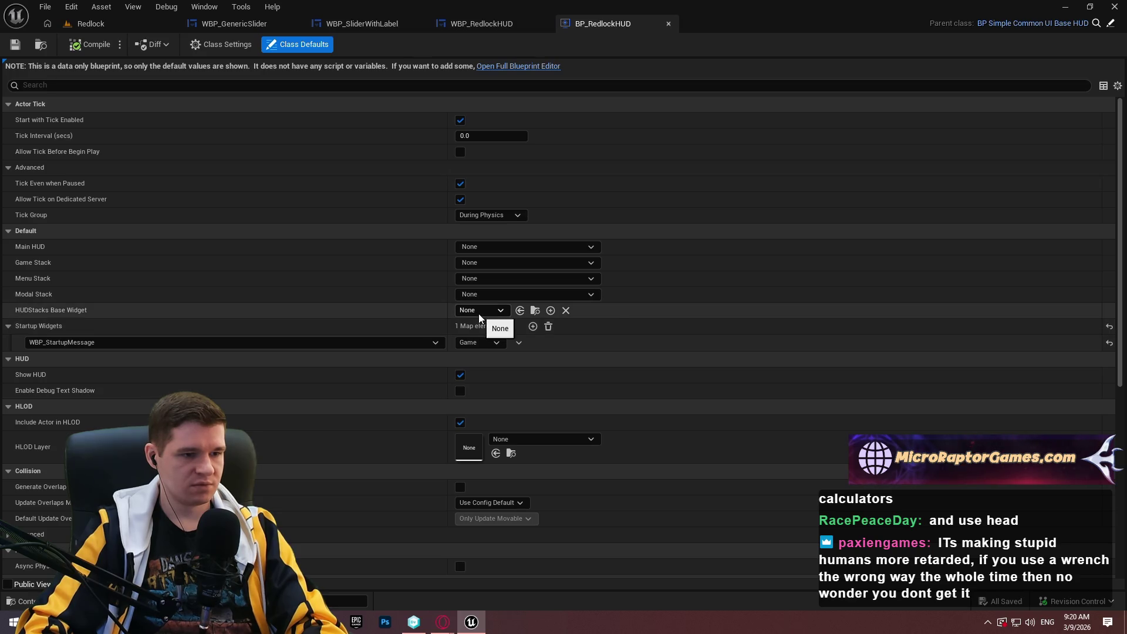
{"action": "left_click", "coordinate": [479, 311]}
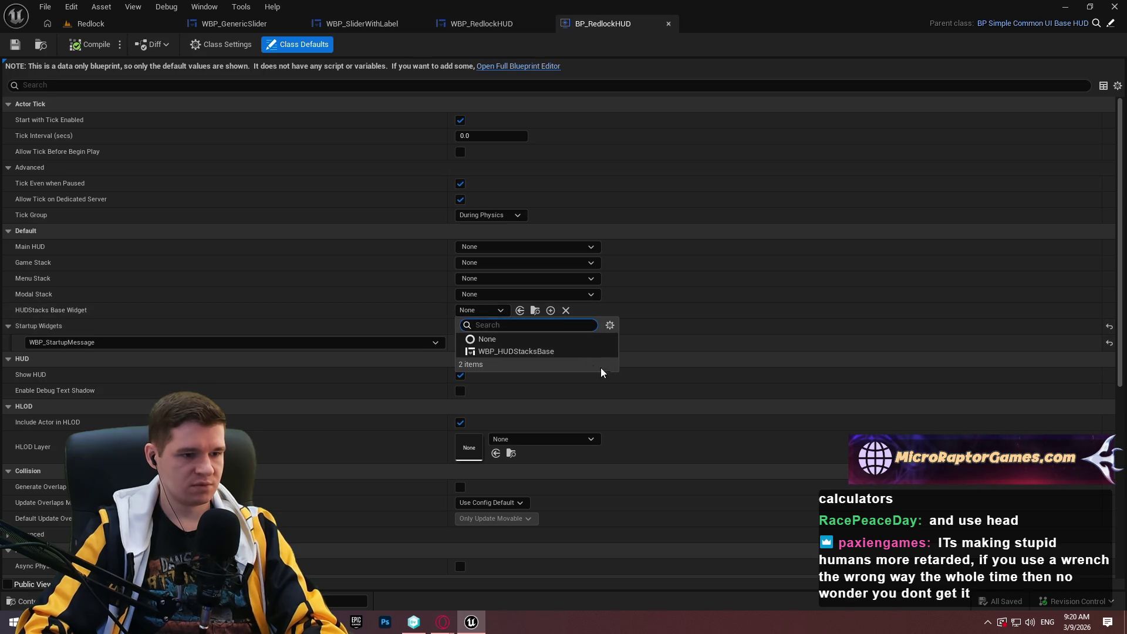
{"action": "left_click", "coordinate": [753, 318]}
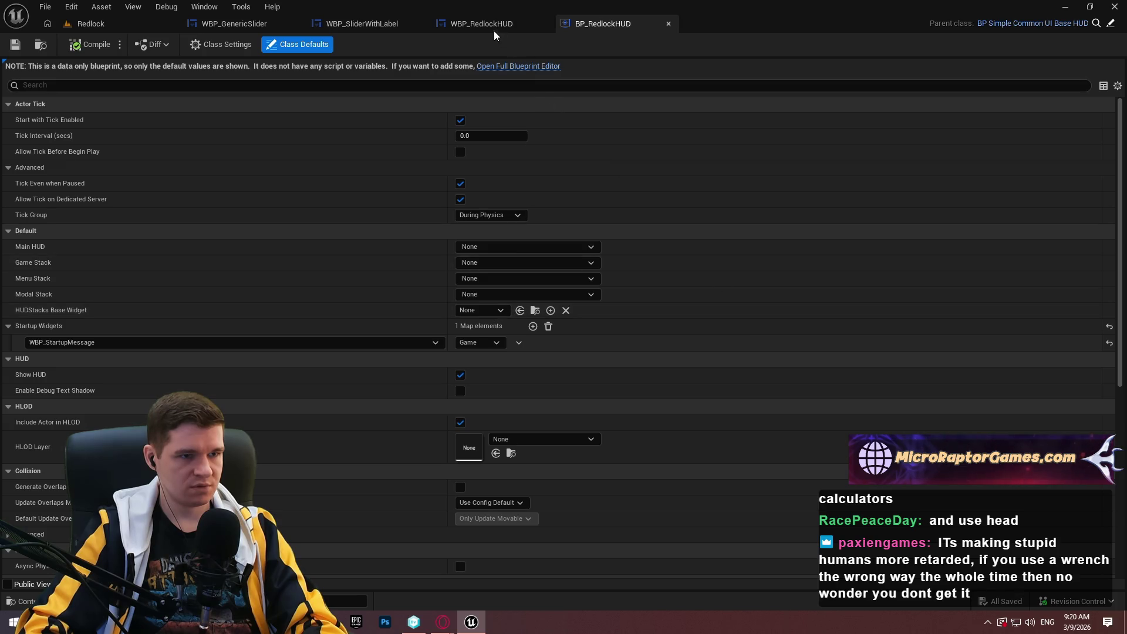
{"action": "left_click", "coordinate": [482, 312]}
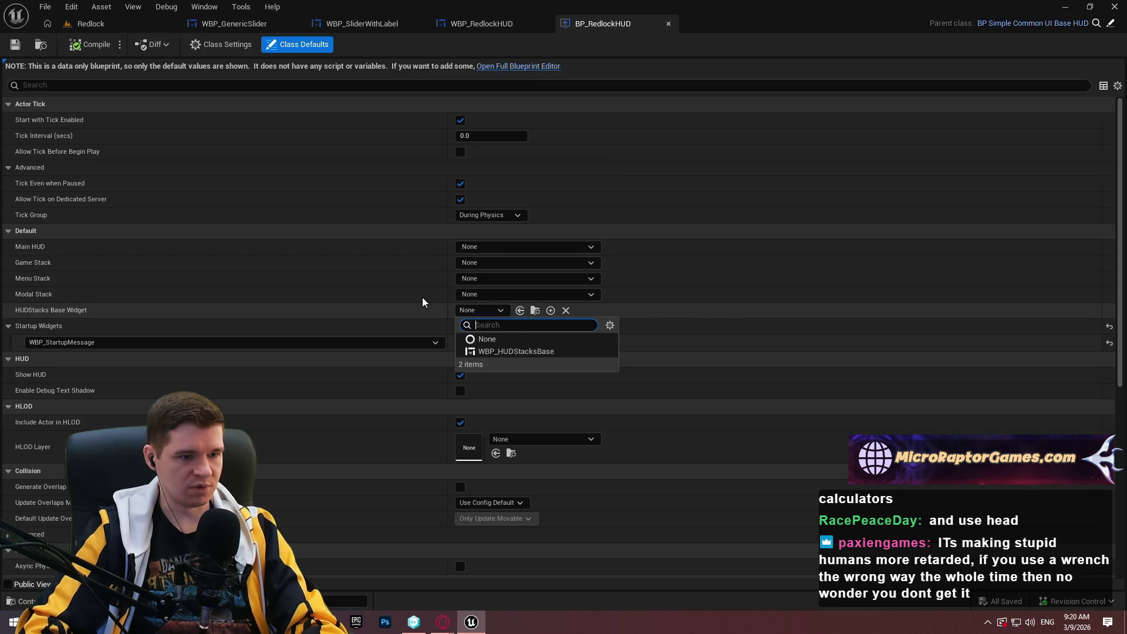
{"action": "left_click", "coordinate": [496, 24]}
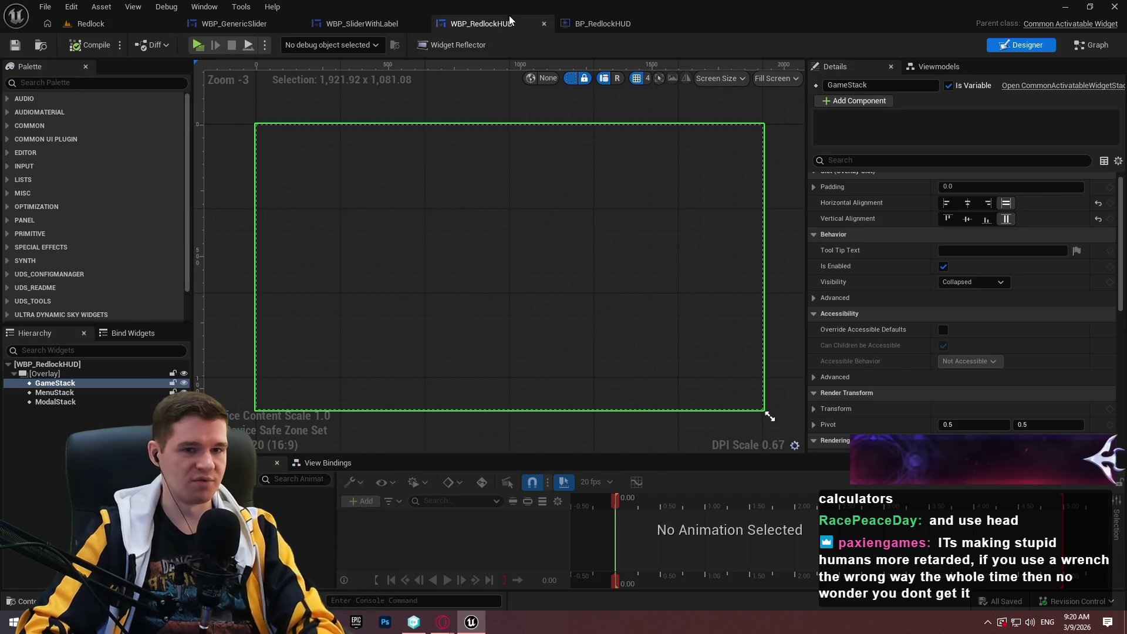
{"action": "left_click", "coordinate": [487, 43]}
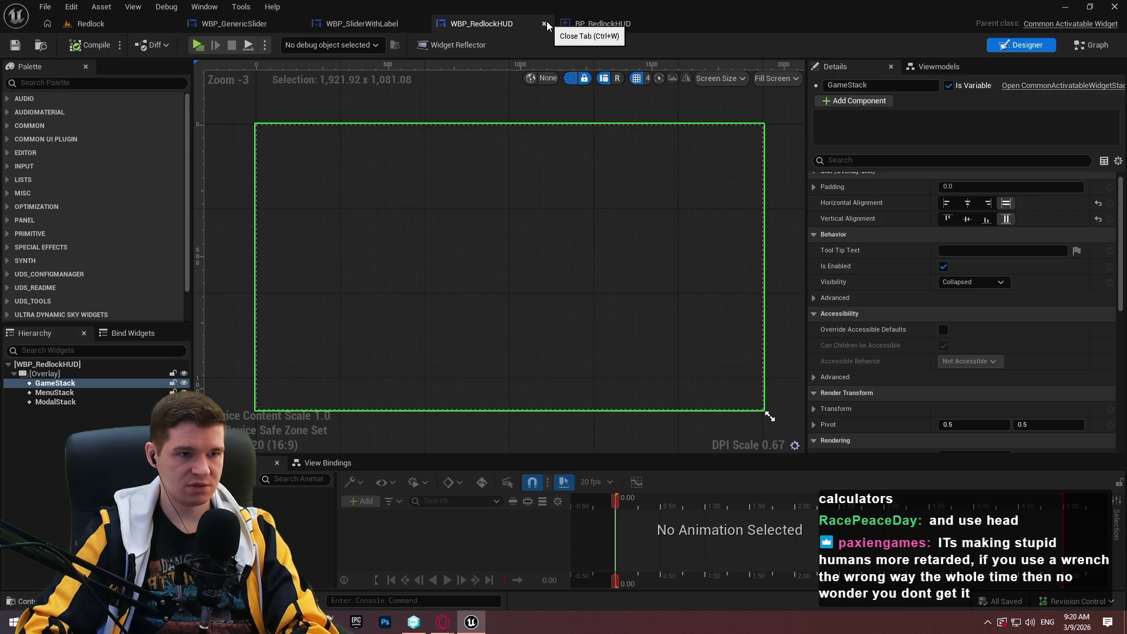
{"action": "left_click", "coordinate": [101, 26]}
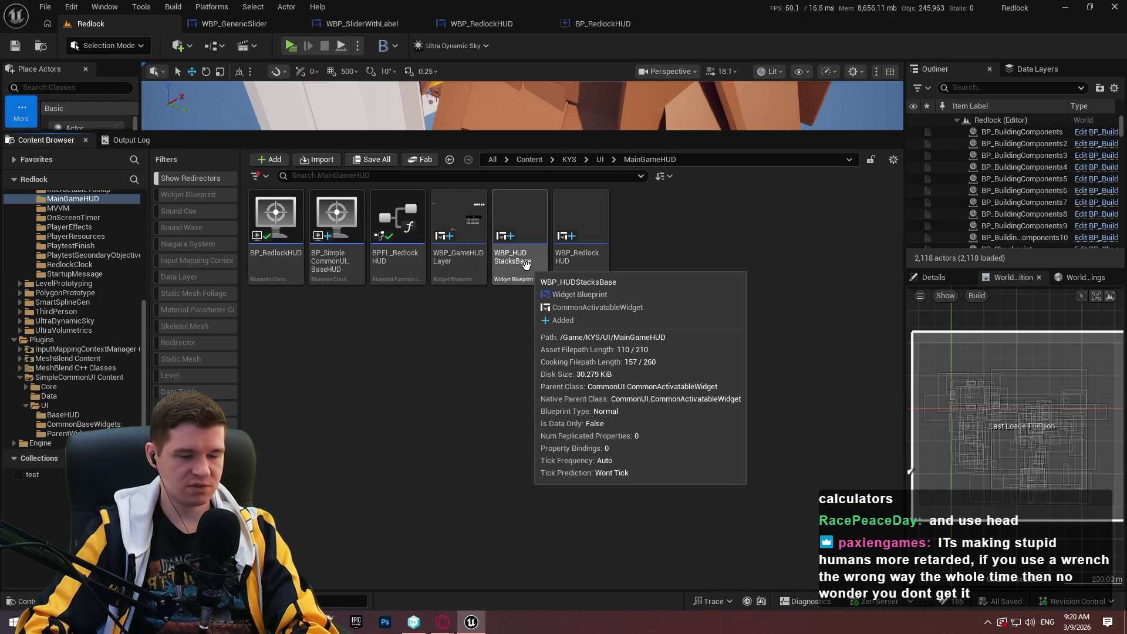
{"action": "left_click", "coordinate": [609, 23]}
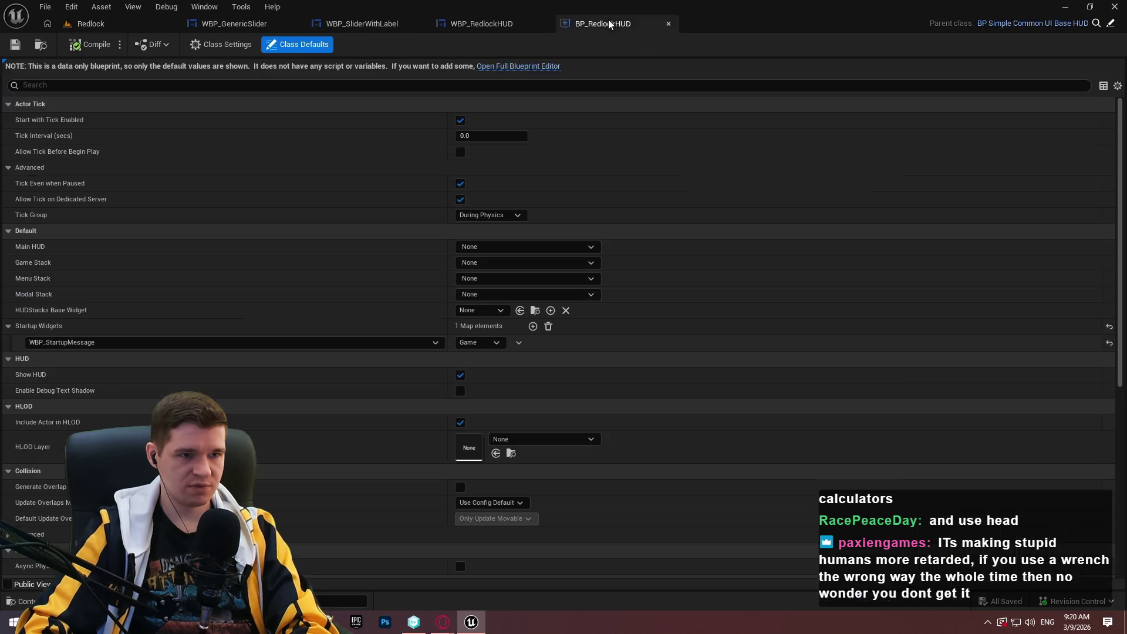
{"action": "left_click", "coordinate": [481, 23]}
{"action": "left_click", "coordinate": [82, 374]}
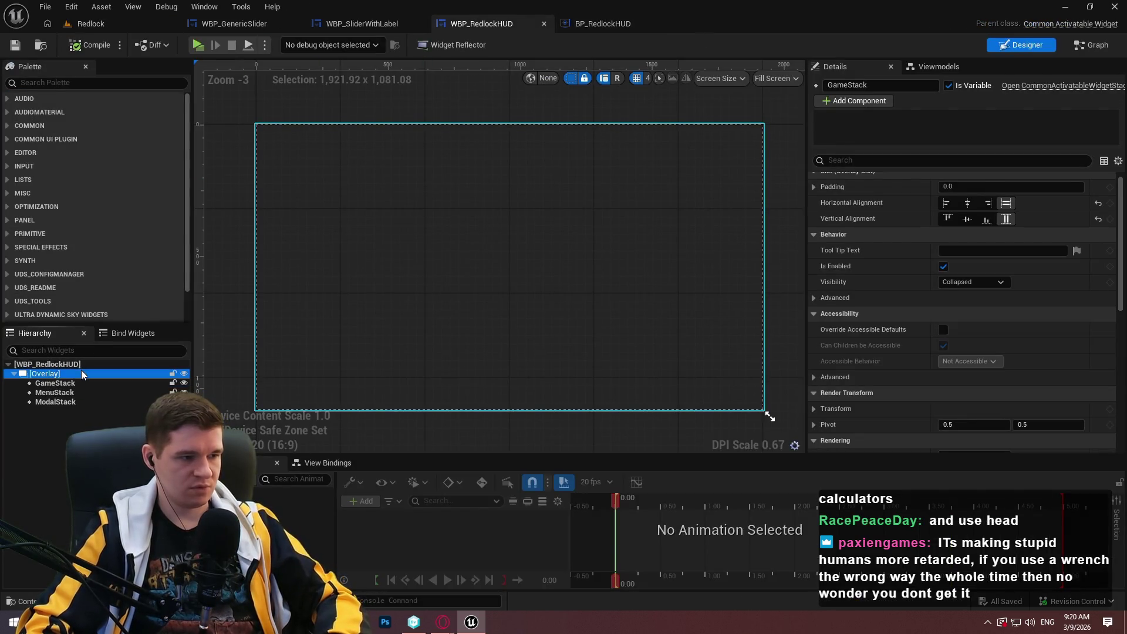
{"action": "left_click", "coordinate": [47, 364]}
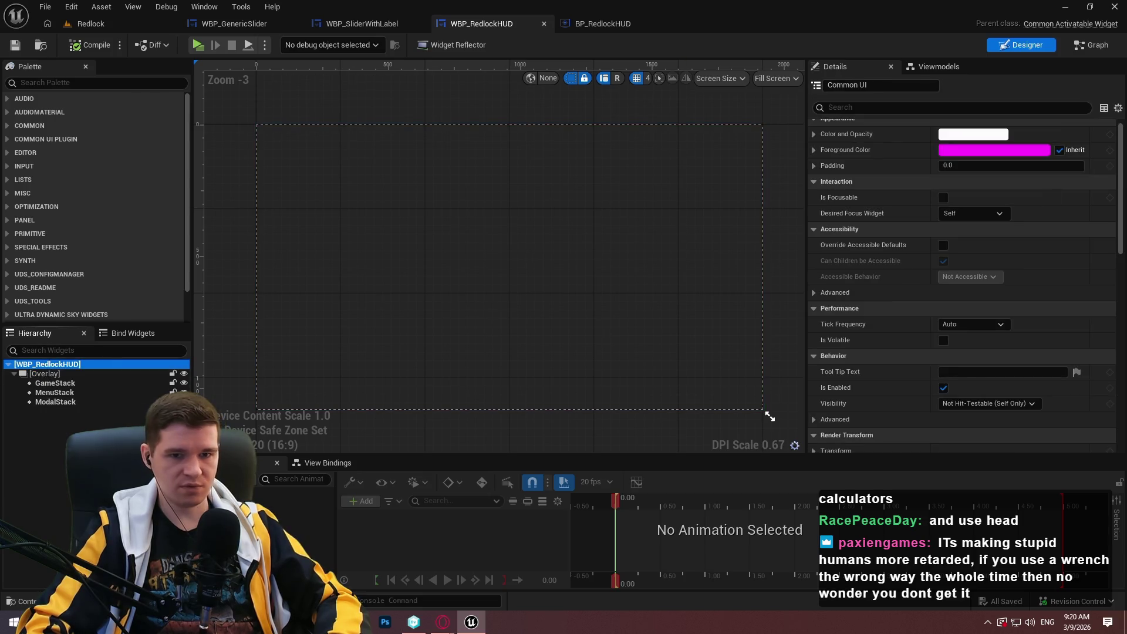
{"action": "mouse_move", "coordinate": [1121, 144]}
{"action": "left_mouse_down"}
{"action": "mouse_move", "coordinate": [1124, 368]}
{"action": "mouse_move", "coordinate": [1125, 95]}
{"action": "left_mouse_up"}
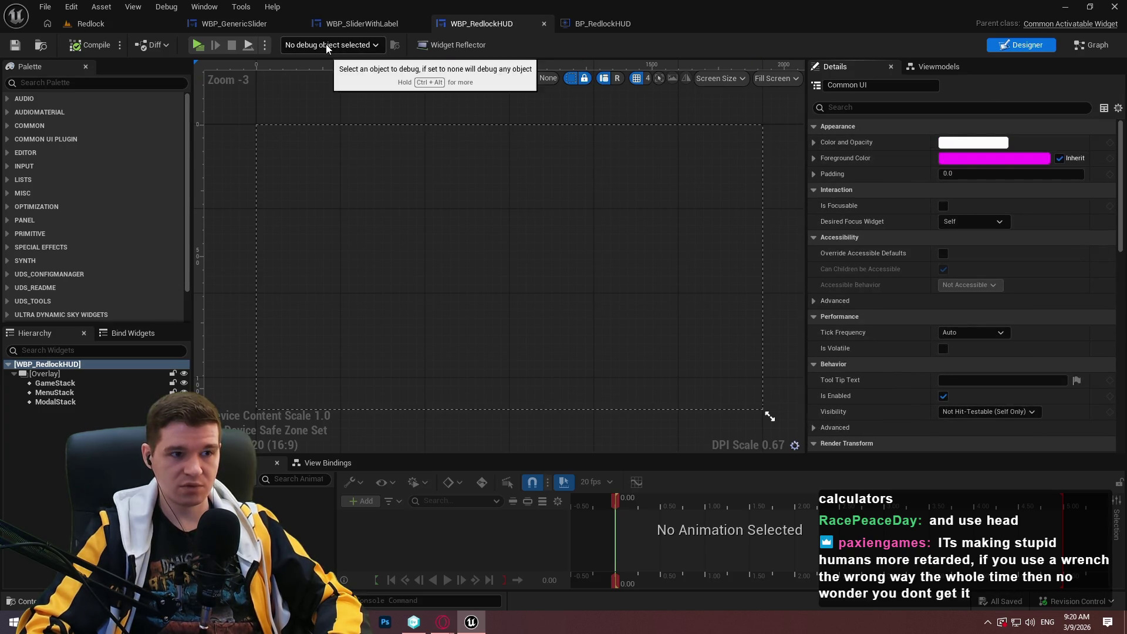
{"action": "left_click", "coordinate": [135, 24]}
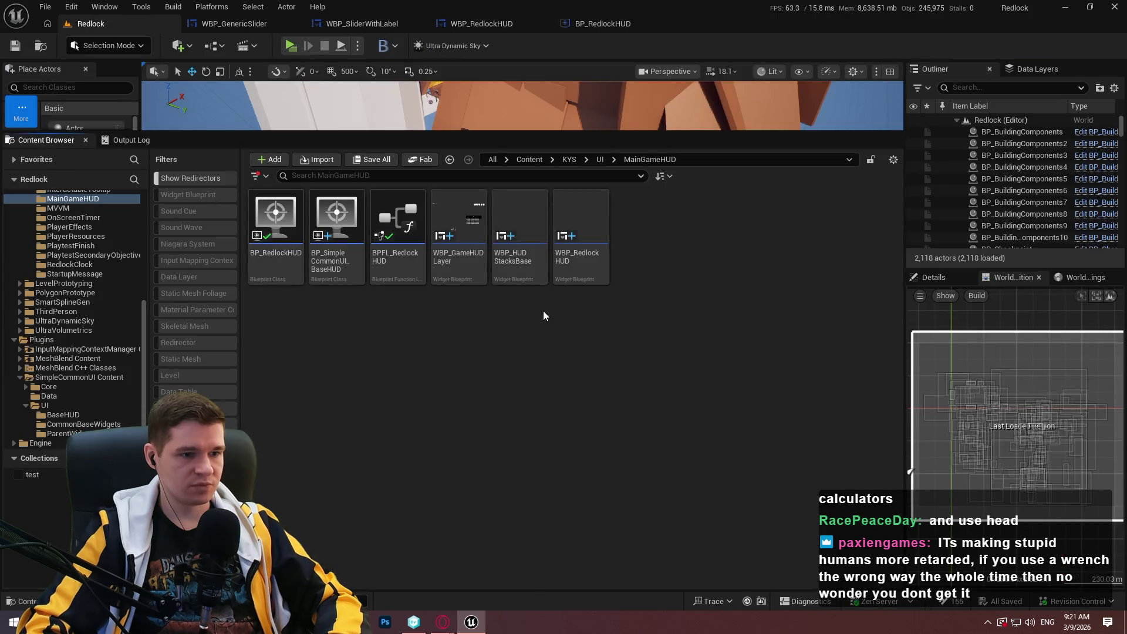
Open WBP_HUDStacksBase, start deleting the Overlay but back out, and glance at its event graph
{"action": "double_click", "coordinate": [519, 226]}
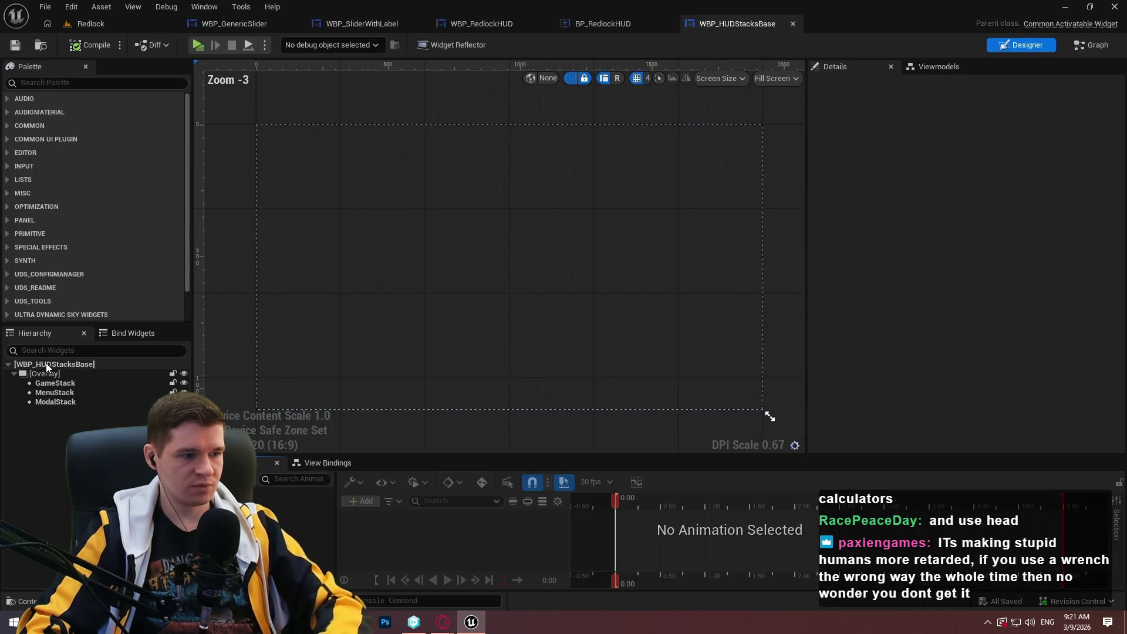
{"action": "left_click", "coordinate": [44, 374]}
{"action": "key", "text": "Delete"}
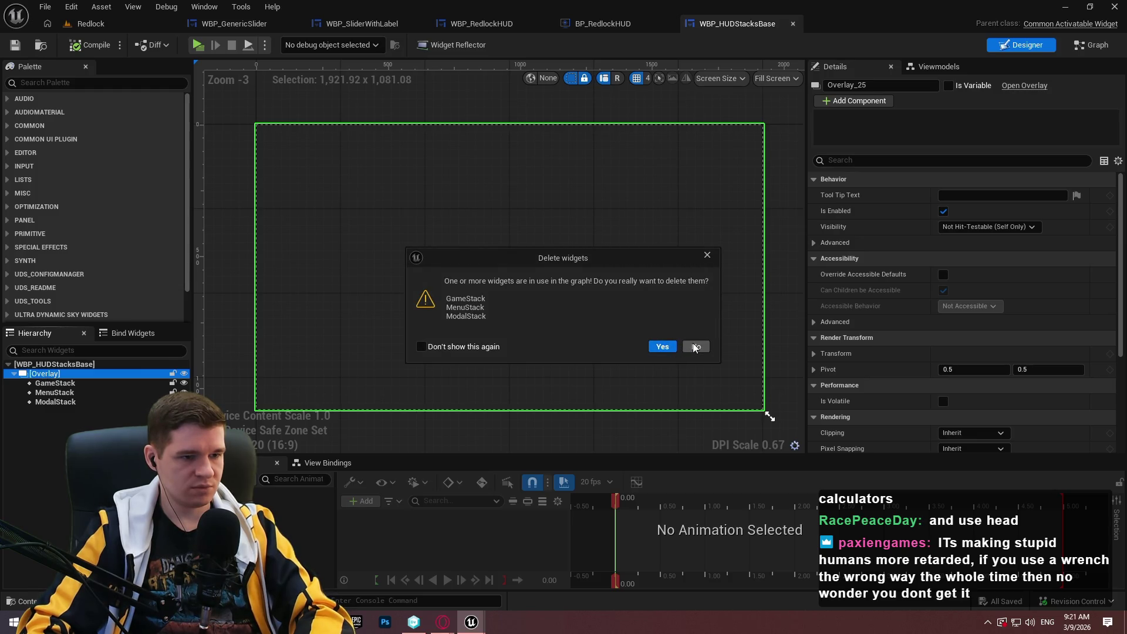
{"action": "left_click", "coordinate": [695, 347]}
{"action": "left_click", "coordinate": [1092, 45]}
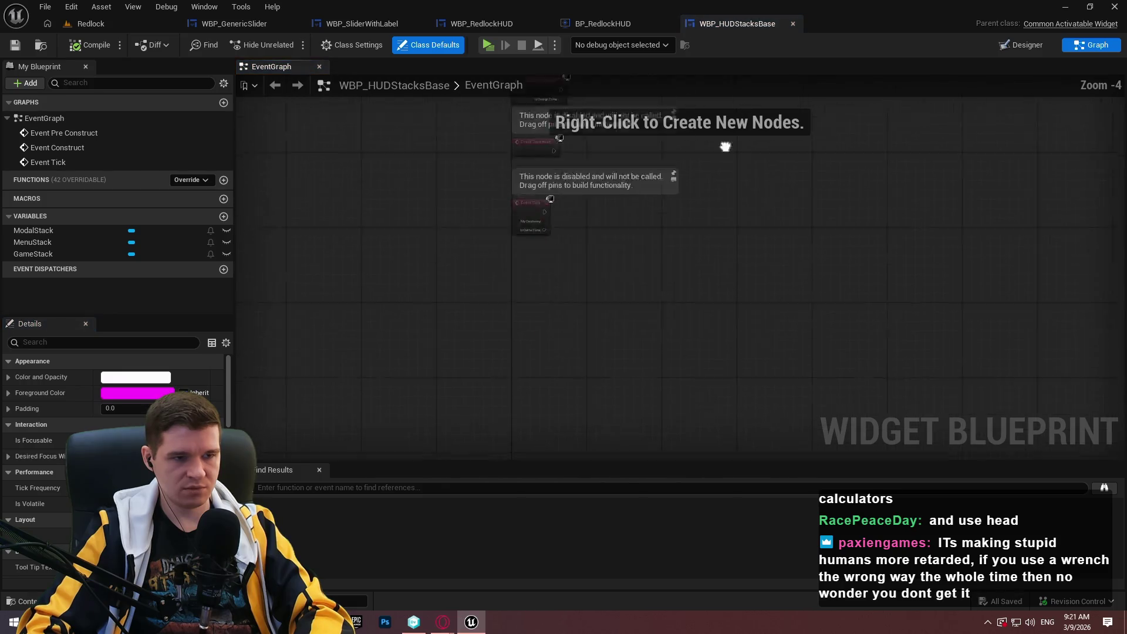
{"action": "left_click", "coordinate": [1024, 44]}
Delete the Overlay with GameStack, MenuStack and ModalStack, compile, save and close WBP_HUDStacksBase
{"action": "left_click", "coordinate": [55, 372]}
{"action": "key", "text": "Delete"}
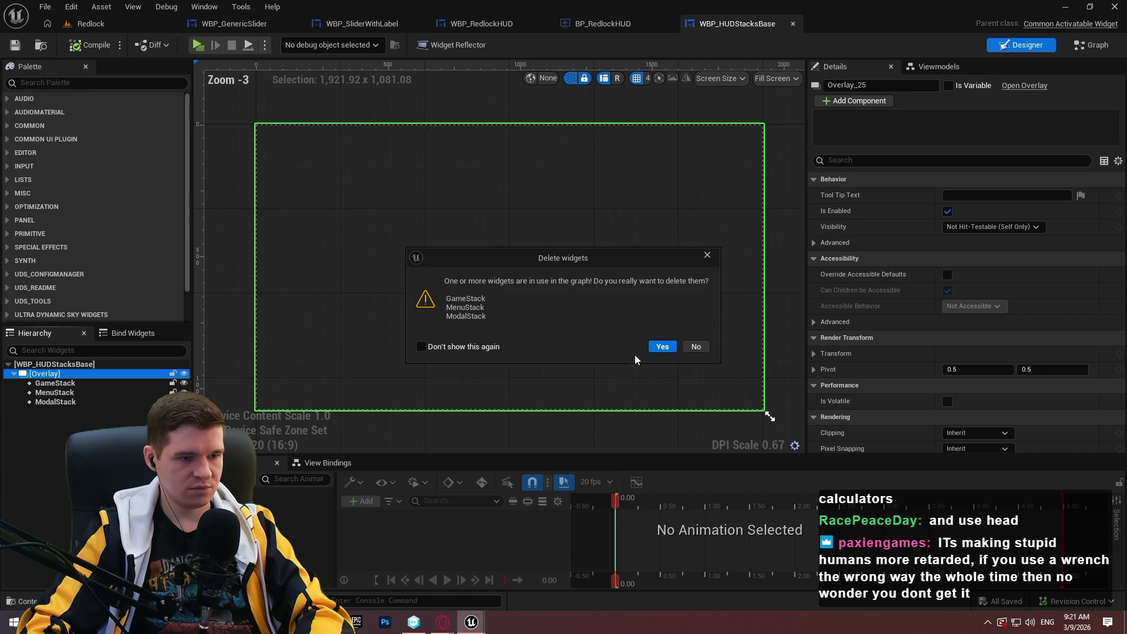
{"action": "left_click", "coordinate": [660, 347]}
{"action": "left_click", "coordinate": [91, 45]}
{"action": "left_click", "coordinate": [15, 46]}
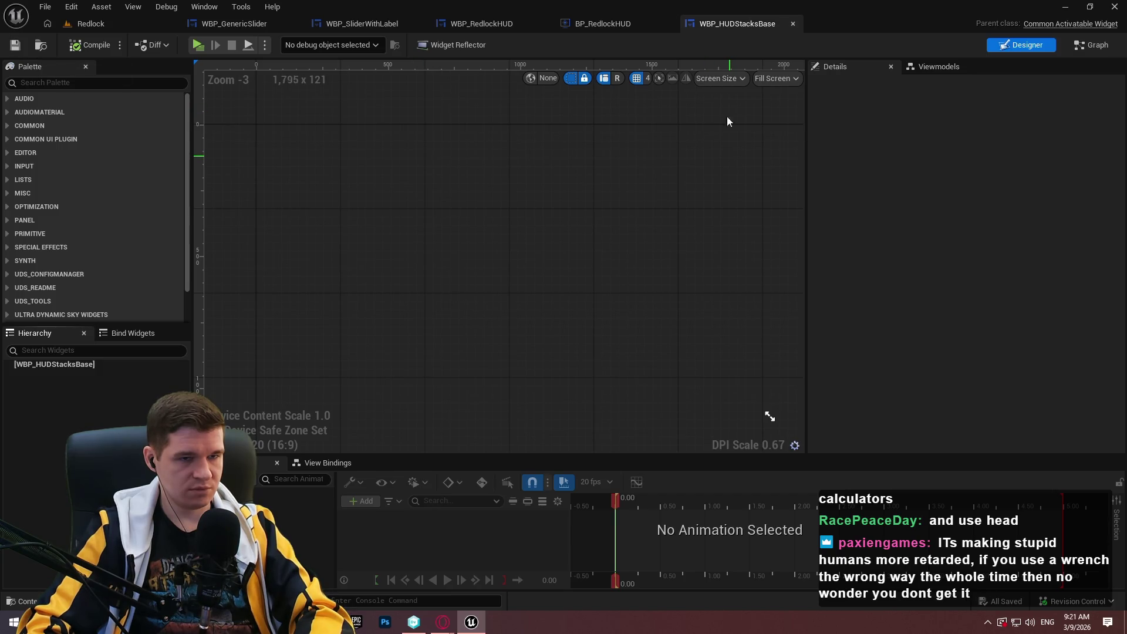
{"action": "left_click", "coordinate": [793, 23]}
{"action": "left_click", "coordinate": [91, 24]}
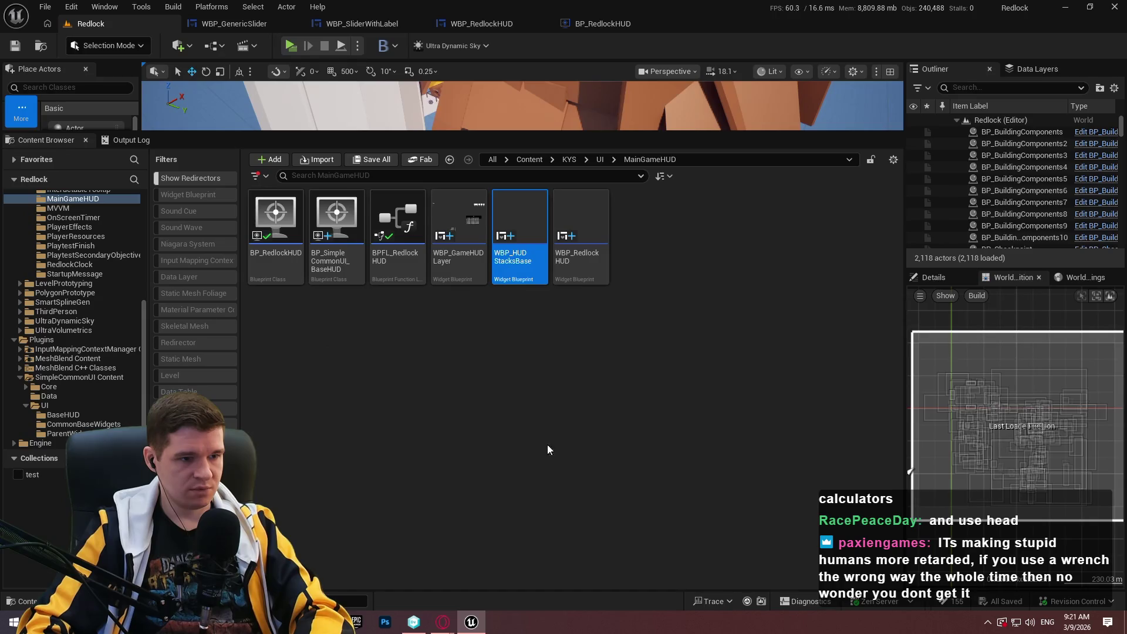
Open WBP_RedlockHUD from the Content Browser, select its GameStack widget, and save the blueprint
{"action": "right_click", "coordinate": [522, 213]}
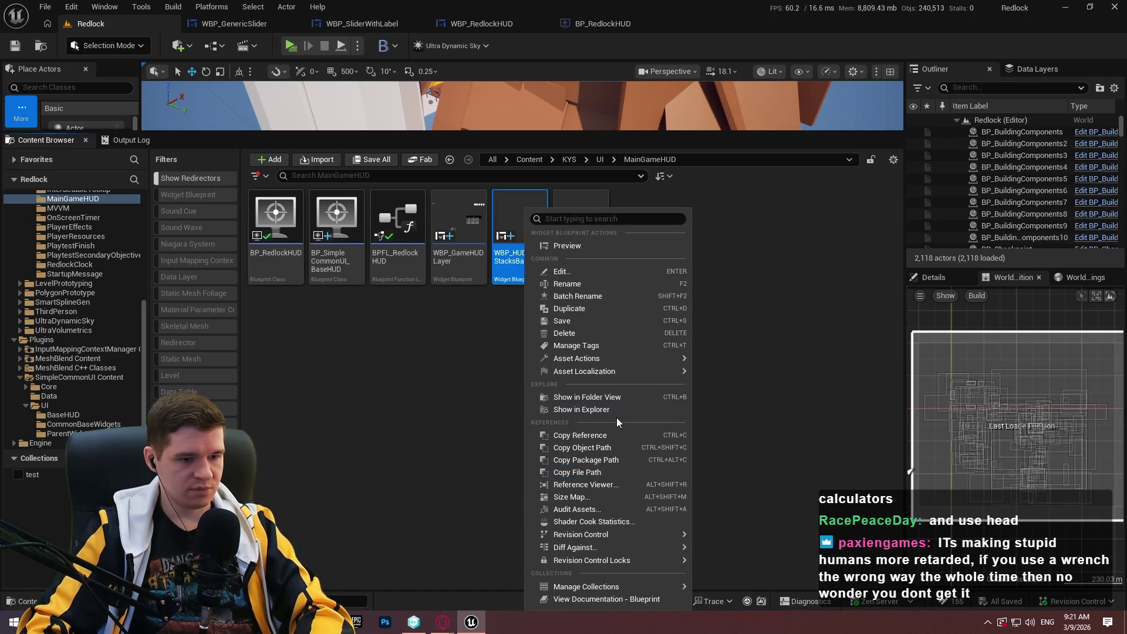
{"action": "left_click", "coordinate": [731, 254]}
{"action": "left_click", "coordinate": [578, 252]}
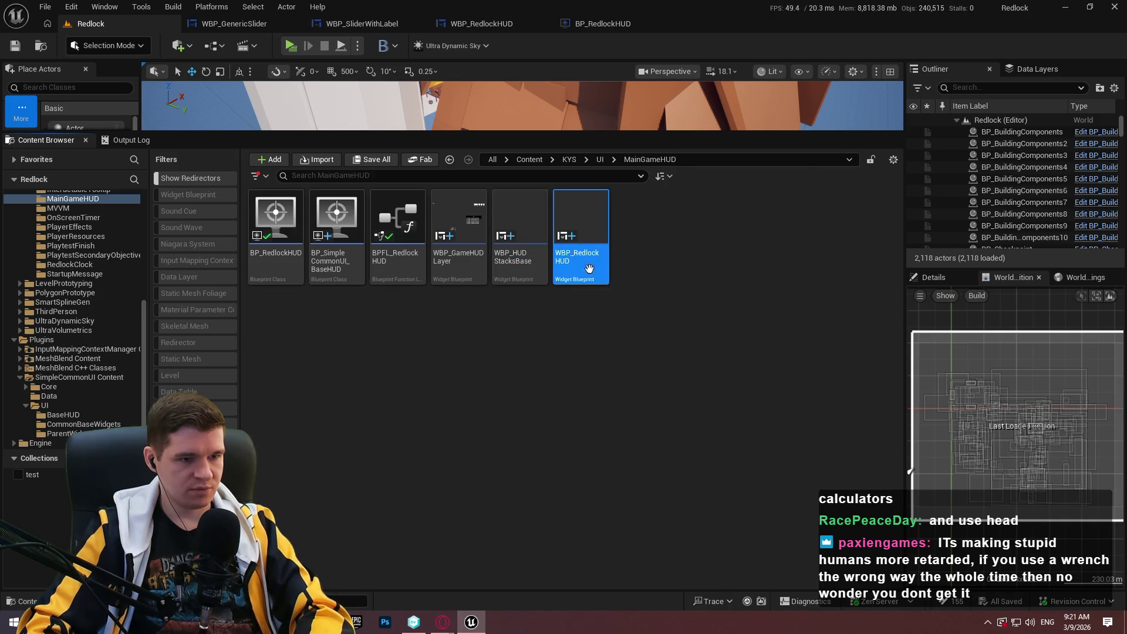
{"action": "key", "text": "Delete"}
{"action": "left_click", "coordinate": [512, 505]}
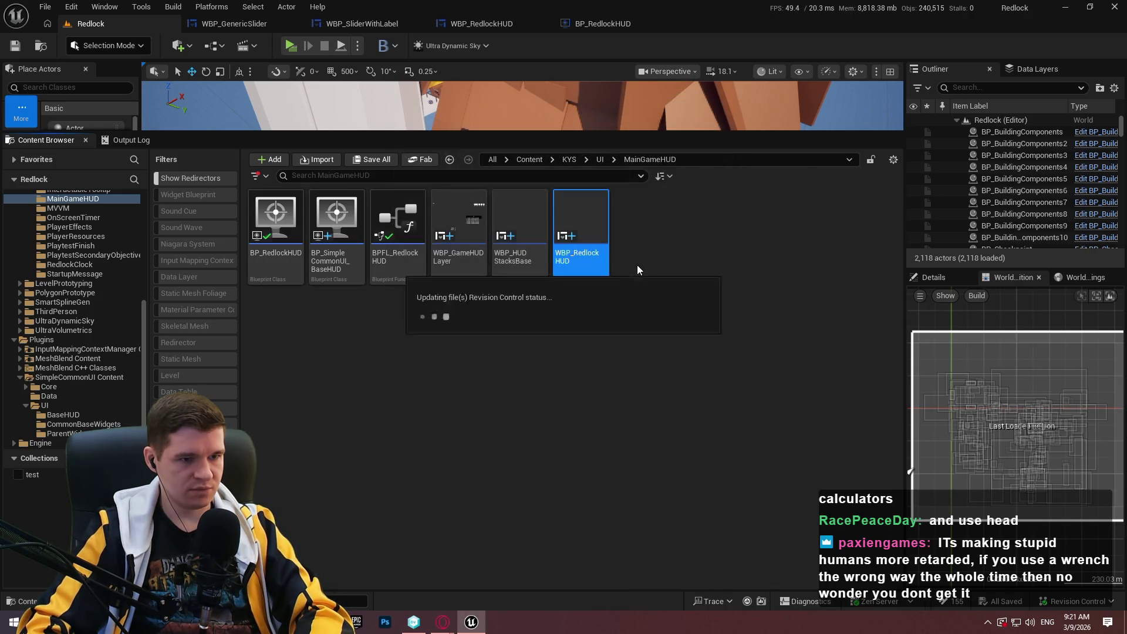
{"action": "key", "text": "Return"}
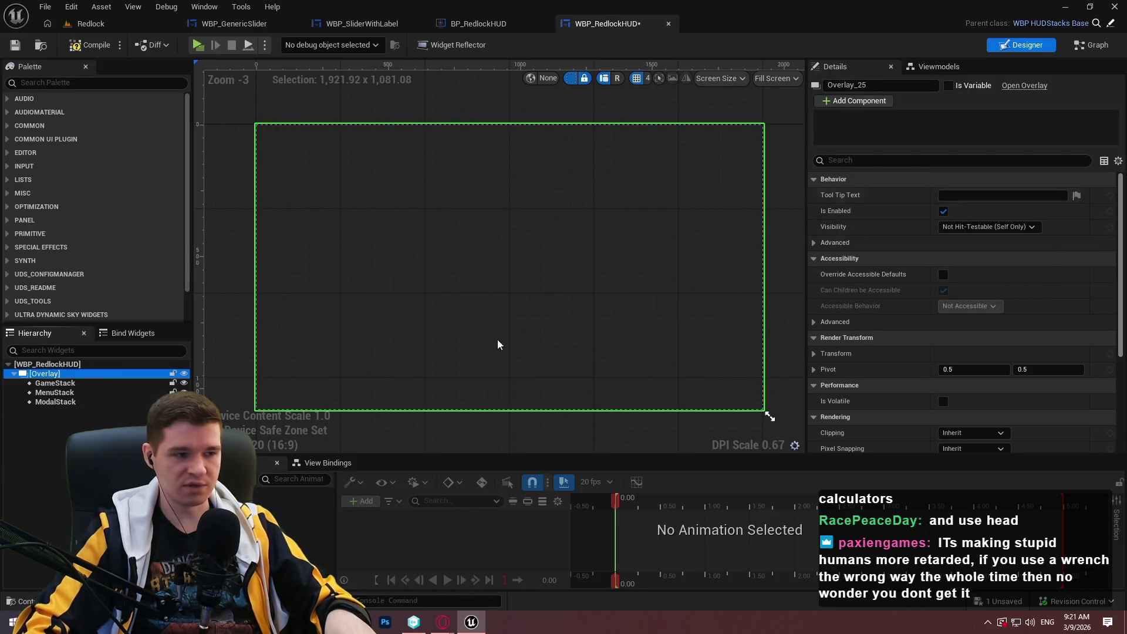
{"action": "left_click", "coordinate": [98, 384]}
{"action": "left_click", "coordinate": [15, 46]}
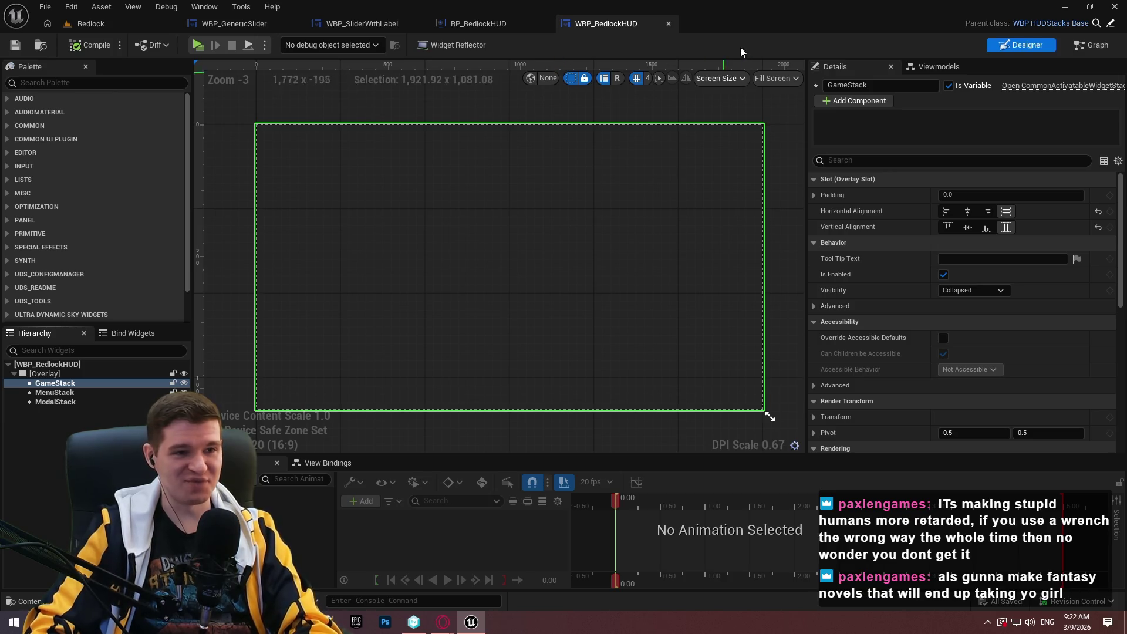
In BP_RedlockHUD's class defaults, choose WBP_RedlockHUD for the HUDStacks Base Widget
{"action": "left_click", "coordinate": [517, 25]}
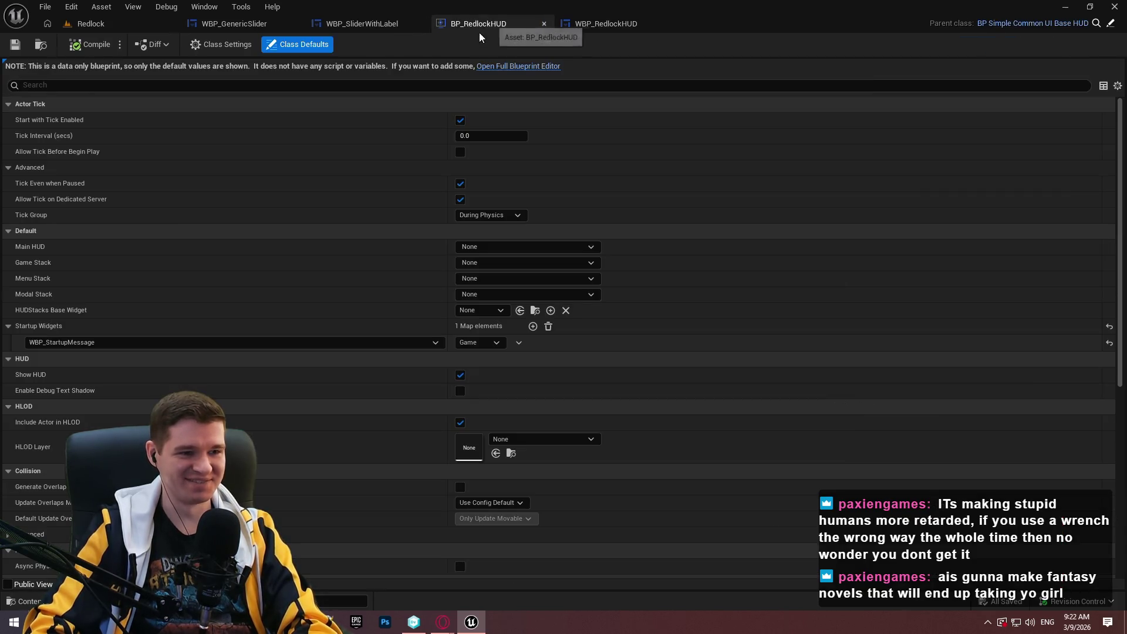
{"action": "left_click", "coordinate": [469, 312]}
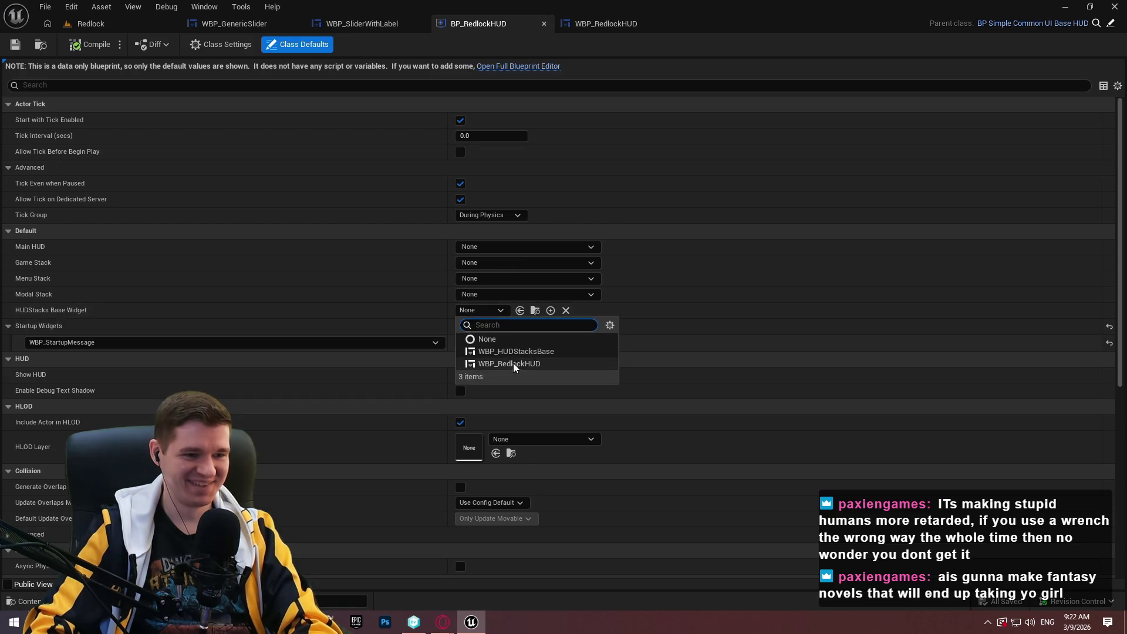
{"action": "left_click", "coordinate": [566, 363]}
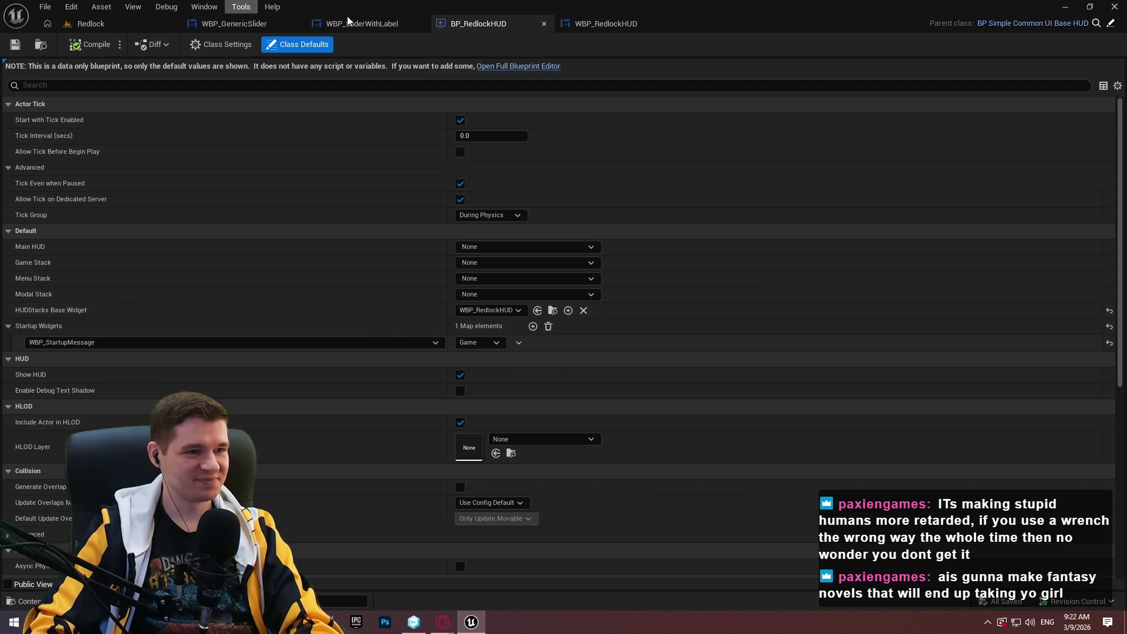
{"action": "left_click", "coordinate": [88, 23]}
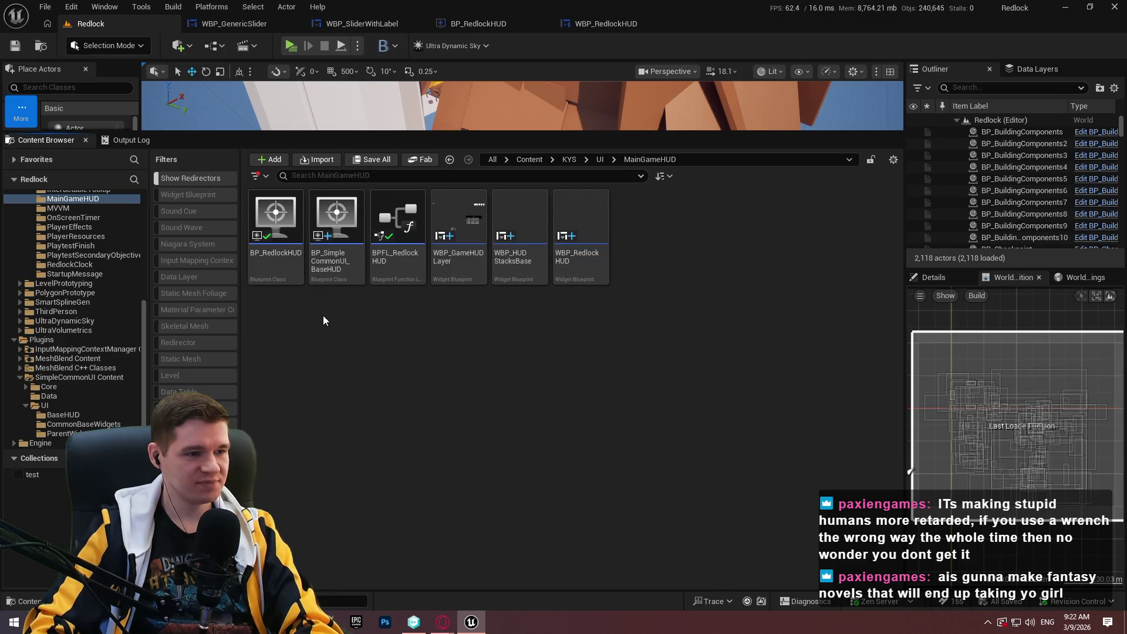
{"action": "double_click", "coordinate": [275, 217]}
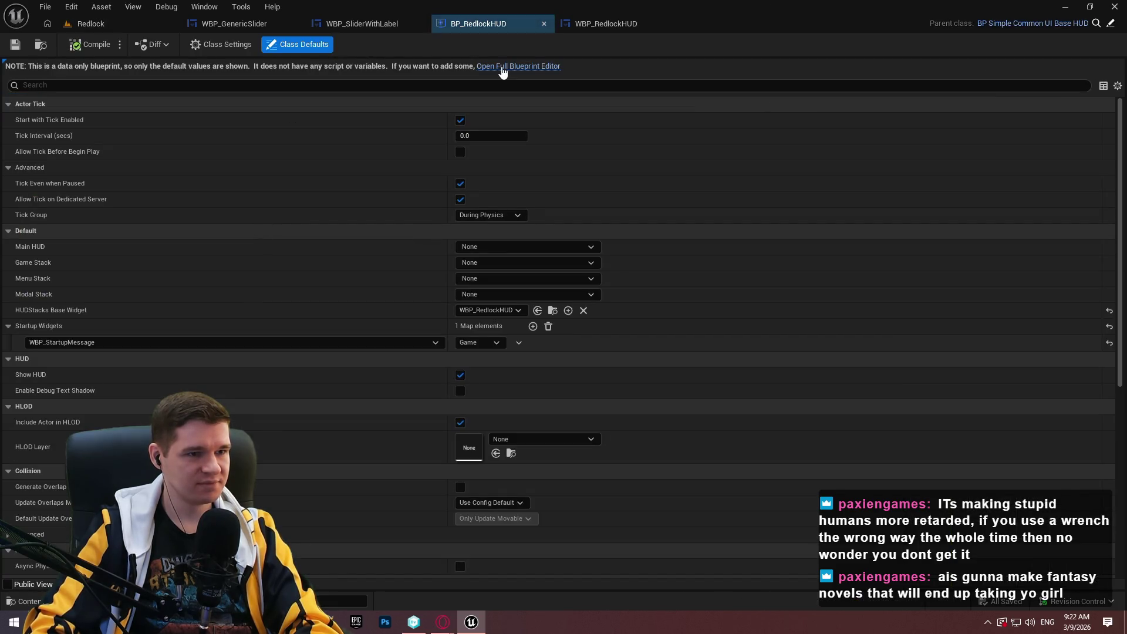
Open the parent BP_SimpleCommonUI_BaseHUD and jump to its erroring Get GameStack node
{"action": "left_click", "coordinate": [1111, 24]}
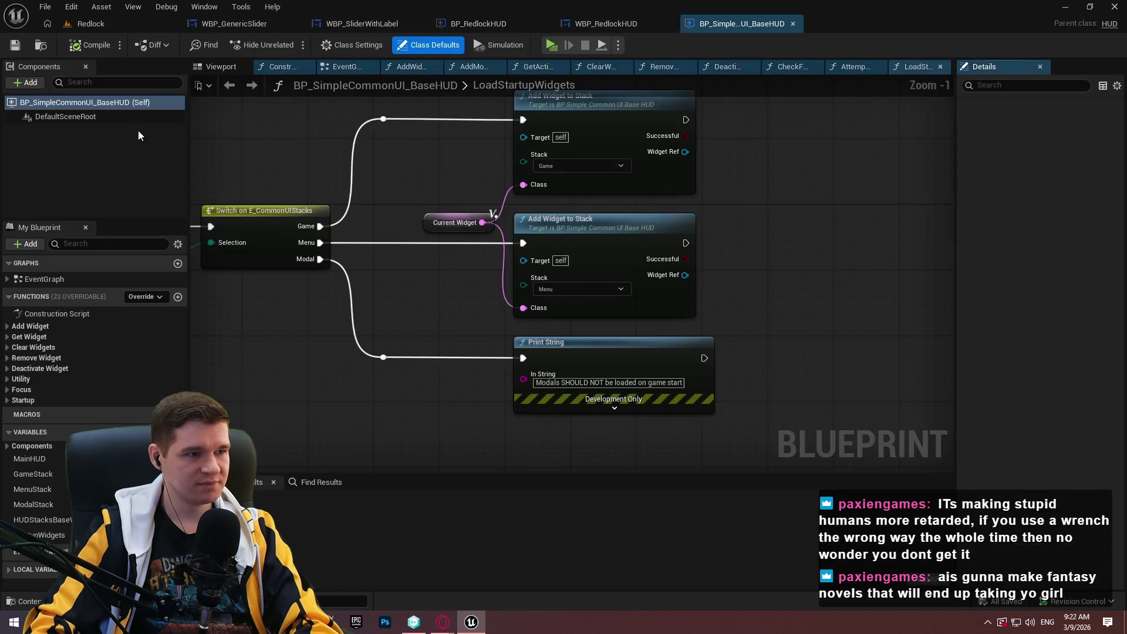
{"action": "left_click", "coordinate": [88, 45]}
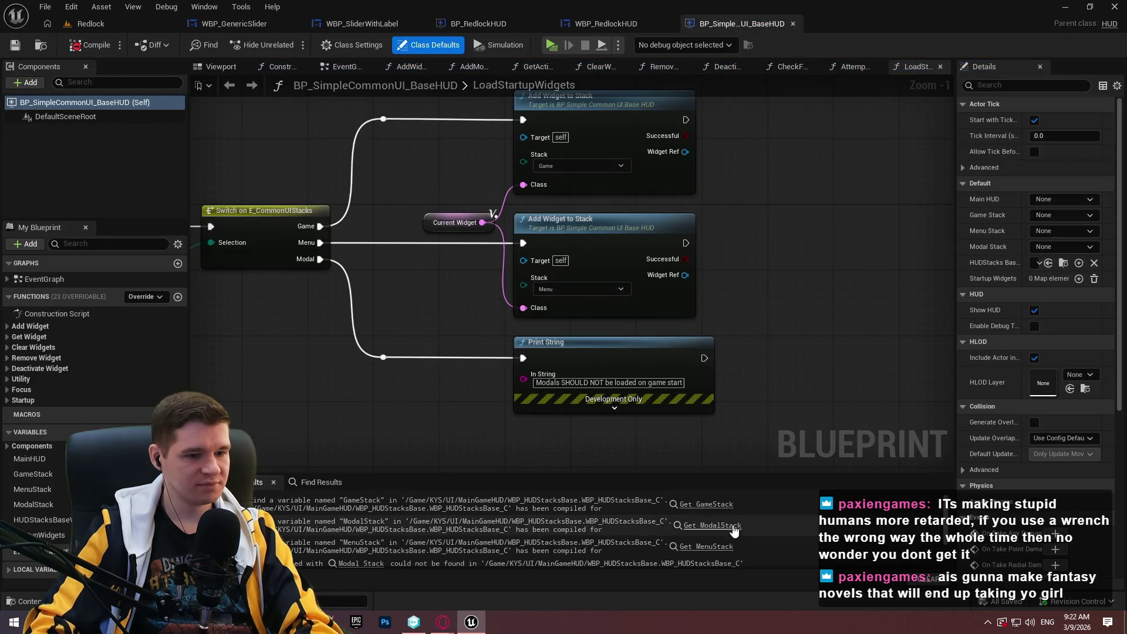
{"action": "left_click", "coordinate": [704, 504]}
Pan the EventGraph to the Main HUD cast and the Game, Menu and Modal Stack getters
{"action": "left_click", "coordinate": [450, 364]}
{"action": "mouse_move", "coordinate": [429, 364]}
{"action": "left_mouse_down"}
{"action": "mouse_move", "coordinate": [892, 370]}
{"action": "mouse_move", "coordinate": [409, 357]}
{"action": "left_mouse_up"}
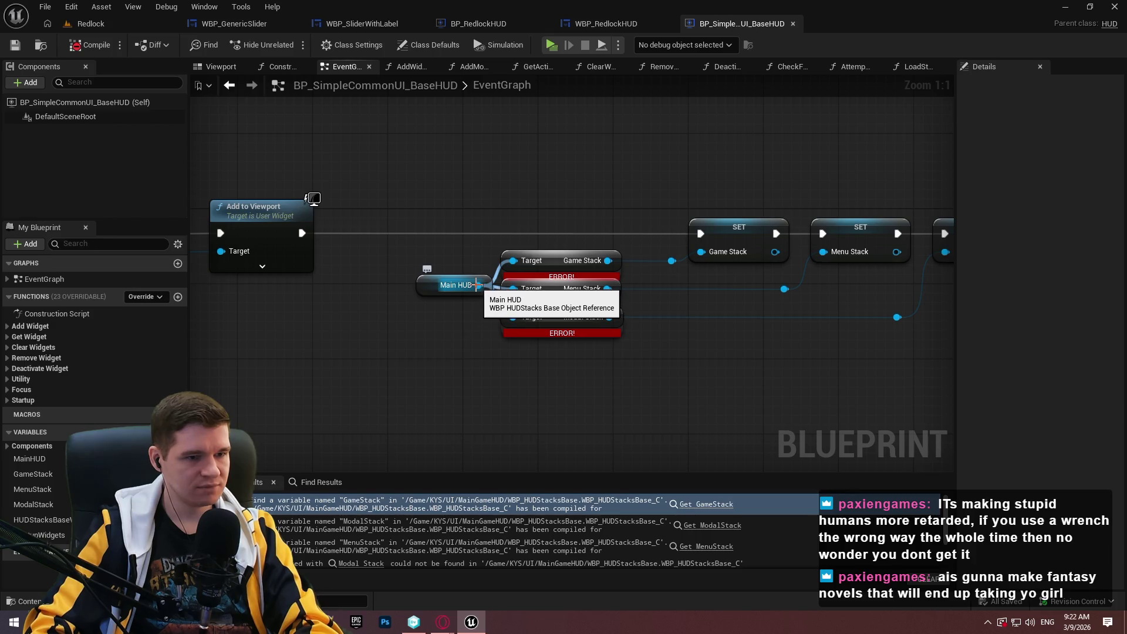
{"action": "mouse_move", "coordinate": [479, 285]}
{"action": "left_mouse_down"}
{"action": "mouse_move", "coordinate": [464, 346]}
{"action": "mouse_move", "coordinate": [544, 407]}
{"action": "mouse_move", "coordinate": [358, 365]}
{"action": "mouse_move", "coordinate": [661, 426]}
{"action": "mouse_move", "coordinate": [693, 267]}
{"action": "mouse_move", "coordinate": [400, 331]}
{"action": "mouse_move", "coordinate": [646, 182]}
{"action": "mouse_move", "coordinate": [795, 364]}
{"action": "mouse_move", "coordinate": [447, 383]}
{"action": "mouse_move", "coordinate": [563, 217]}
{"action": "mouse_move", "coordinate": [699, 410]}
{"action": "mouse_move", "coordinate": [464, 267]}
{"action": "mouse_move", "coordinate": [573, 415]}
{"action": "mouse_move", "coordinate": [830, 411]}
{"action": "mouse_move", "coordinate": [569, 169]}
{"action": "mouse_move", "coordinate": [596, 173]}
{"action": "left_mouse_up"}
{"action": "mouse_move", "coordinate": [596, 173]}
{"action": "left_mouse_down"}
{"action": "mouse_move", "coordinate": [276, 302]}
{"action": "mouse_move", "coordinate": [906, 441]}
{"action": "left_mouse_up"}
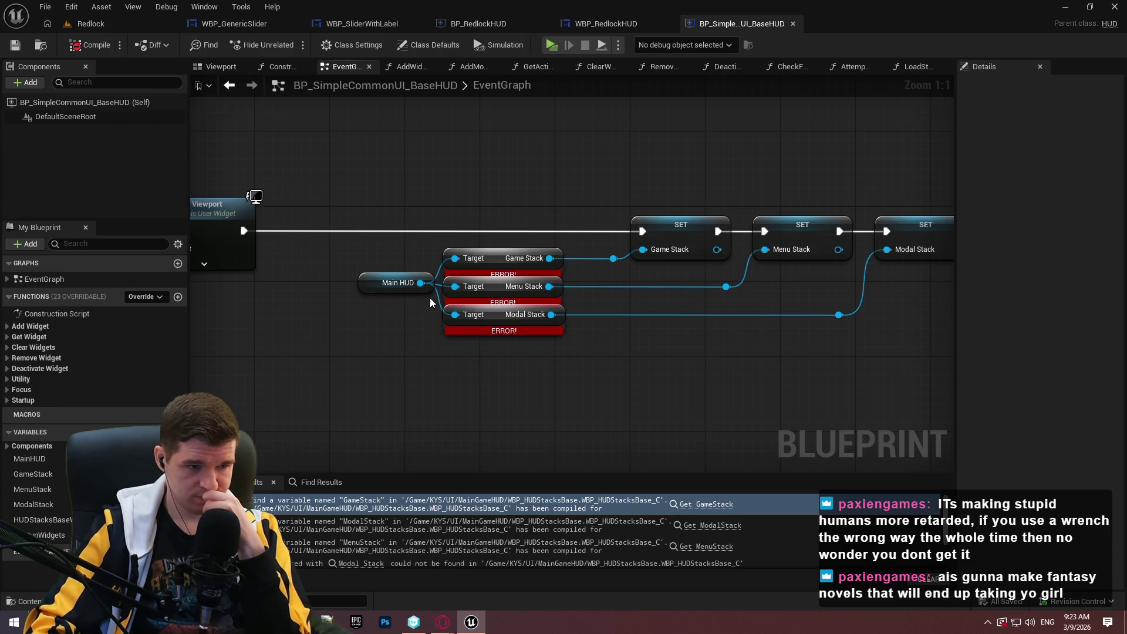
{"action": "left_click_drag", "start_coordinate": [421, 283], "coordinate": [452, 438]}
Search 'name' off the Main HUD pin, add nothing, and go back to WBP_RedlockHUD's designer
{"action": "type", "text": "name"}
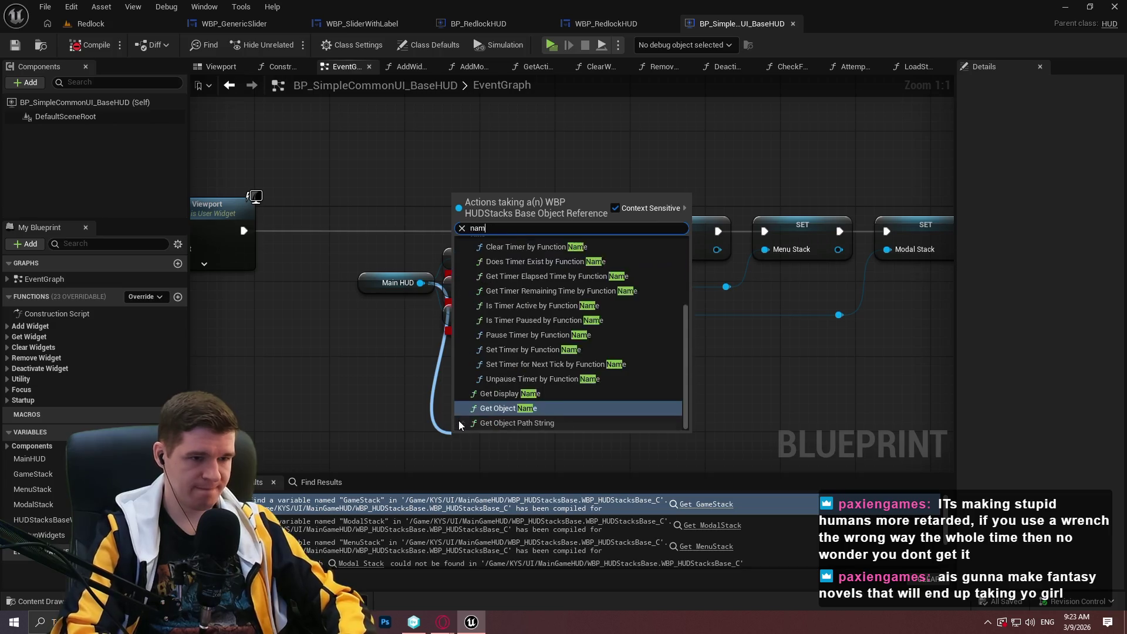
{"action": "mouse_move", "coordinate": [685, 366]}
{"action": "left_mouse_down"}
{"action": "mouse_move", "coordinate": [692, 269]}
{"action": "mouse_move", "coordinate": [689, 385]}
{"action": "left_mouse_up"}
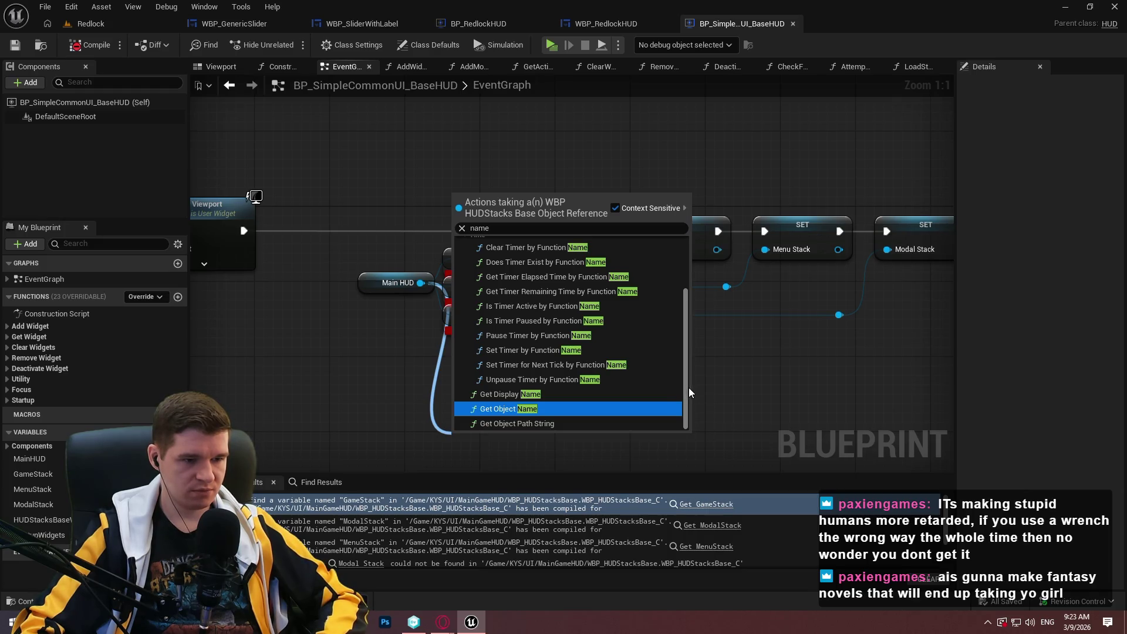
{"action": "left_click", "coordinate": [692, 393]}
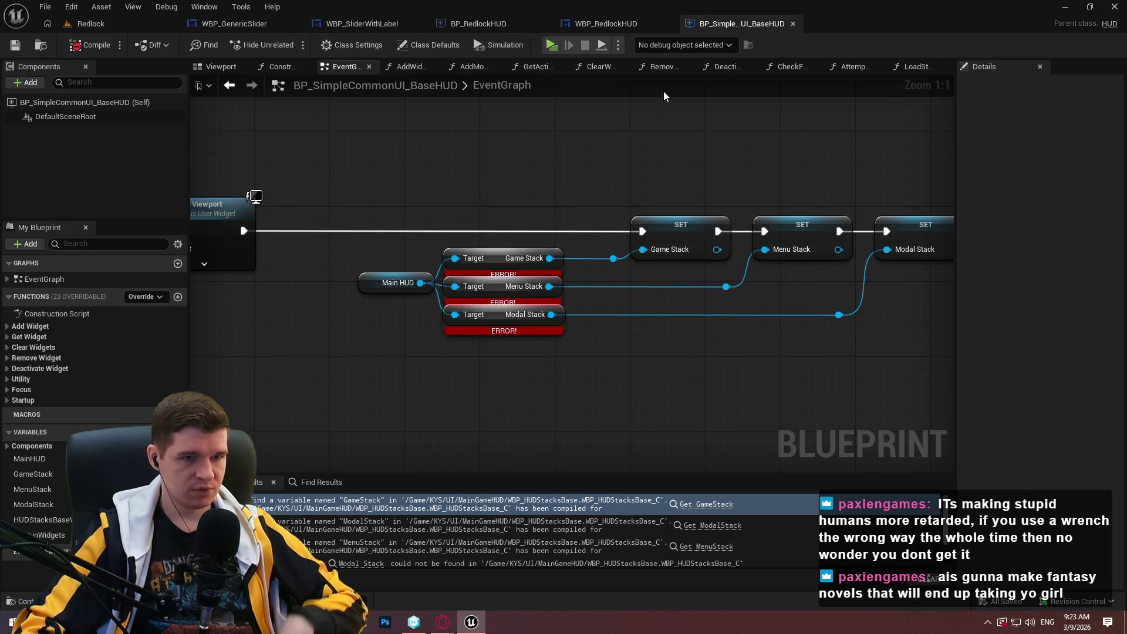
{"action": "left_click", "coordinate": [592, 22]}
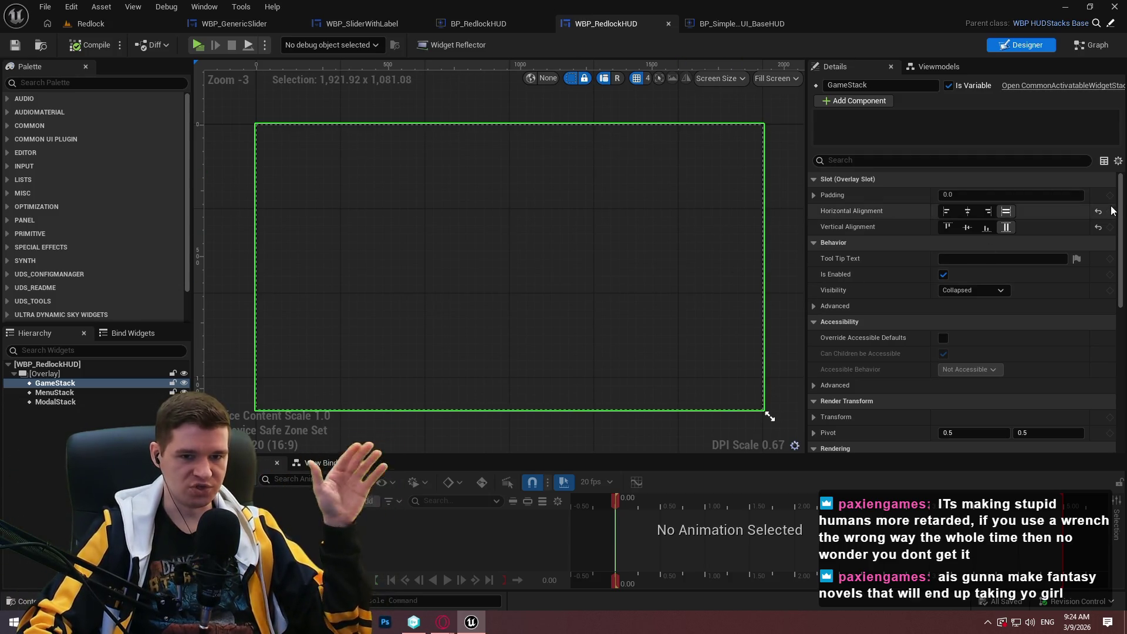
{"action": "scroll", "coordinate": [1122, 253], "scroll_direction": "down", "scroll_amount": 4}
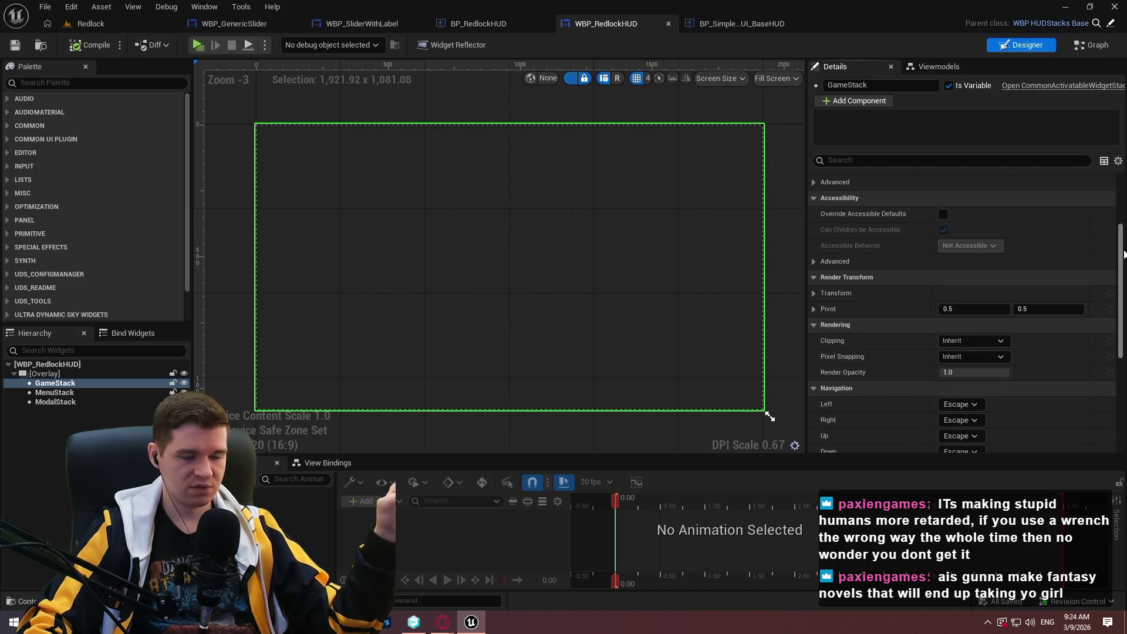
{"action": "scroll", "coordinate": [942, 396], "scroll_direction": "down", "scroll_amount": 7}
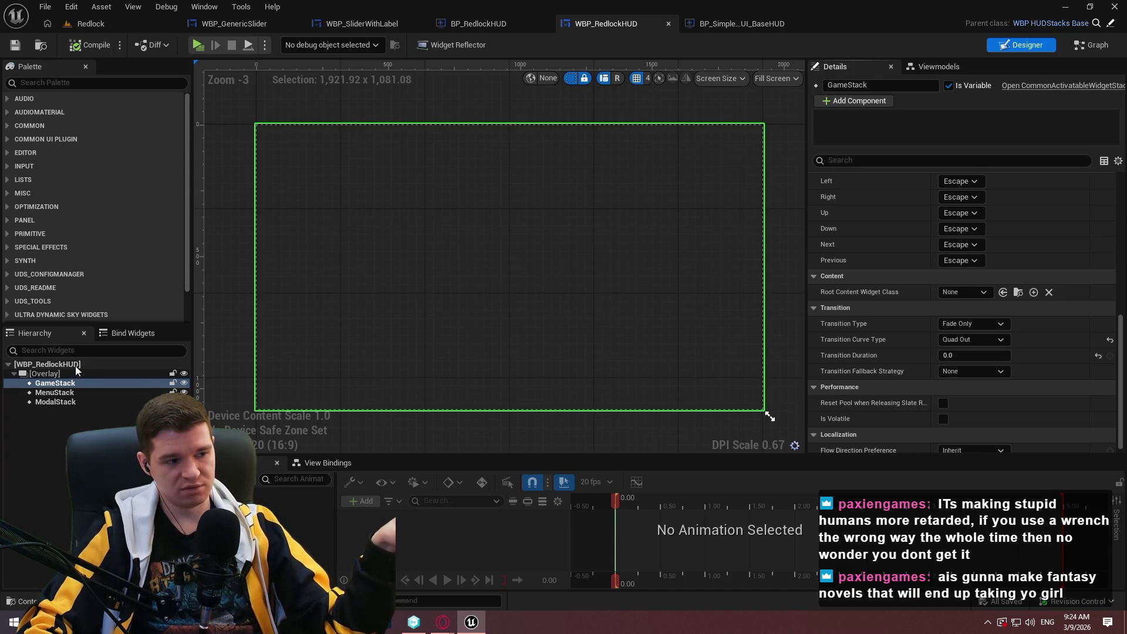
{"action": "left_click", "coordinate": [76, 366]}
{"action": "left_click", "coordinate": [73, 374]}
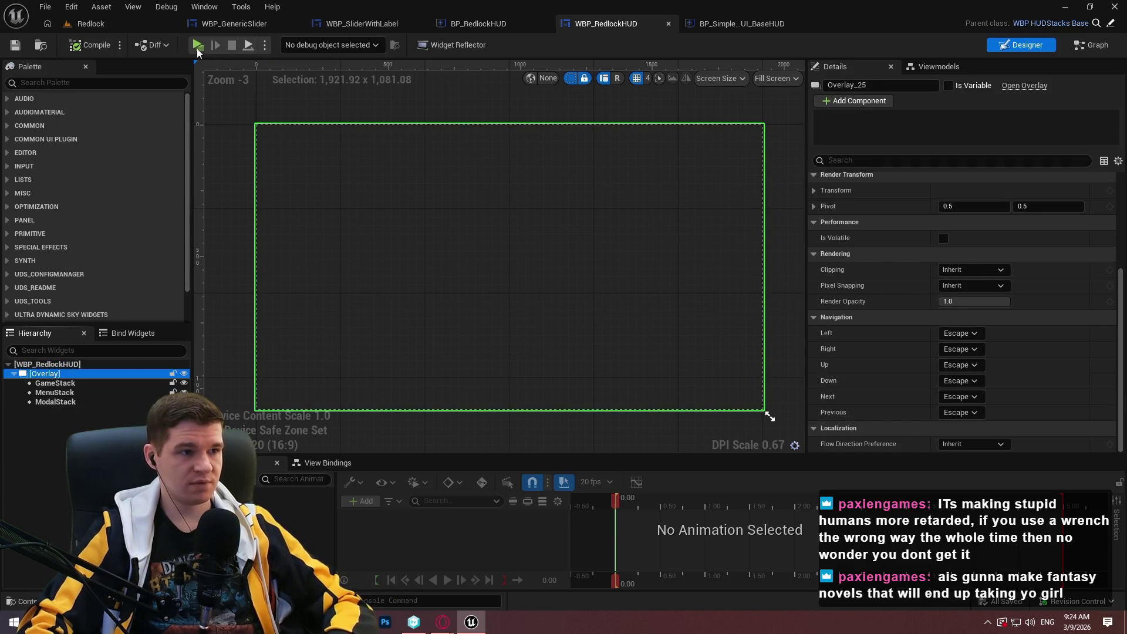
Paste the Overlay with GameStack, MenuStack and ModalStack back into WBP_HUDStacksBase's root
{"action": "left_click", "coordinate": [118, 23]}
{"action": "double_click", "coordinate": [520, 232]}
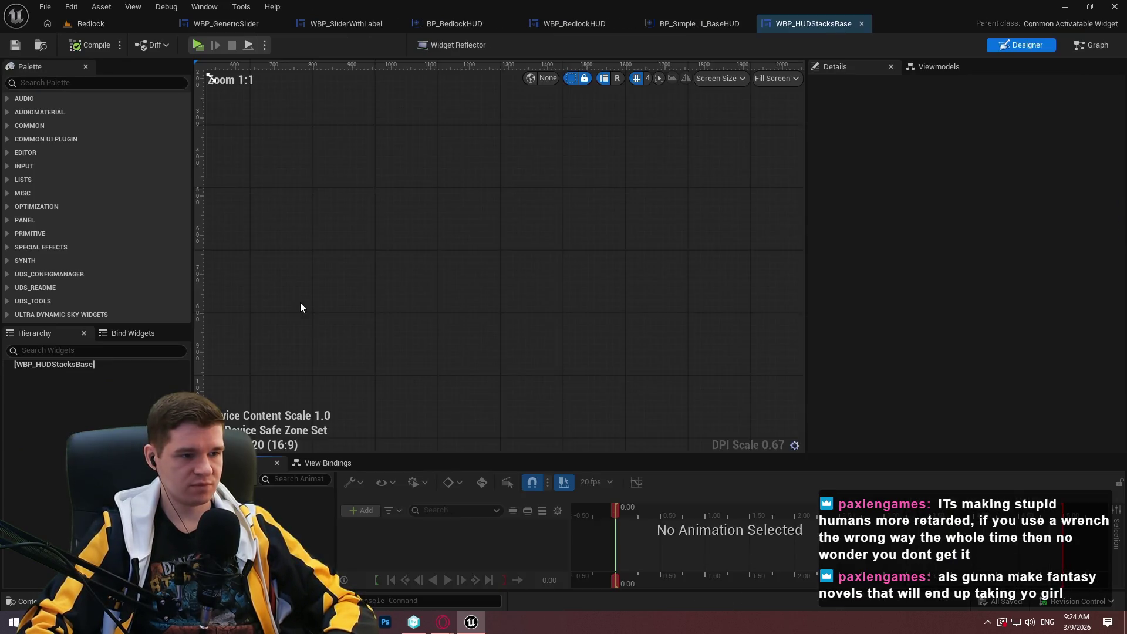
{"action": "left_click", "coordinate": [80, 363]}
{"action": "key", "text": "ctrl+v"}
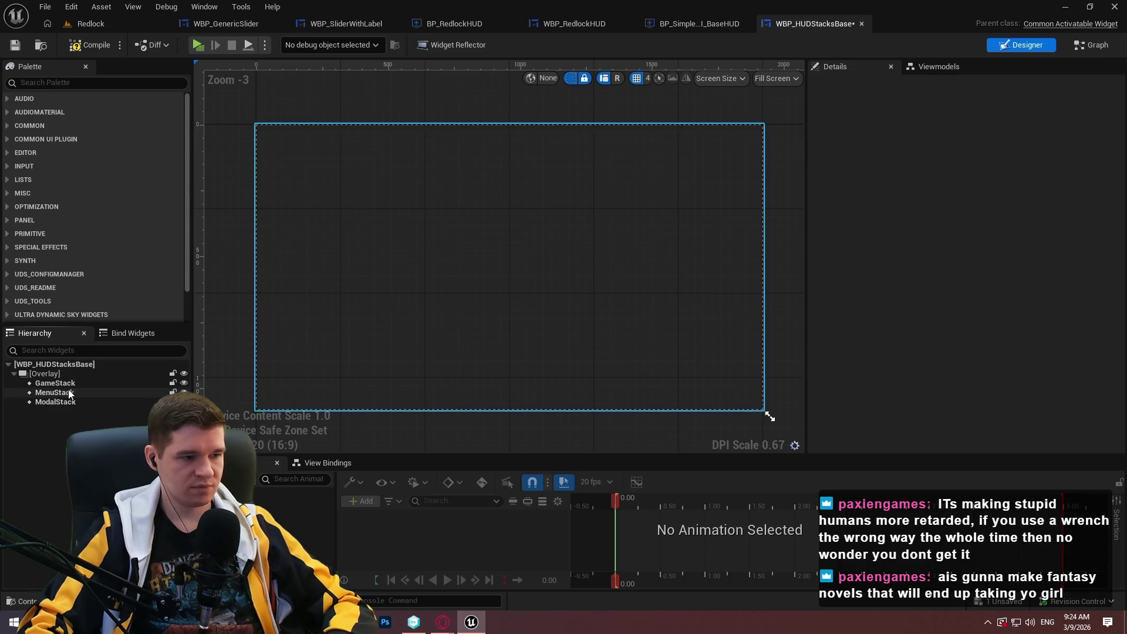
{"action": "left_click", "coordinate": [56, 382]}
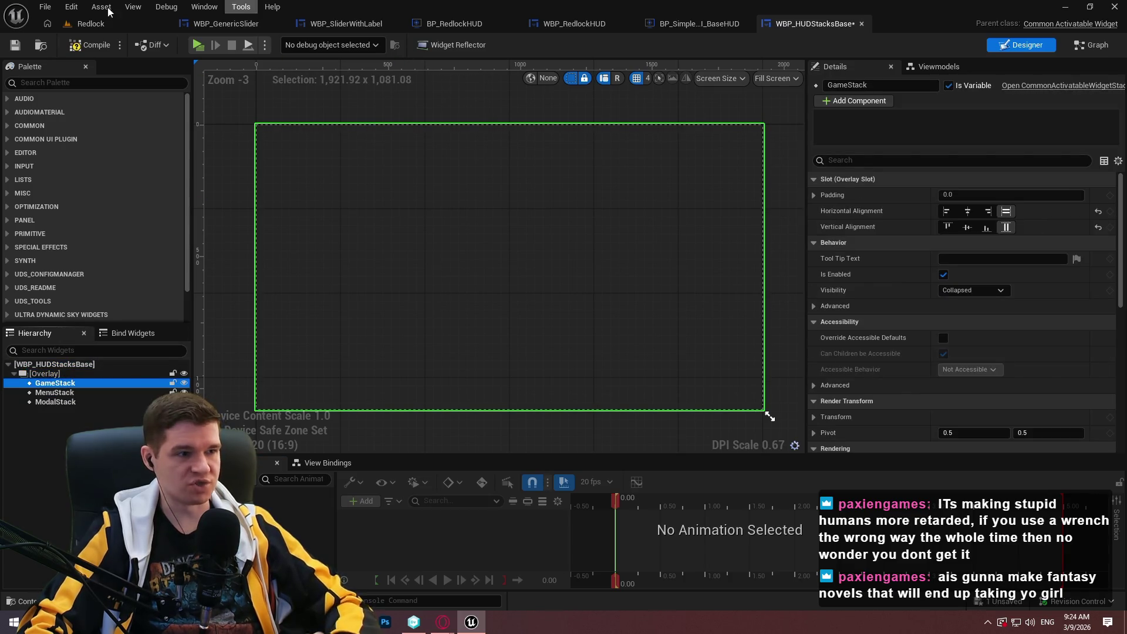
Compile WBP_RedlockHUD, which fails with duplicate-property errors
{"action": "key", "text": "ctrl+Tab"}
{"action": "key", "text": "ctrl+Tab"}
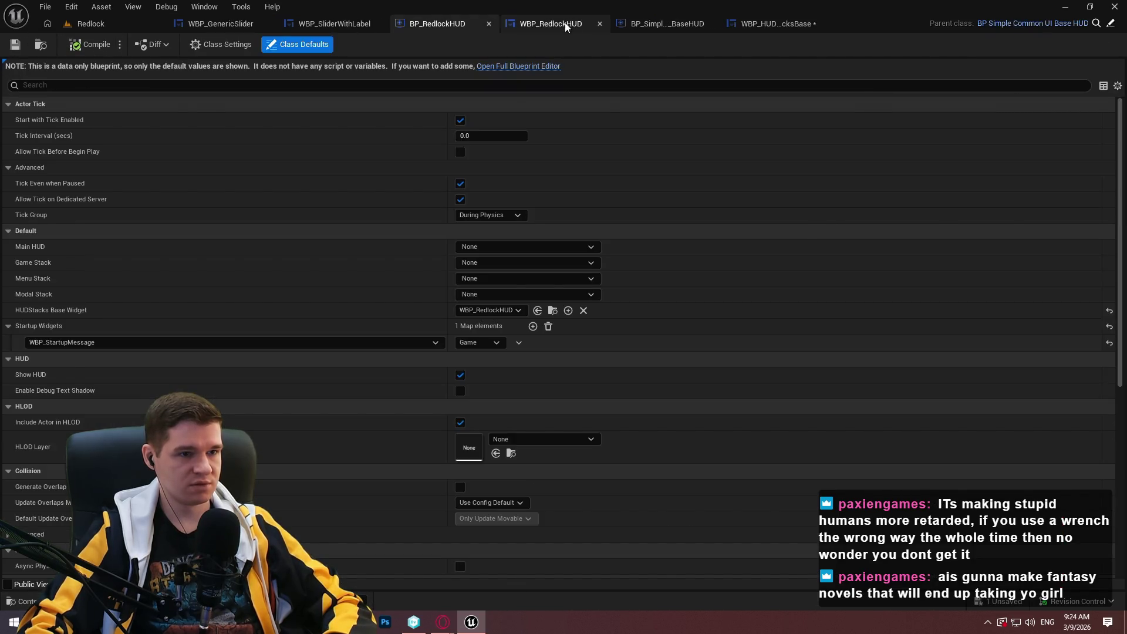
{"action": "left_click", "coordinate": [72, 49]}
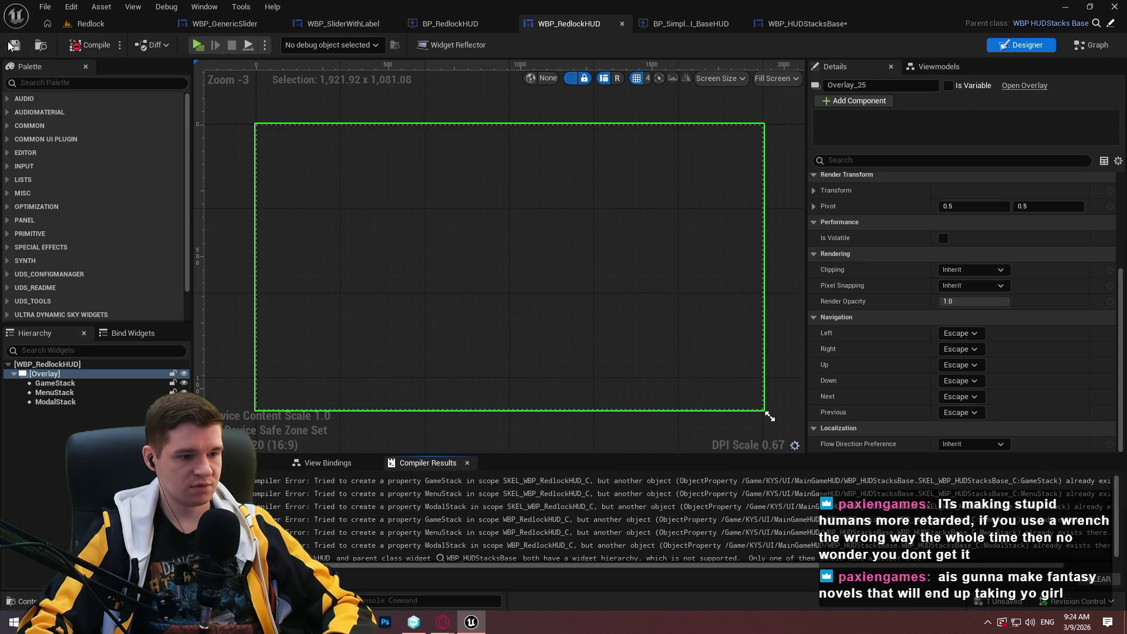
{"action": "left_click", "coordinate": [105, 23]}
{"action": "left_click", "coordinate": [594, 263]}
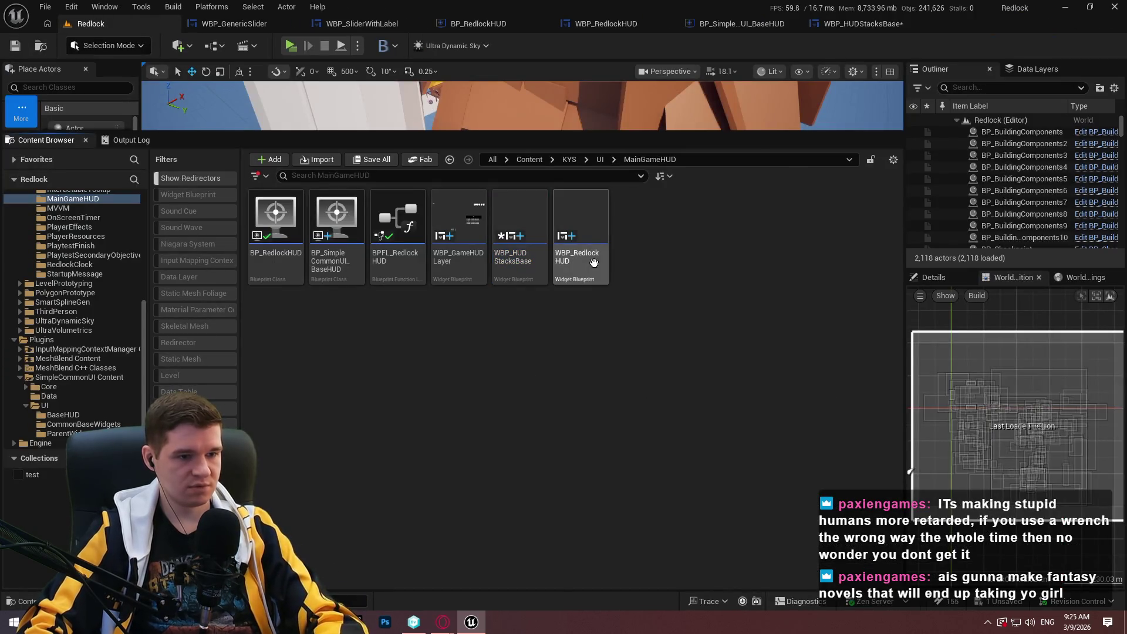
Force-delete the still-referenced WBP_RedlockHUD from the MainGameHUD folder
{"action": "key", "text": "Delete"}
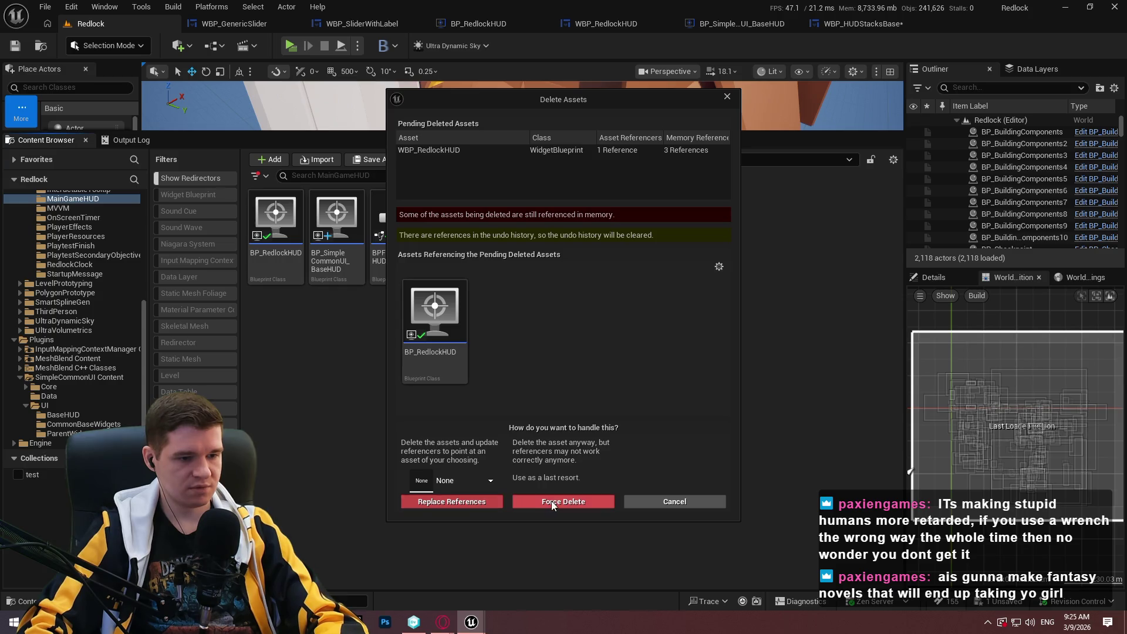
{"action": "left_click", "coordinate": [561, 497]}
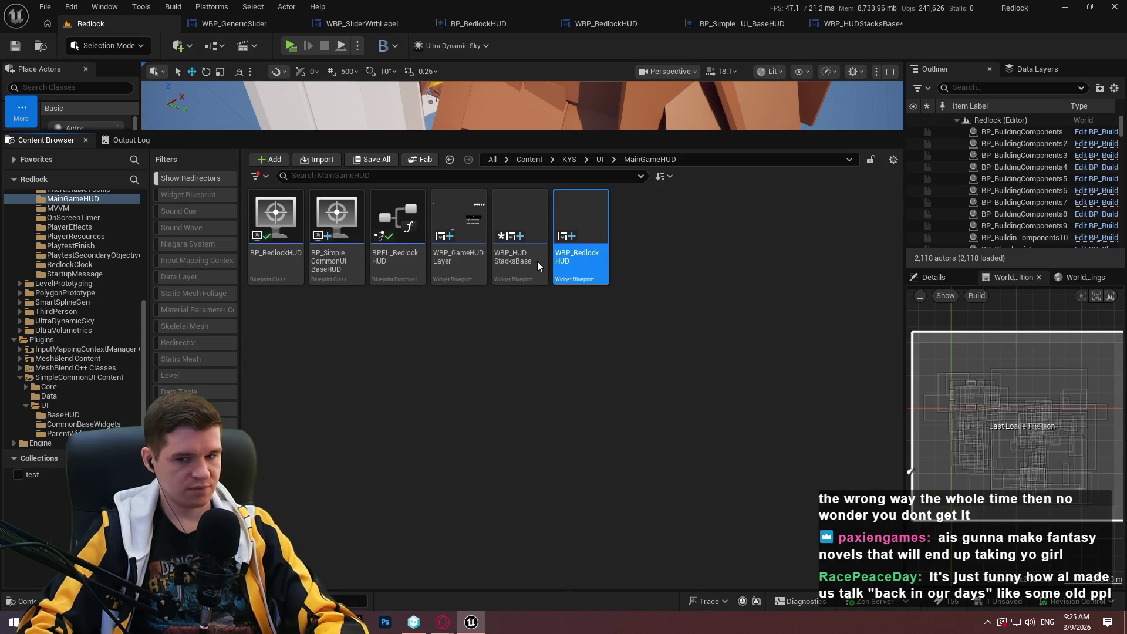
{"action": "key", "text": "Delete"}
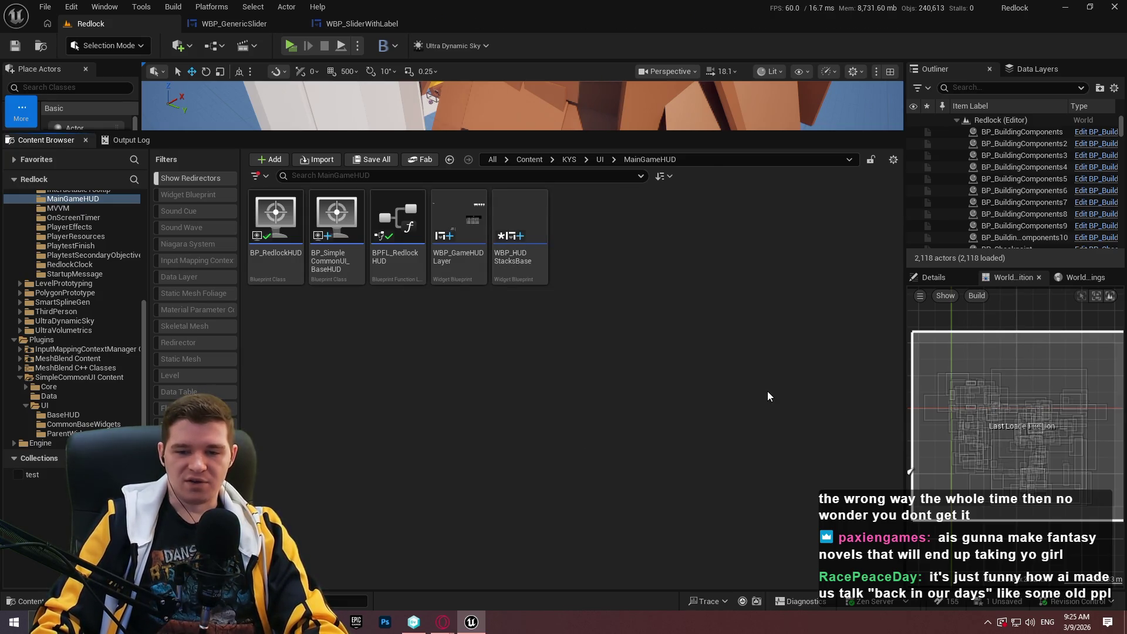
{"action": "left_click", "coordinate": [522, 249]}
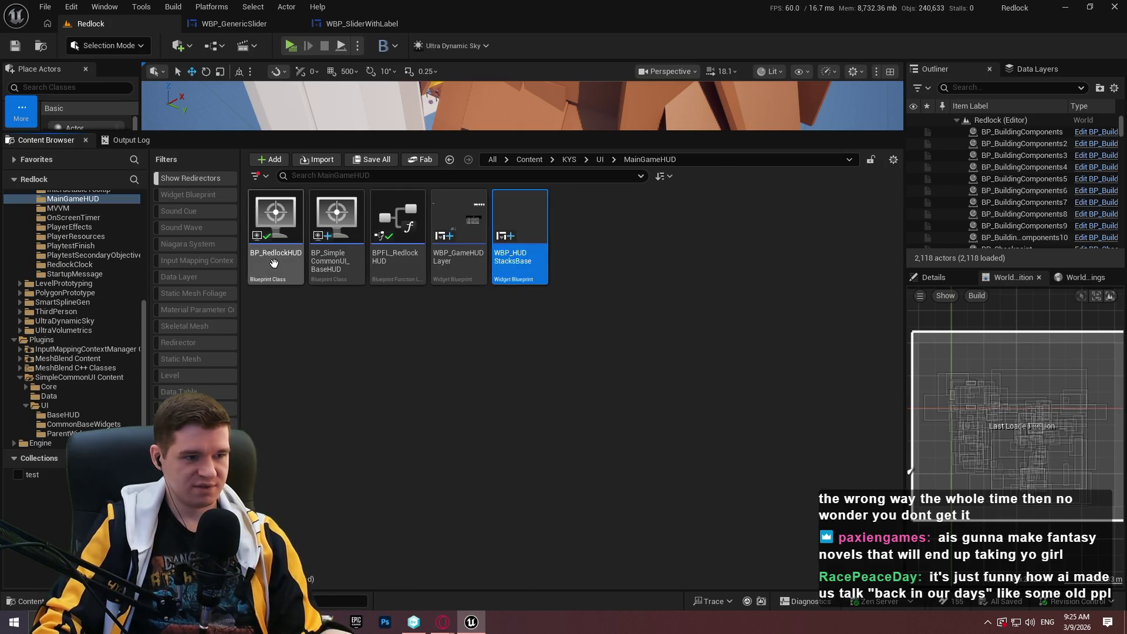
Refresh the Main HUD stack getter nodes in BP_SimpleCommonUI_BaseHUD, then compile and save it
{"action": "double_click", "coordinate": [275, 258]}
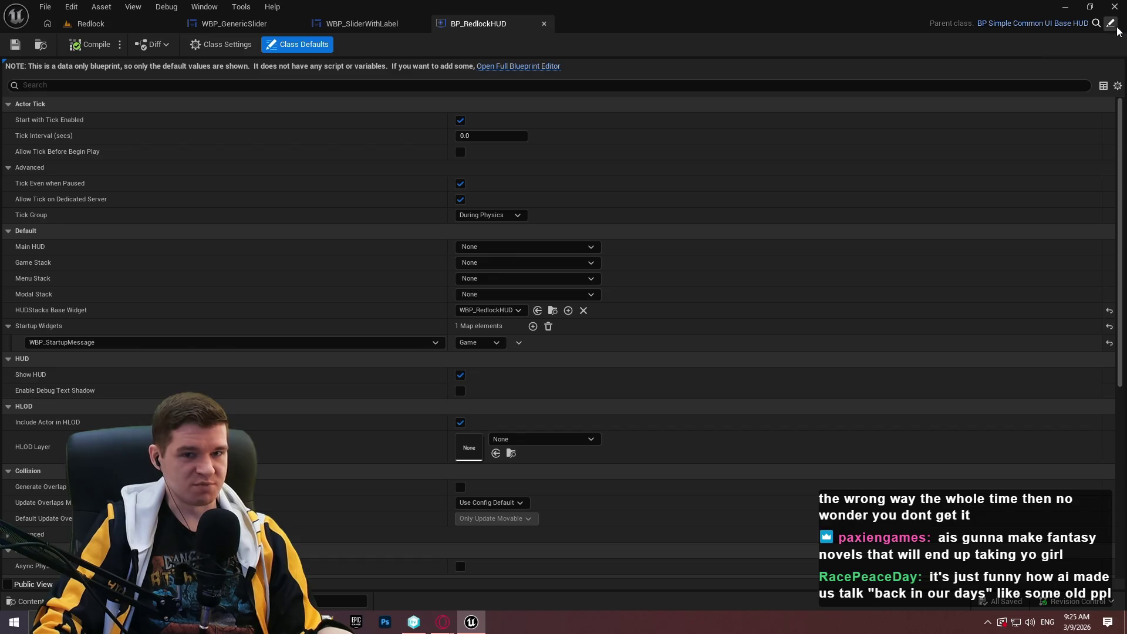
{"action": "left_click", "coordinate": [1033, 24]}
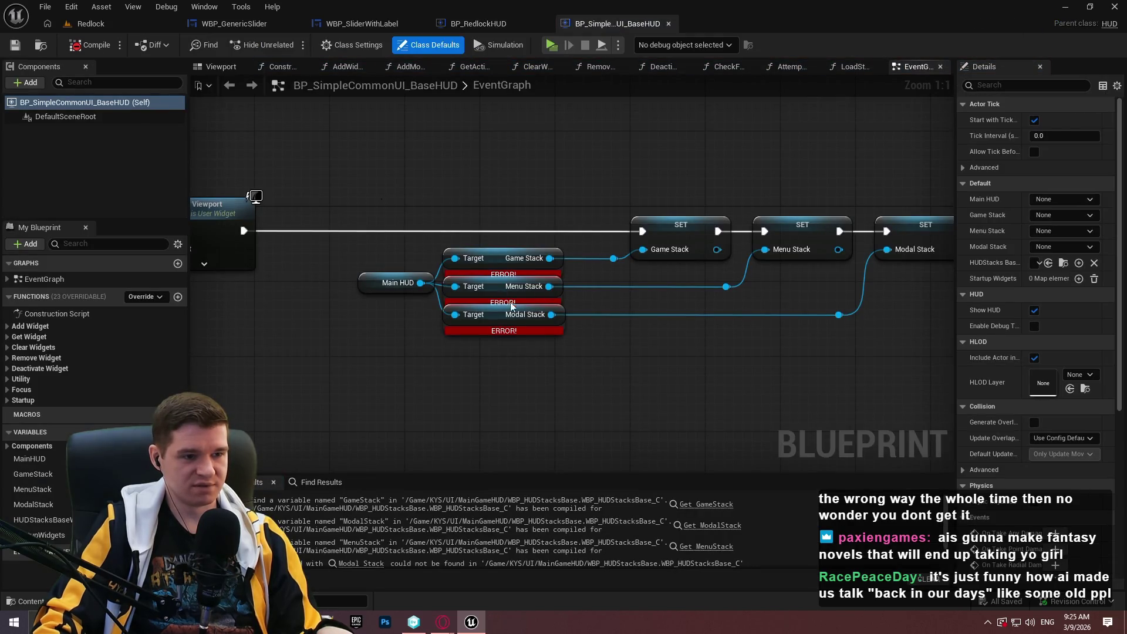
{"action": "left_click_drag", "start_coordinate": [575, 346], "coordinate": [411, 276]}
{"action": "right_click", "coordinate": [496, 295]}
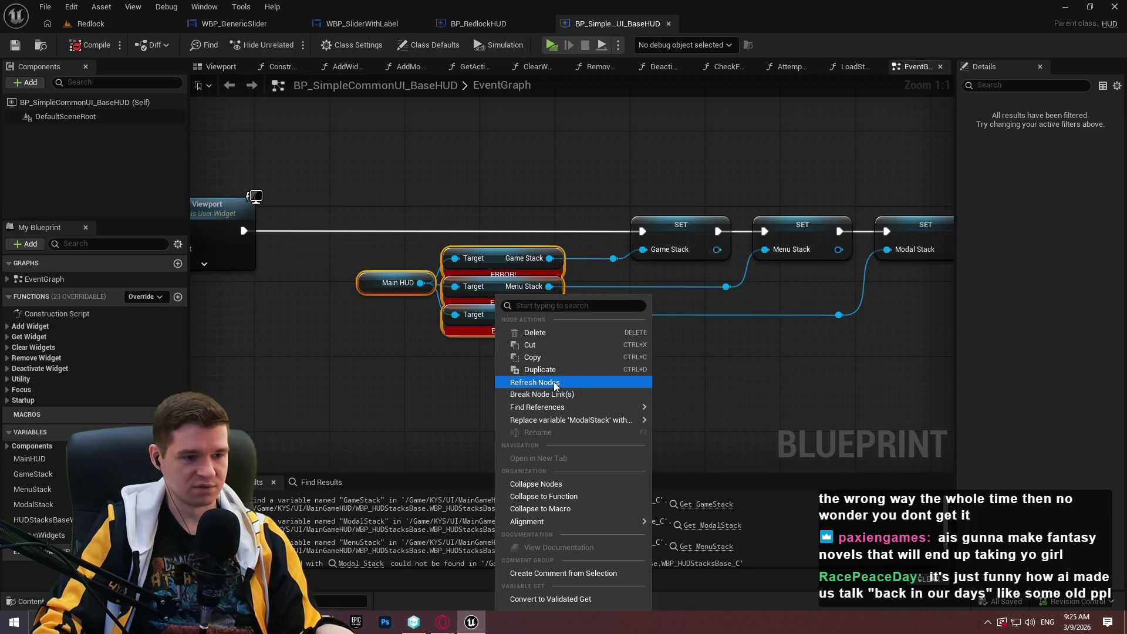
{"action": "left_click", "coordinate": [554, 382]}
{"action": "key", "text": "F7"}
{"action": "key", "text": "ctrl+s"}
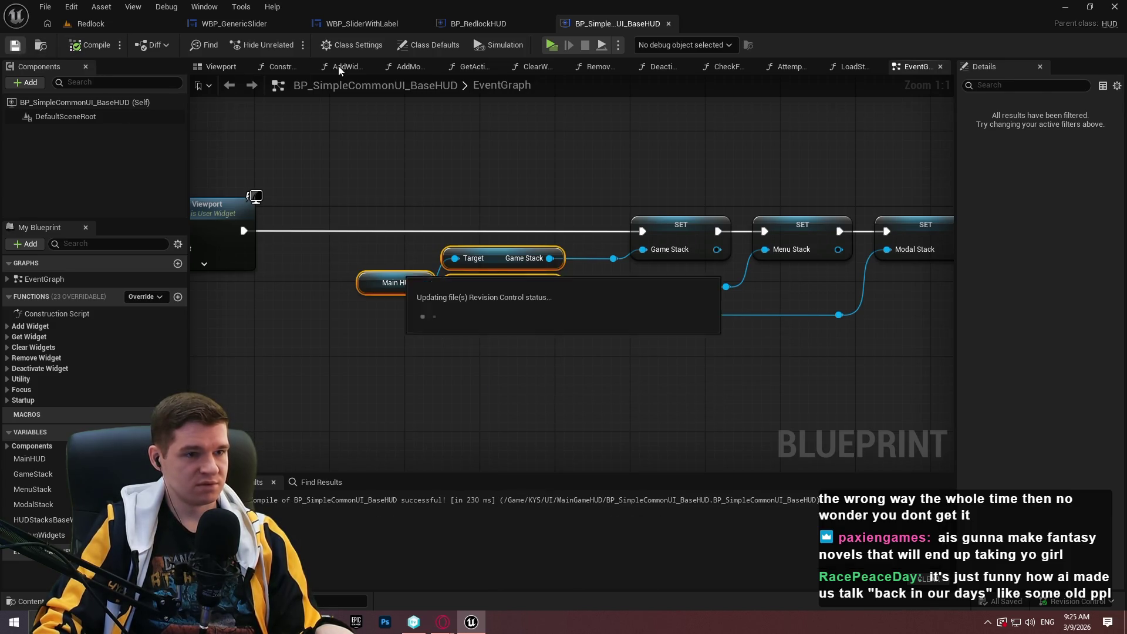
Close the BP_SimpleCommonUI_BaseHUD and BP_RedlockHUD editors
{"action": "left_click", "coordinate": [94, 24]}
{"action": "left_click", "coordinate": [328, 358]}
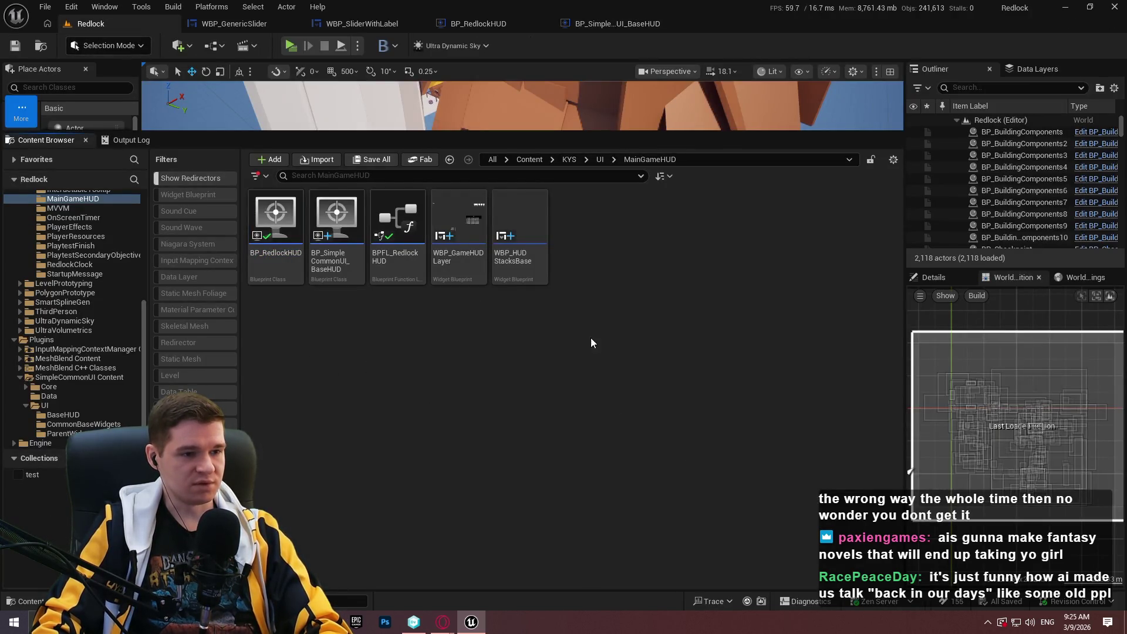
{"action": "left_click", "coordinate": [651, 33]}
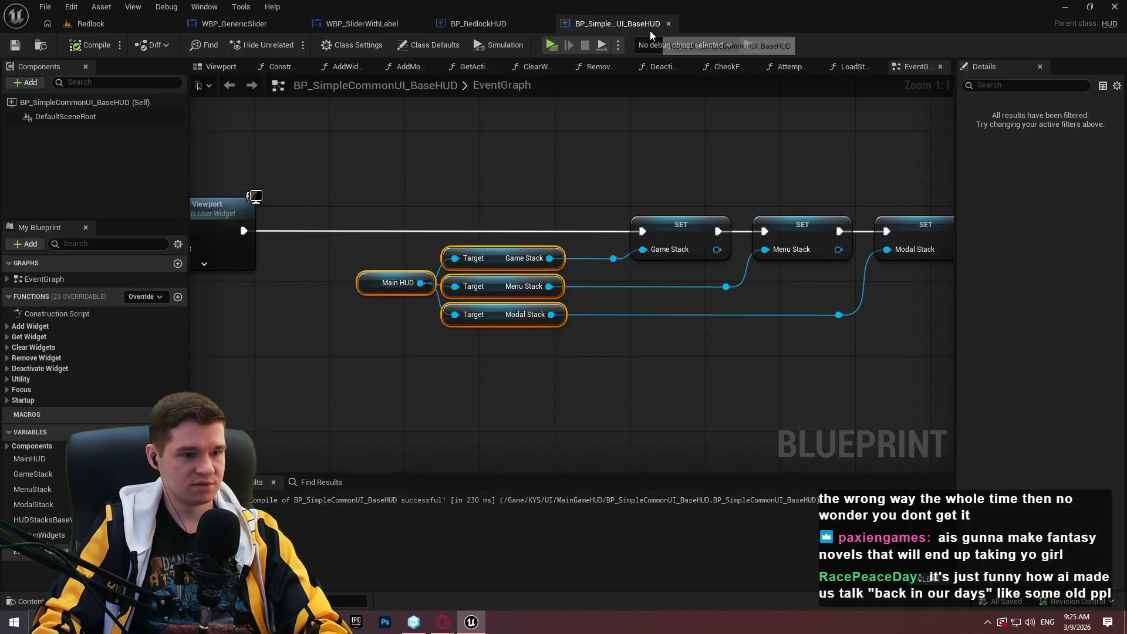
{"action": "left_click", "coordinate": [668, 23]}
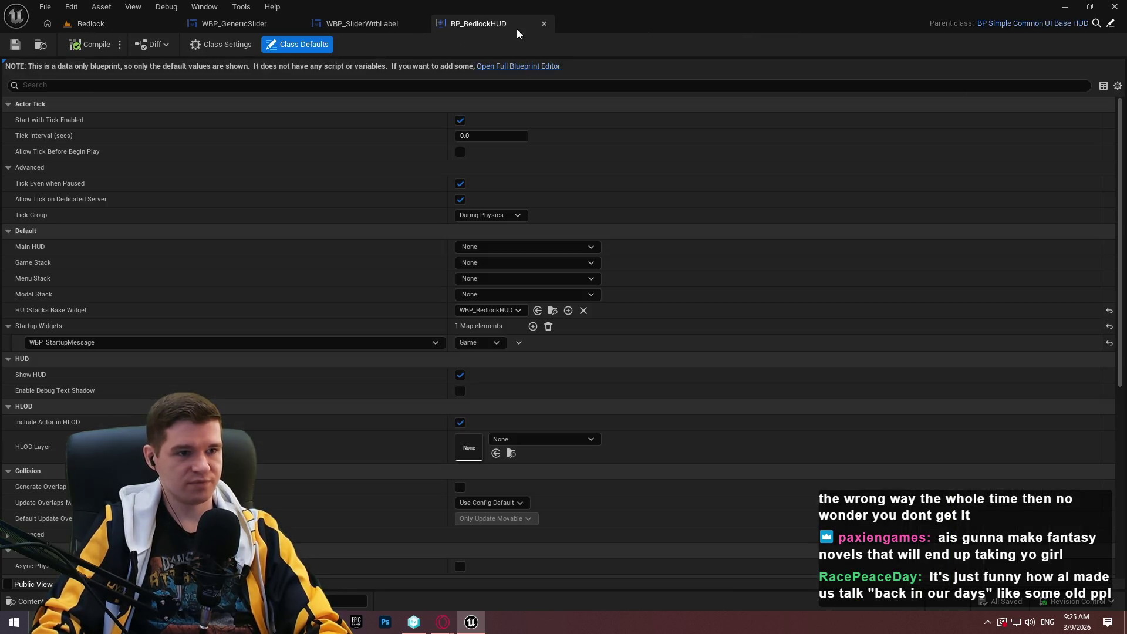
{"action": "left_click", "coordinate": [543, 27]}
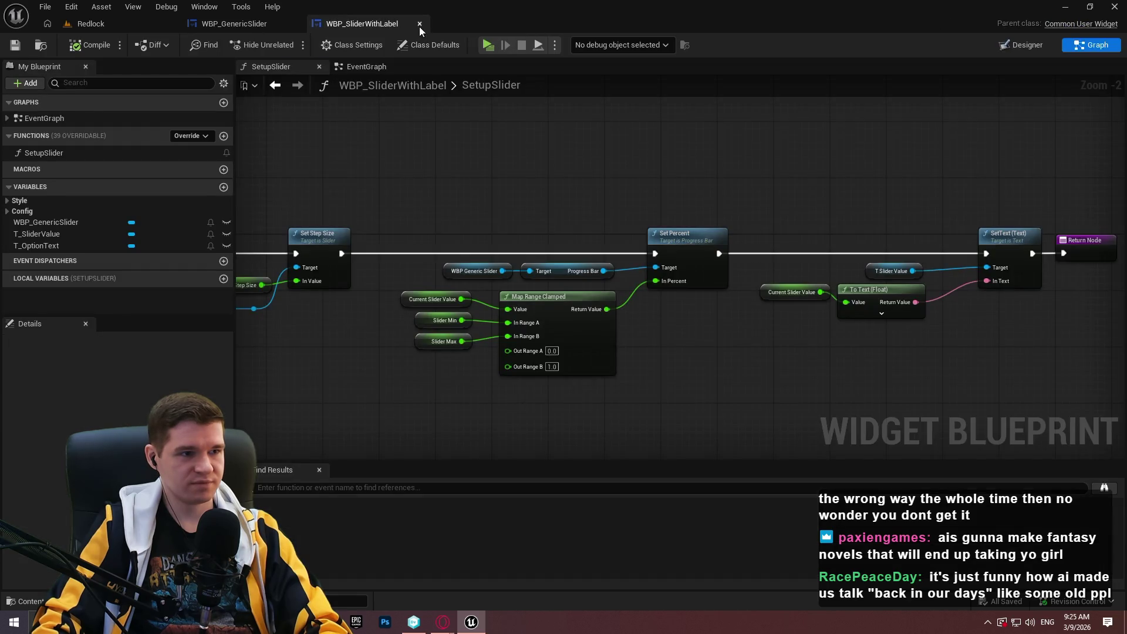
Close the WBP_SliderWithLabel and WBP_GenericSlider editors
{"action": "left_click", "coordinate": [419, 24]}
{"action": "left_click", "coordinate": [295, 24]}
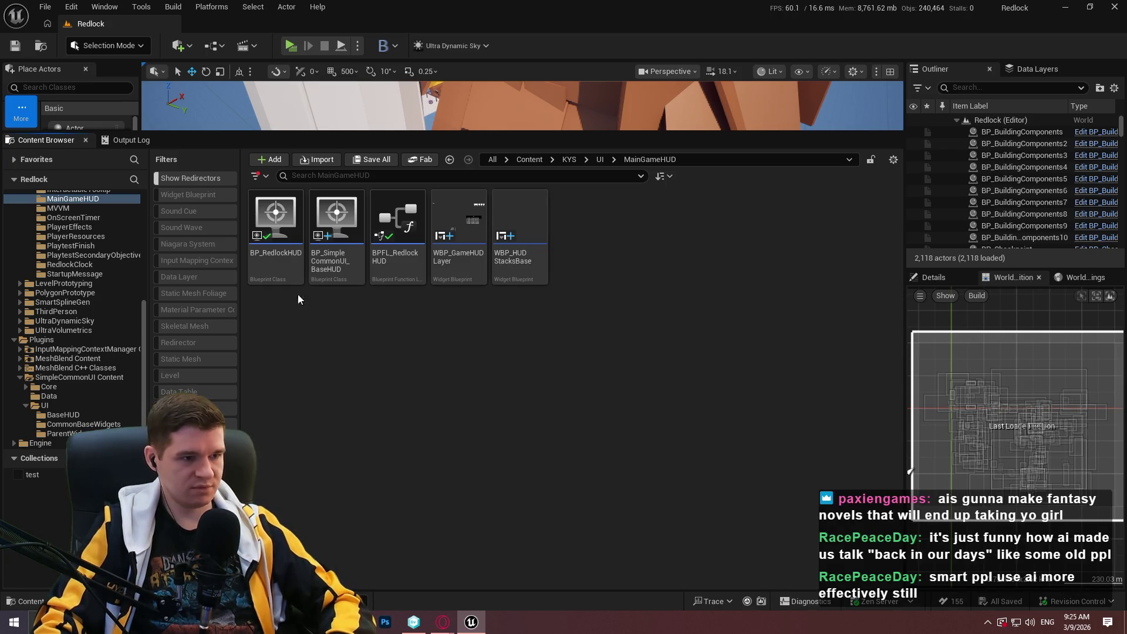
{"action": "left_click", "coordinate": [275, 255]}
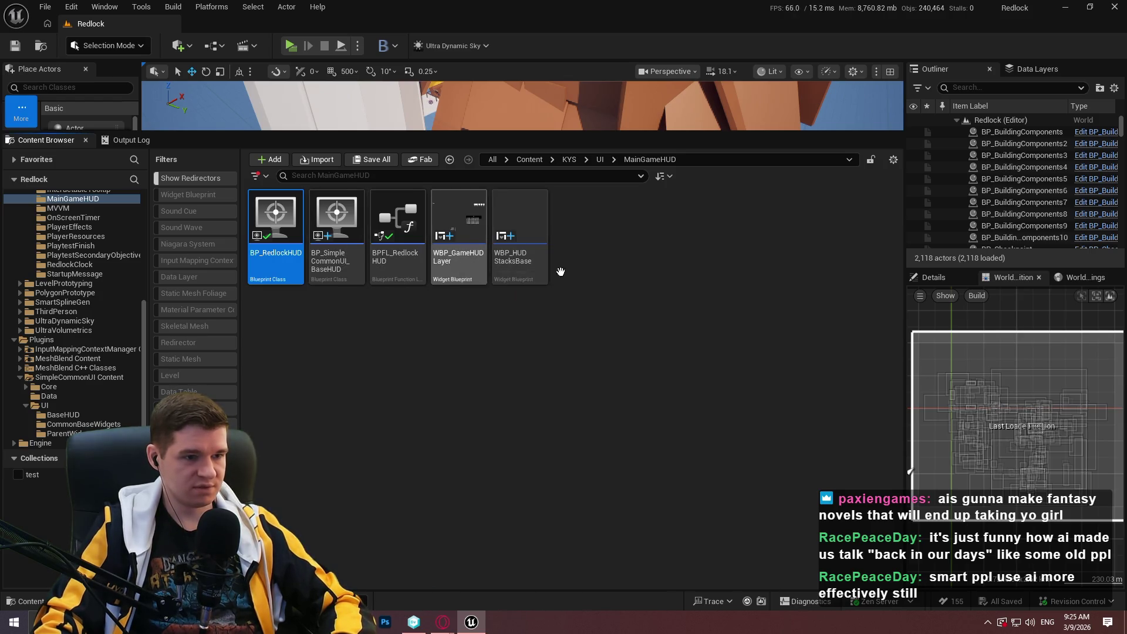
{"action": "mouse_move", "coordinate": [532, 263]}
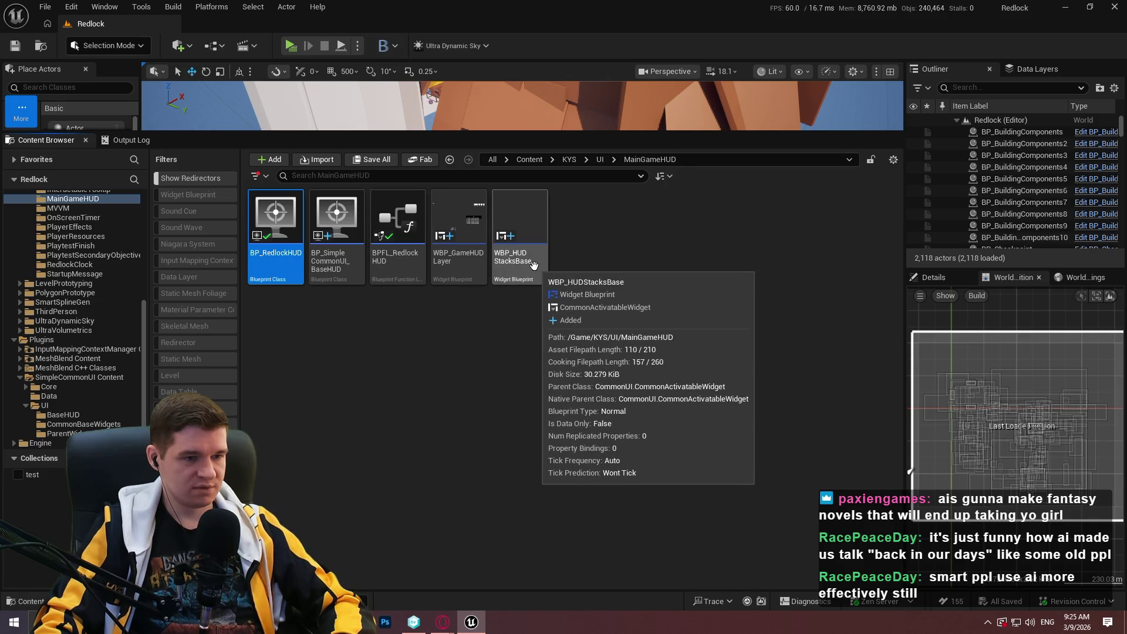
{"action": "left_click", "coordinate": [532, 263], "text": "ctrl"}
Open WBP_GameHUDLayer to inspect its canvas, then return to the MainGameHUD folder
{"action": "mouse_move", "coordinate": [471, 243]}
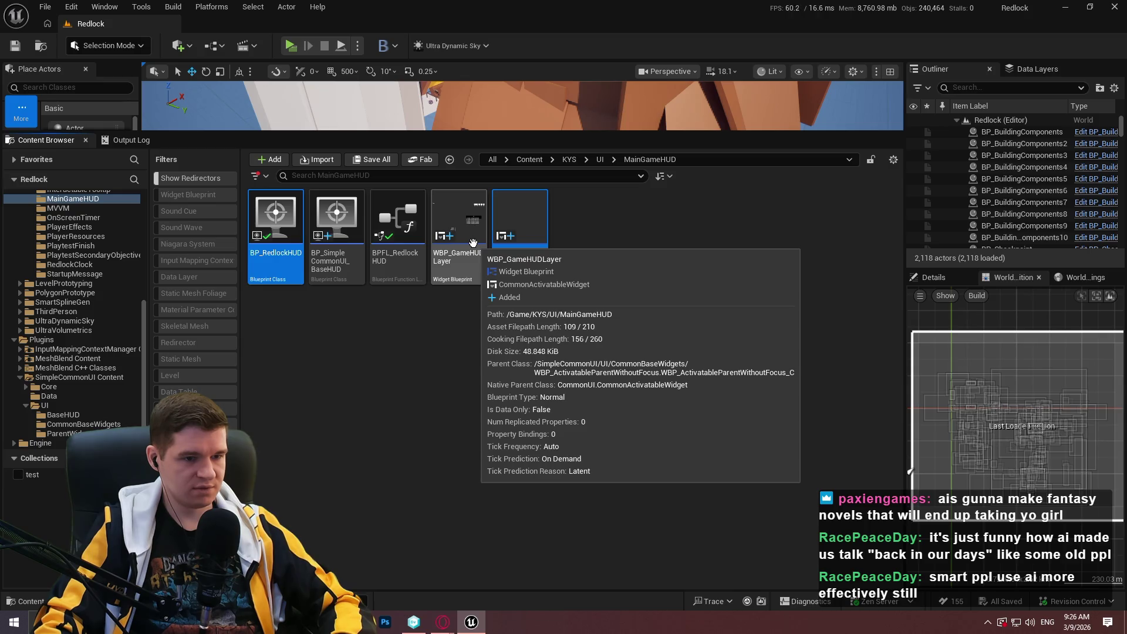
{"action": "double_click", "coordinate": [471, 243]}
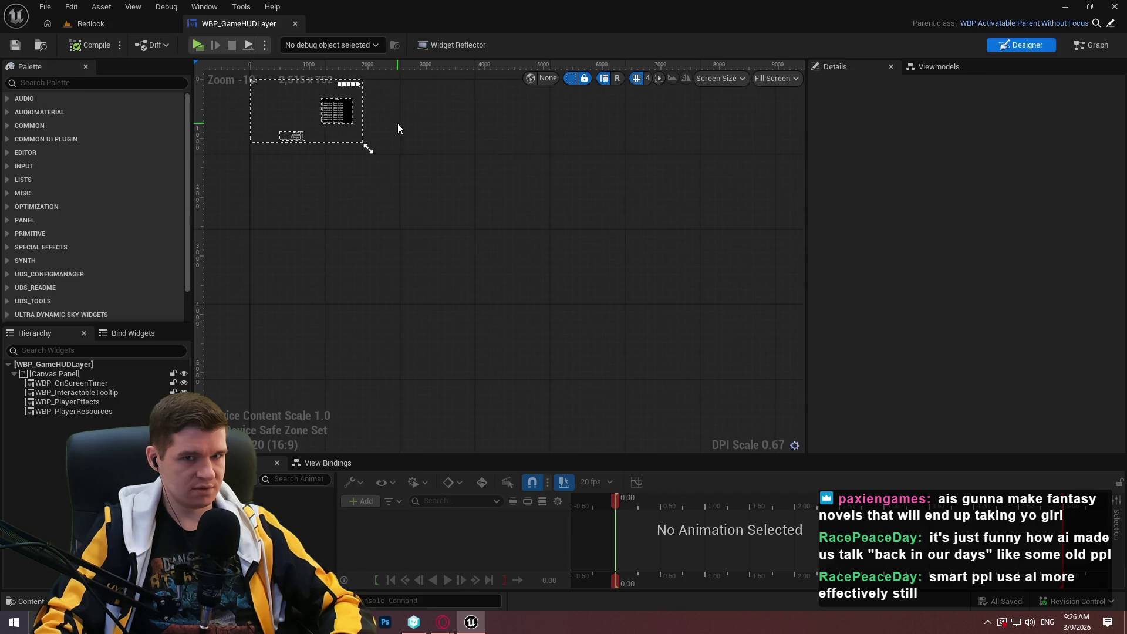
{"action": "scroll", "coordinate": [457, 223], "scroll_direction": "up", "scroll_amount": 5}
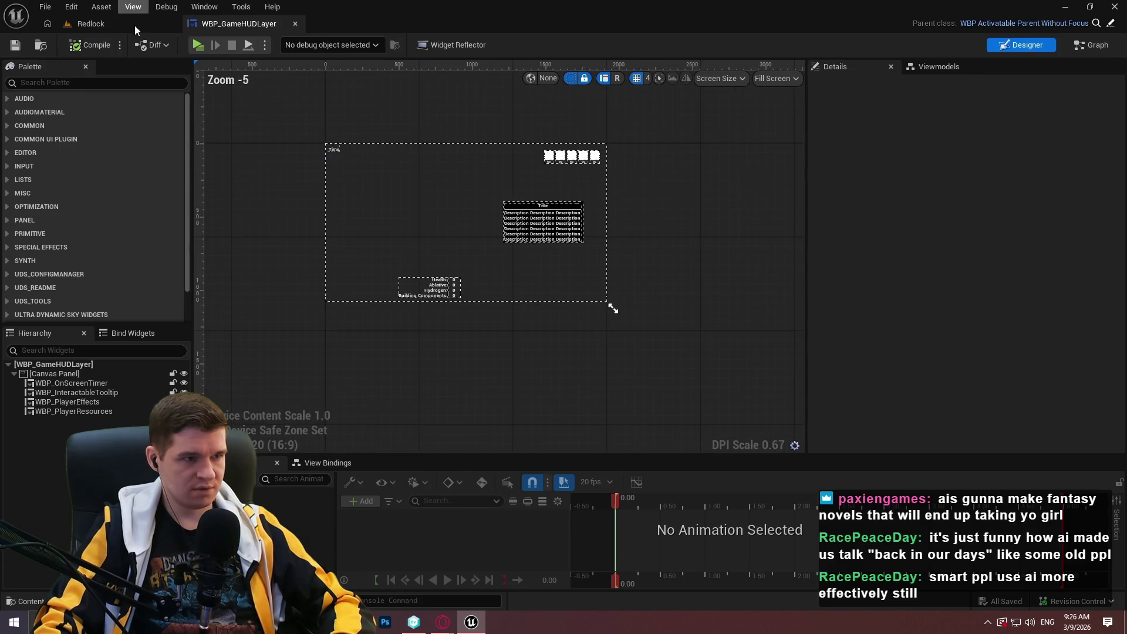
{"action": "left_click", "coordinate": [88, 24]}
{"action": "mouse_move", "coordinate": [465, 277]}
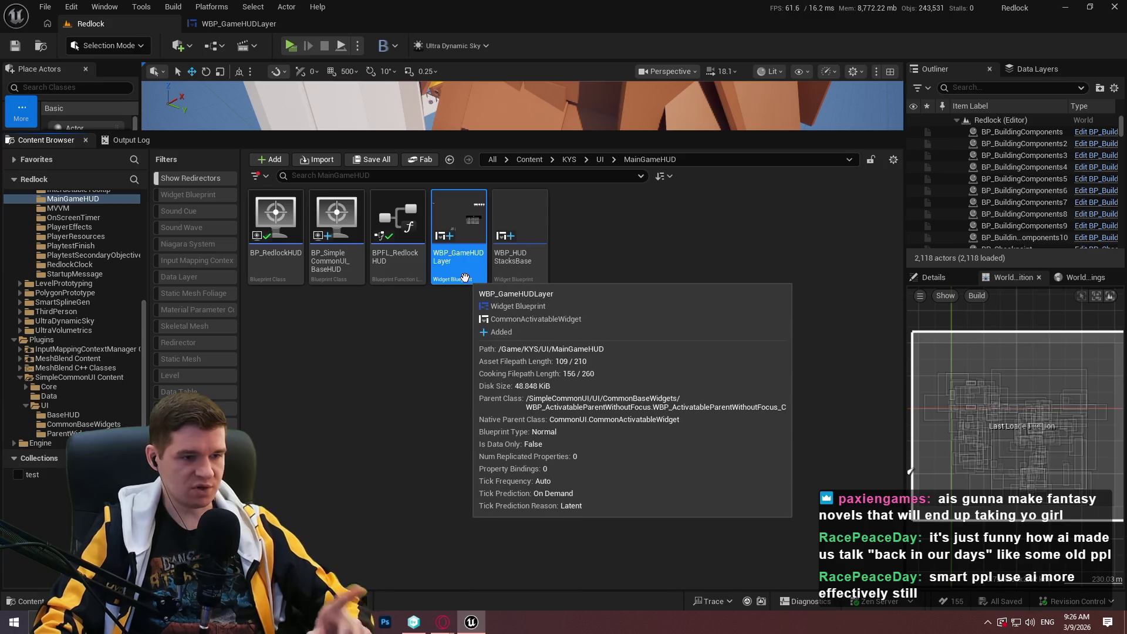
{"action": "left_click", "coordinate": [517, 258]}
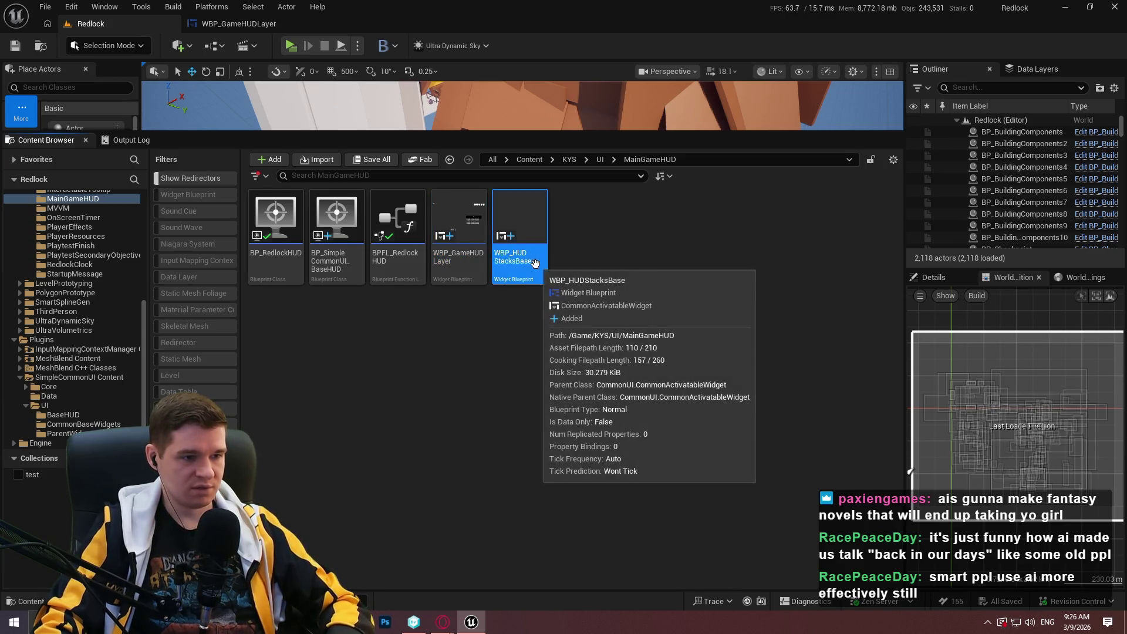
Rename the BPFL_RedlockHUD function library to BPFL_SimpleCommonUI
{"action": "left_click", "coordinate": [395, 268]}
{"action": "key", "text": "F2"}
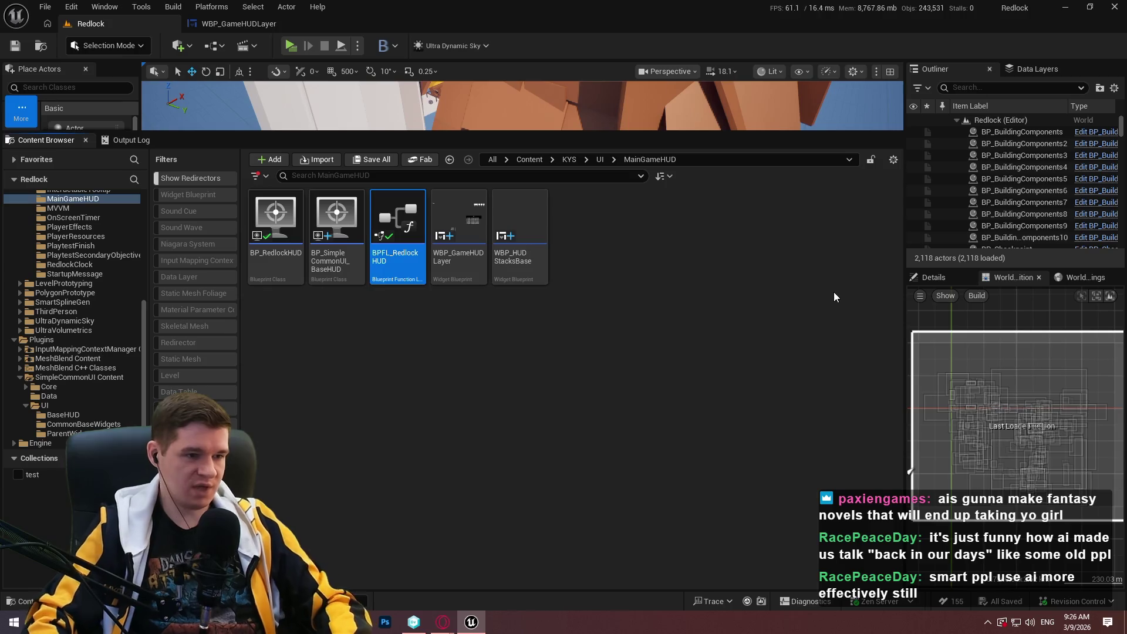
{"action": "type", "text": "BPFL_Redlo"}
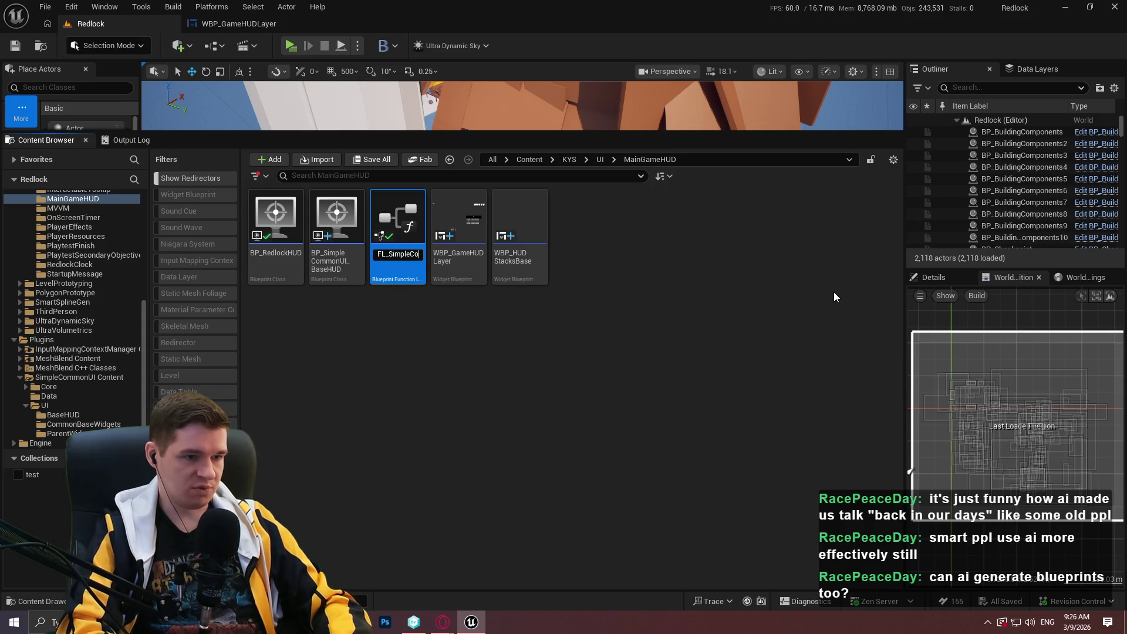
{"action": "type", "text": "I"}
{"action": "key", "text": "Return"}
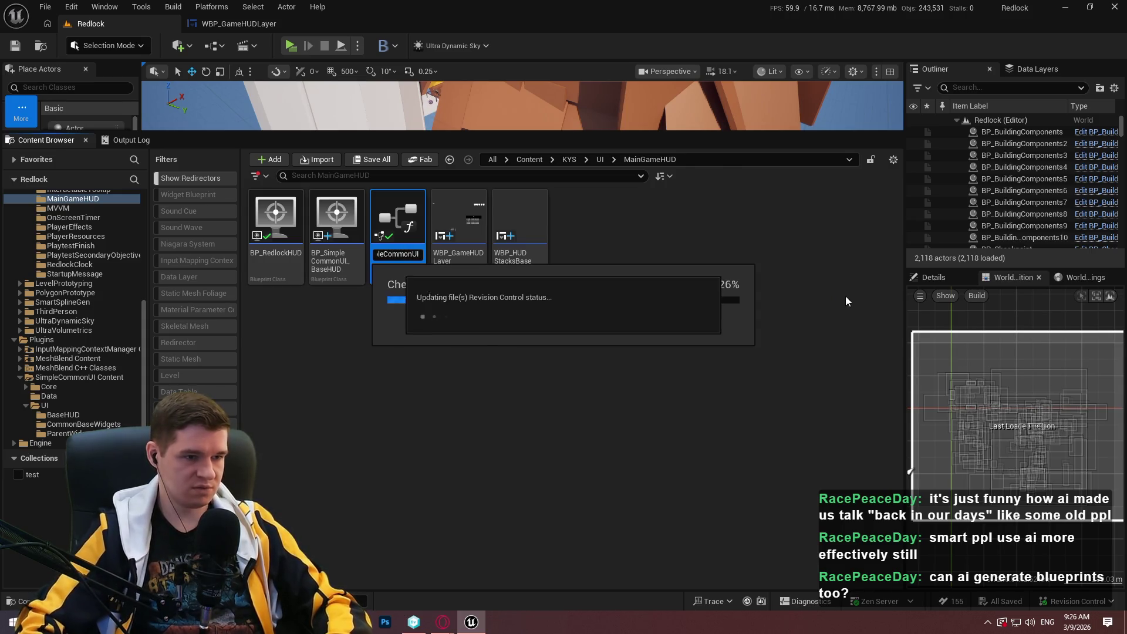
Update references to the leftover BPFL_RedlockHUD redirector and delete it
{"action": "right_click", "coordinate": [555, 232]}
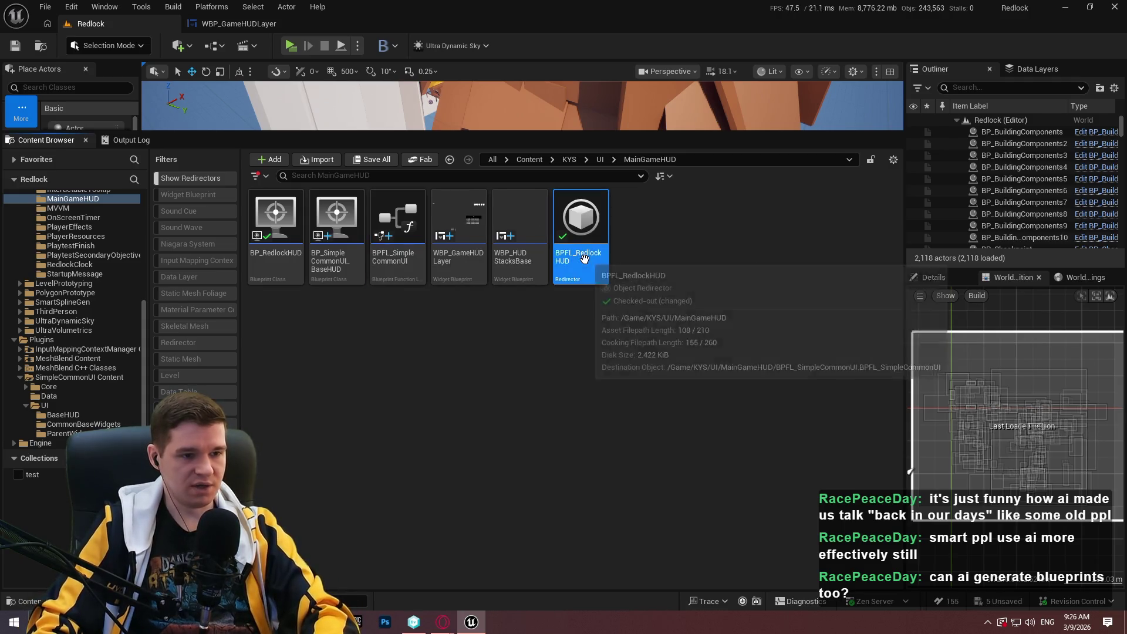
{"action": "left_click", "coordinate": [567, 256]}
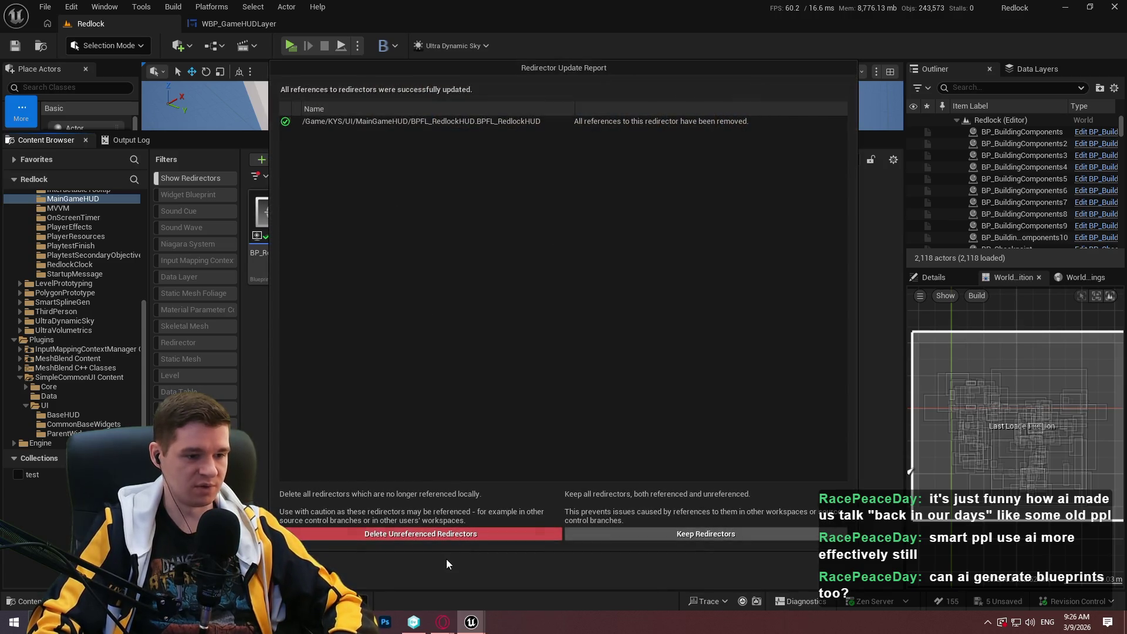
{"action": "left_click", "coordinate": [452, 533]}
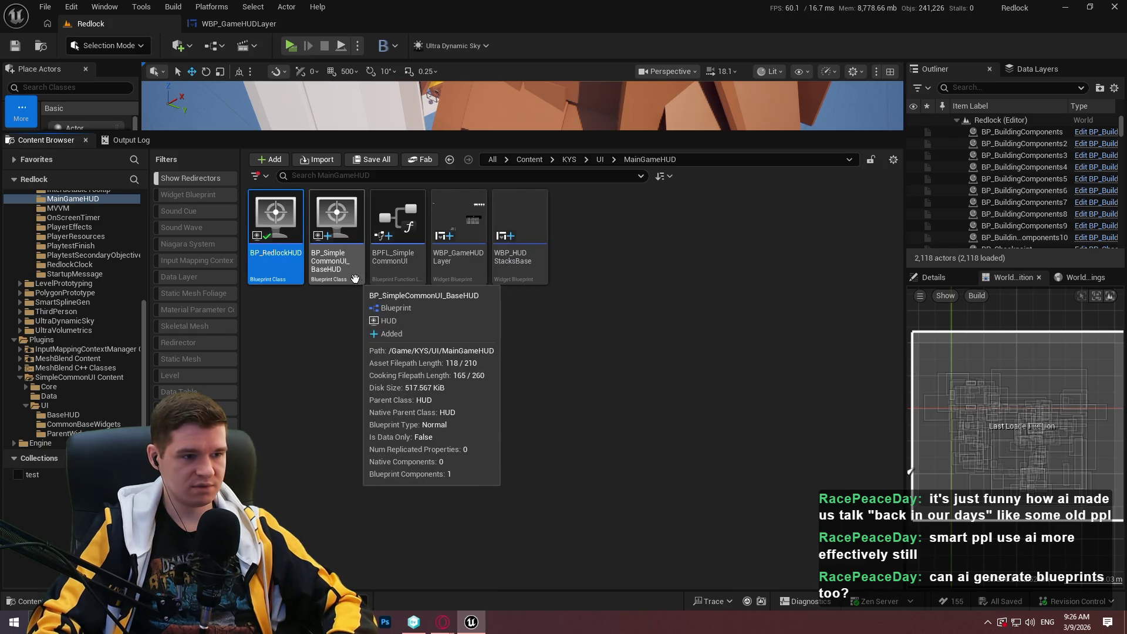
{"action": "left_click", "coordinate": [315, 281]}
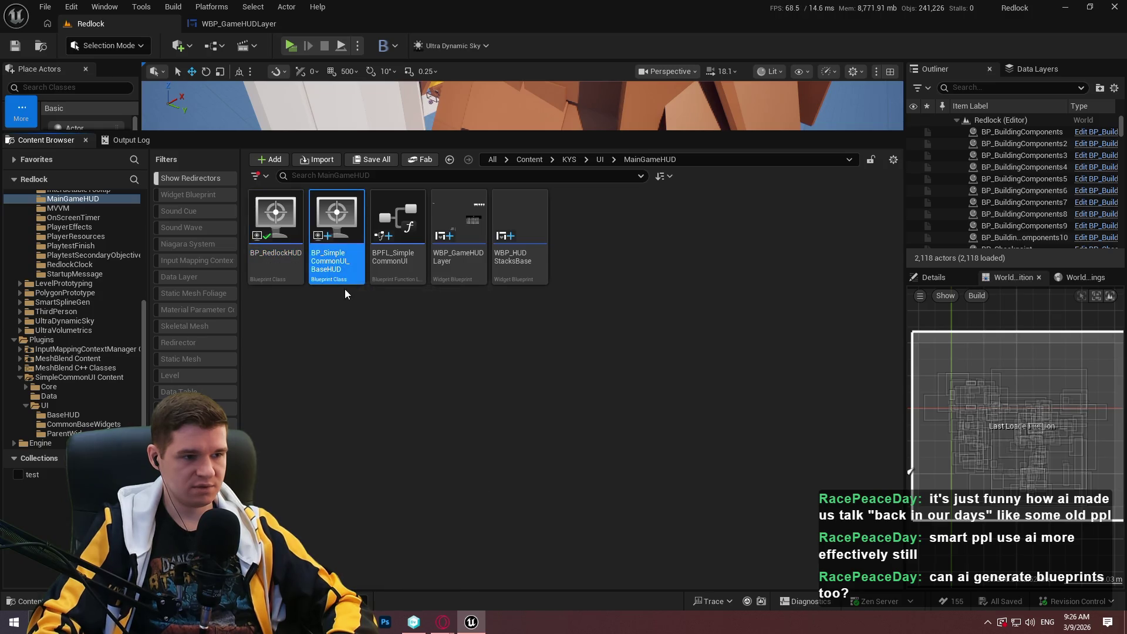
Drag BPFL_SimpleCommonUI onto SimpleCommonUI Content > Core and move it there
{"action": "left_click", "coordinate": [396, 274], "text": "ctrl"}
{"action": "left_click", "coordinate": [534, 273], "text": "ctrl"}
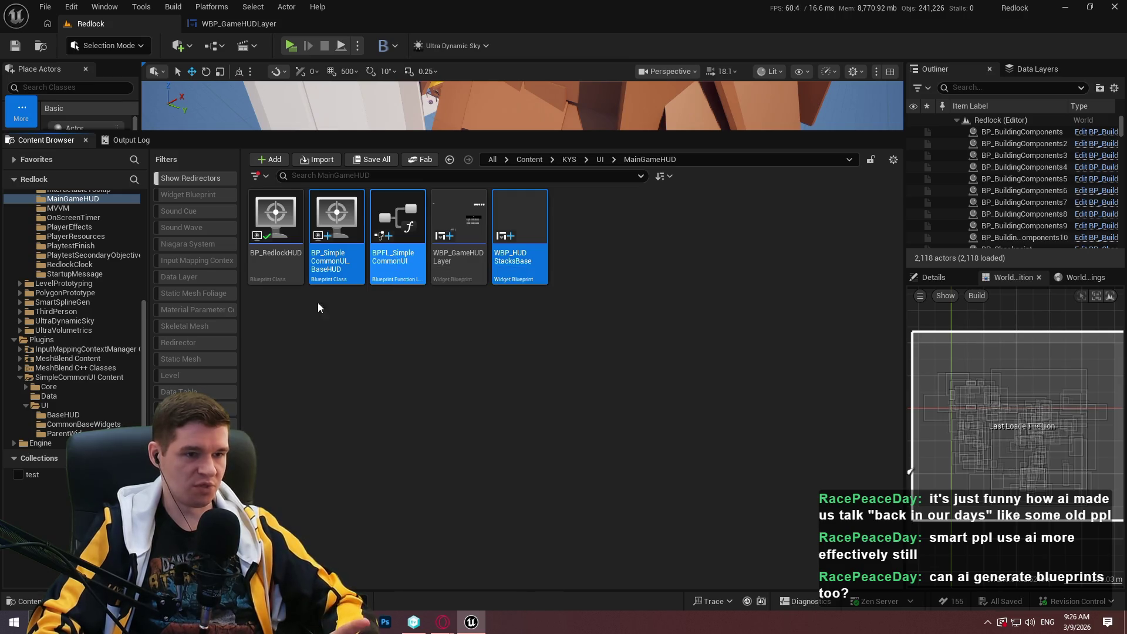
{"action": "mouse_move", "coordinate": [396, 275]}
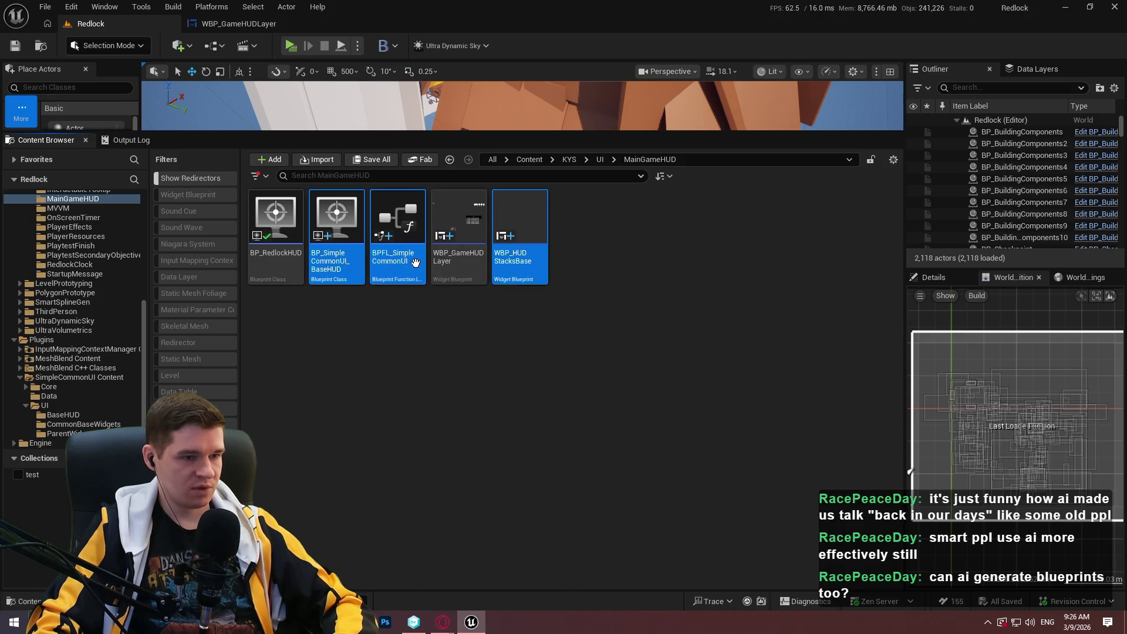
{"action": "left_click", "coordinate": [396, 275]}
{"action": "mouse_move", "coordinate": [381, 301]}
{"action": "left_mouse_down"}
{"action": "mouse_move", "coordinate": [66, 384]}
{"action": "mouse_move", "coordinate": [432, 258]}
{"action": "mouse_move", "coordinate": [397, 235]}
{"action": "mouse_move", "coordinate": [55, 378]}
{"action": "left_mouse_up"}
{"action": "left_click", "coordinate": [27, 388]}
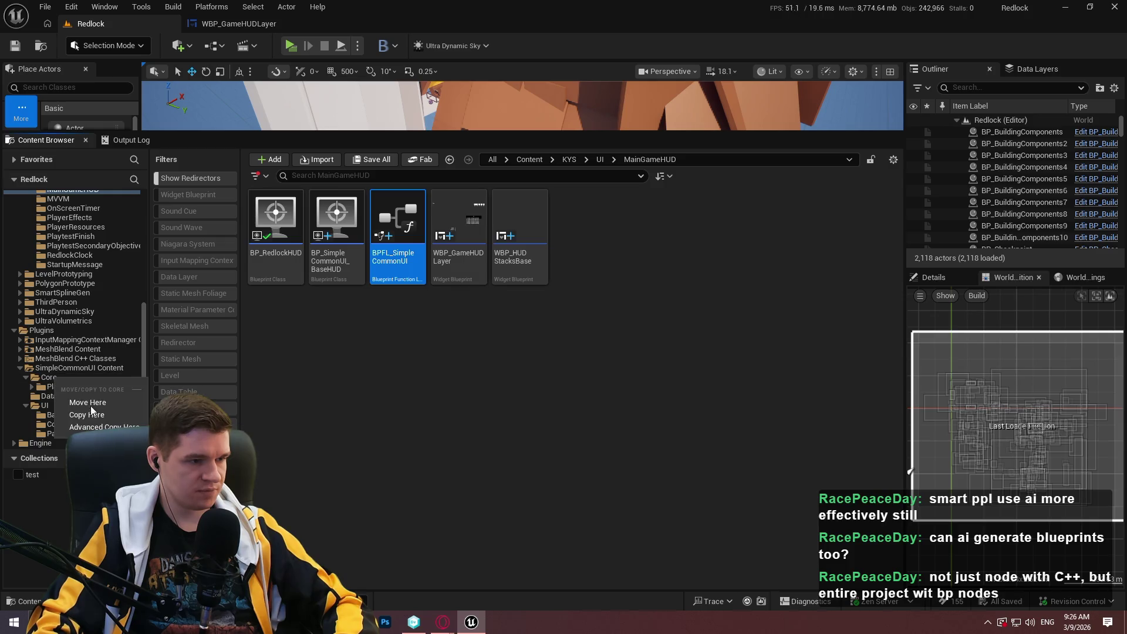
{"action": "left_click", "coordinate": [97, 403]}
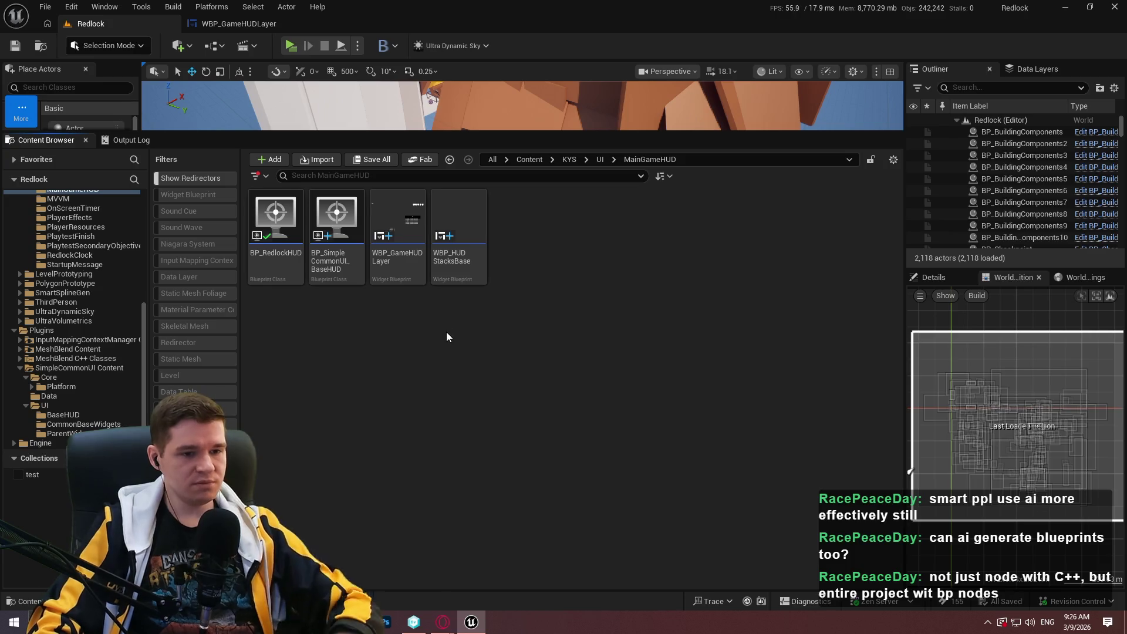
{"action": "left_click", "coordinate": [344, 273]}
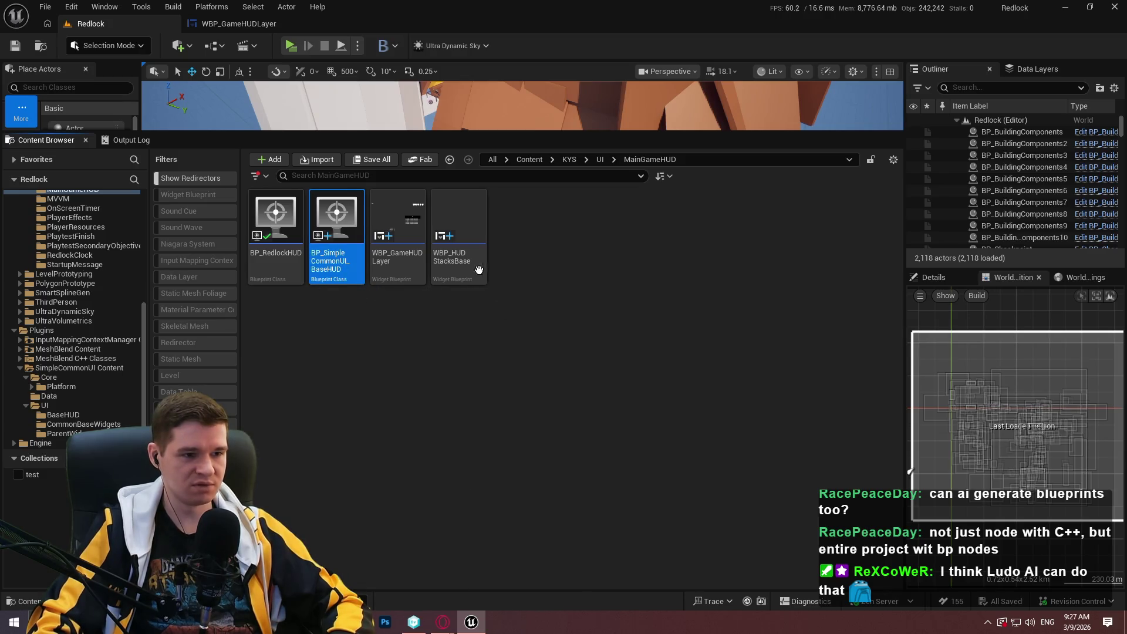
Move BP_SimpleCommonUI_BaseHUD and WBP_HUDStacksBase into SimpleCommonUI's UI/BaseHUD folder and scroll the validation log
{"action": "left_click", "coordinate": [466, 270]}
{"action": "left_click", "coordinate": [345, 269], "text": "ctrl"}
{"action": "mouse_move", "coordinate": [345, 269]}
{"action": "left_mouse_down"}
{"action": "mouse_move", "coordinate": [273, 376]}
{"action": "mouse_move", "coordinate": [85, 419]}
{"action": "left_mouse_up"}
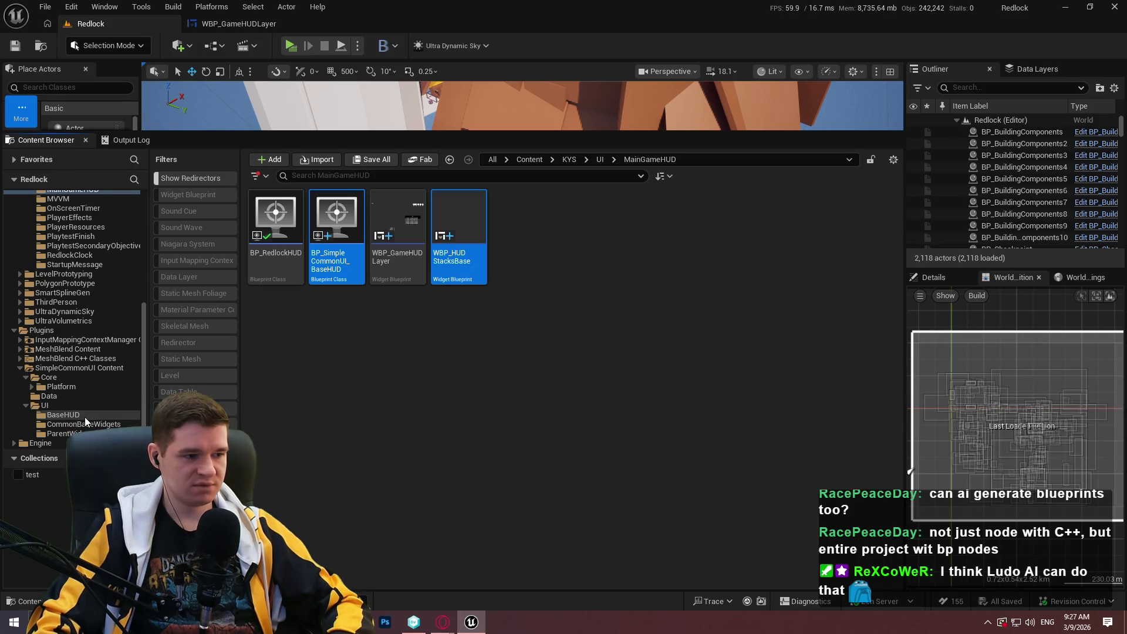
{"action": "left_click", "coordinate": [112, 440]}
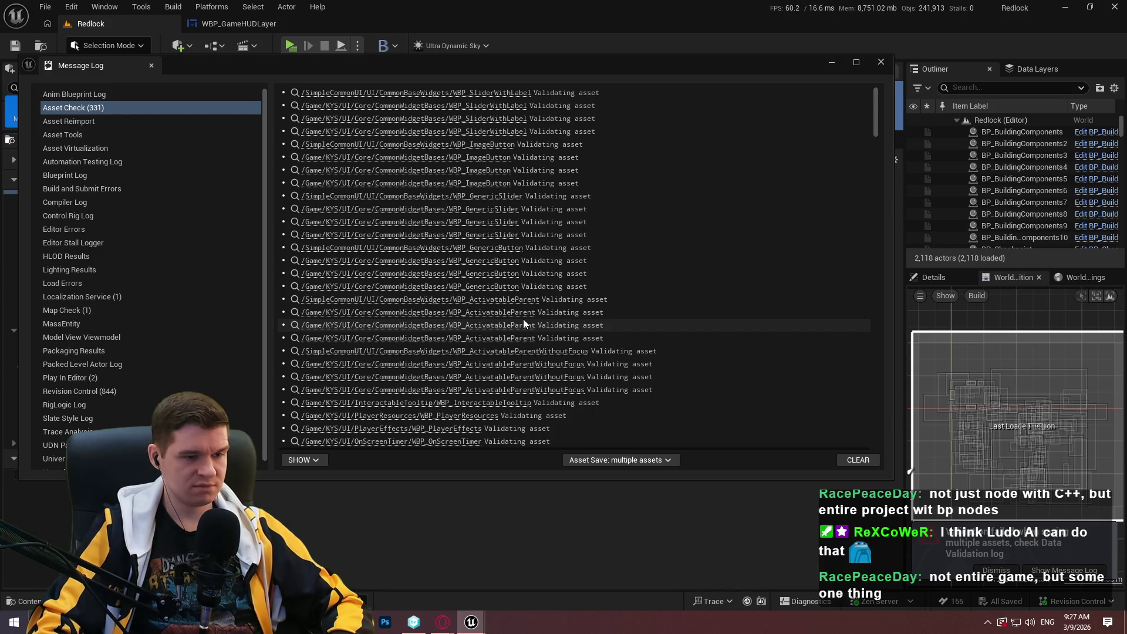
{"action": "left_click_drag", "start_coordinate": [878, 101], "coordinate": [866, 466]}
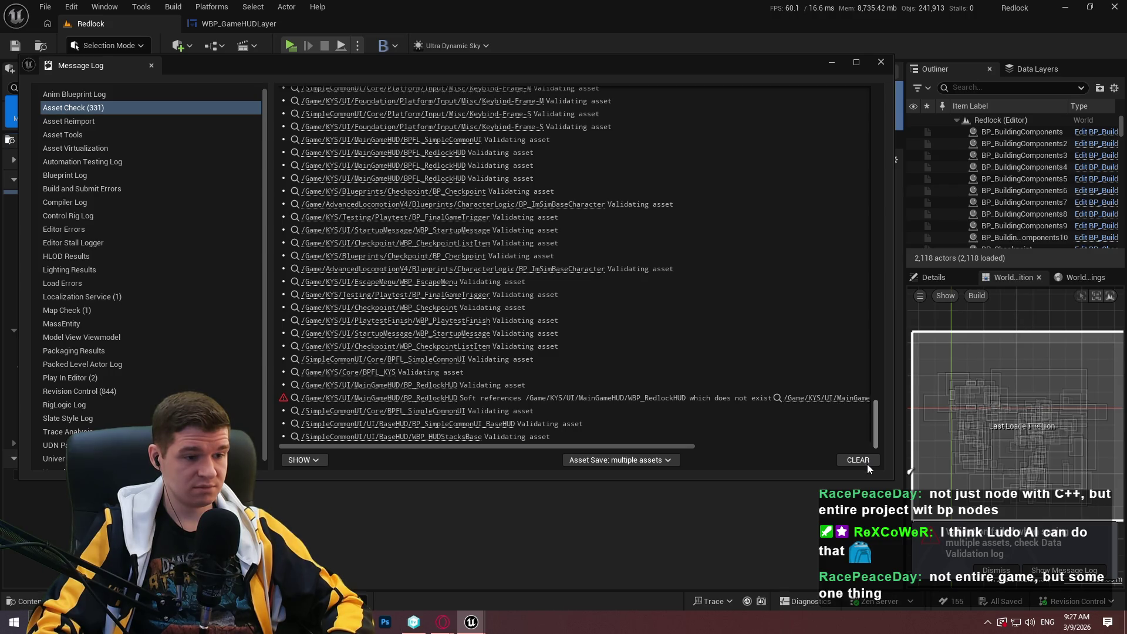
Close the Message Log, save all modified assets, enlarge the viewport, and open WBP_GameHUDLayer
{"action": "left_click", "coordinate": [881, 62]}
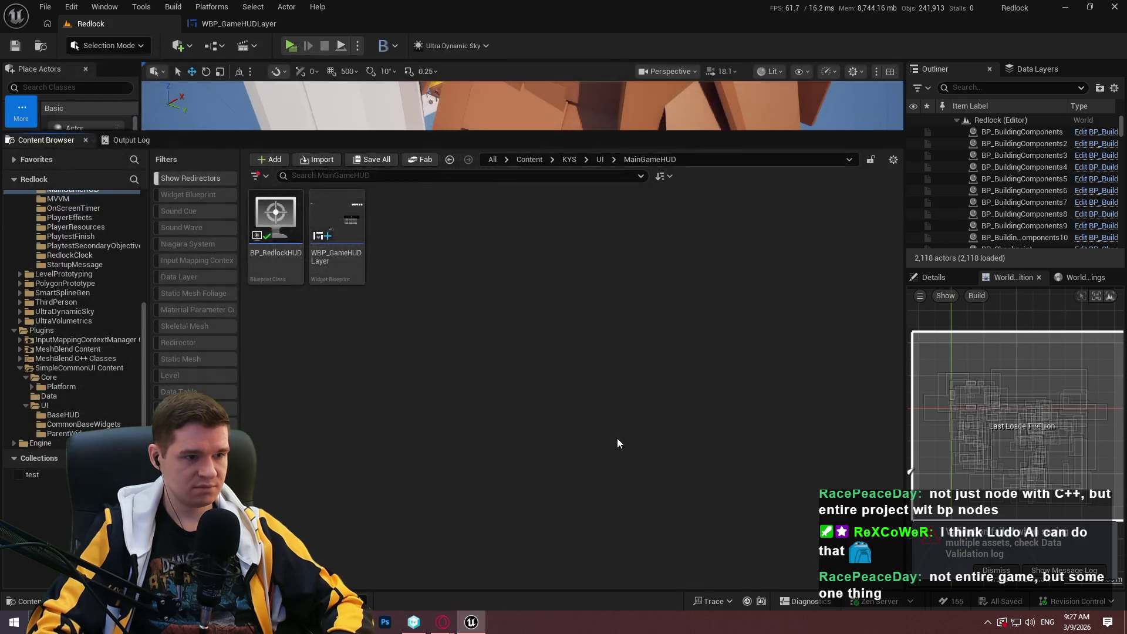
{"action": "left_click", "coordinate": [42, 7]}
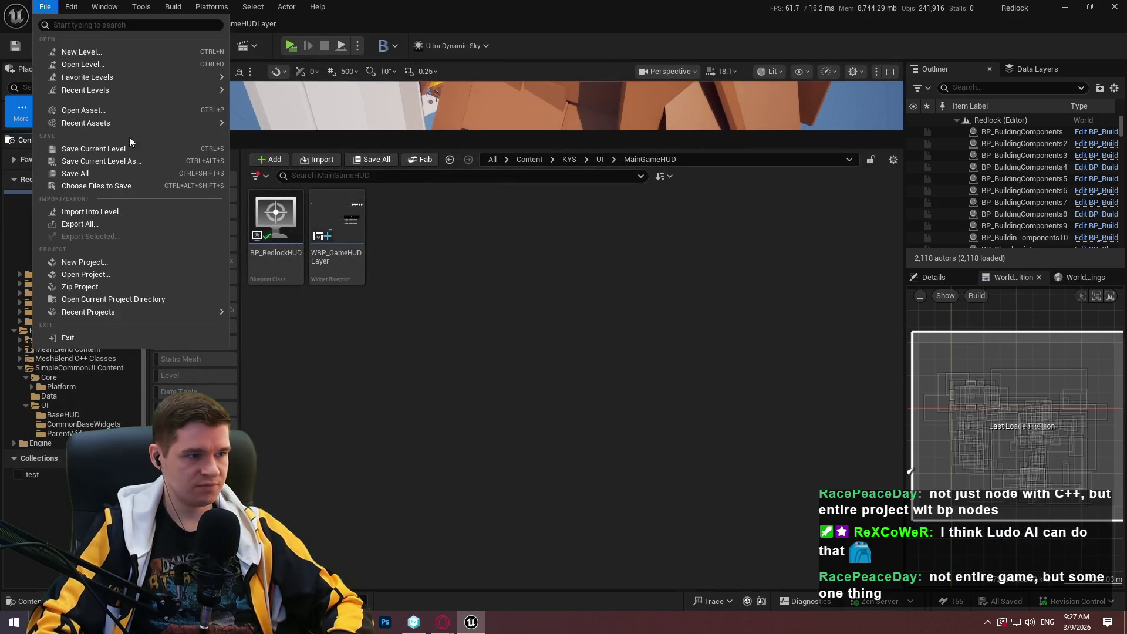
{"action": "left_click", "coordinate": [92, 178]}
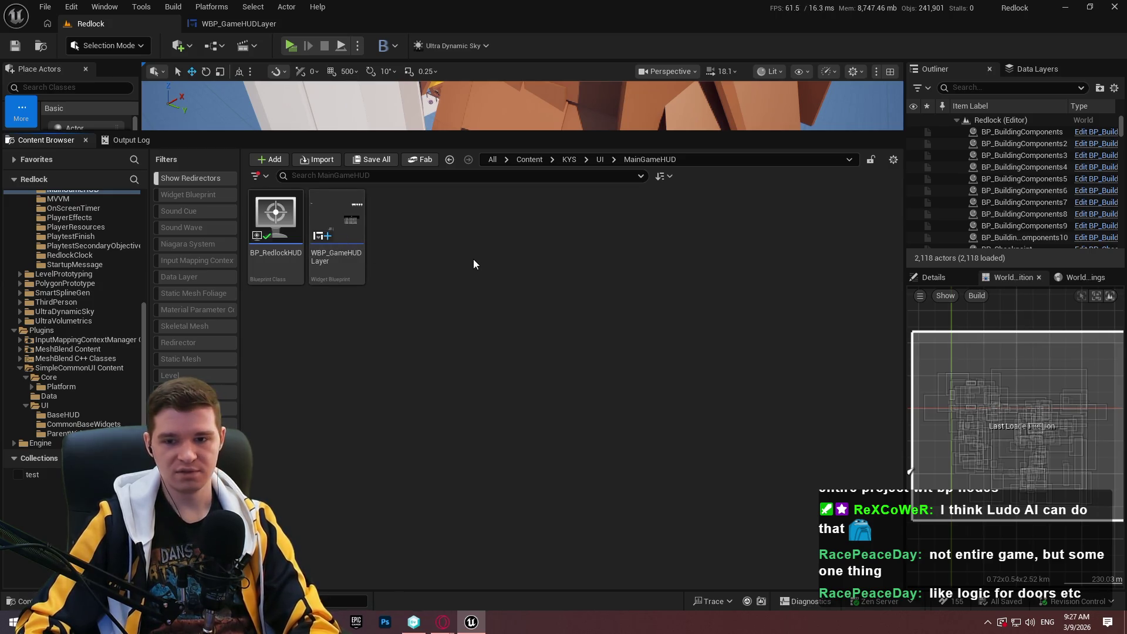
{"action": "left_click_drag", "start_coordinate": [514, 131], "coordinate": [511, 176]}
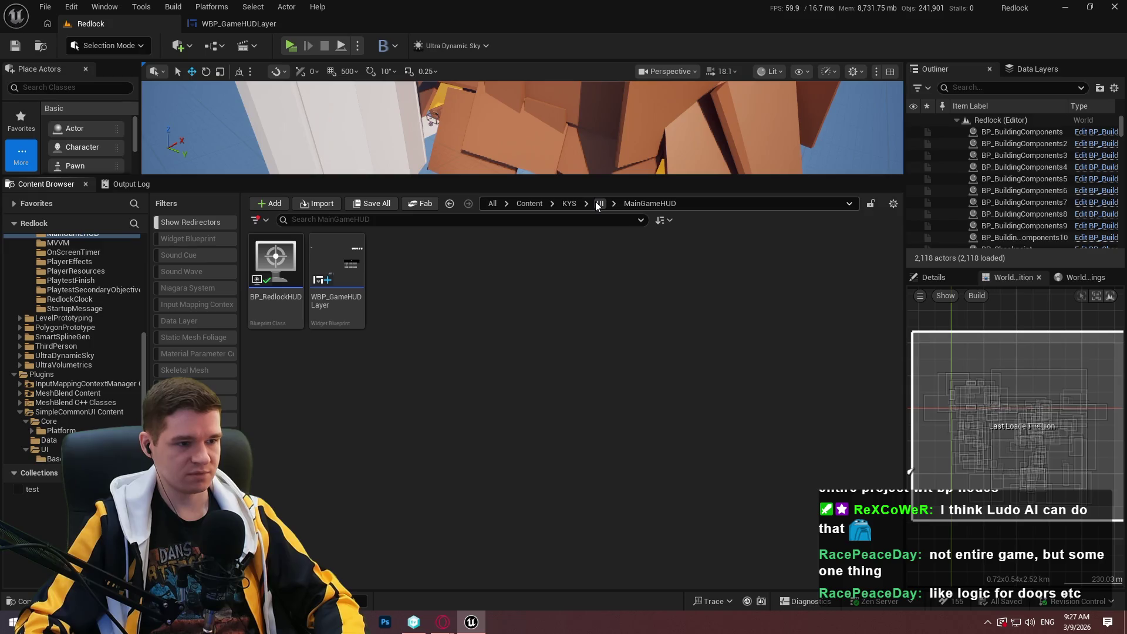
{"action": "double_click", "coordinate": [327, 304]}
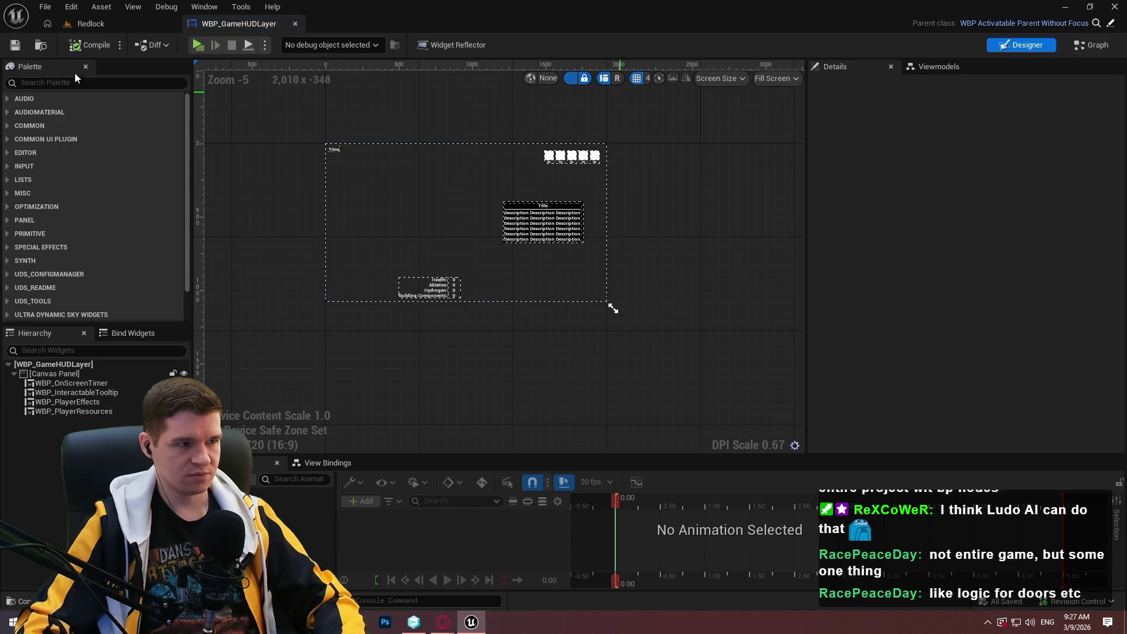
Open the Reference Viewer for WBP_GameHUDLayer to see its dependencies
{"action": "left_click", "coordinate": [88, 24]}
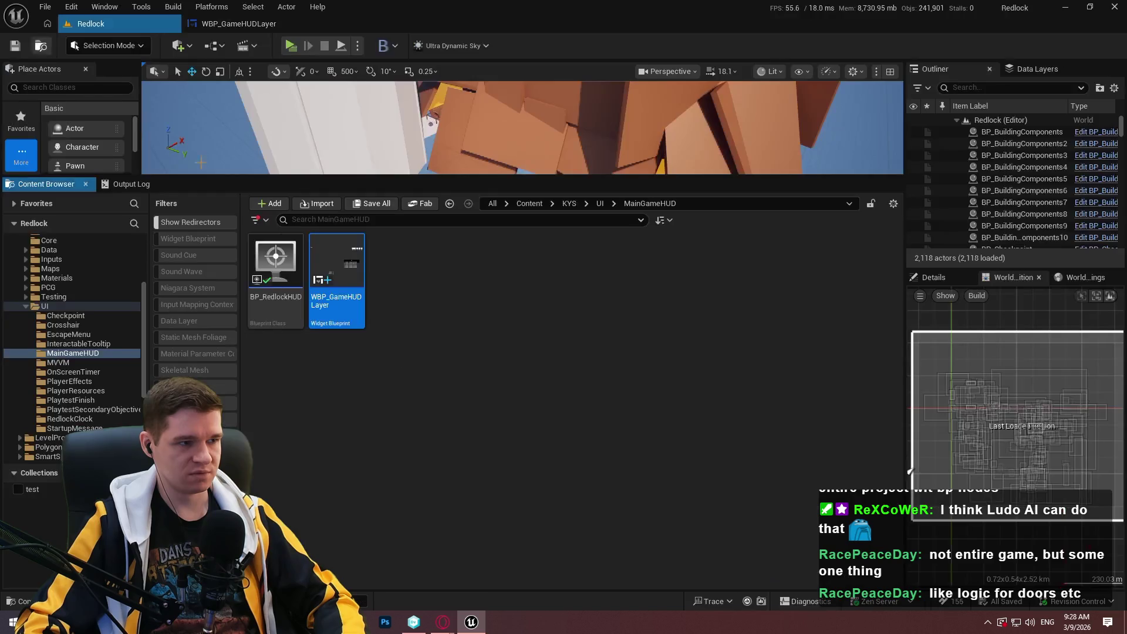
{"action": "right_click", "coordinate": [317, 298]}
{"action": "left_click", "coordinate": [390, 484]}
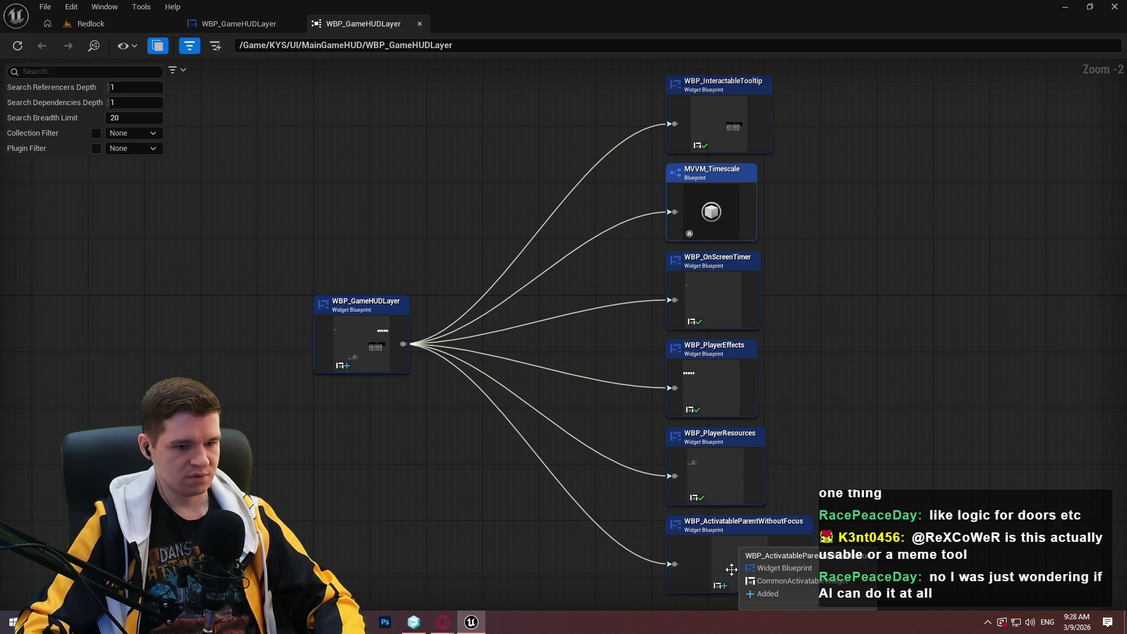
{"action": "mouse_move", "coordinate": [375, 334]}
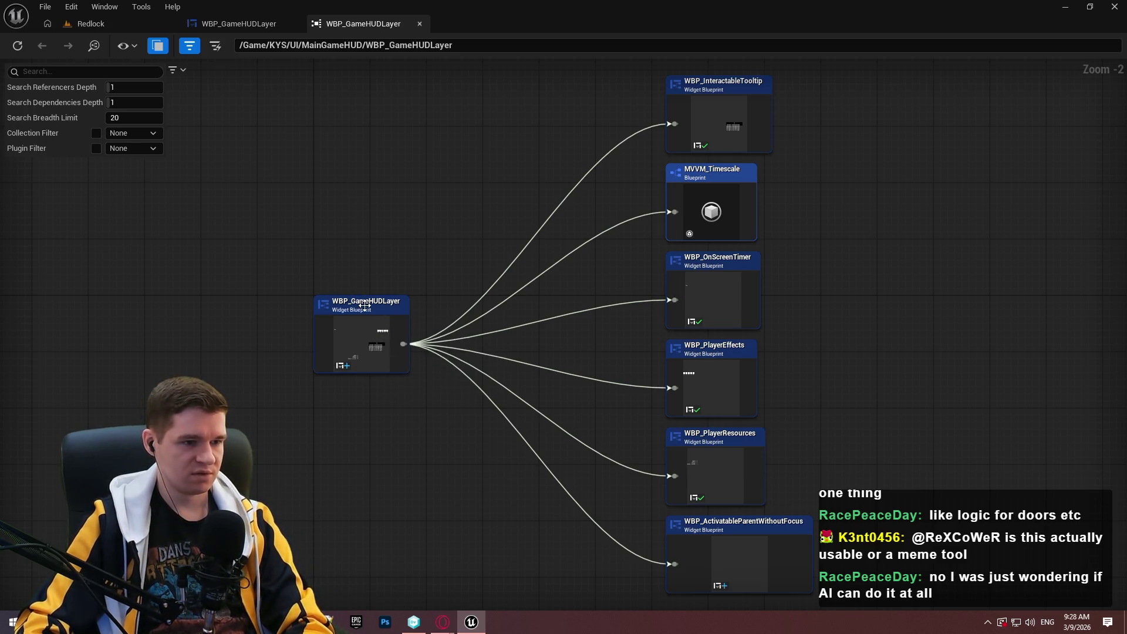
Return to the level editor and open the plugin's BaseHUD folder
{"action": "left_click", "coordinate": [125, 21]}
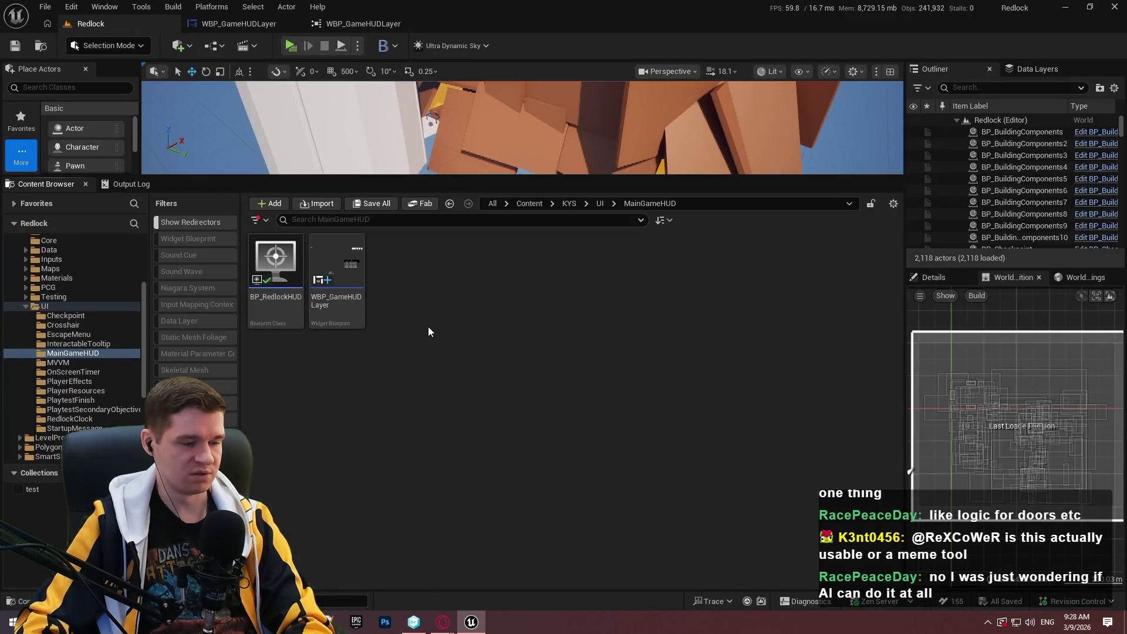
{"action": "mouse_move", "coordinate": [274, 302]}
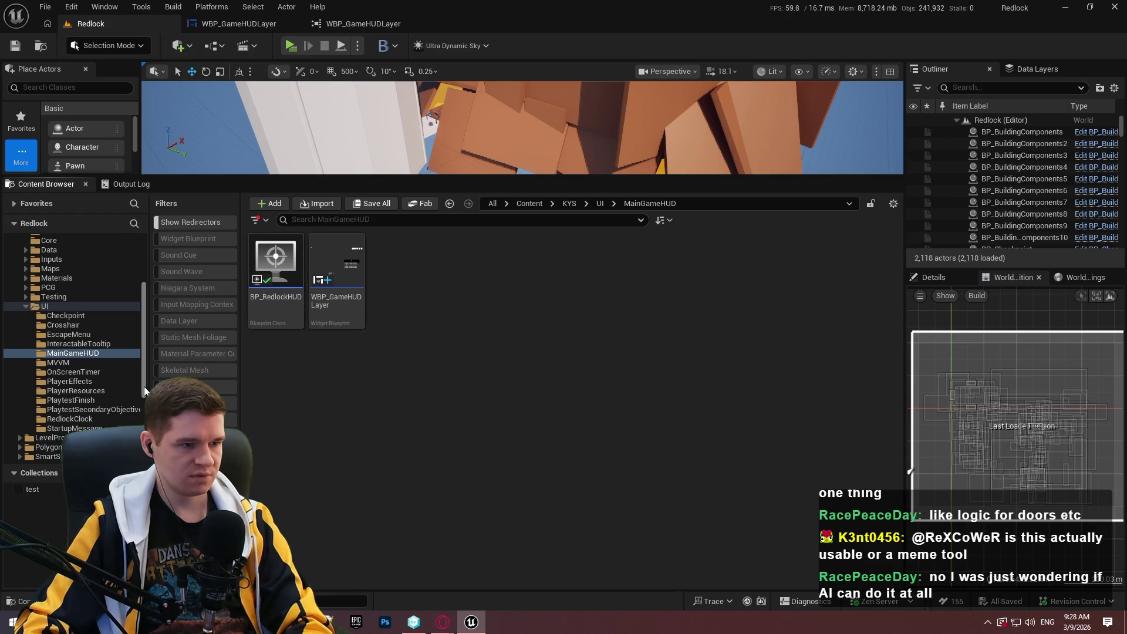
{"action": "scroll", "coordinate": [100, 399], "scroll_direction": "down", "scroll_amount": 5}
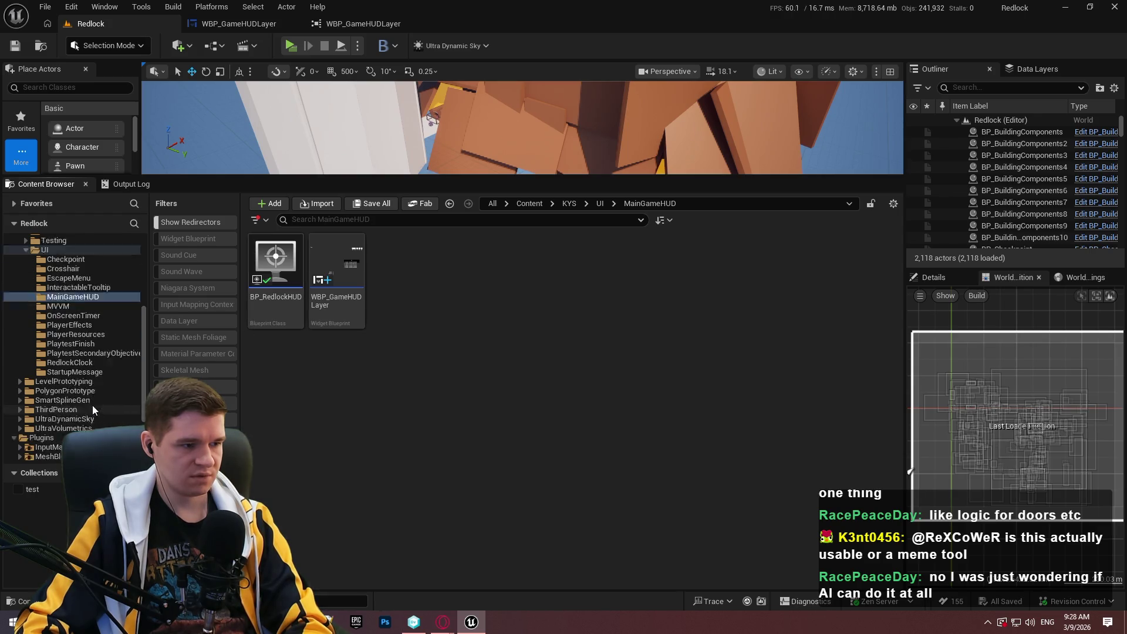
{"action": "left_click", "coordinate": [63, 429]}
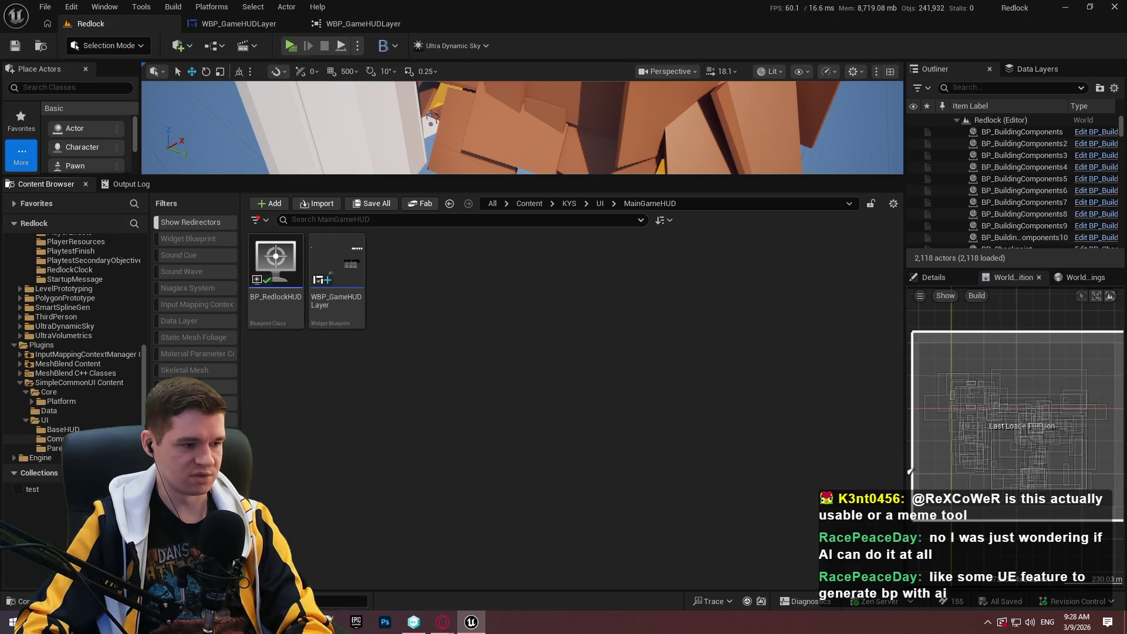
Duplicate WBP_HUDStacksBase as WBP_RedlockHUD and open the new copy
{"action": "left_click", "coordinate": [336, 276]}
{"action": "double_click", "coordinate": [337, 276]}
{"action": "left_click", "coordinate": [152, 21]}
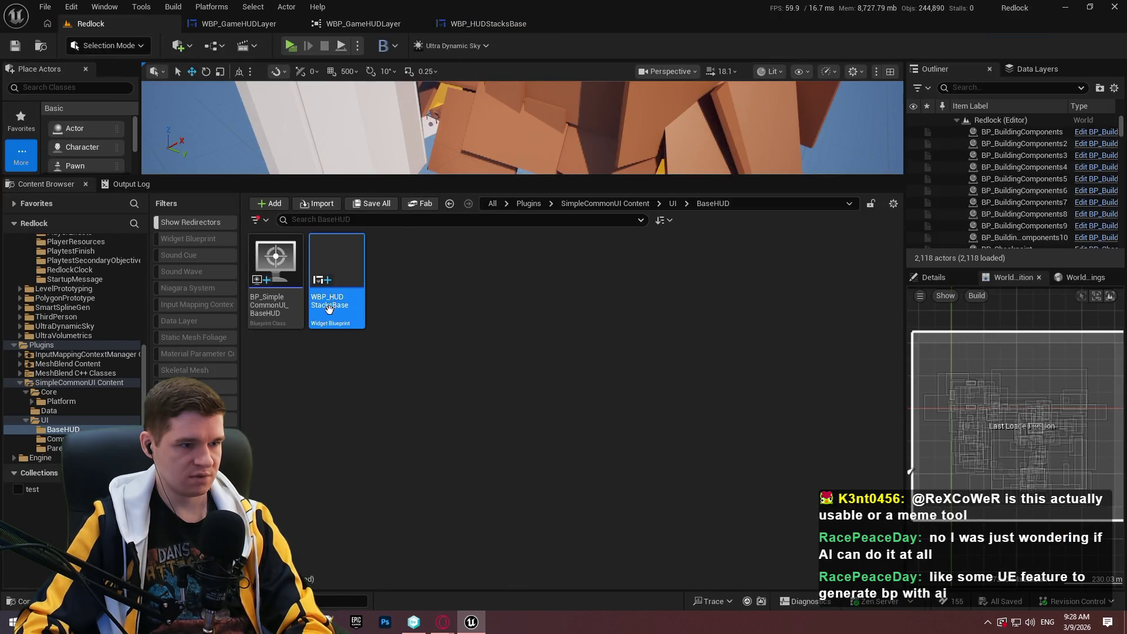
{"action": "mouse_move", "coordinate": [332, 316]}
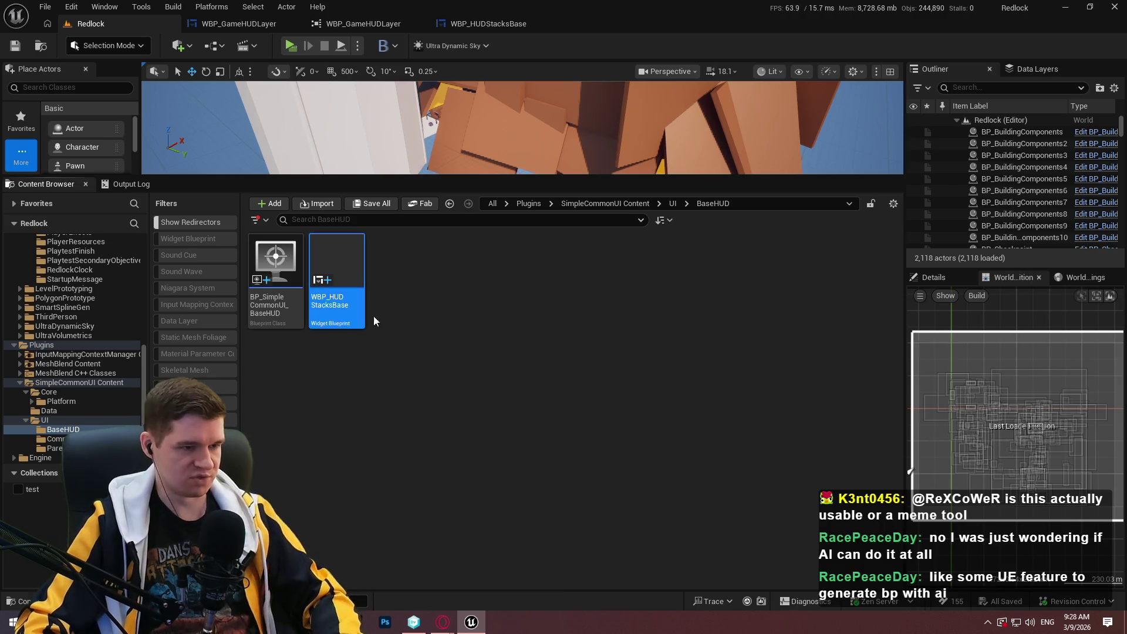
{"action": "key", "text": "ctrl+d"}
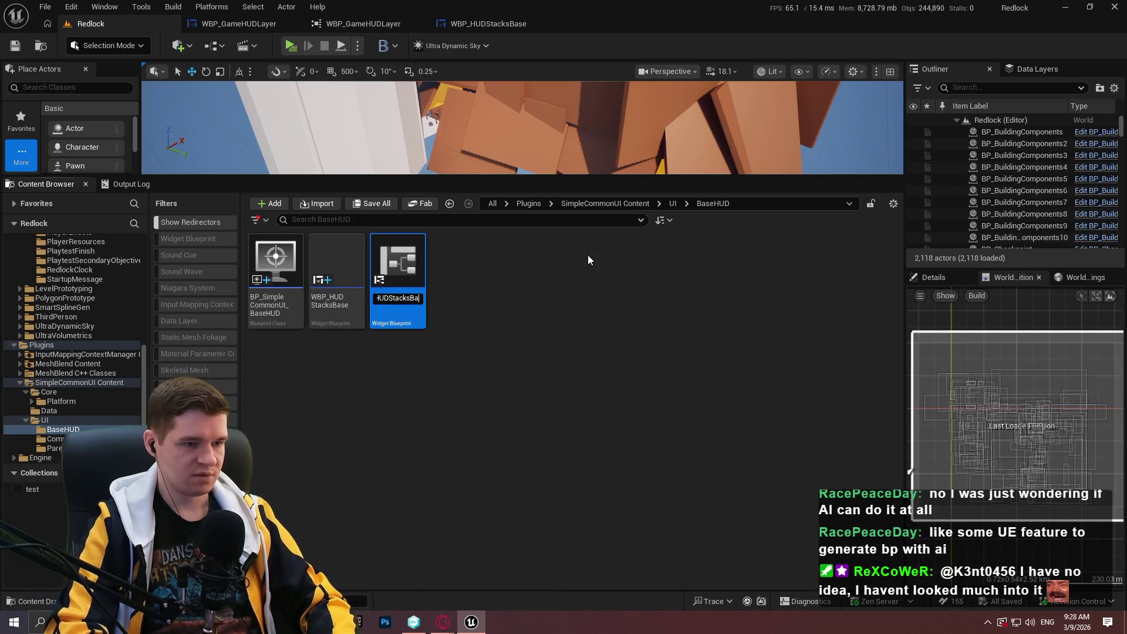
{"action": "type", "text": "WBP_HU"}
{"action": "type", "text": "lockHUD"}
{"action": "key", "text": "Return"}
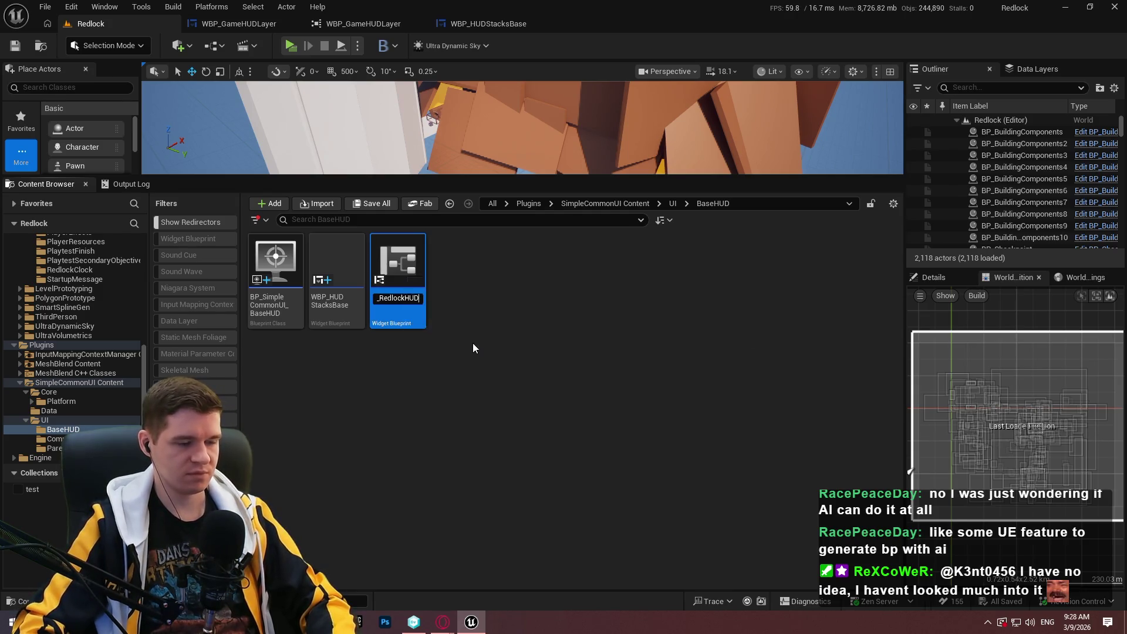
{"action": "double_click", "coordinate": [404, 259]}
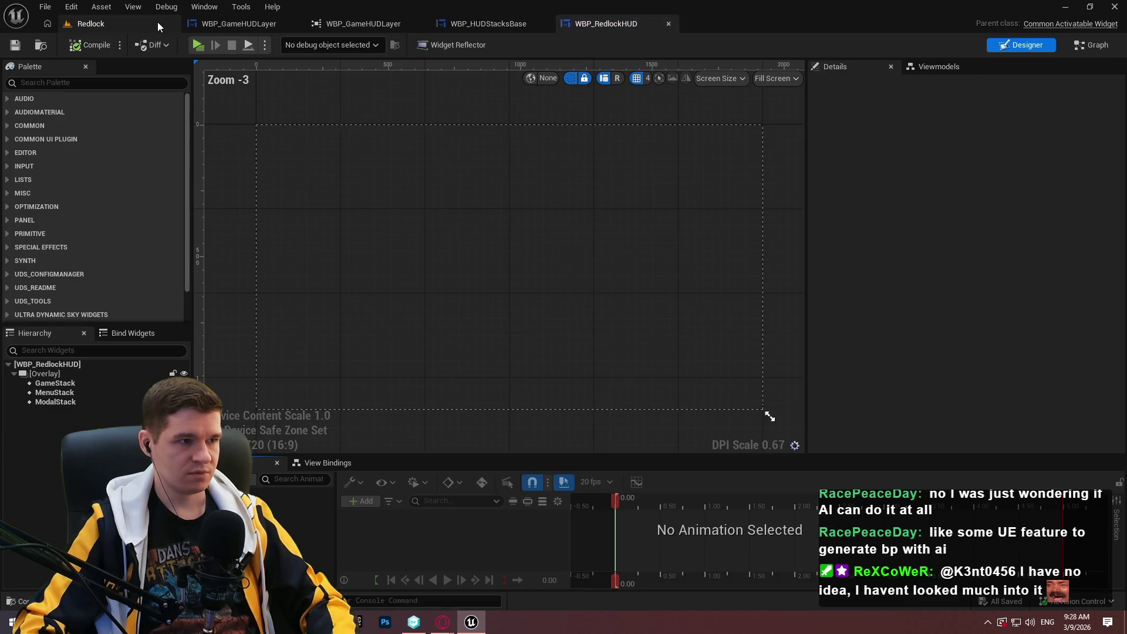
Move WBP_RedlockHUD into the MainGameHUD folder and show that folder's contents
{"action": "left_click", "coordinate": [157, 25]}
{"action": "scroll", "coordinate": [65, 317], "scroll_direction": "up", "scroll_amount": 3}
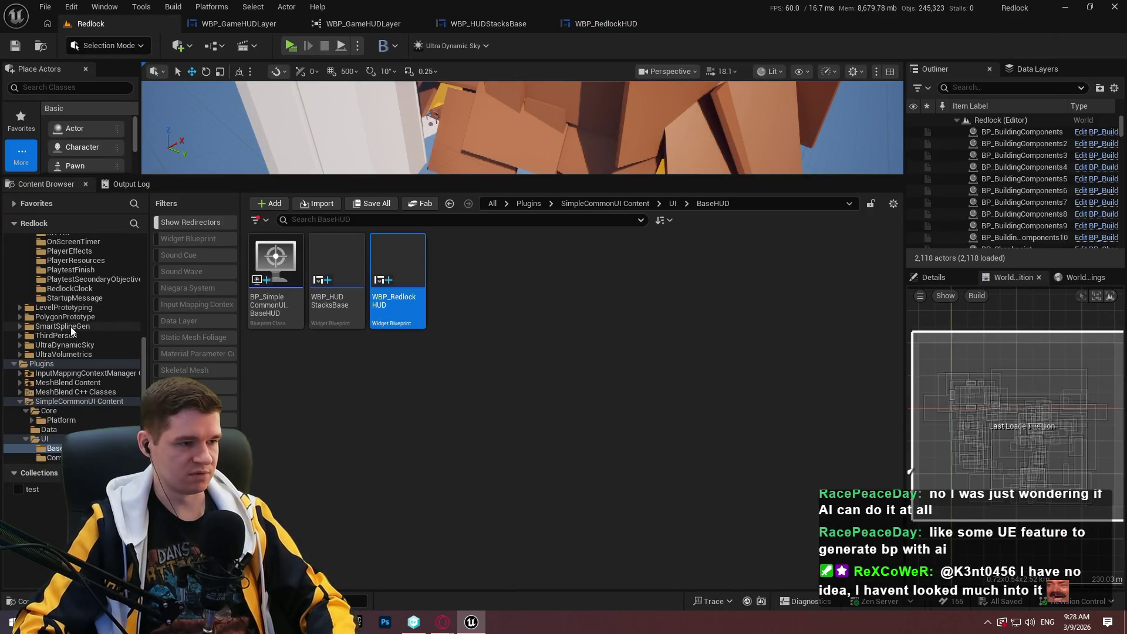
{"action": "scroll", "coordinate": [143, 352], "scroll_direction": "up", "scroll_amount": 10}
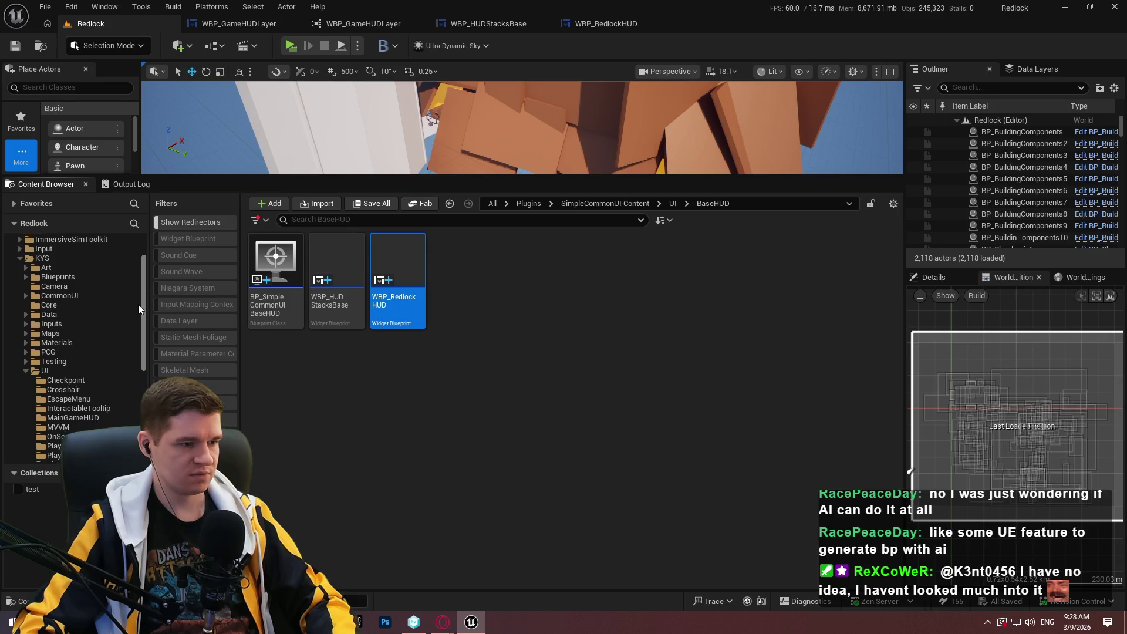
{"action": "scroll", "coordinate": [135, 317], "scroll_direction": "down", "scroll_amount": 1}
{"action": "mouse_move", "coordinate": [398, 265]}
{"action": "left_mouse_down"}
{"action": "mouse_move", "coordinate": [71, 335]}
{"action": "mouse_move", "coordinate": [98, 349]}
{"action": "left_mouse_up"}
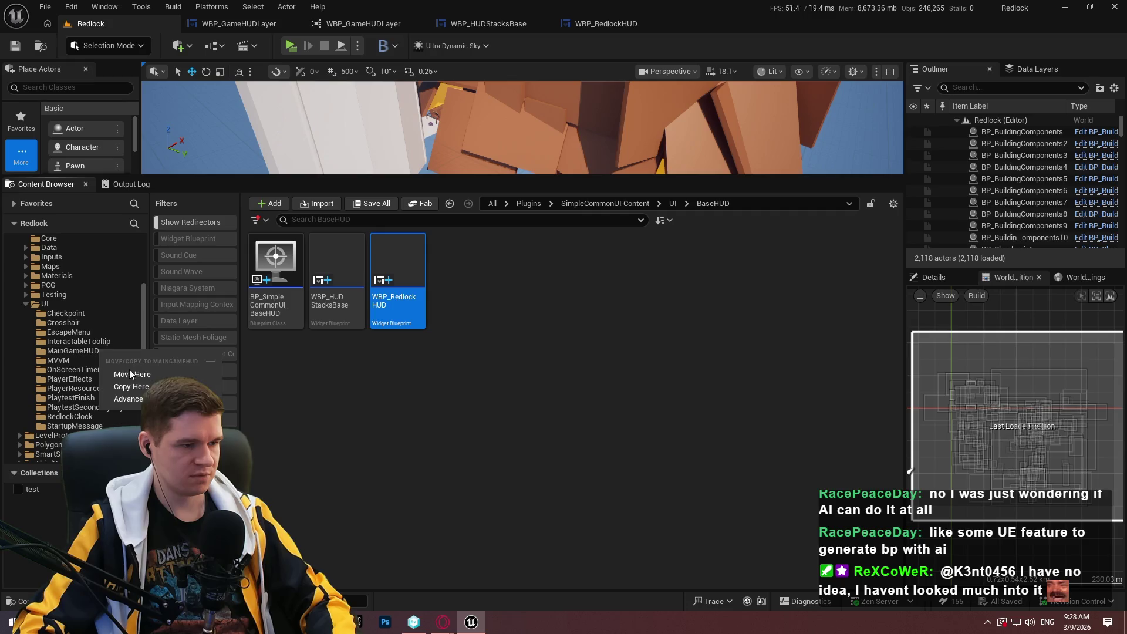
{"action": "left_click", "coordinate": [135, 374]}
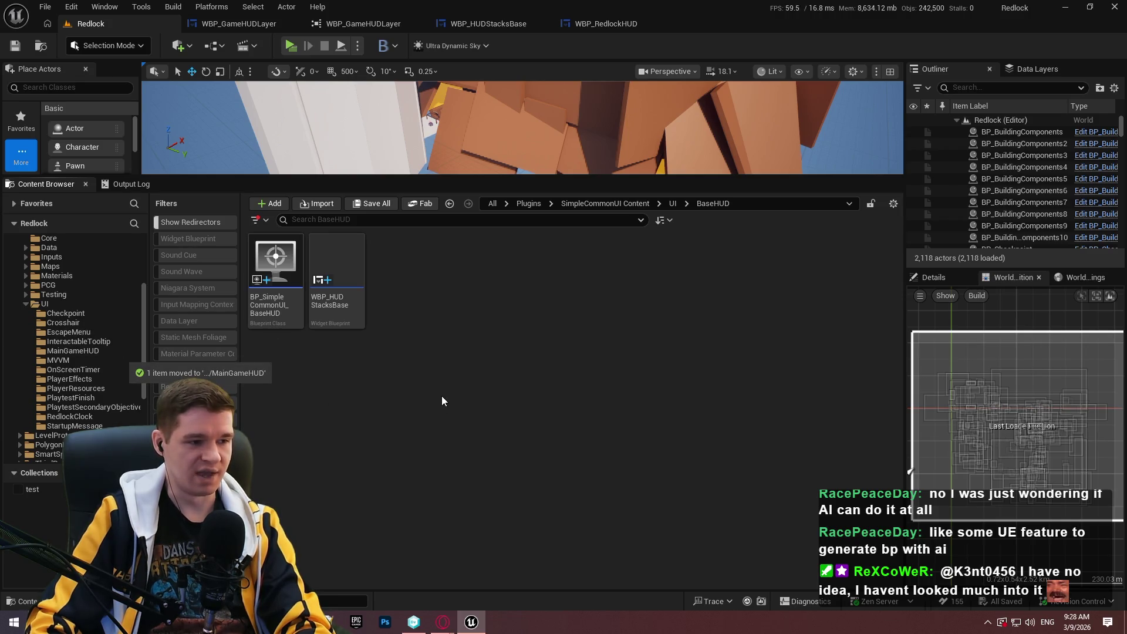
{"action": "left_click", "coordinate": [86, 350]}
In WBP_RedlockHUD, set GameStack's root content widget to WBP_GameHUDLayer
{"action": "double_click", "coordinate": [396, 264]}
{"action": "left_click", "coordinate": [350, 322]}
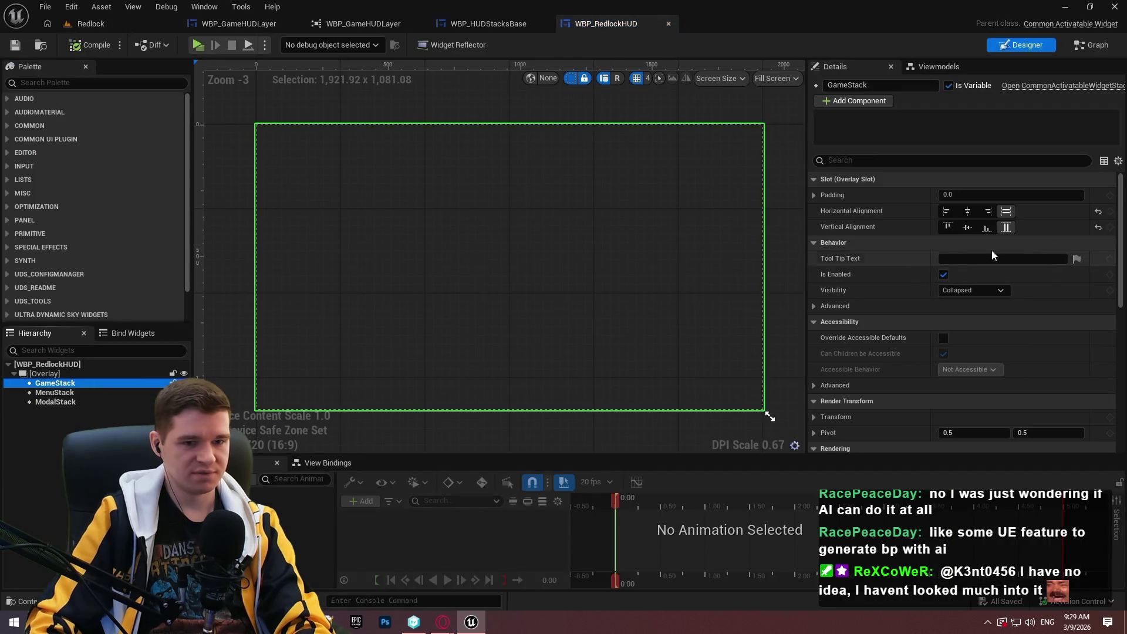
{"action": "scroll", "coordinate": [973, 301], "scroll_direction": "down", "scroll_amount": 8}
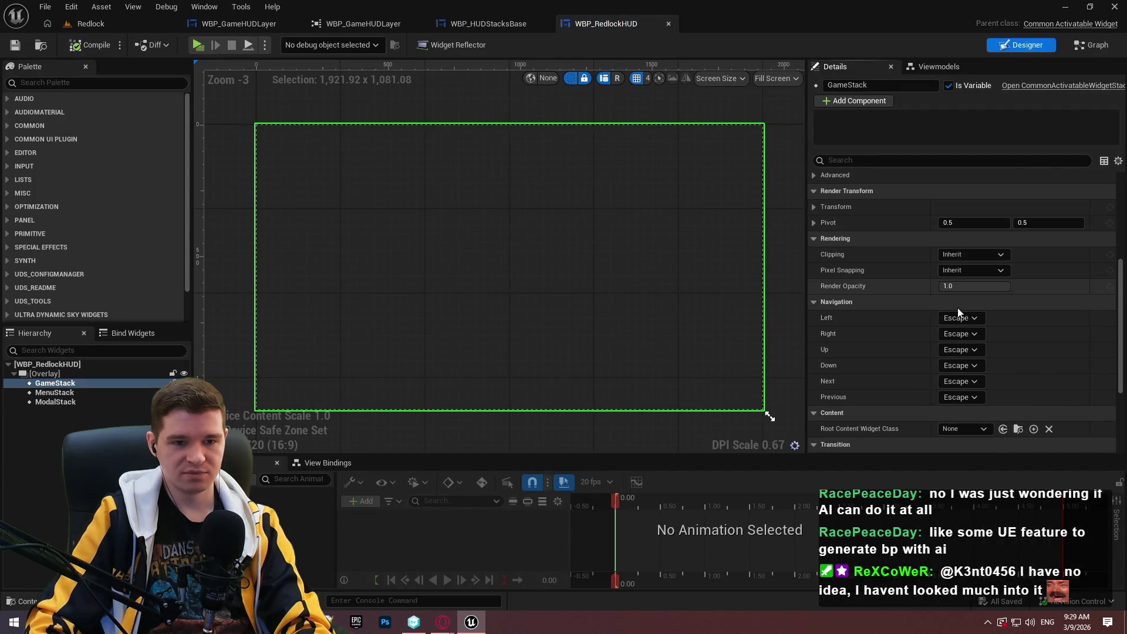
{"action": "left_click", "coordinate": [973, 393]}
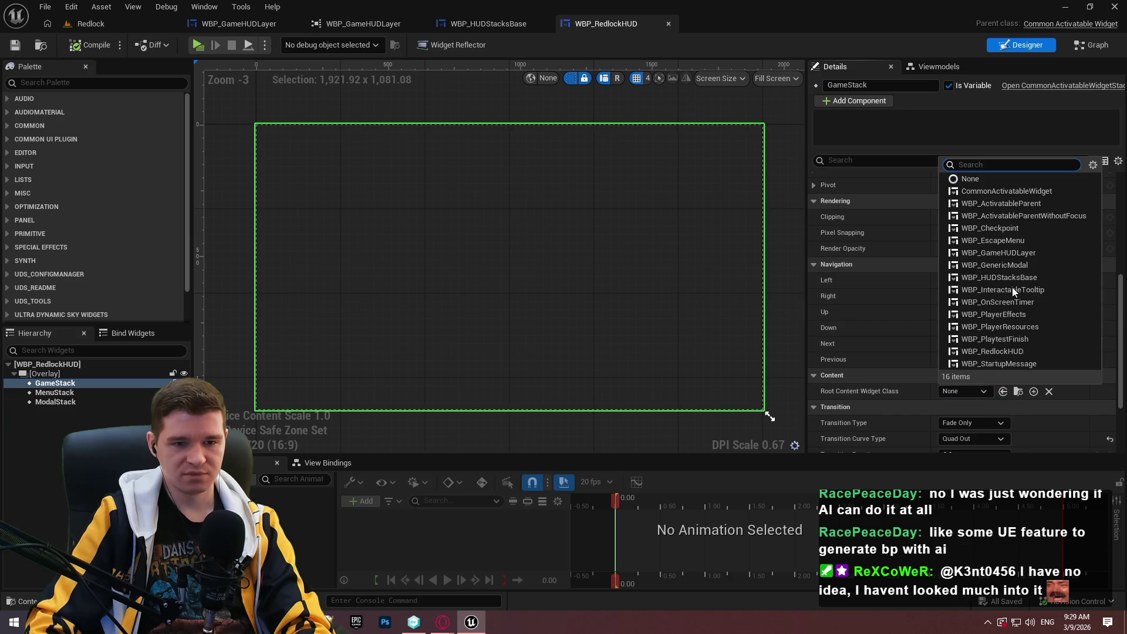
{"action": "left_click", "coordinate": [1028, 252]}
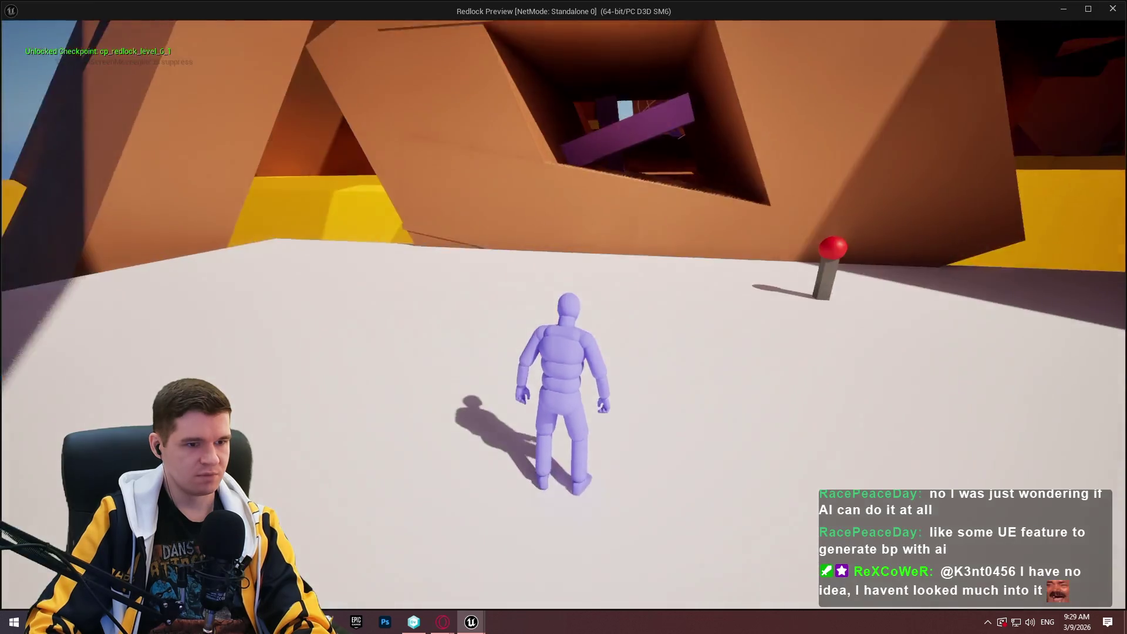
Stop the game preview, return to the level editor, and select BP_RedlockHUD
{"action": "key", "text": "Escape"}
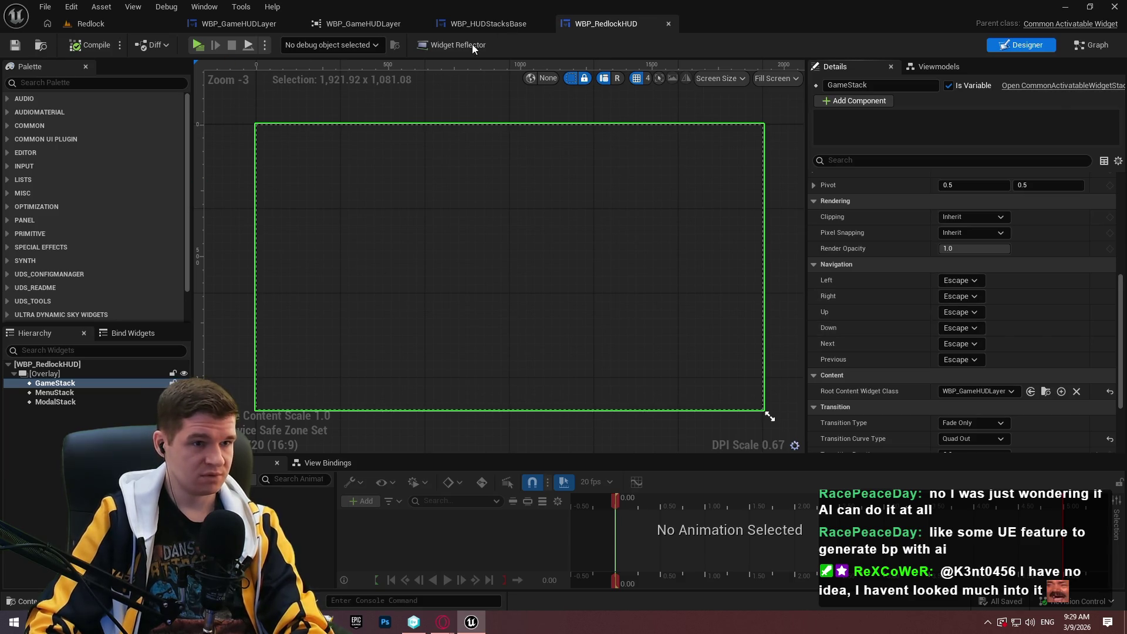
{"action": "left_click", "coordinate": [266, 24]}
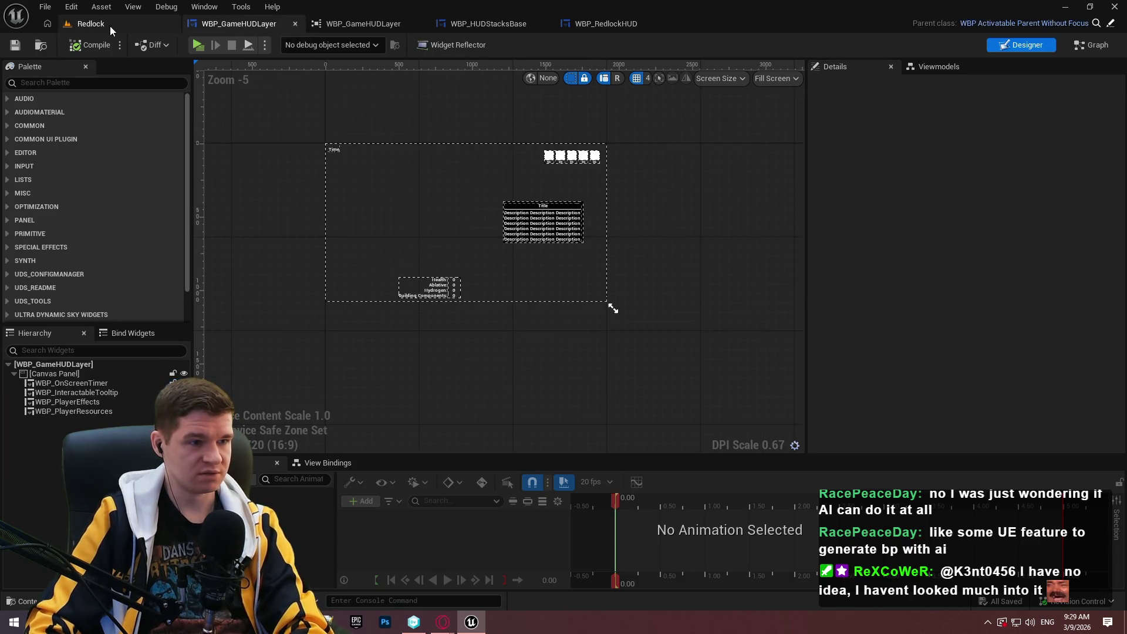
{"action": "left_click", "coordinate": [88, 23]}
{"action": "left_click", "coordinate": [282, 294]}
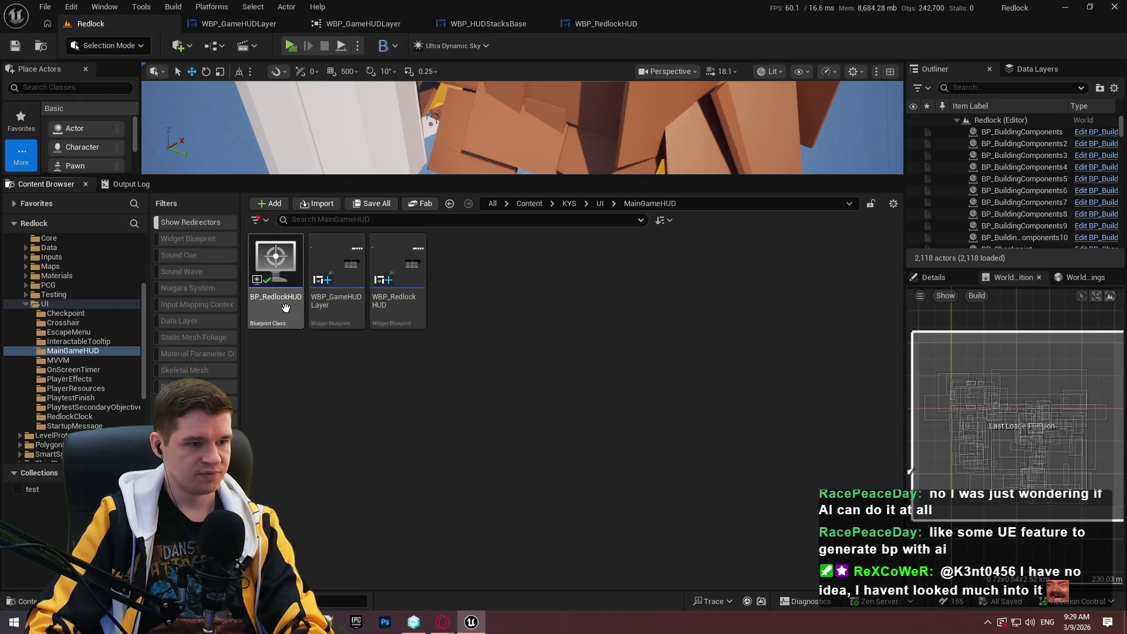
Set BP_RedlockHUD's HUDStacks Base Widget to WBP_HUDStacksBase, save, and browse to that asset
{"action": "double_click", "coordinate": [284, 305]}
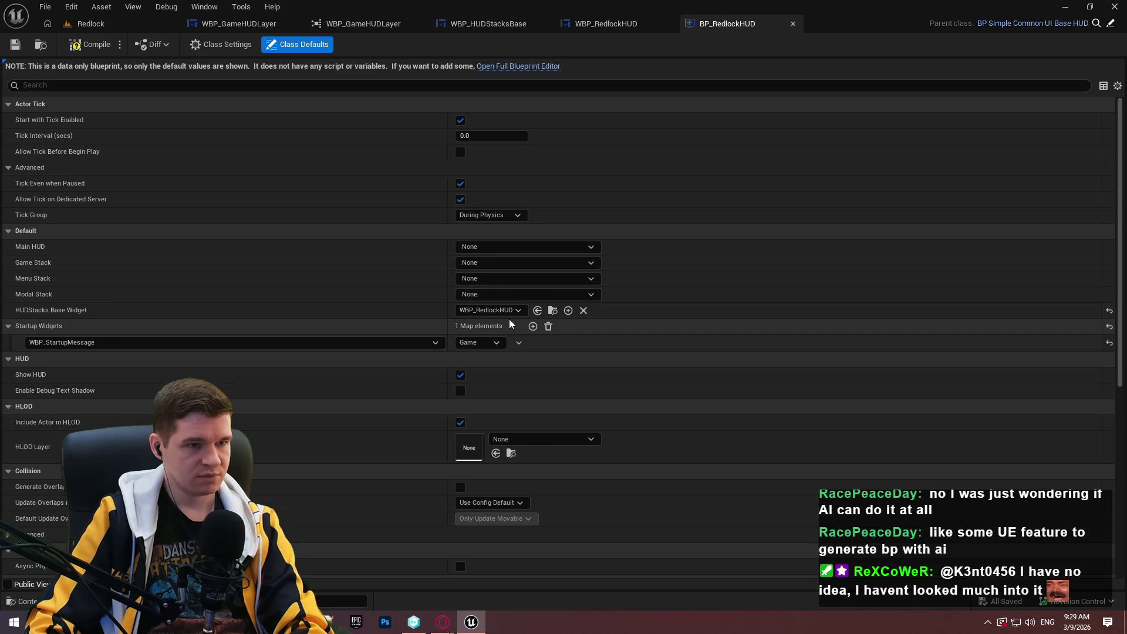
{"action": "left_click", "coordinate": [509, 311]}
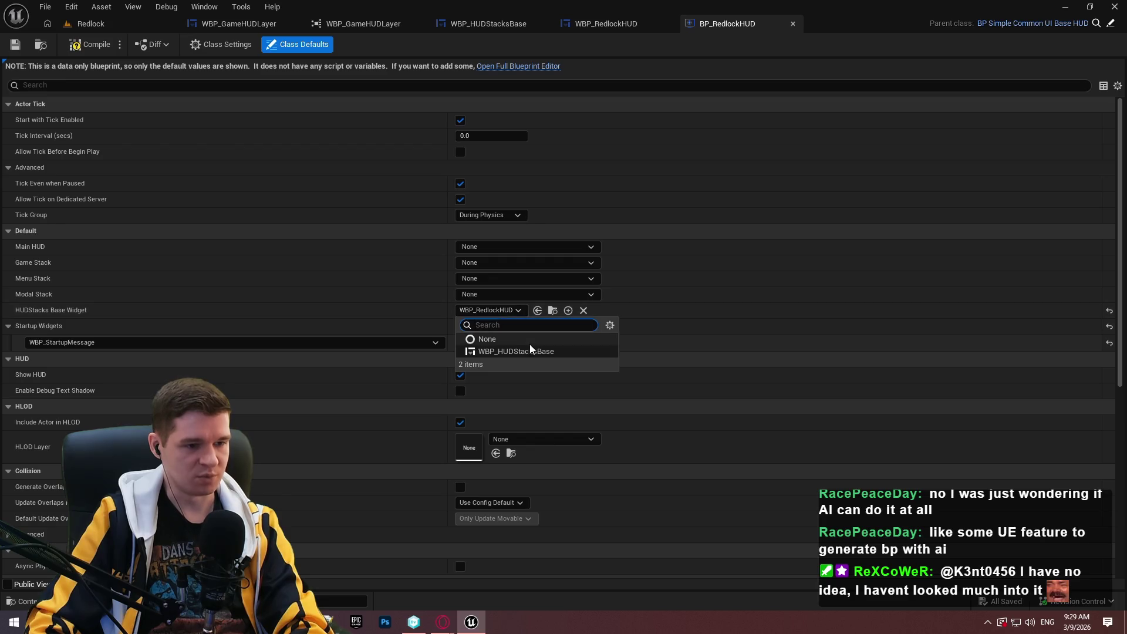
{"action": "left_click", "coordinate": [516, 351]}
{"action": "left_click", "coordinate": [493, 310]}
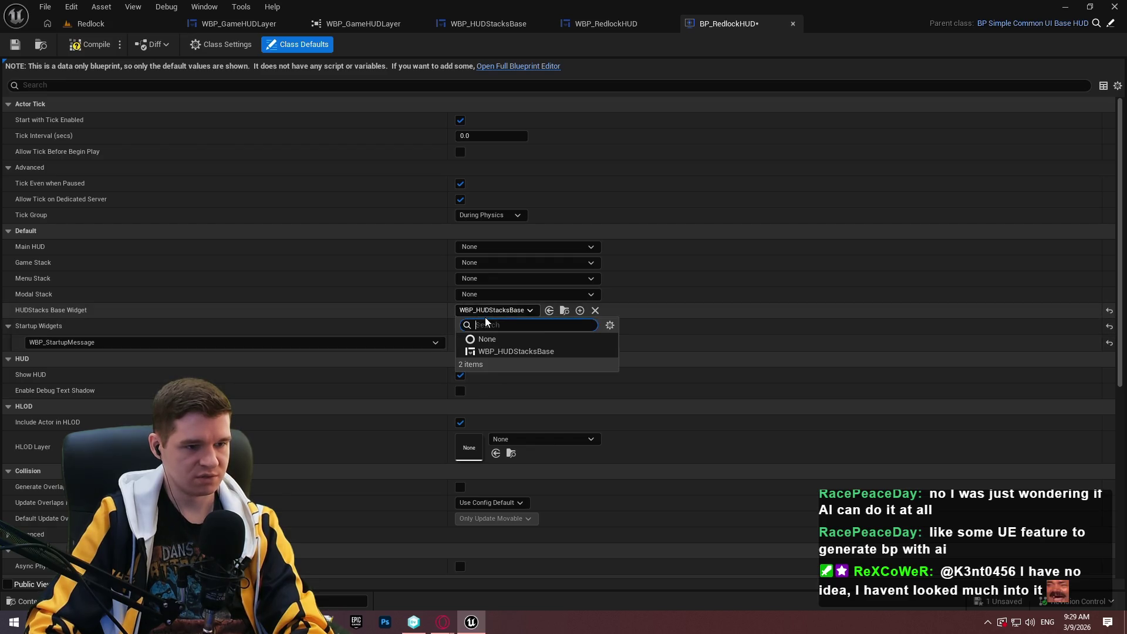
{"action": "left_click", "coordinate": [516, 351]}
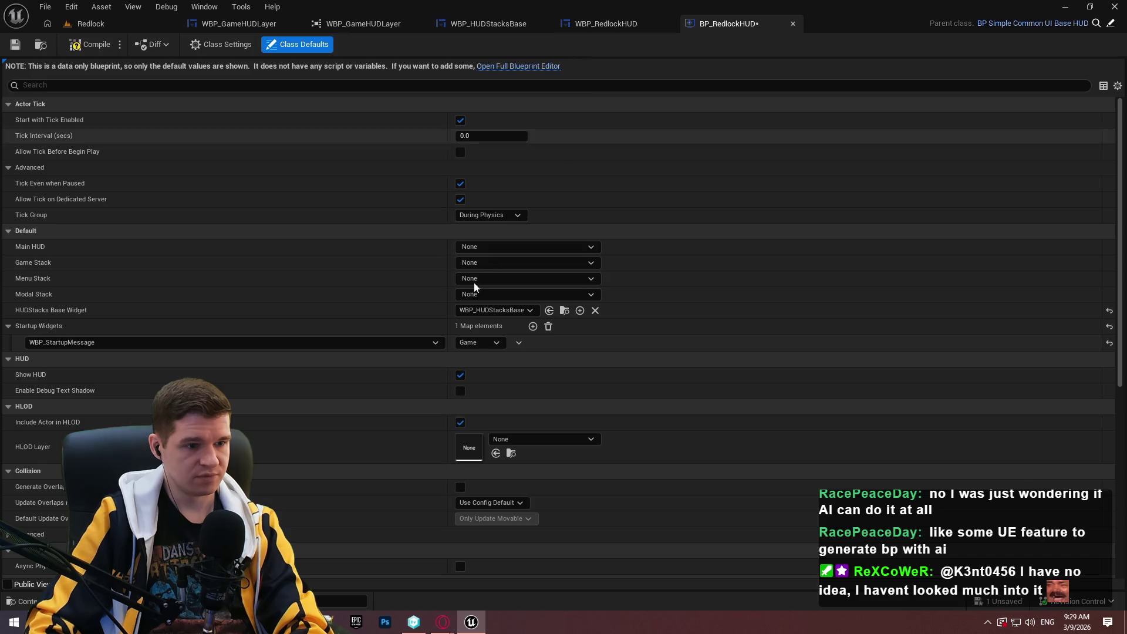
{"action": "left_click", "coordinate": [17, 45]}
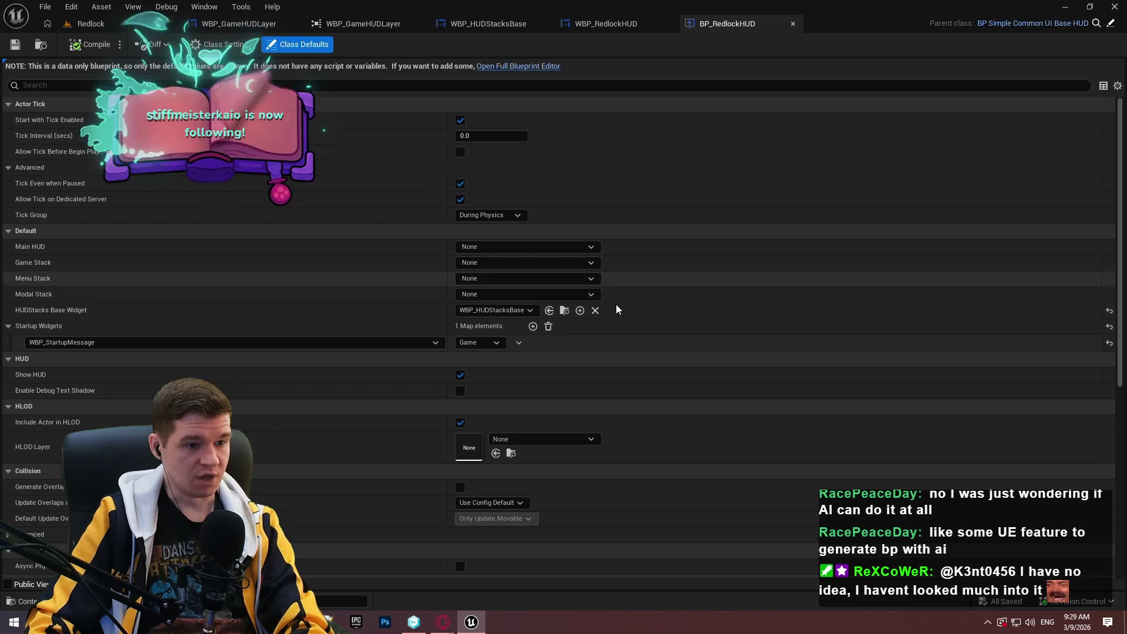
{"action": "left_click", "coordinate": [565, 311]}
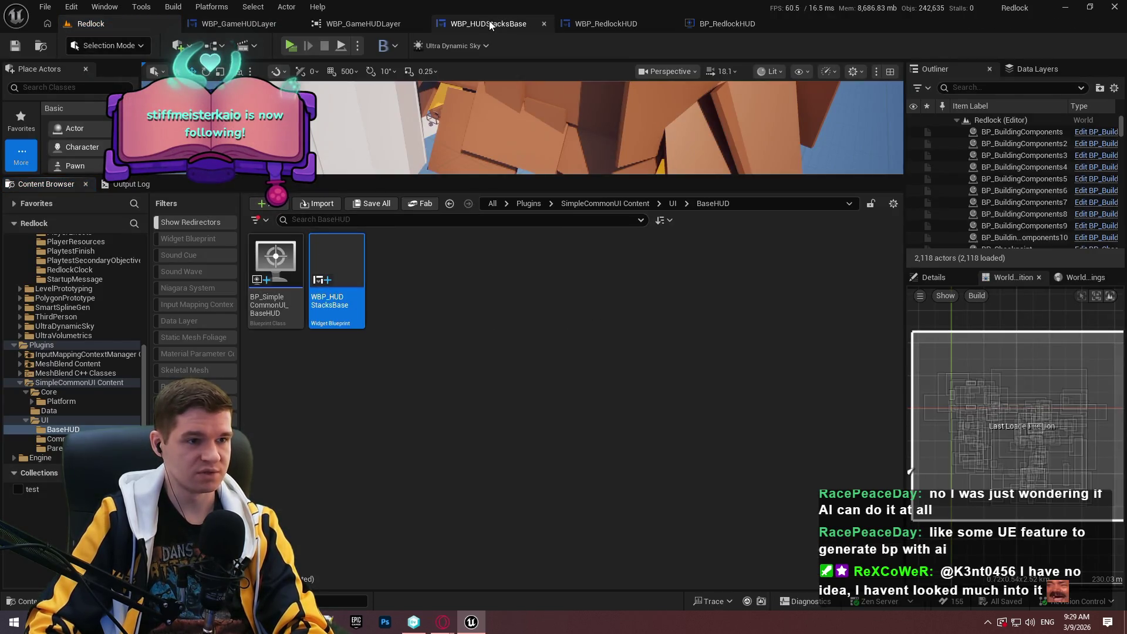
Open BP_SimpleCommonUI_BaseHUD and its Load Startup Widgets function graph
{"action": "double_click", "coordinate": [292, 305]}
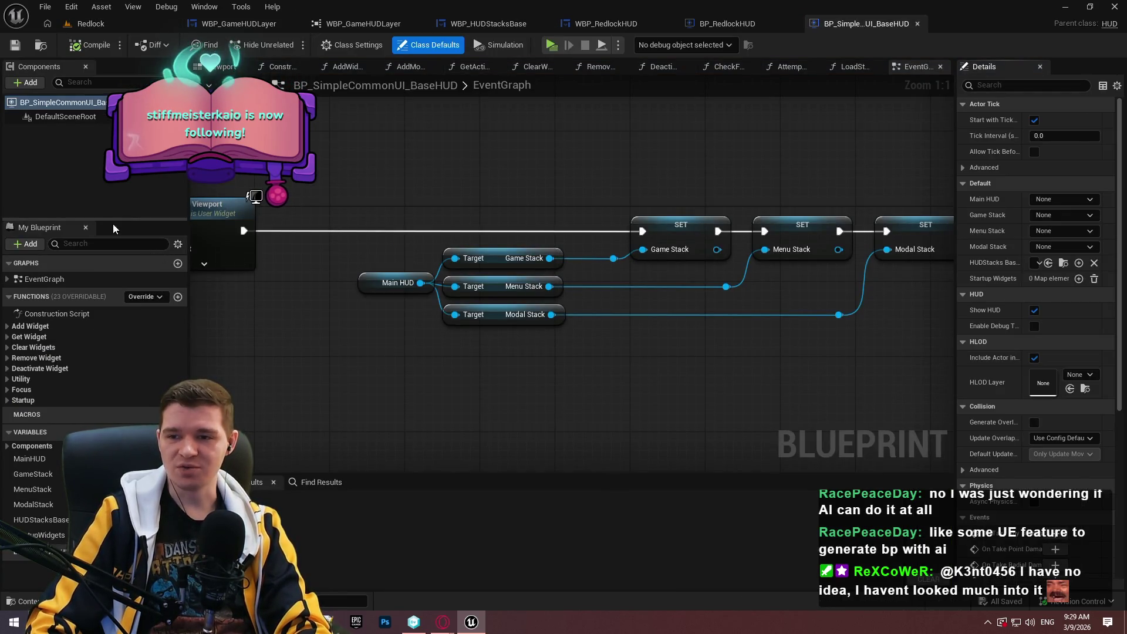
{"action": "left_click_drag", "start_coordinate": [453, 369], "coordinate": [939, 317]}
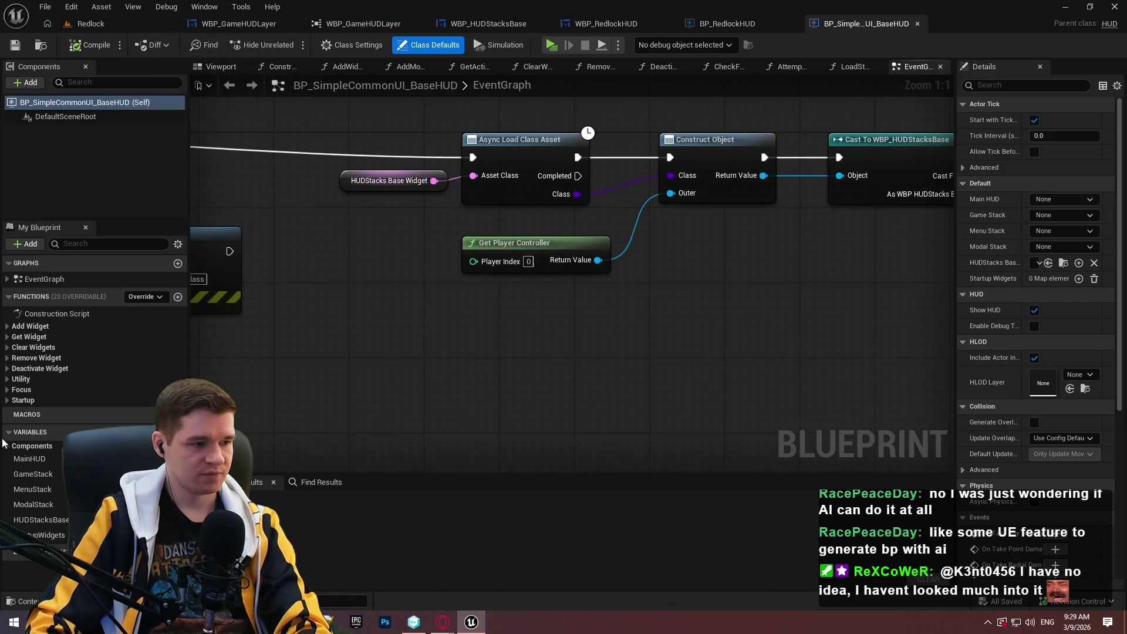
{"action": "left_click", "coordinate": [6, 402]}
{"action": "double_click", "coordinate": [12, 411]}
{"action": "left_click", "coordinate": [11, 401]}
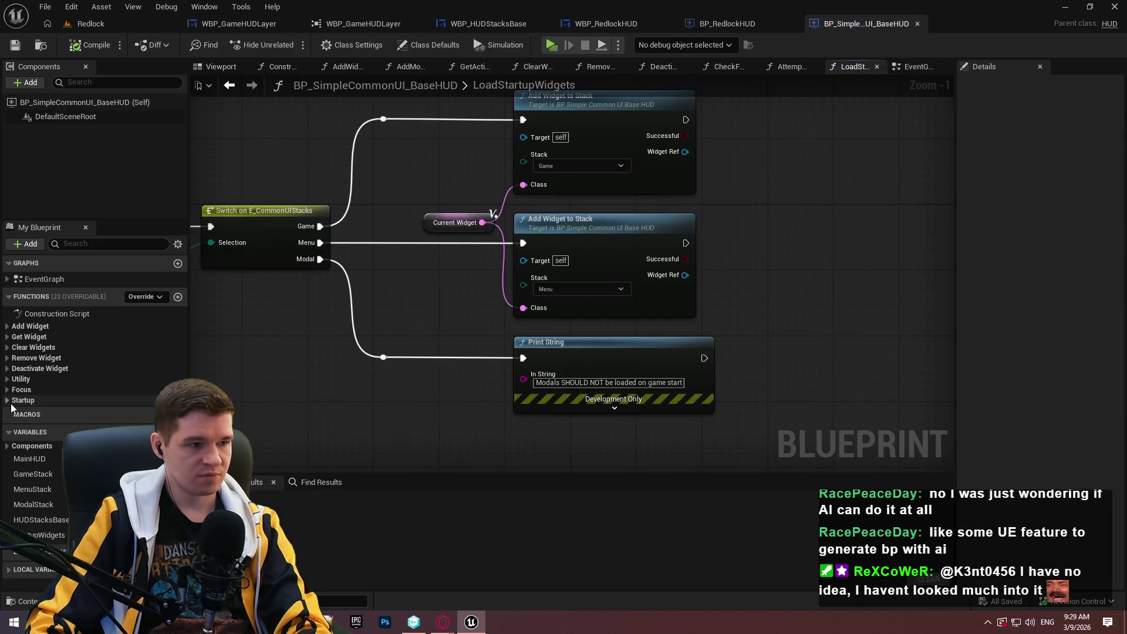
Find where HUDStacksBaseWidget is used and bring the cast, SET and Add to Viewport nodes into view
{"action": "left_click_drag", "start_coordinate": [193, 440], "coordinate": [807, 464]}
{"action": "scroll", "coordinate": [808, 464], "scroll_direction": "down", "scroll_amount": 1}
{"action": "scroll", "coordinate": [808, 463], "scroll_direction": "up", "scroll_amount": 1}
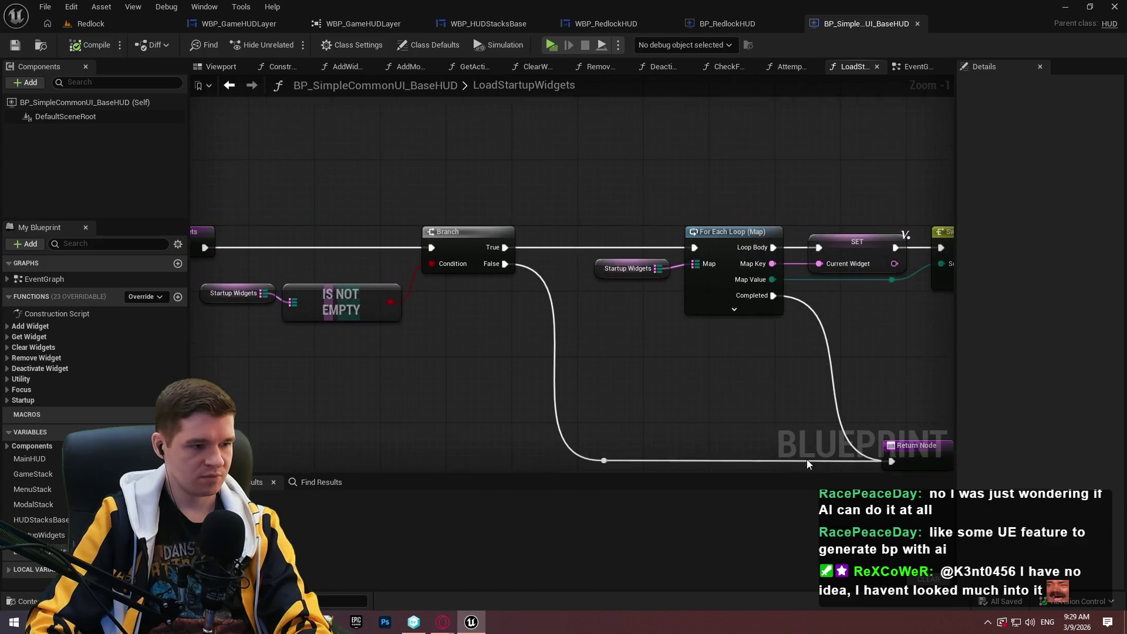
{"action": "left_click", "coordinate": [41, 519]}
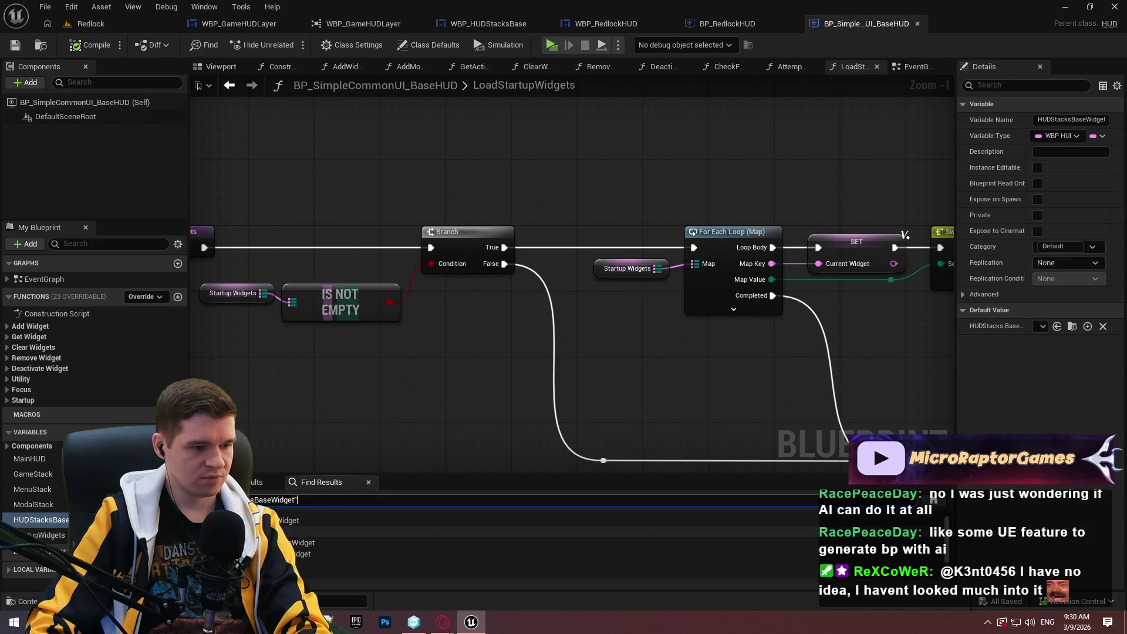
{"action": "double_click", "coordinate": [528, 542]}
{"action": "mouse_move", "coordinate": [574, 346]}
{"action": "left_mouse_down"}
{"action": "mouse_move", "coordinate": [538, 364]}
{"action": "mouse_move", "coordinate": [529, 235]}
{"action": "mouse_move", "coordinate": [449, 234]}
{"action": "left_mouse_up"}
{"action": "mouse_move", "coordinate": [697, 178]}
{"action": "left_mouse_down"}
{"action": "mouse_move", "coordinate": [239, 186]}
{"action": "mouse_move", "coordinate": [741, 168]}
{"action": "left_mouse_up"}
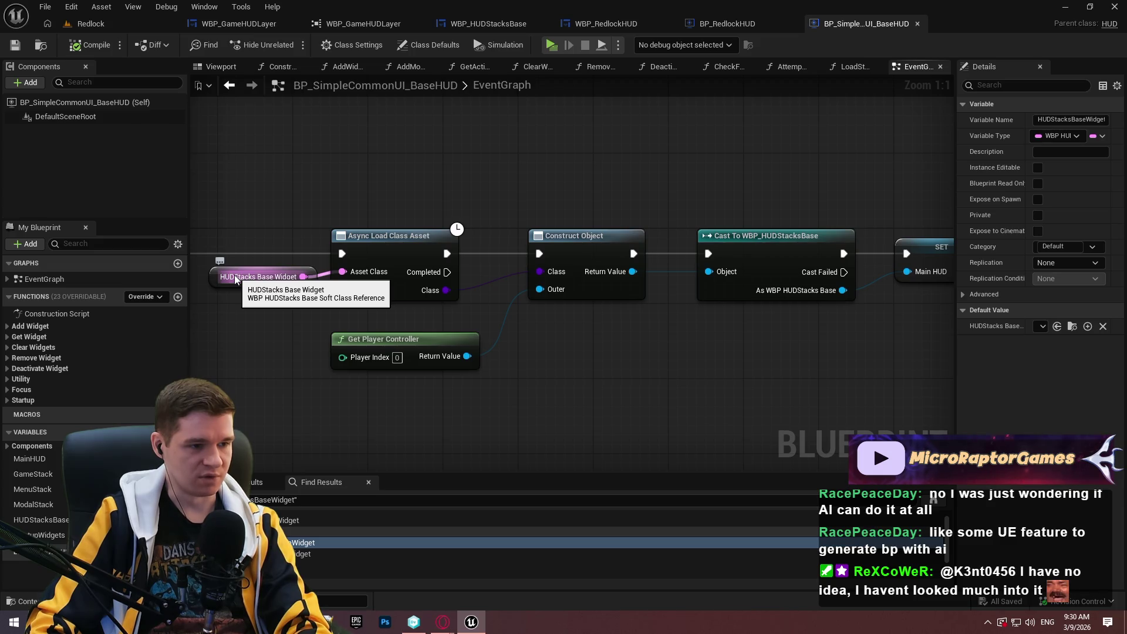
{"action": "mouse_move", "coordinate": [235, 279]}
{"action": "left_mouse_down"}
{"action": "mouse_move", "coordinate": [411, 328]}
{"action": "mouse_move", "coordinate": [238, 303]}
{"action": "left_mouse_up"}
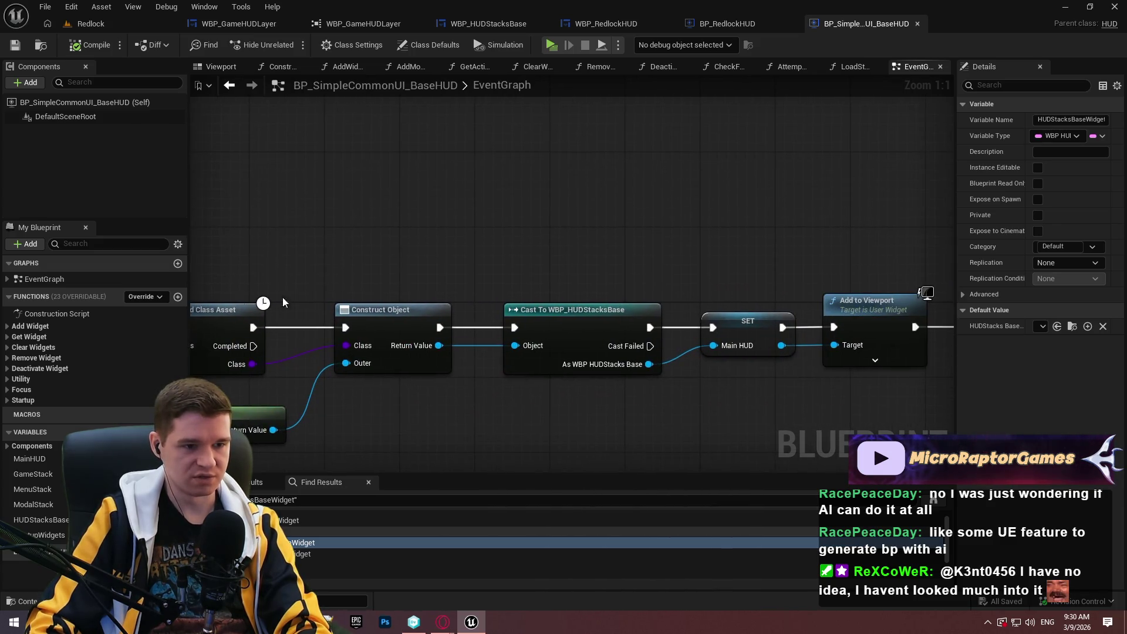
Delete the Cast To WBP_HUDStacksBase node and inspect MainHUD's current variable type
{"action": "left_click", "coordinate": [581, 309]}
{"action": "key", "text": "Delete"}
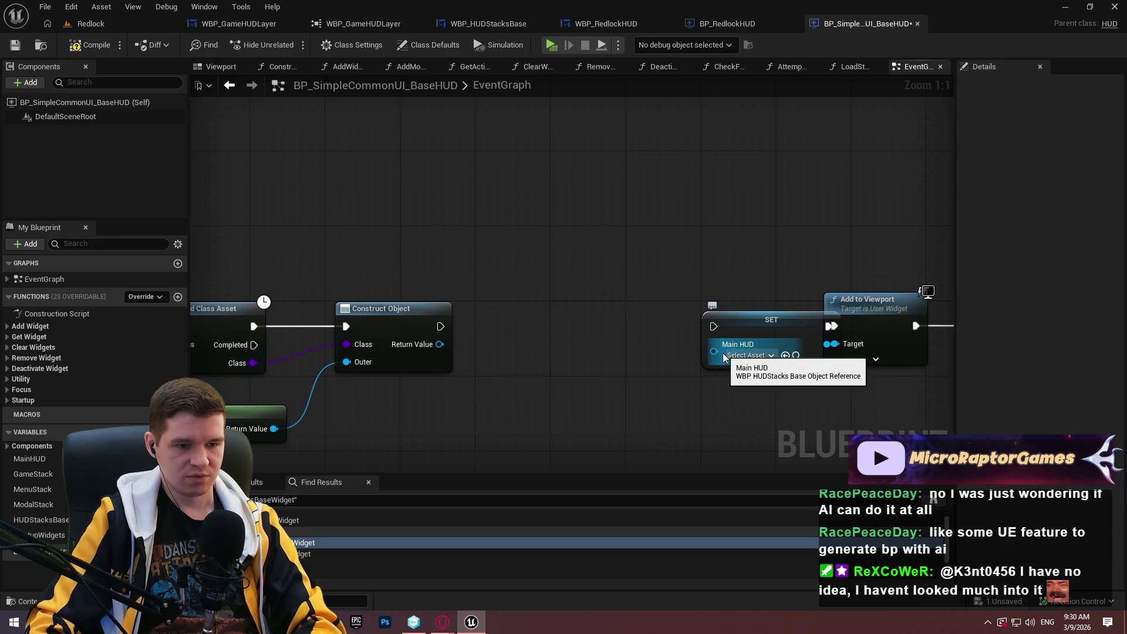
{"action": "left_click_drag", "start_coordinate": [725, 358], "coordinate": [610, 336]}
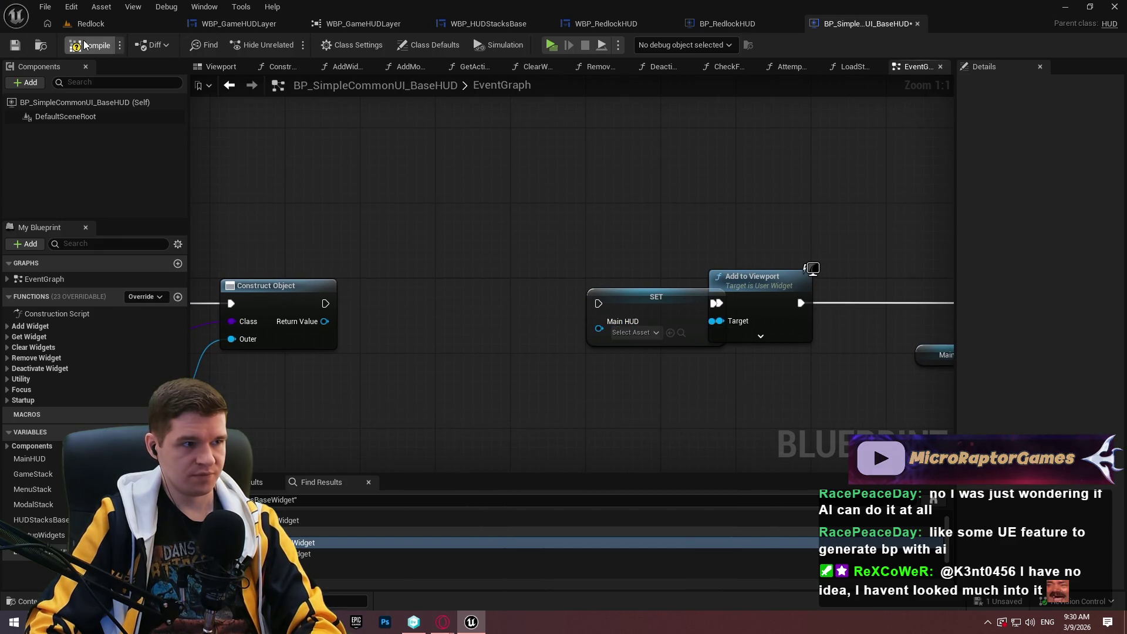
{"action": "left_click", "coordinate": [671, 294]}
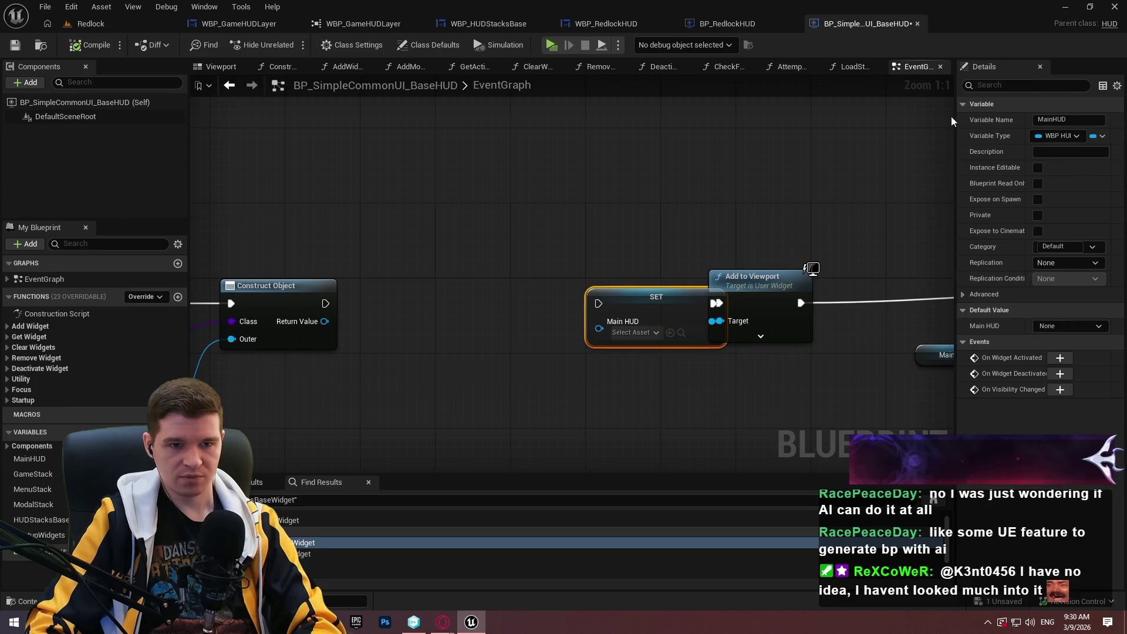
{"action": "left_click_drag", "start_coordinate": [708, 137], "coordinate": [730, 137]}
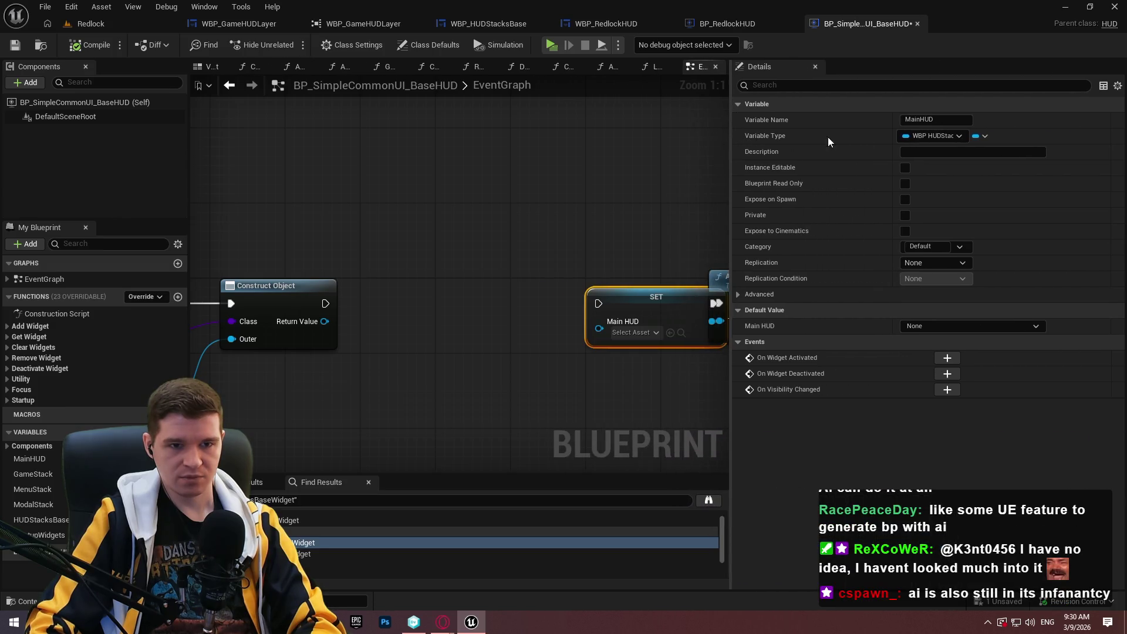
{"action": "left_click", "coordinate": [924, 135]}
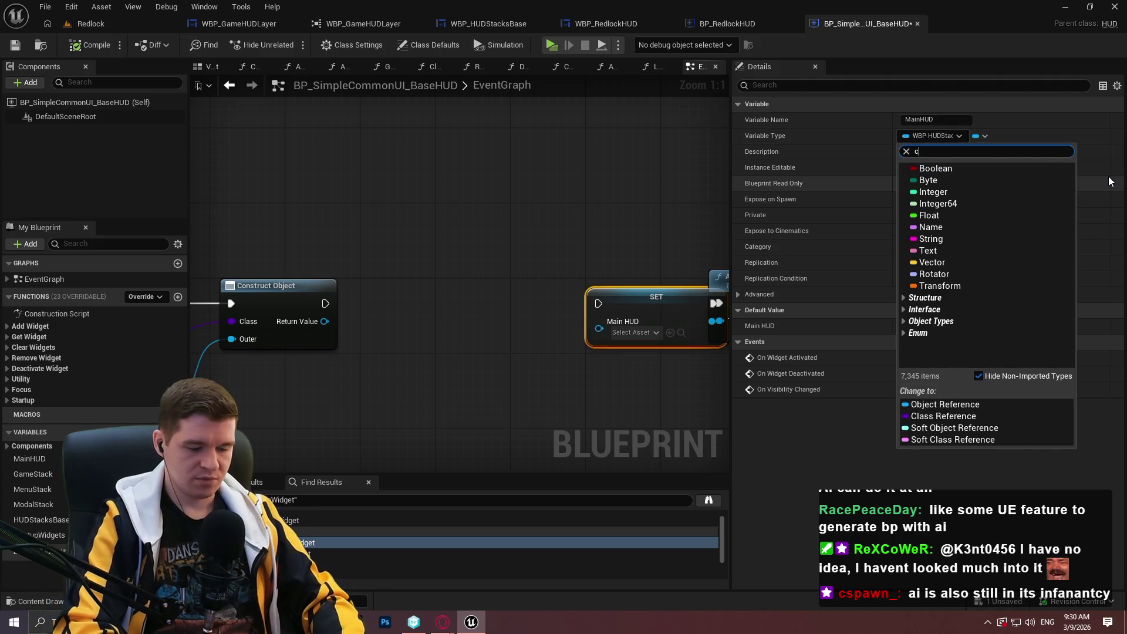
{"action": "left_click", "coordinate": [652, 231]}
{"action": "left_click", "coordinate": [599, 24]}
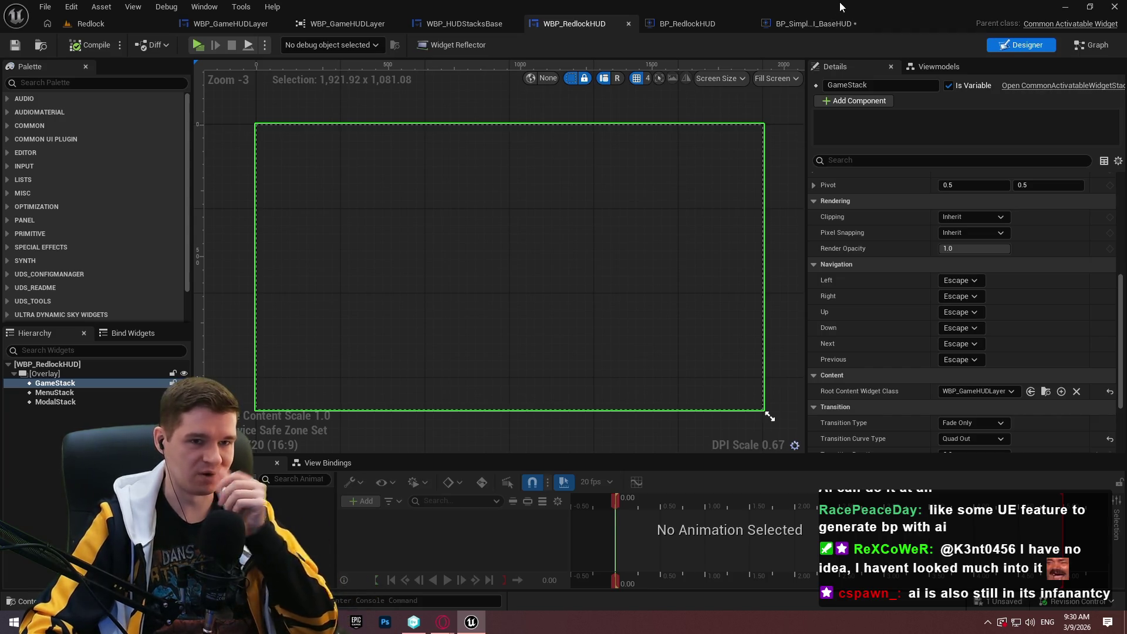
{"action": "left_click", "coordinate": [822, 27]}
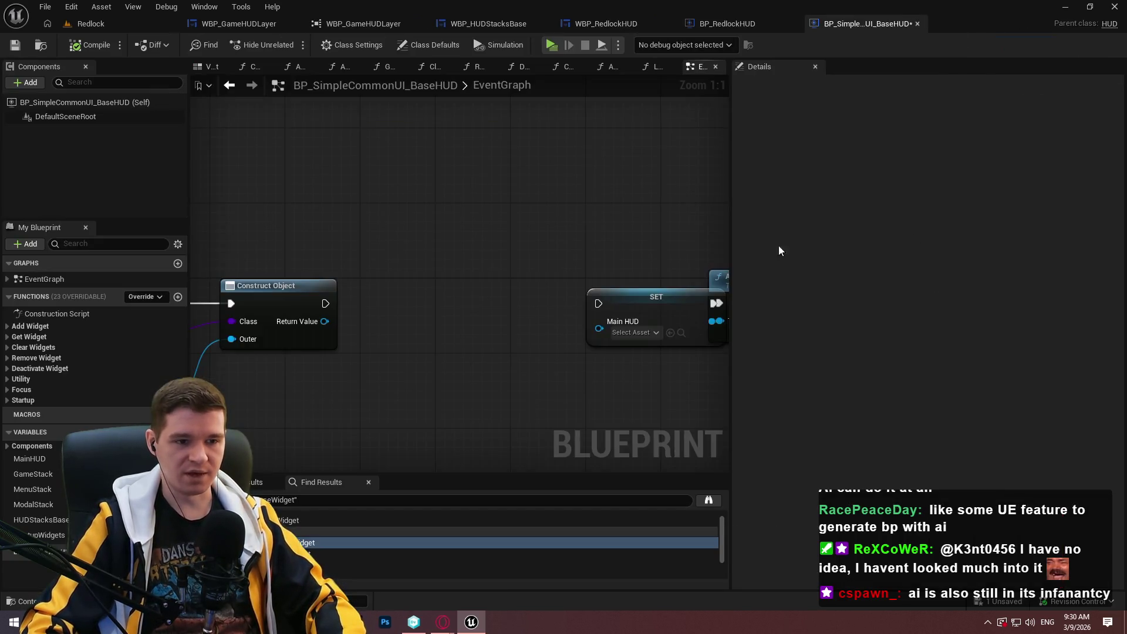
Retype MainHUD as a Common Activatable Widget object reference and confirm the change
{"action": "left_click", "coordinate": [685, 309]}
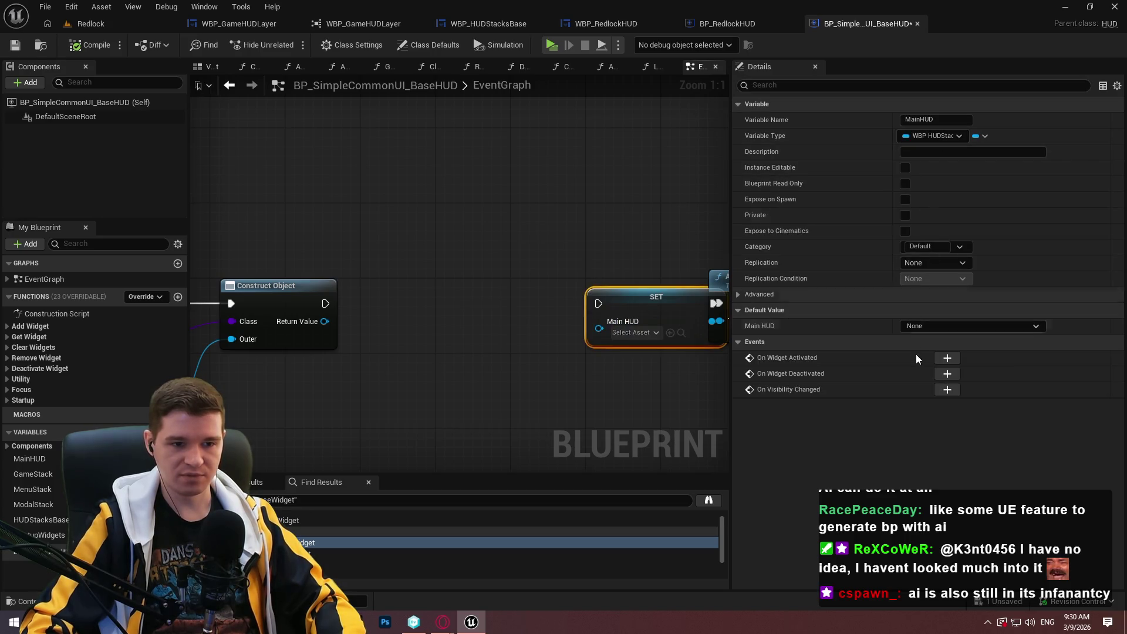
{"action": "left_click", "coordinate": [953, 138]}
{"action": "type", "text": "c"}
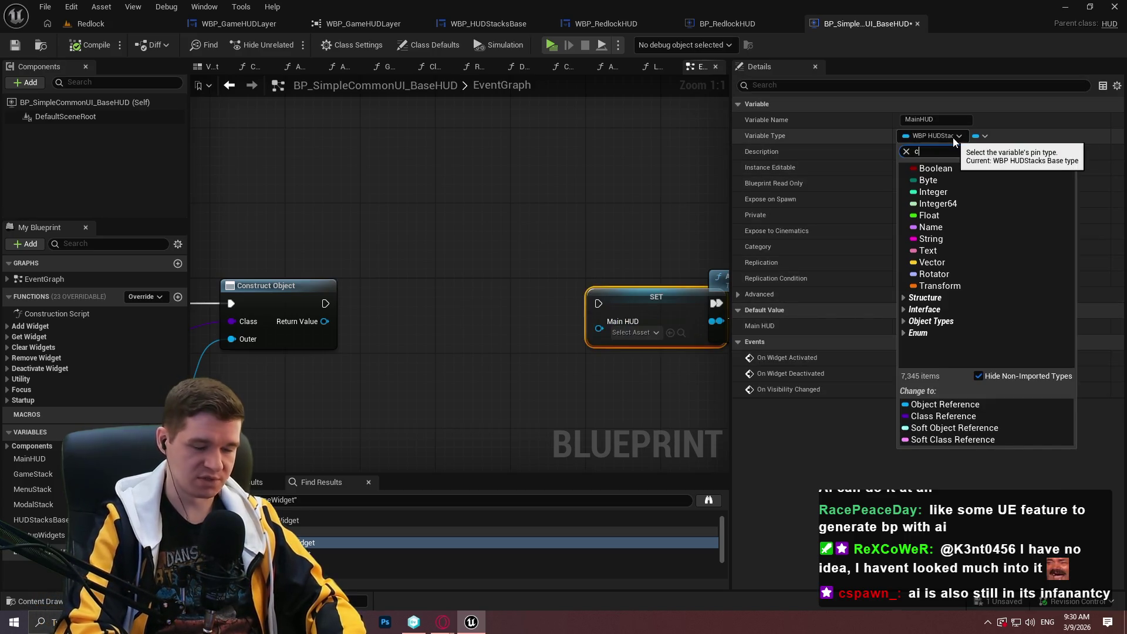
{"action": "type", "text": "ommonac"}
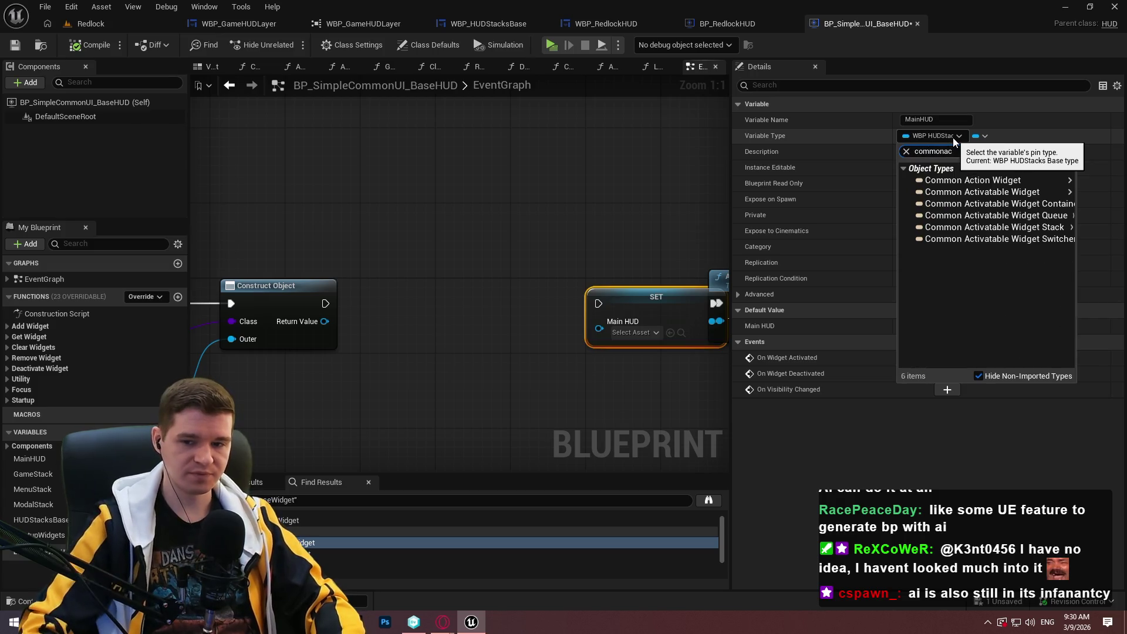
{"action": "mouse_move", "coordinate": [1011, 203]}
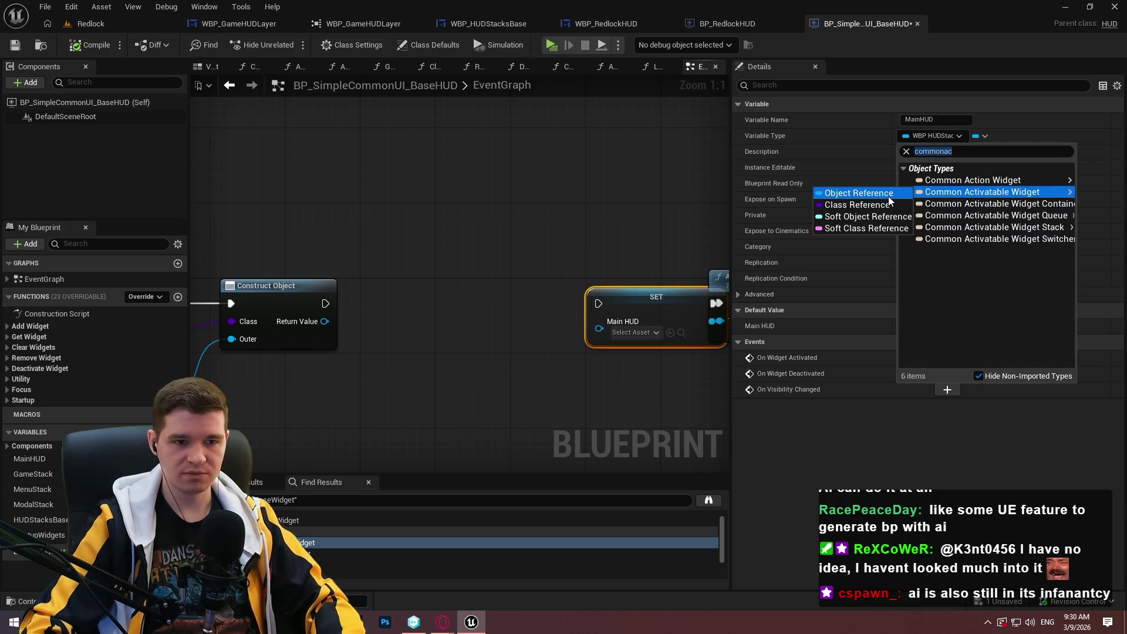
{"action": "left_click", "coordinate": [836, 193]}
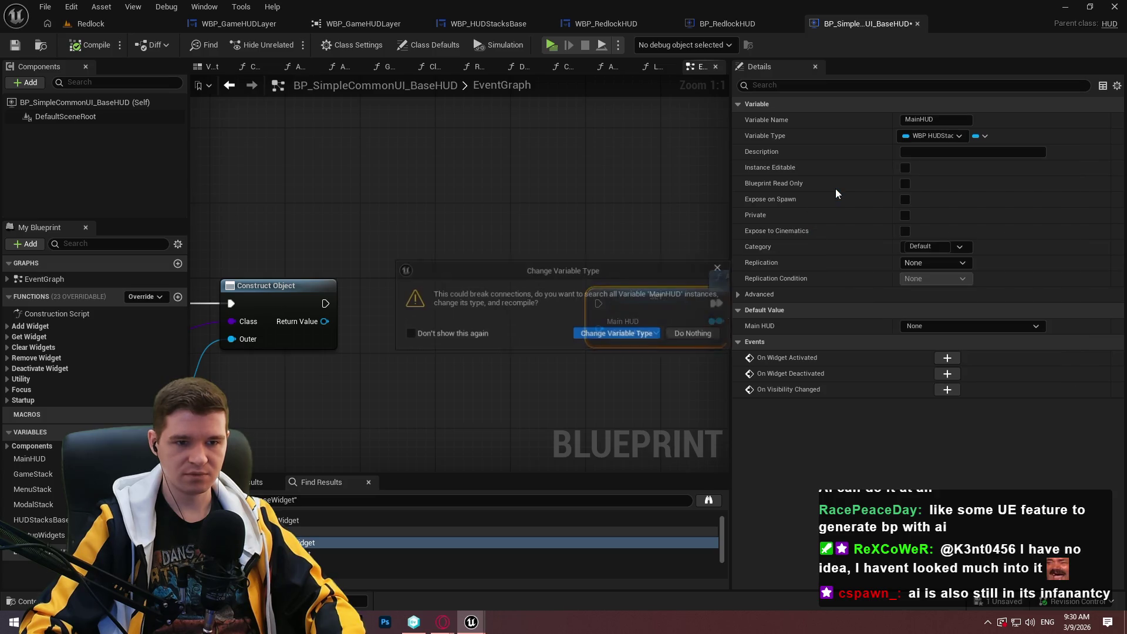
{"action": "left_click", "coordinate": [609, 335]}
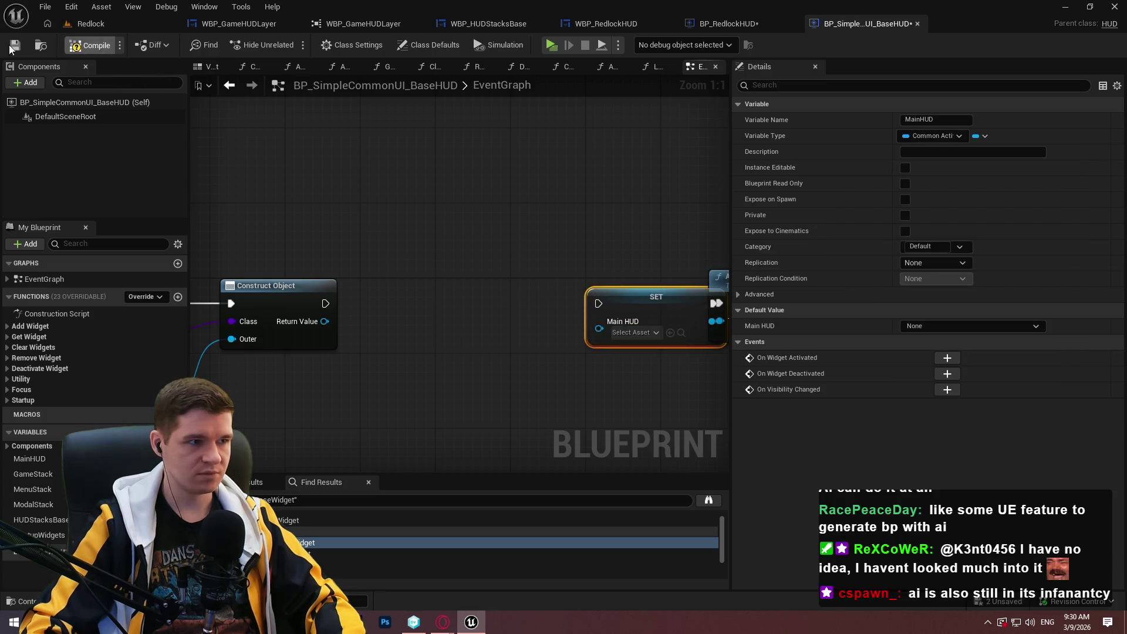
{"action": "mouse_move", "coordinate": [375, 234]}
{"action": "left_mouse_down"}
{"action": "mouse_move", "coordinate": [688, 189]}
{"action": "mouse_move", "coordinate": [463, 202]}
{"action": "mouse_move", "coordinate": [270, 308]}
{"action": "left_mouse_up"}
{"action": "left_click", "coordinate": [271, 308]}
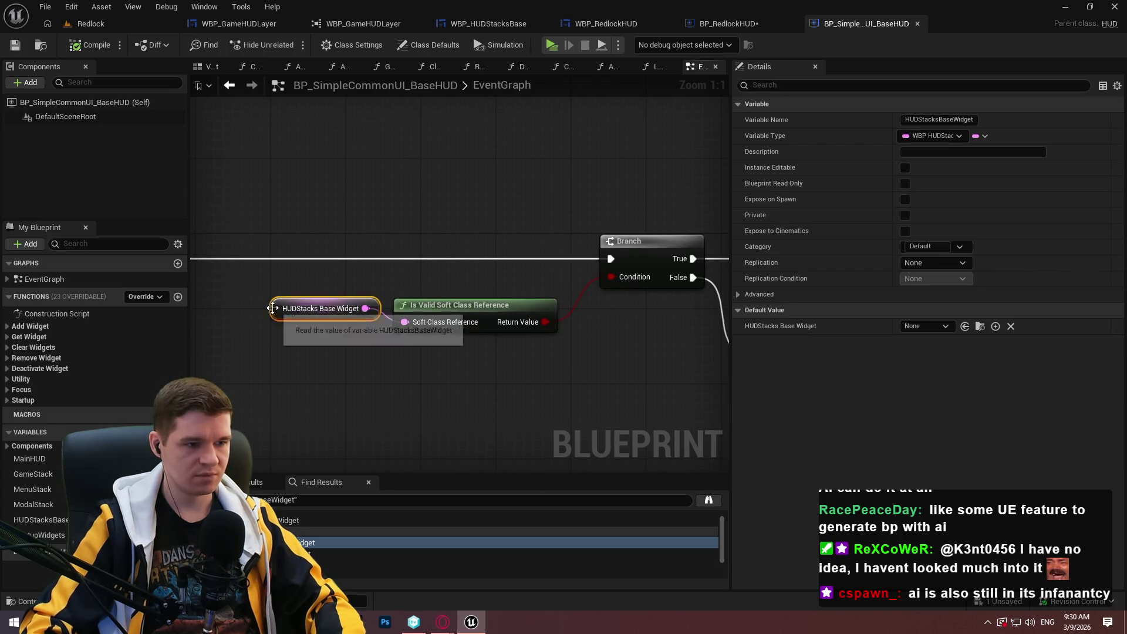
Retype HUDStacksBaseWidget as a Common Activatable Widget soft class reference and compile
{"action": "left_click", "coordinate": [934, 135]}
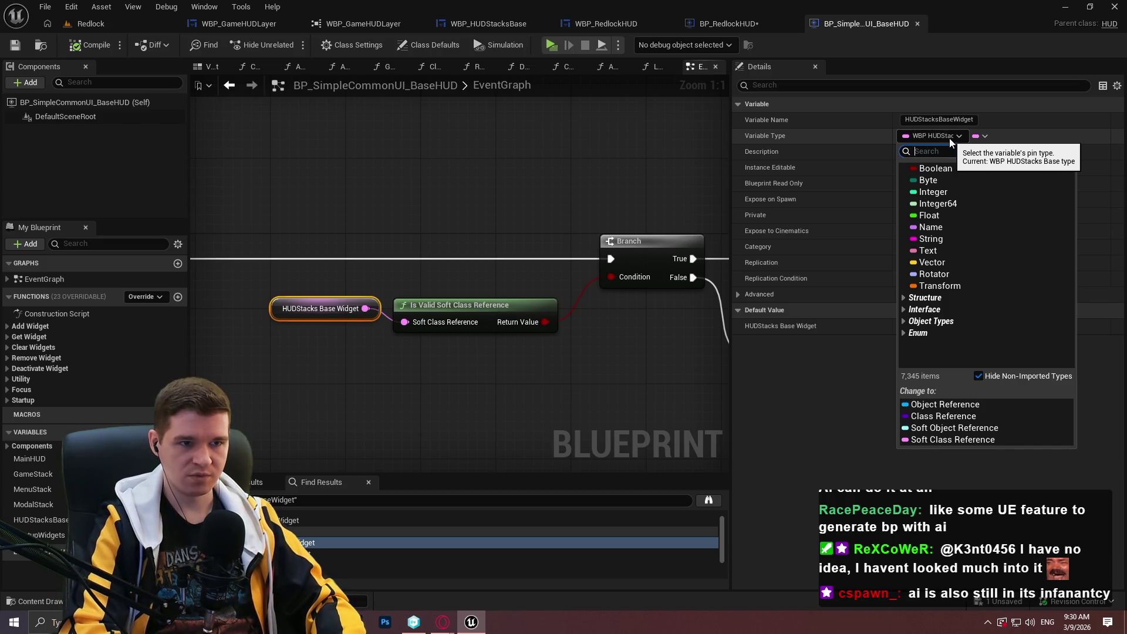
{"action": "type", "text": "commonac"}
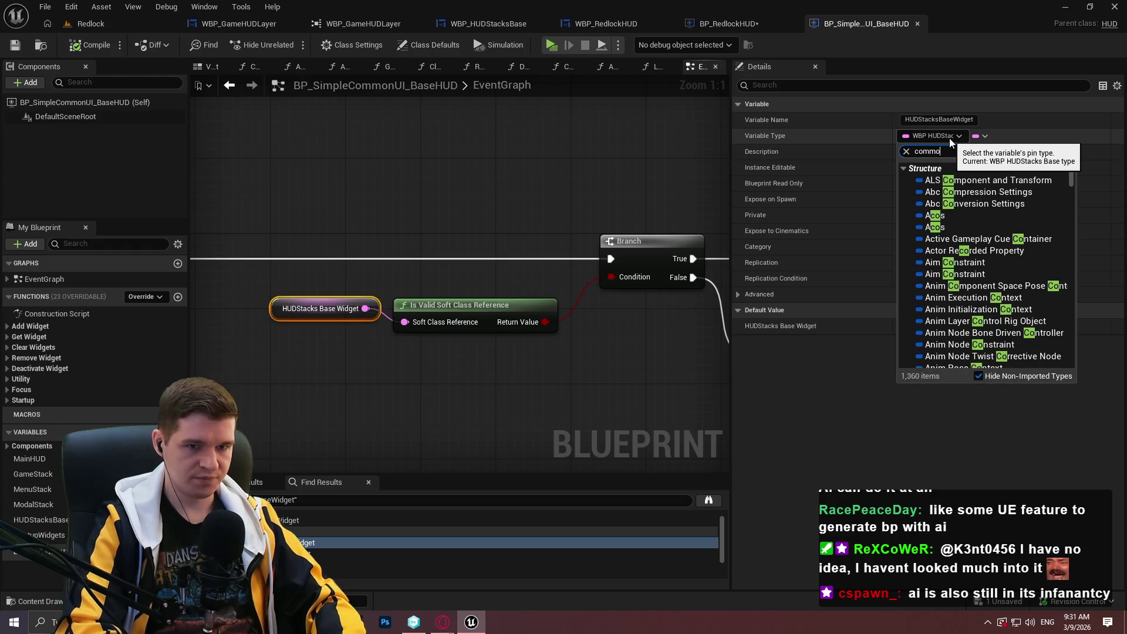
{"action": "mouse_move", "coordinate": [1036, 196]}
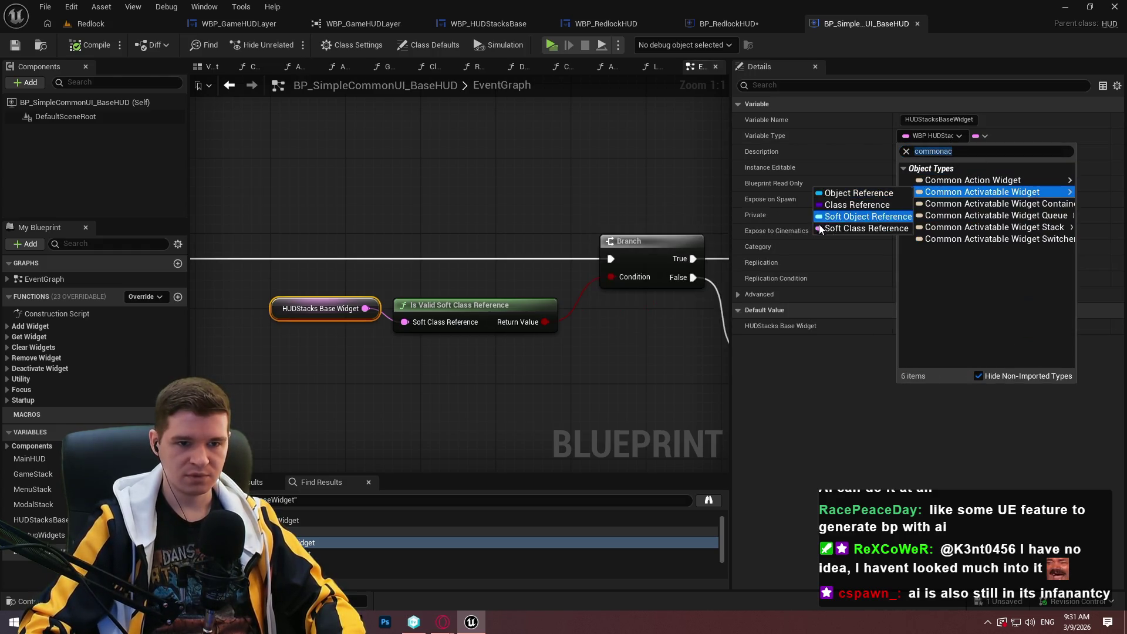
{"action": "left_click", "coordinate": [839, 228]}
{"action": "left_click", "coordinate": [659, 334]}
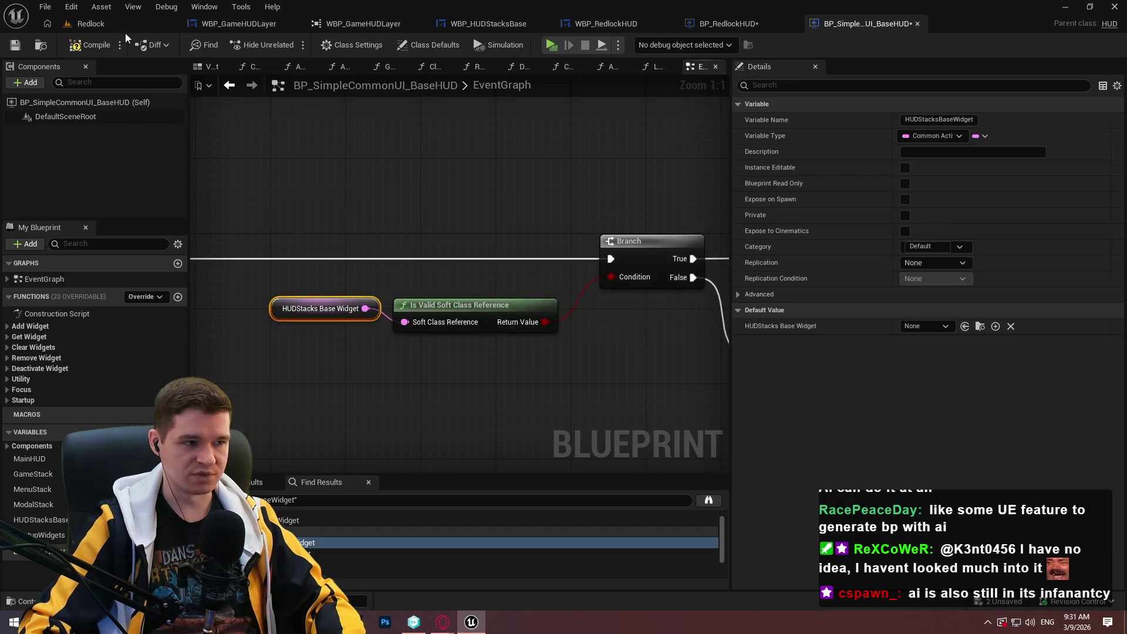
{"action": "left_click", "coordinate": [94, 46]}
{"action": "mouse_move", "coordinate": [624, 229]}
{"action": "left_mouse_down"}
{"action": "mouse_move", "coordinate": [801, 248]}
{"action": "mouse_move", "coordinate": [256, 210]}
{"action": "left_mouse_up"}
Insert a Cast To CommonActivatableWidget from Construct Object's return value into SET Main HUD, then compile
{"action": "left_click_drag", "start_coordinate": [292, 257], "coordinate": [372, 229]}
{"action": "type", "text": "cast to "}
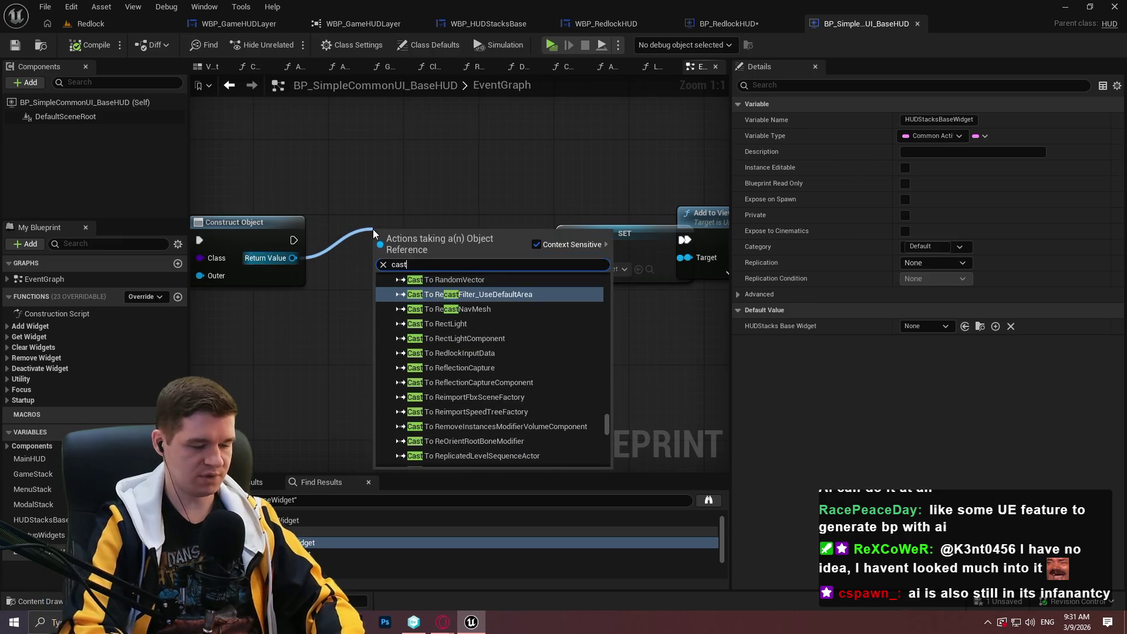
{"action": "type", "text": "commonac"}
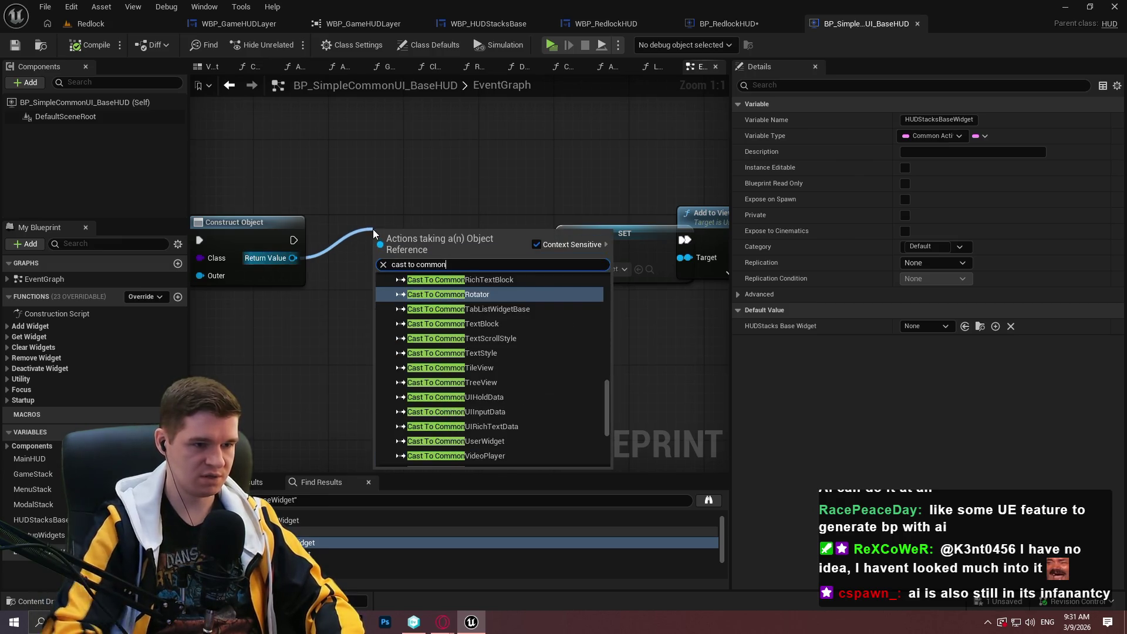
{"action": "left_click", "coordinate": [508, 315]}
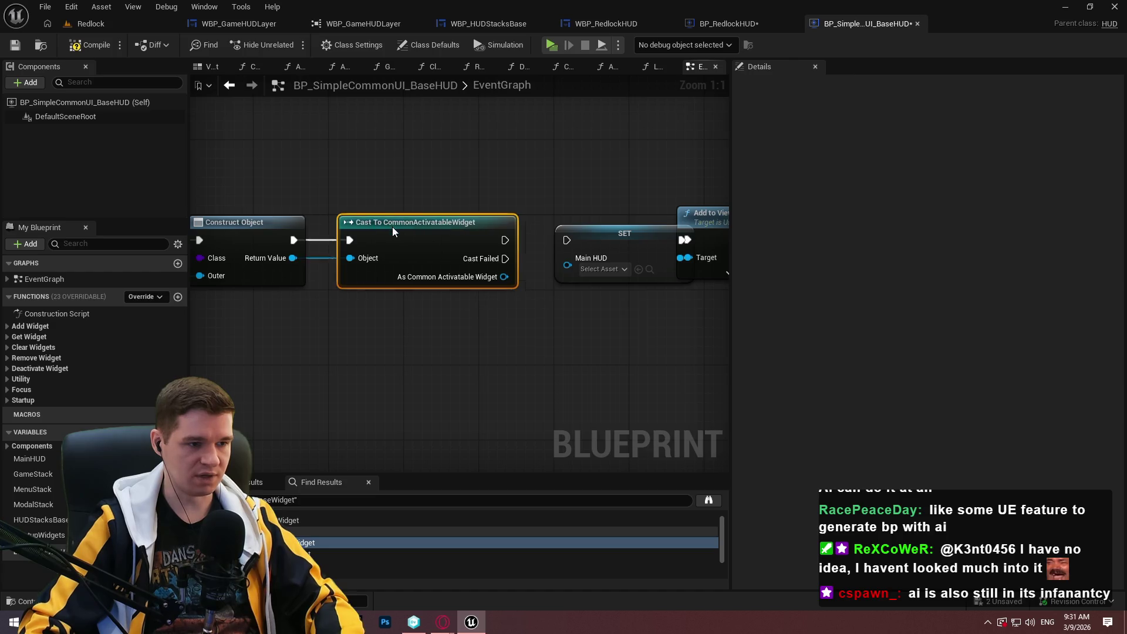
{"action": "left_click_drag", "start_coordinate": [402, 234], "coordinate": [412, 234]}
{"action": "mouse_move", "coordinate": [495, 277]}
{"action": "left_mouse_down"}
{"action": "mouse_move", "coordinate": [585, 265]}
{"action": "mouse_move", "coordinate": [491, 239]}
{"action": "left_mouse_up"}
{"action": "left_click_drag", "start_coordinate": [521, 323], "coordinate": [631, 340]}
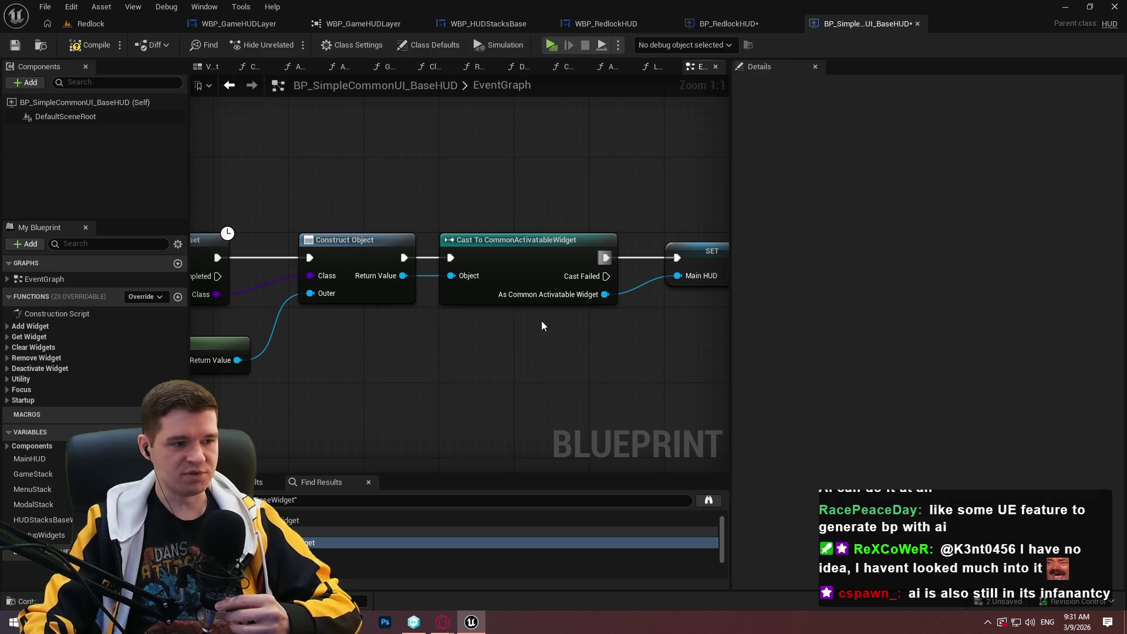
{"action": "left_click", "coordinate": [91, 45]}
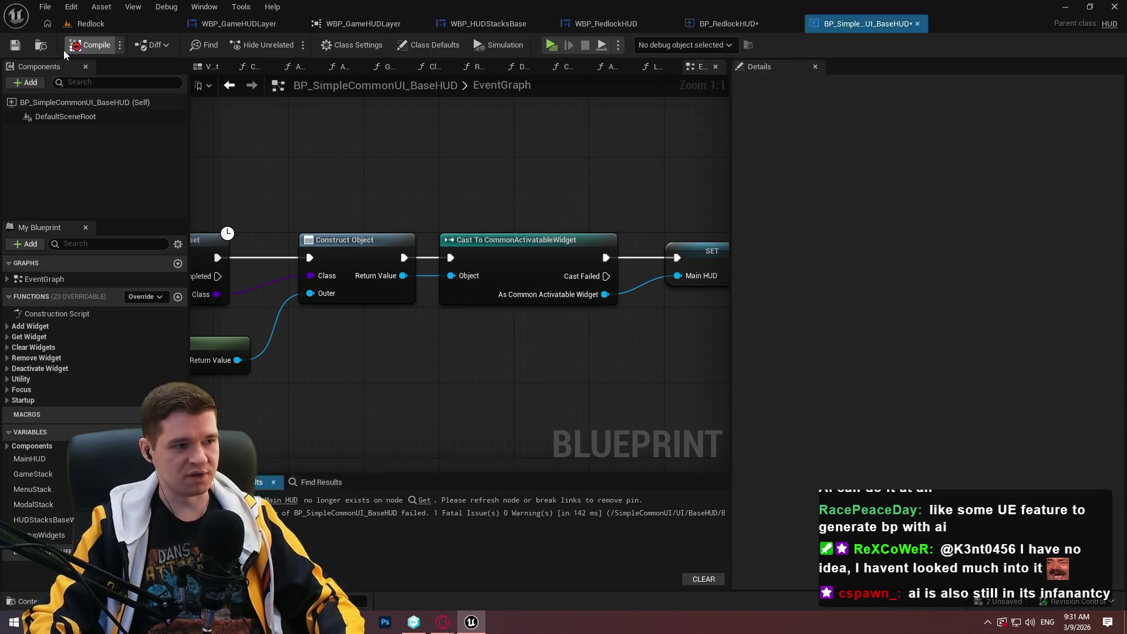
Save the blueprint and inspect the pin type on the erroring Main HUD node
{"action": "left_click", "coordinate": [15, 45]}
{"action": "left_click", "coordinate": [282, 500]}
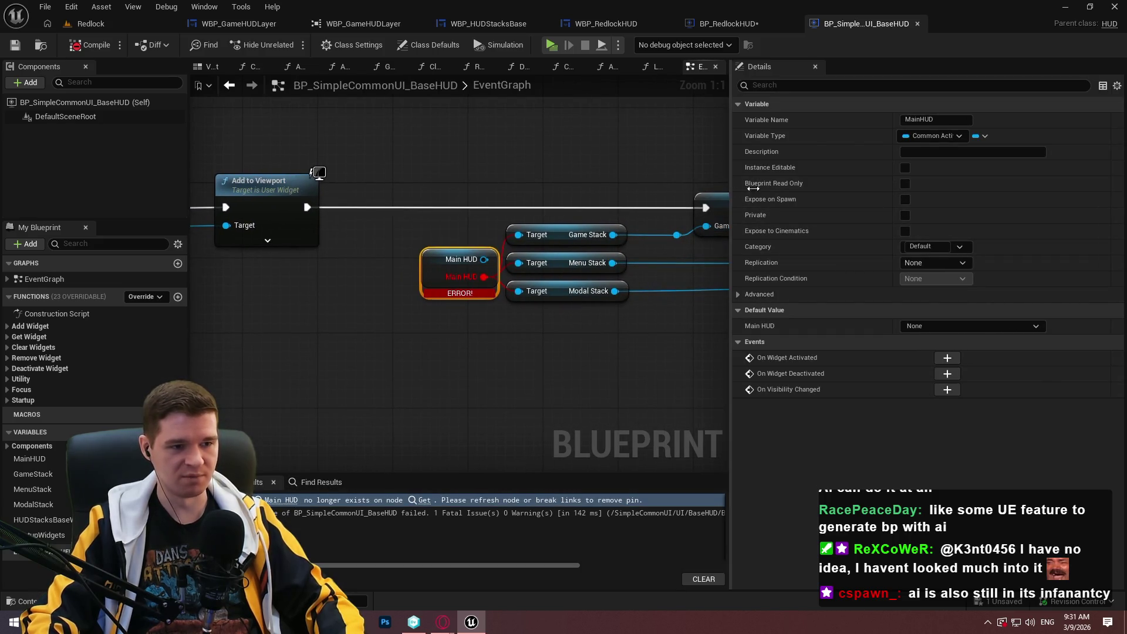
{"action": "left_click_drag", "start_coordinate": [731, 191], "coordinate": [787, 191]}
{"action": "left_click", "coordinate": [453, 310]}
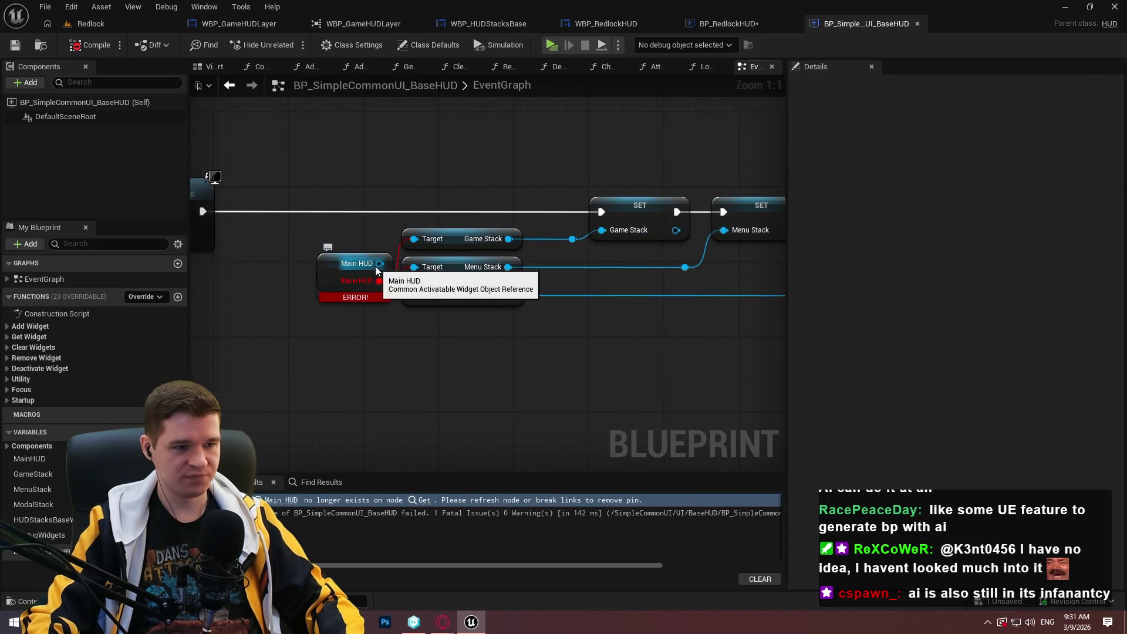
Compare the WBP_RedlockHUD and WBP_HUDStacksBase widgets, then return to BP_SimpleCommonUI_BaseHUD's event graph
{"action": "left_click", "coordinate": [608, 24]}
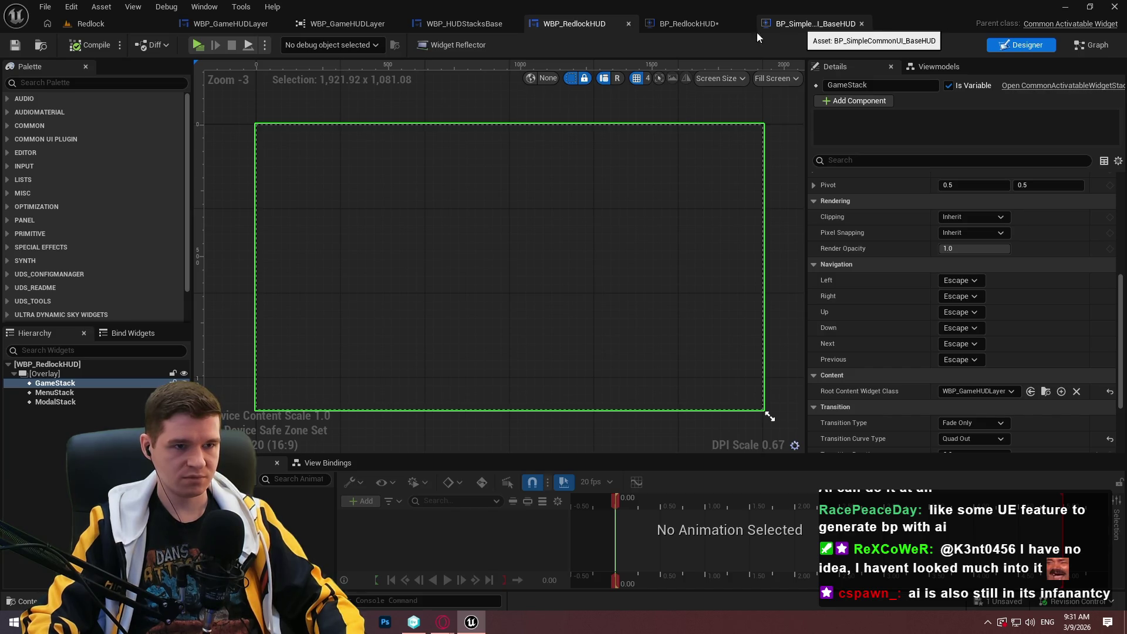
{"action": "left_click", "coordinate": [473, 26]}
{"action": "left_click", "coordinate": [579, 25]}
{"action": "left_click", "coordinate": [506, 26]}
{"action": "left_click", "coordinate": [586, 22]}
{"action": "left_click", "coordinate": [509, 19]}
{"action": "left_click", "coordinate": [577, 19]}
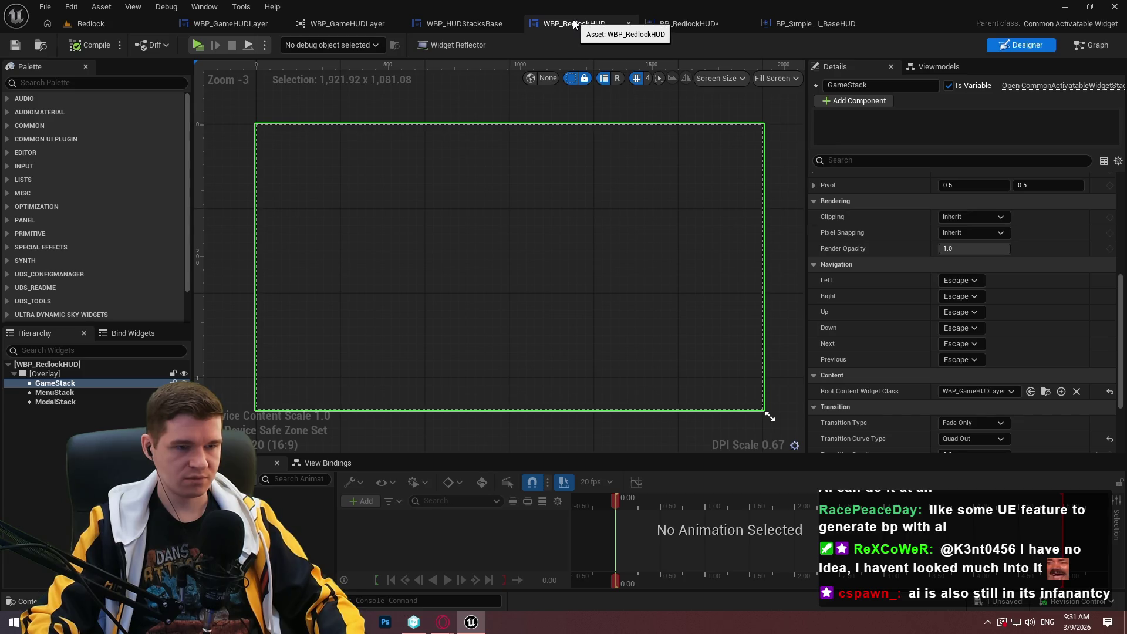
{"action": "left_click", "coordinate": [816, 24]}
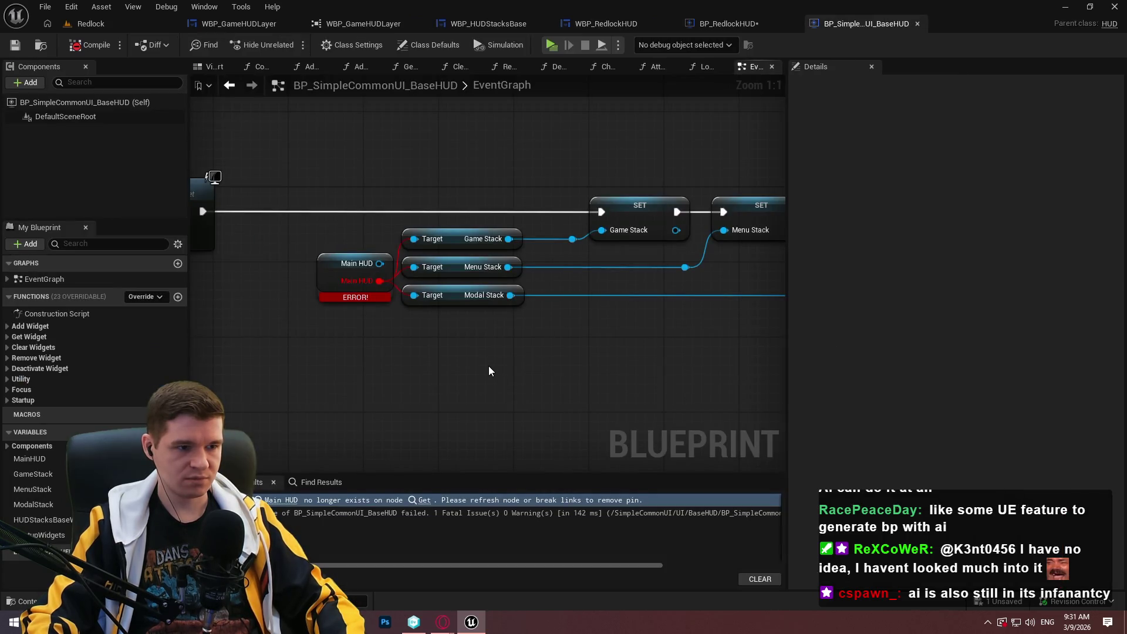
Refresh the Main HUD node to drop its broken pin, then recompile and save
{"action": "left_click", "coordinate": [379, 277], "text": "alt"}
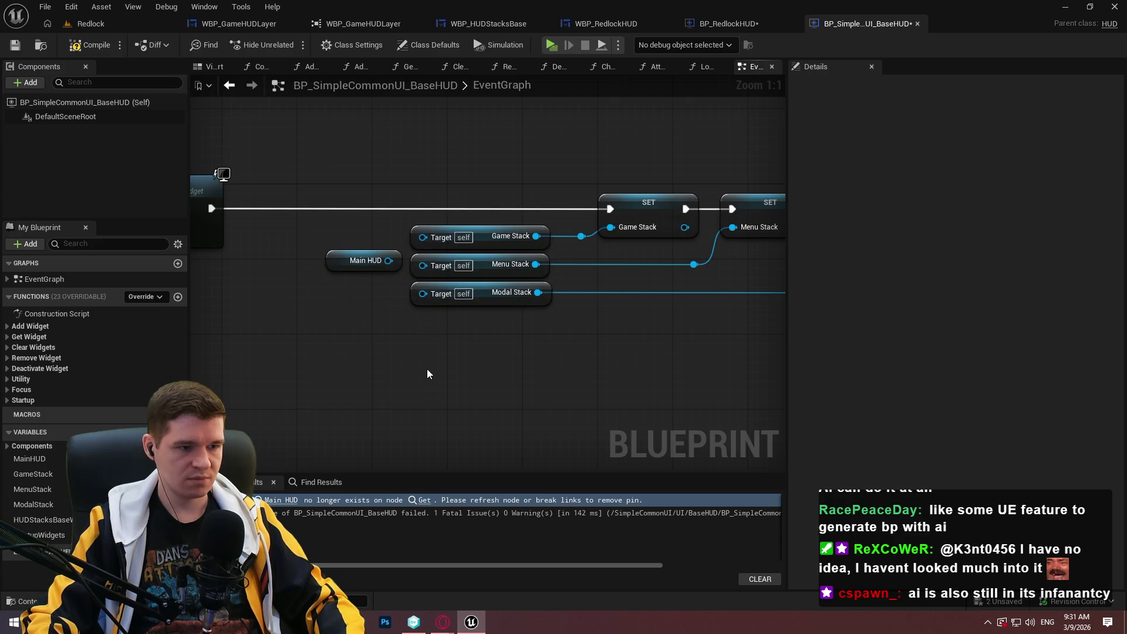
{"action": "left_click", "coordinate": [89, 44]}
{"action": "key", "text": "ctrl+s"}
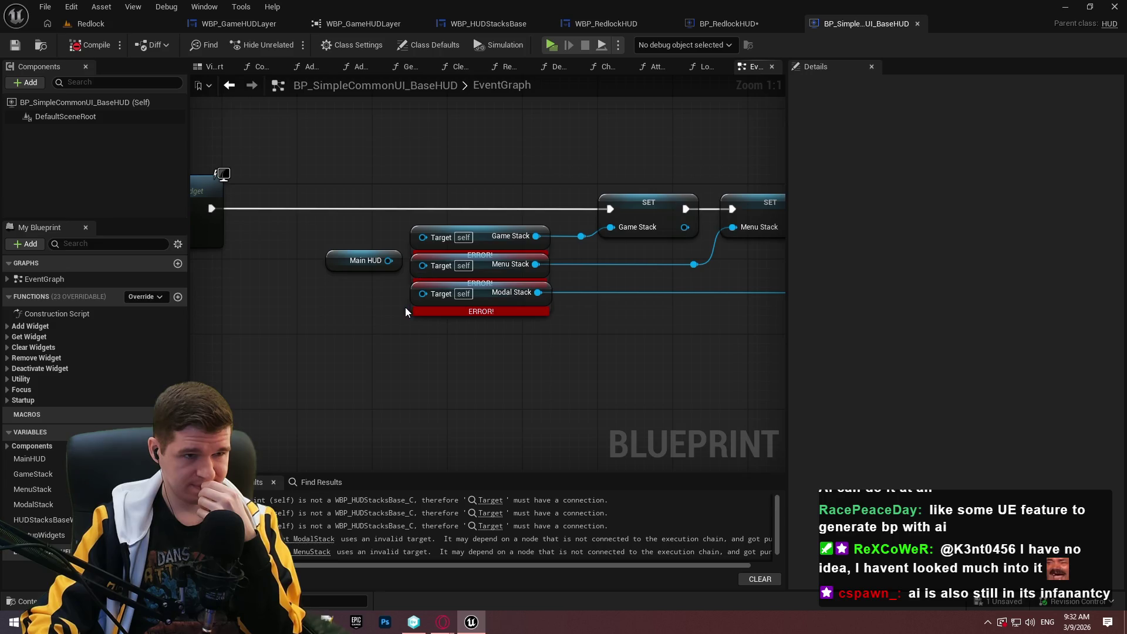
Marquee-select the Game, Menu and Modal Stack getters, reroutes and SET nodes, then deselect them
{"action": "mouse_move", "coordinate": [401, 307]}
{"action": "left_mouse_down"}
{"action": "mouse_move", "coordinate": [599, 334]}
{"action": "mouse_move", "coordinate": [399, 345]}
{"action": "left_mouse_up"}
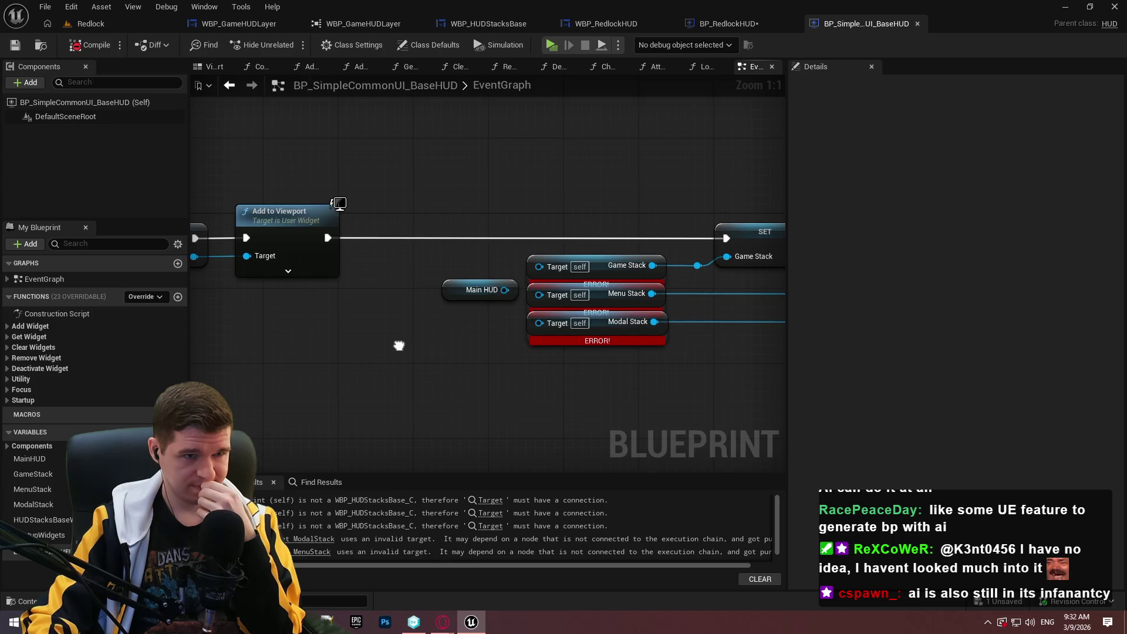
{"action": "left_click_drag", "start_coordinate": [398, 345], "coordinate": [166, 333]}
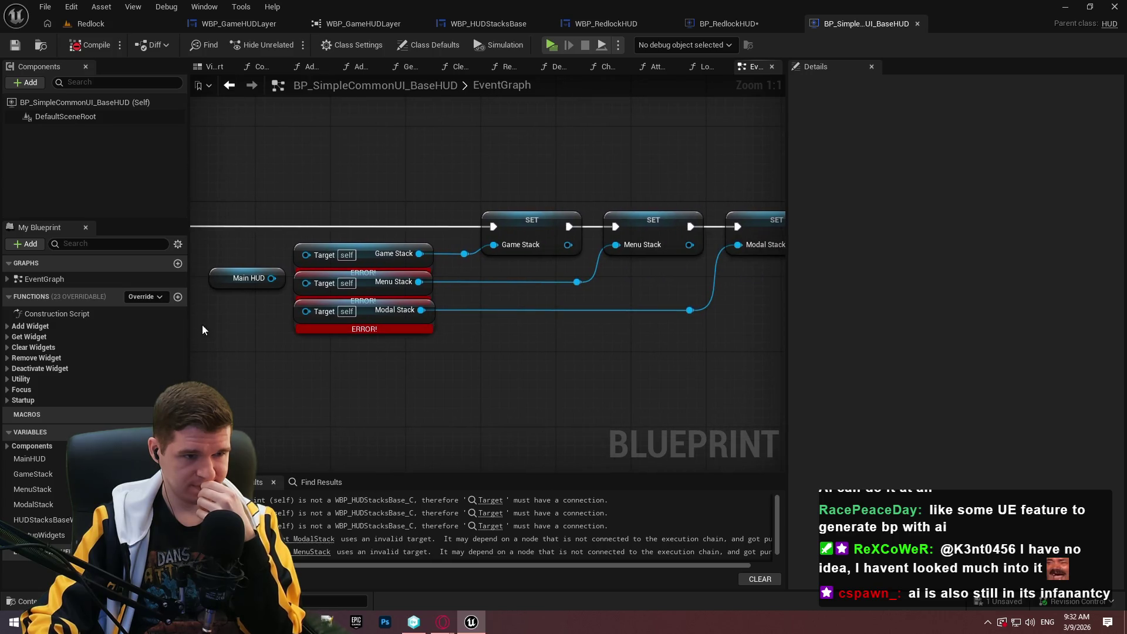
{"action": "scroll", "coordinate": [339, 332], "scroll_direction": "down", "scroll_amount": 2}
{"action": "left_click_drag", "start_coordinate": [741, 397], "coordinate": [251, 230]}
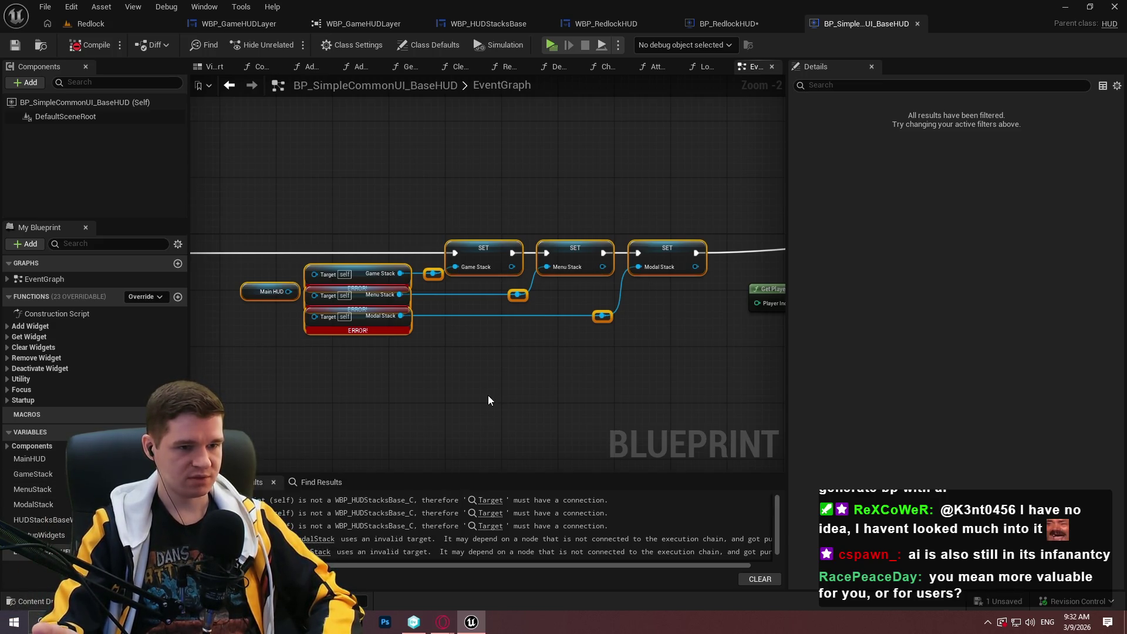
{"action": "left_click", "coordinate": [400, 405]}
{"action": "left_click_drag", "start_coordinate": [400, 405], "coordinate": [619, 332]}
Pull a wire off Main HUD's output and filter the action menu to 'widget' instead of 'childrecompo'
{"action": "mouse_move", "coordinate": [523, 244]}
{"action": "left_mouse_down"}
{"action": "mouse_move", "coordinate": [481, 386]}
{"action": "mouse_move", "coordinate": [491, 369]}
{"action": "left_mouse_up"}
{"action": "type", "text": "c"}
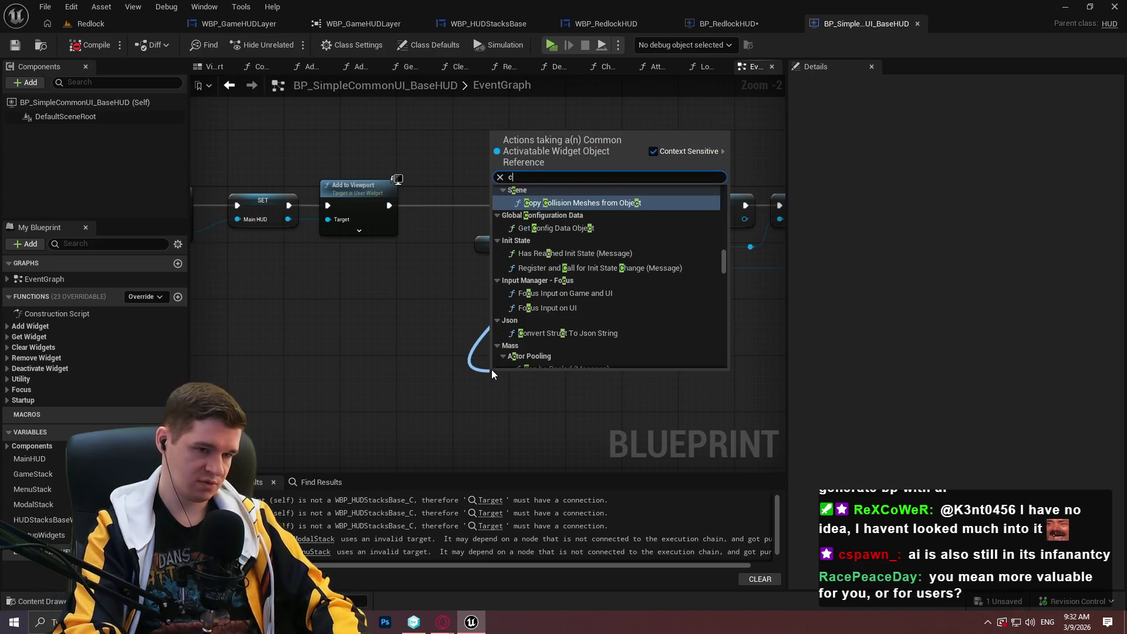
{"action": "type", "text": "hildre"}
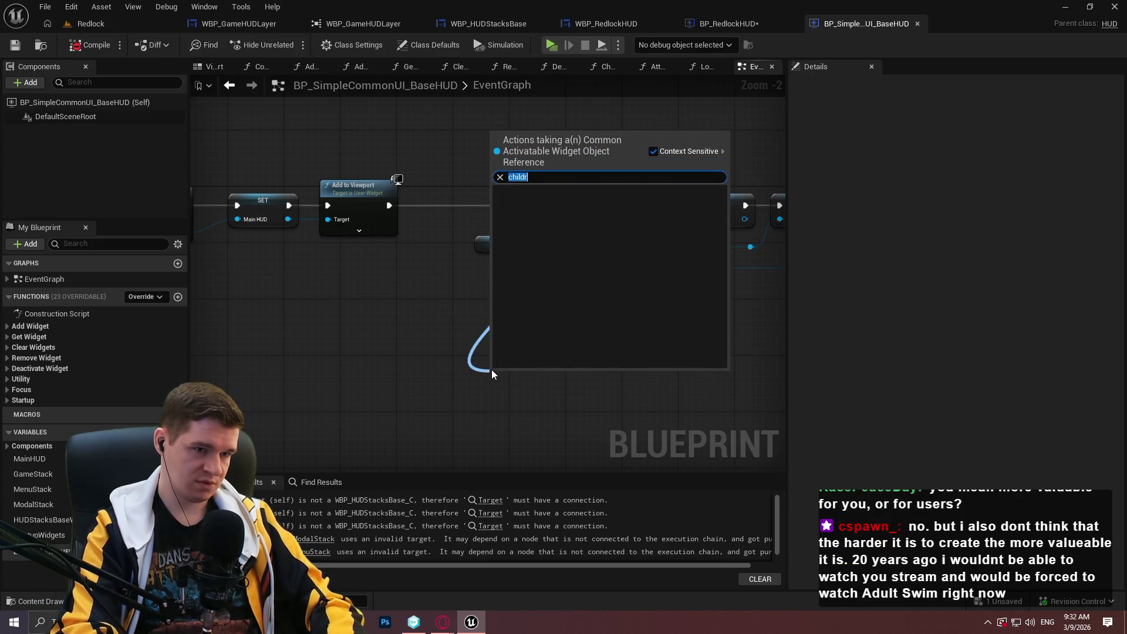
{"action": "type", "text": "compo"}
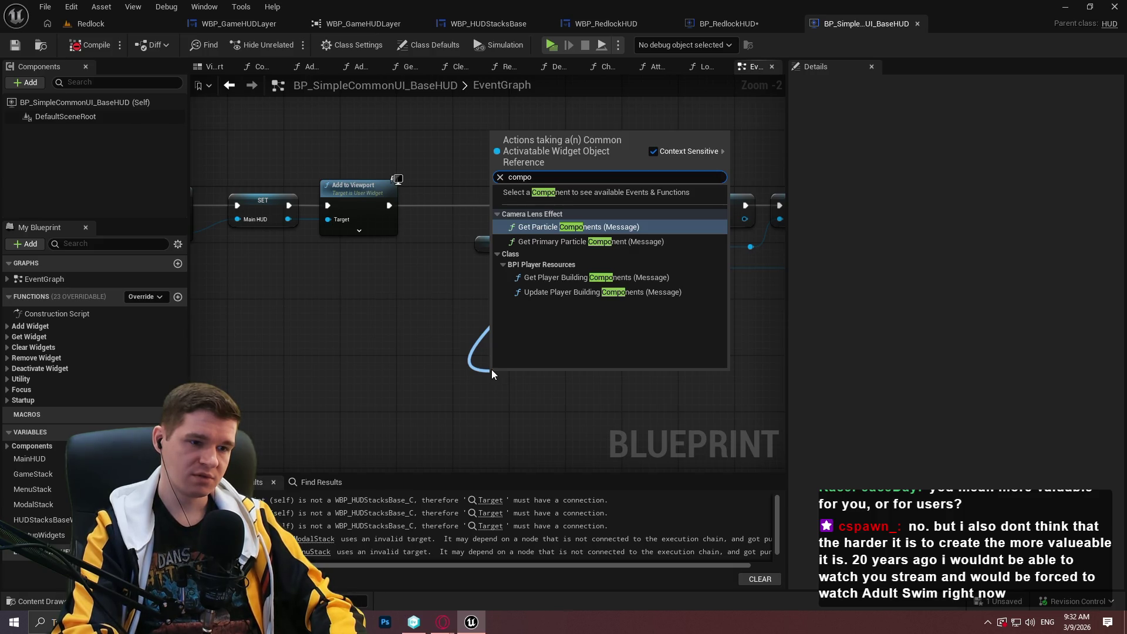
{"action": "key", "text": "BackSpace"}
{"action": "key", "text": "BackSpace"}
{"action": "key", "text": "BackSpace"}
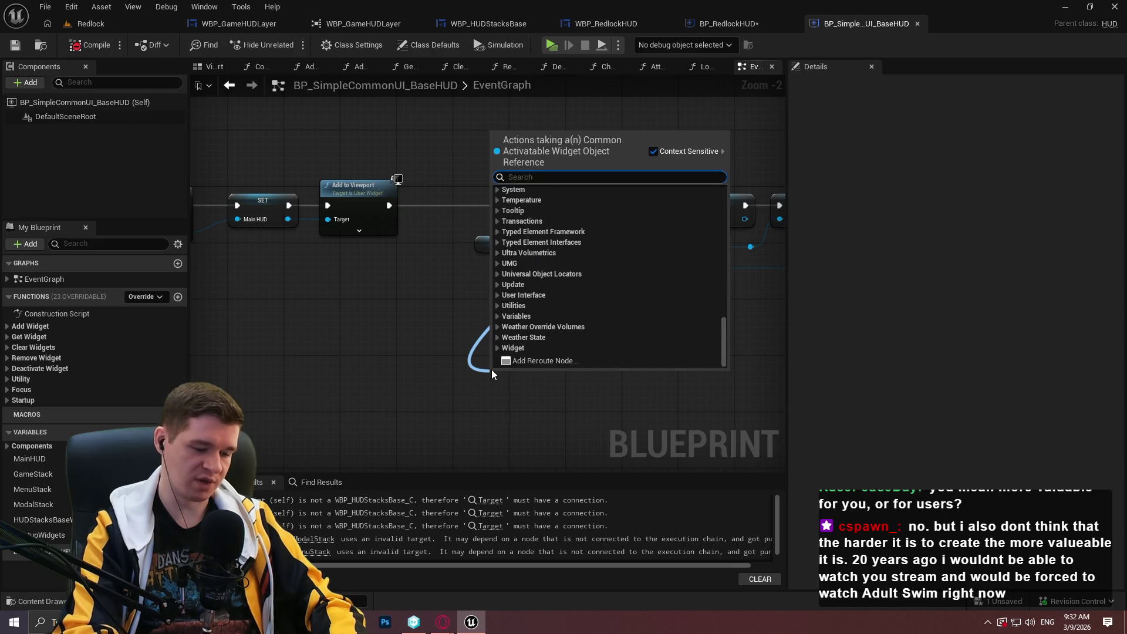
{"action": "type", "text": "widget"}
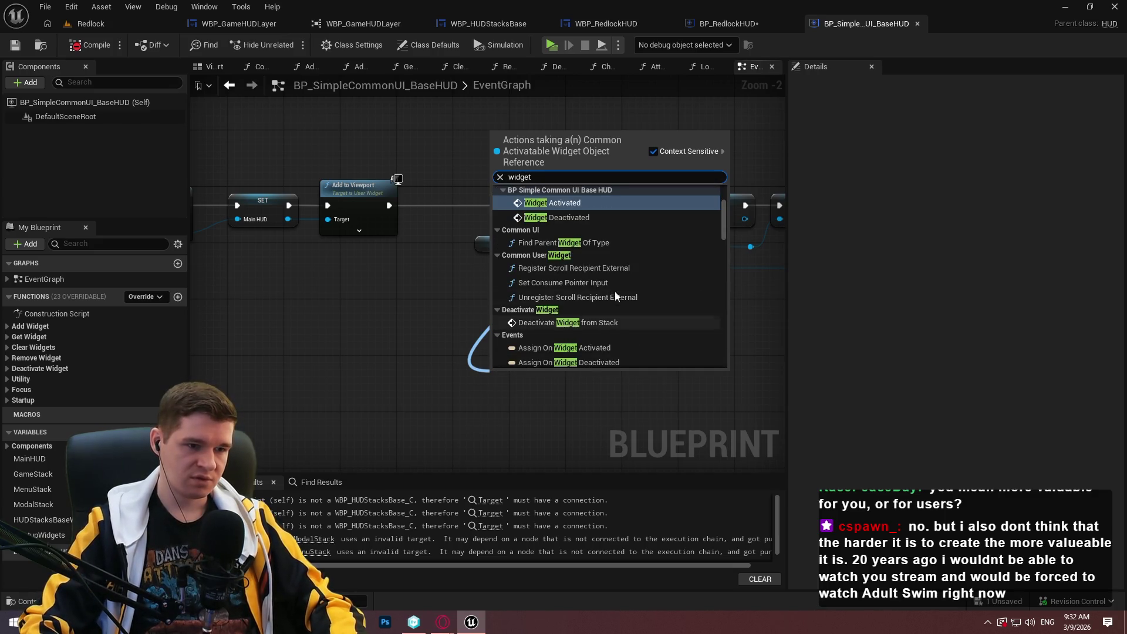
{"action": "scroll", "coordinate": [643, 289], "scroll_direction": "down", "scroll_amount": 5}
{"action": "mouse_move", "coordinate": [724, 234]}
{"action": "left_mouse_down"}
{"action": "mouse_move", "coordinate": [727, 364]}
{"action": "mouse_move", "coordinate": [726, 244]}
{"action": "left_mouse_up"}
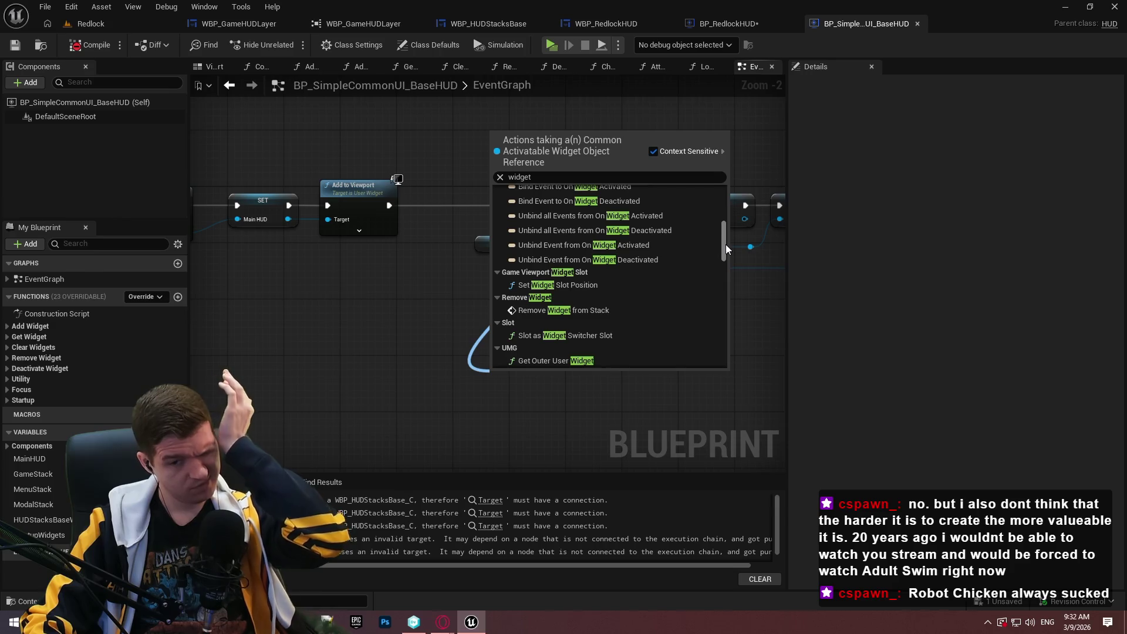
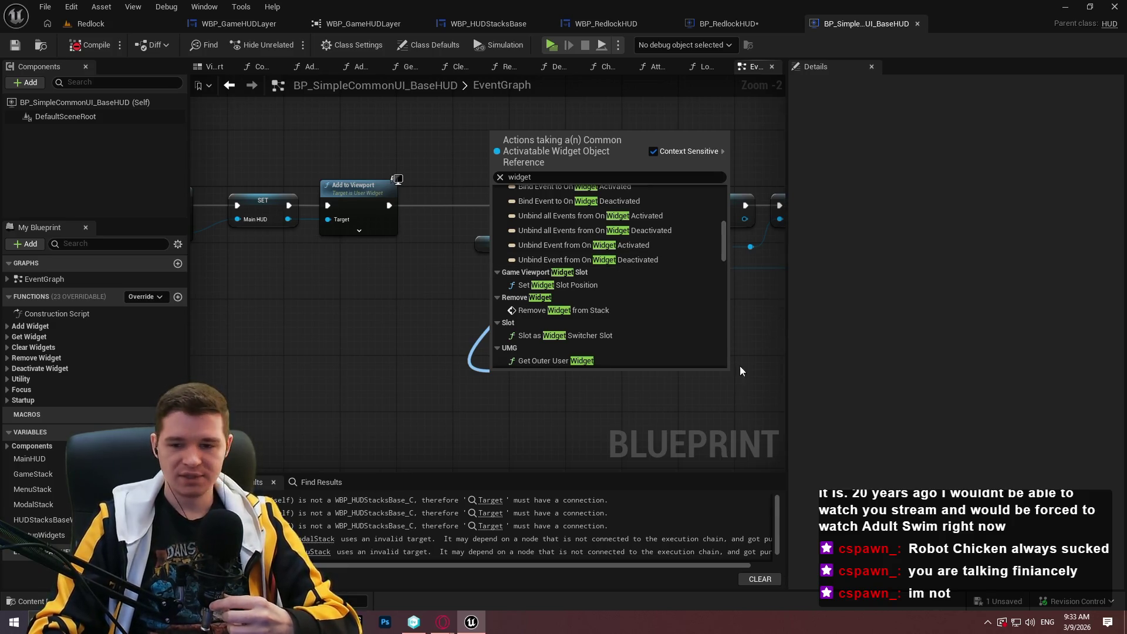
Dismiss the unused node search, pan the event graph, and return to the level editor
{"action": "left_click_drag", "start_coordinate": [724, 228], "coordinate": [733, 186]}
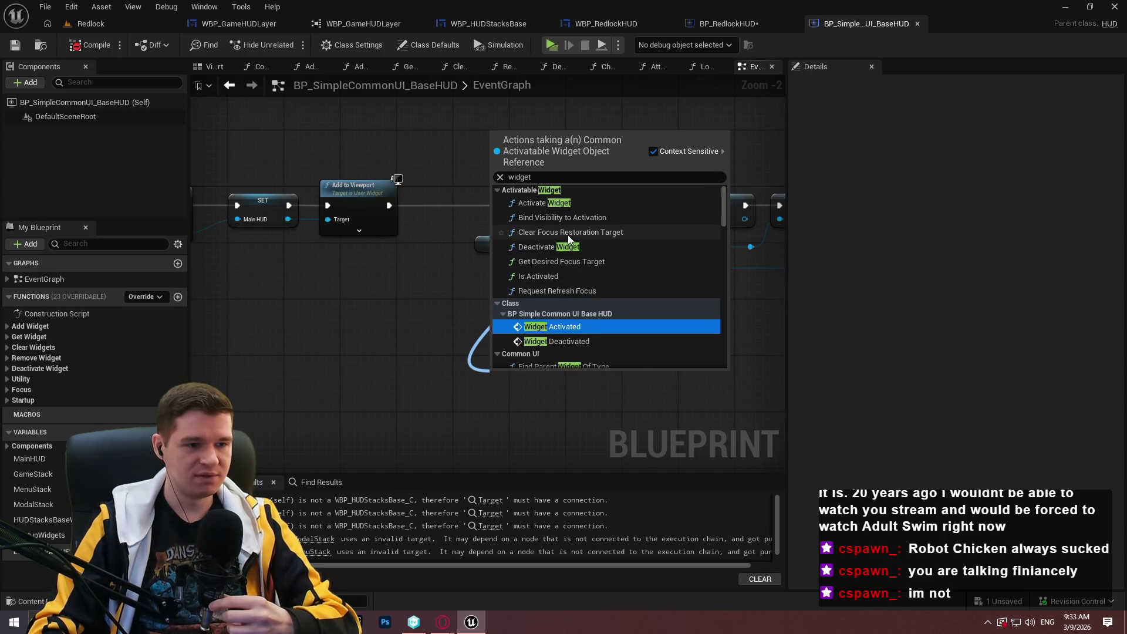
{"action": "scroll", "coordinate": [618, 237], "scroll_direction": "down", "scroll_amount": 2}
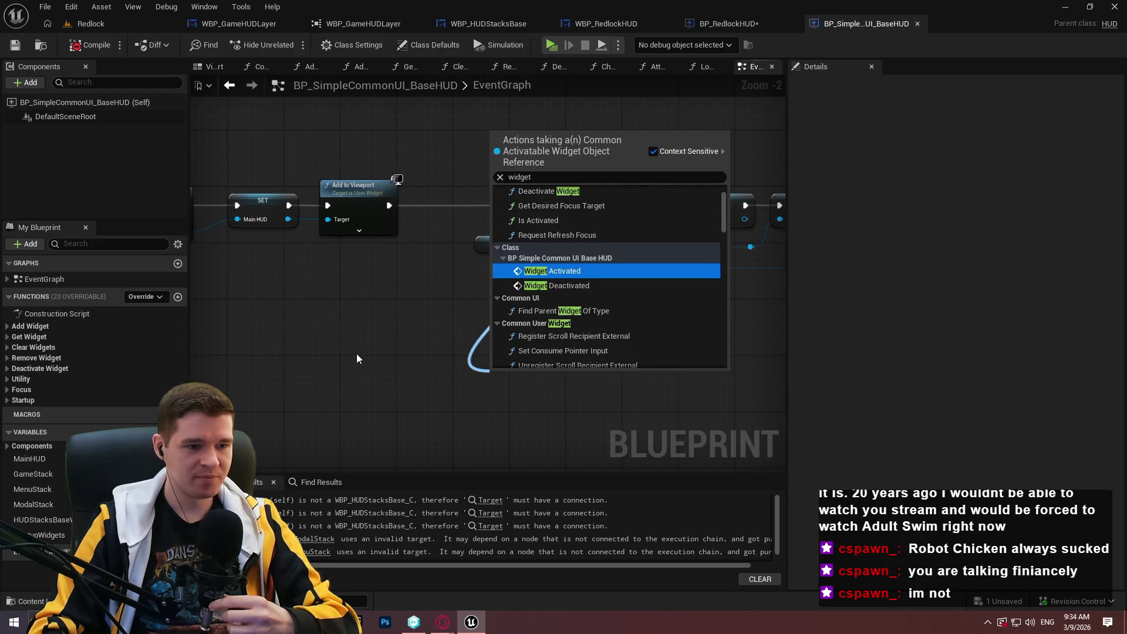
{"action": "left_click", "coordinate": [410, 300]}
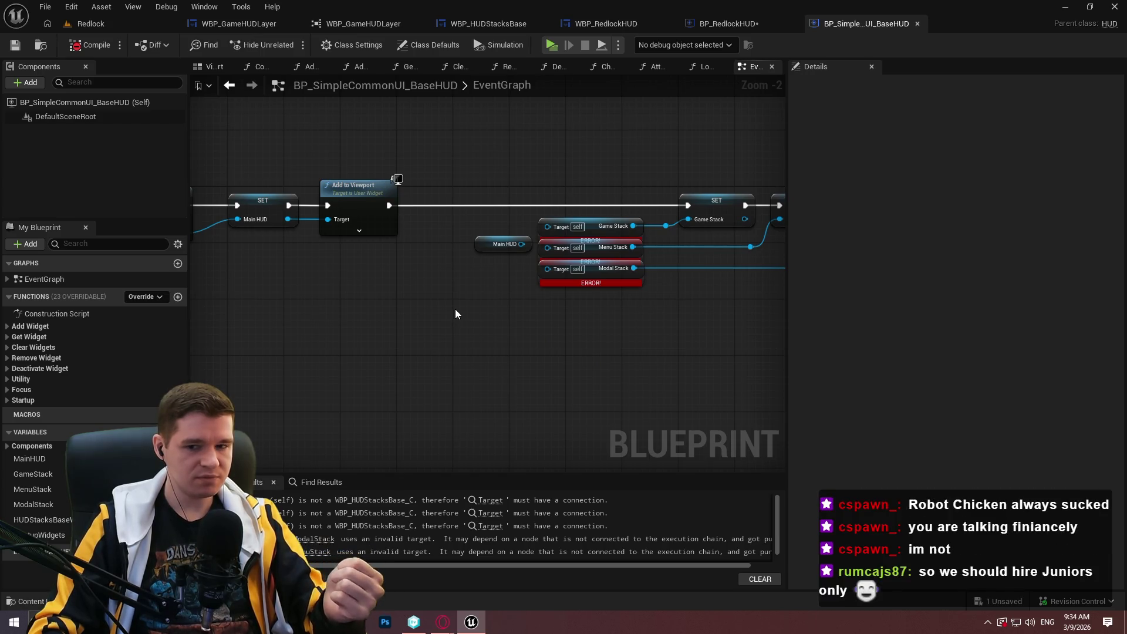
{"action": "left_click_drag", "start_coordinate": [456, 307], "coordinate": [843, 282]}
{"action": "mouse_move", "coordinate": [411, 294]}
{"action": "left_mouse_down"}
{"action": "mouse_move", "coordinate": [712, 315]}
{"action": "mouse_move", "coordinate": [703, 319]}
{"action": "left_mouse_up"}
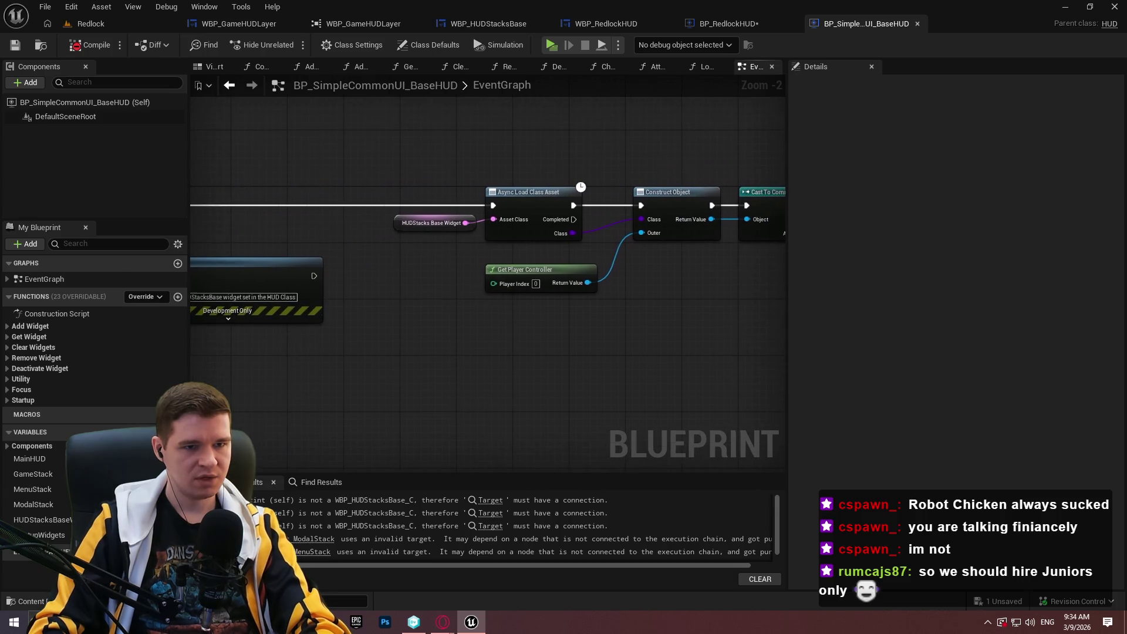
{"action": "left_click", "coordinate": [48, 23]}
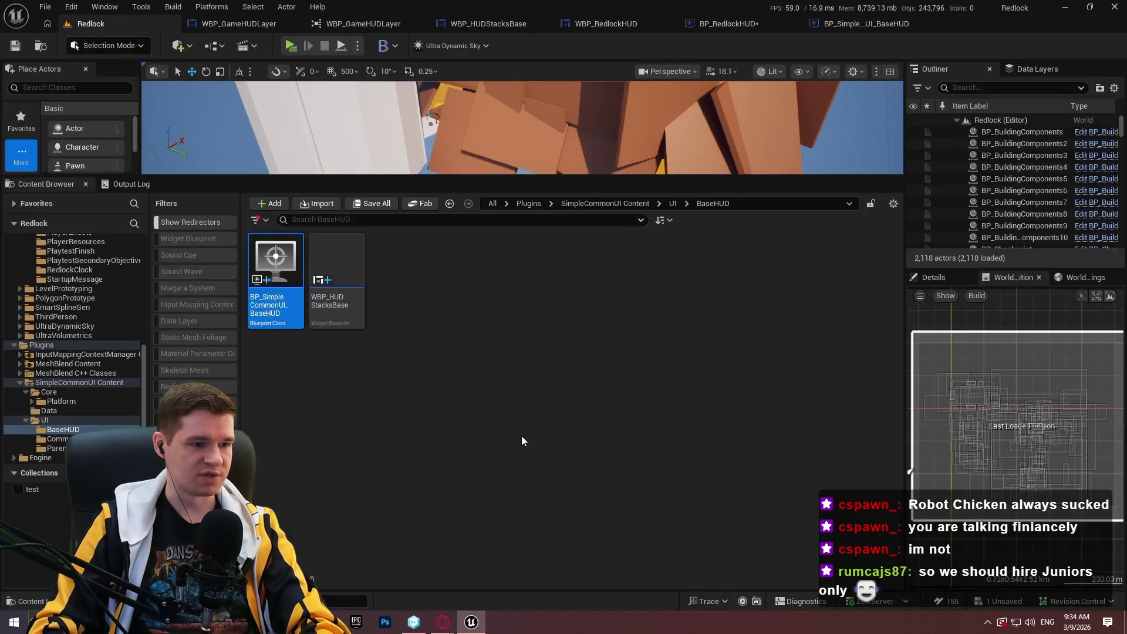
Create a new folder named 'Interfaces' inside the Data folder
{"action": "left_click", "coordinate": [48, 411]}
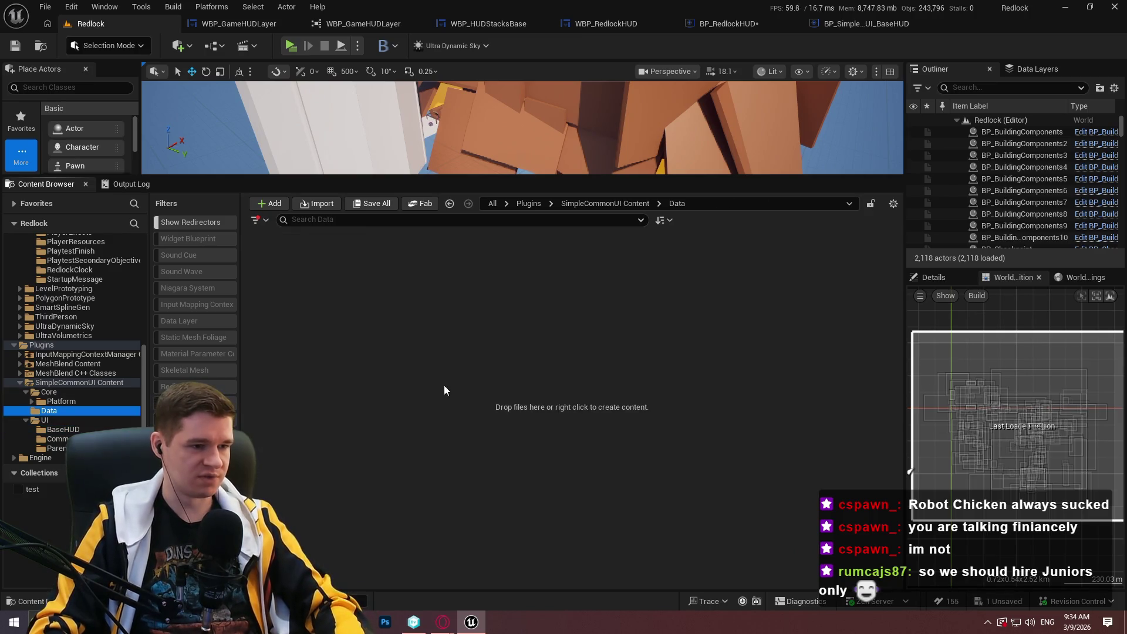
{"action": "right_click", "coordinate": [385, 331]}
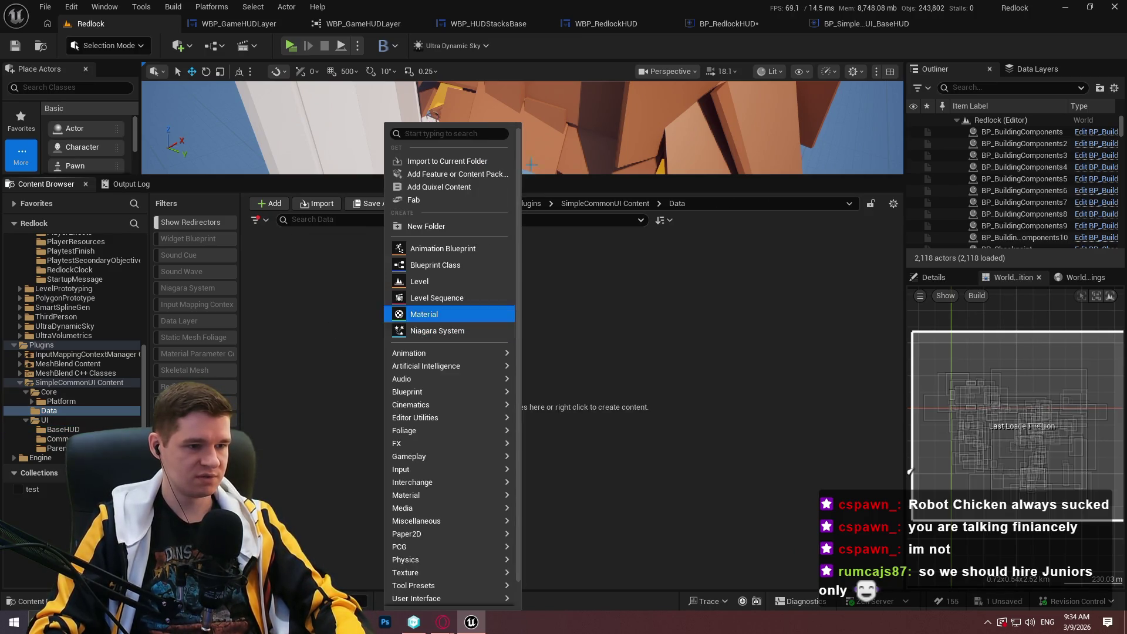
{"action": "left_click", "coordinate": [441, 227]}
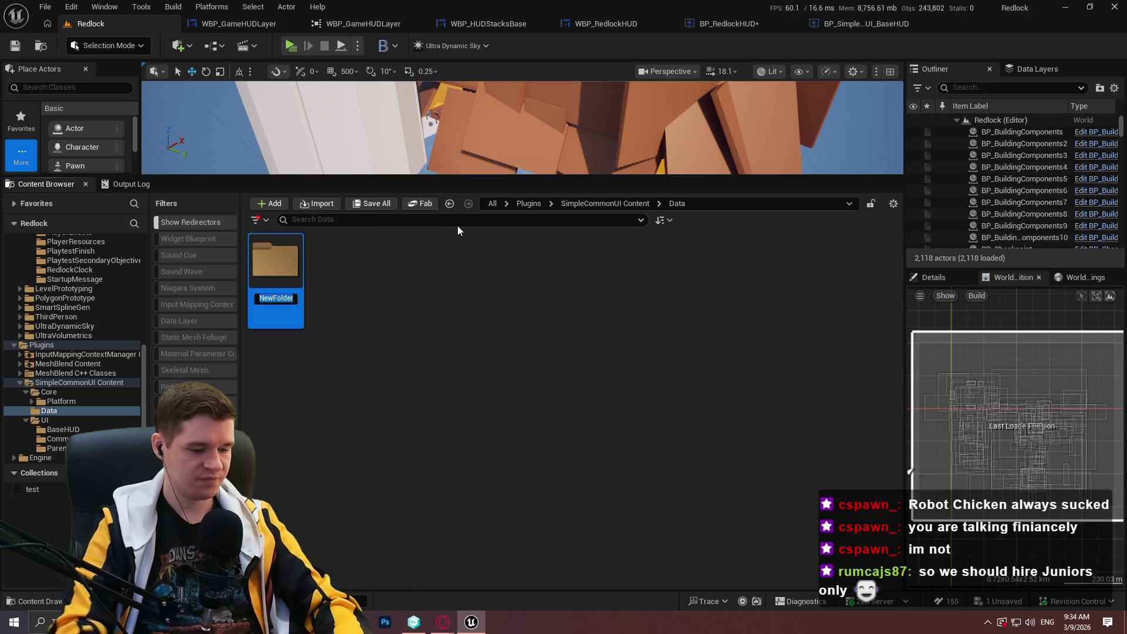
{"action": "type", "text": "Interfaces"}
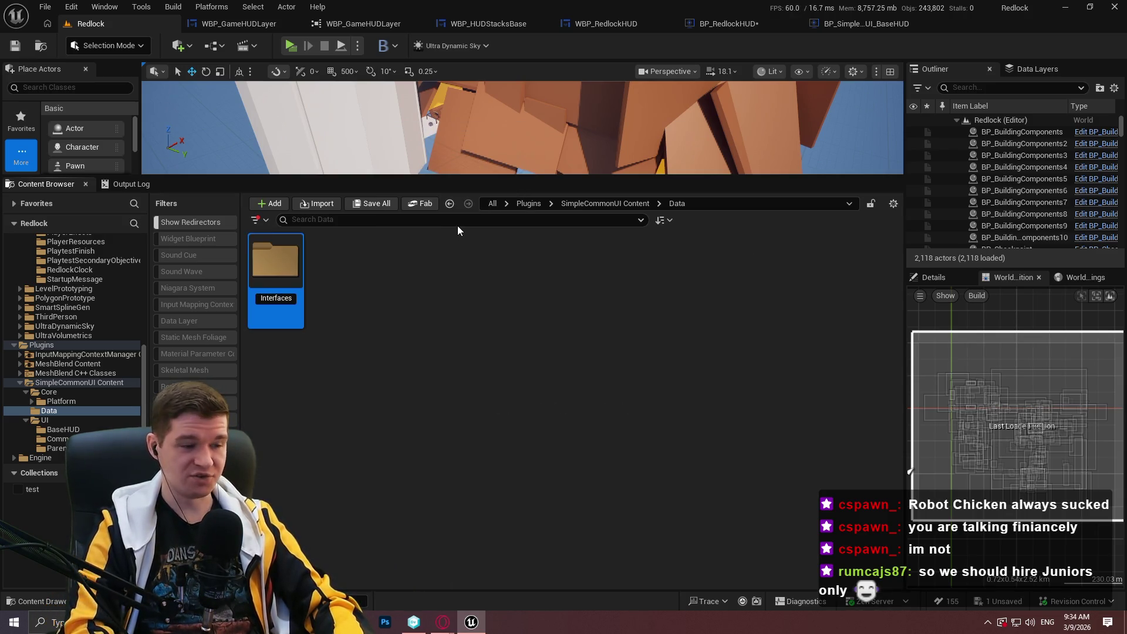
{"action": "key", "text": "Return"}
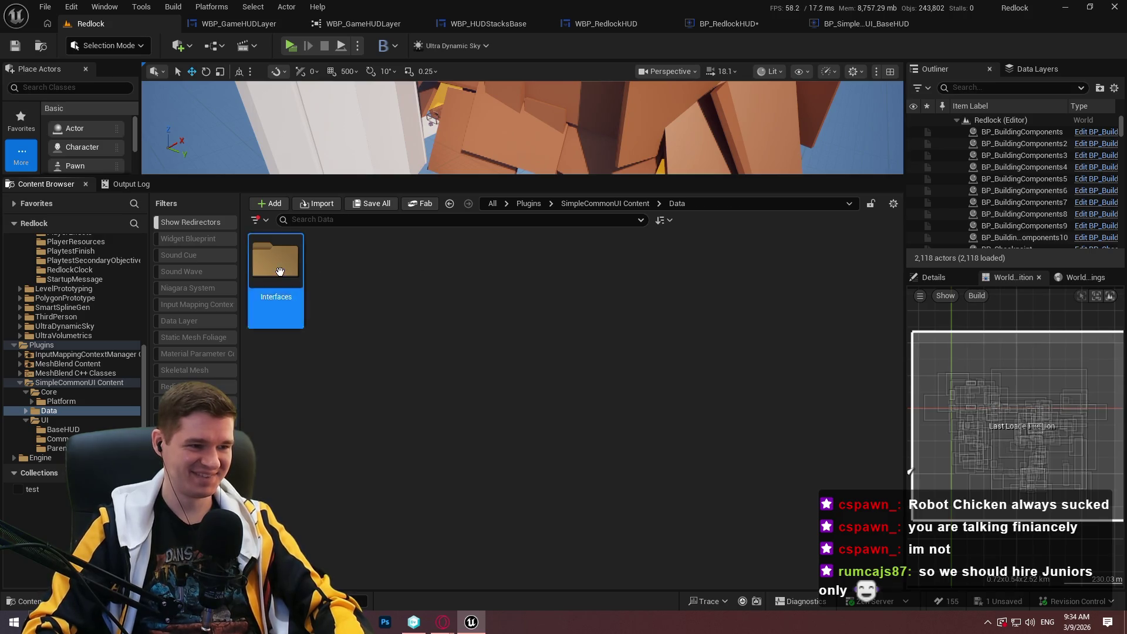
In Interfaces, create a Blueprint Interface named BPI_HUDStacksBase
{"action": "double_click", "coordinate": [276, 261]}
{"action": "right_click", "coordinate": [326, 318]}
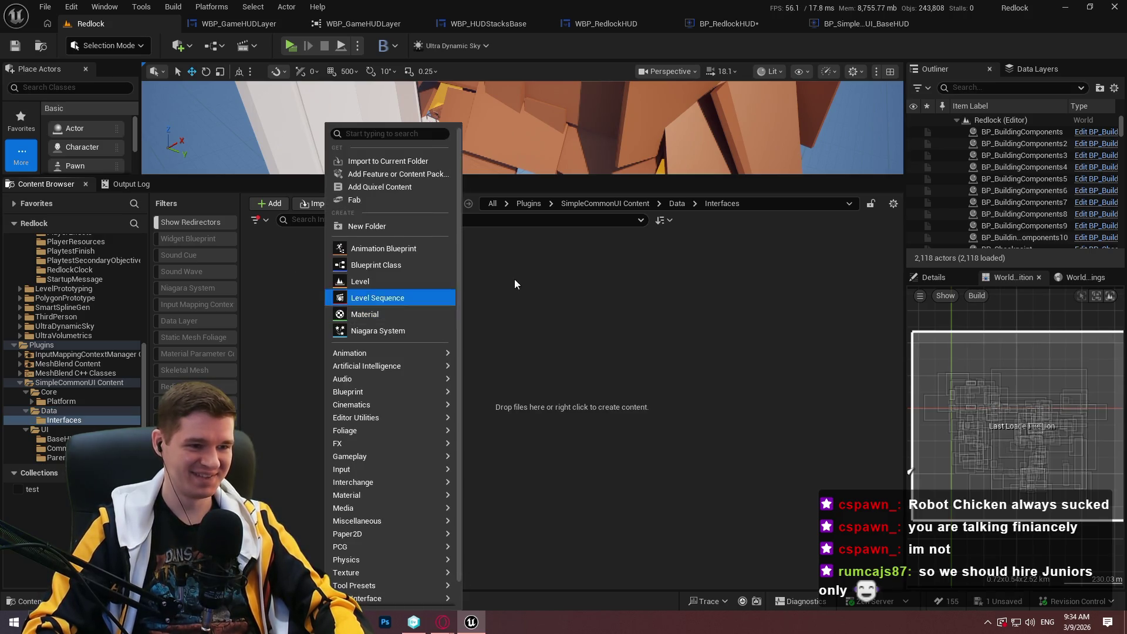
{"action": "mouse_move", "coordinate": [389, 392]}
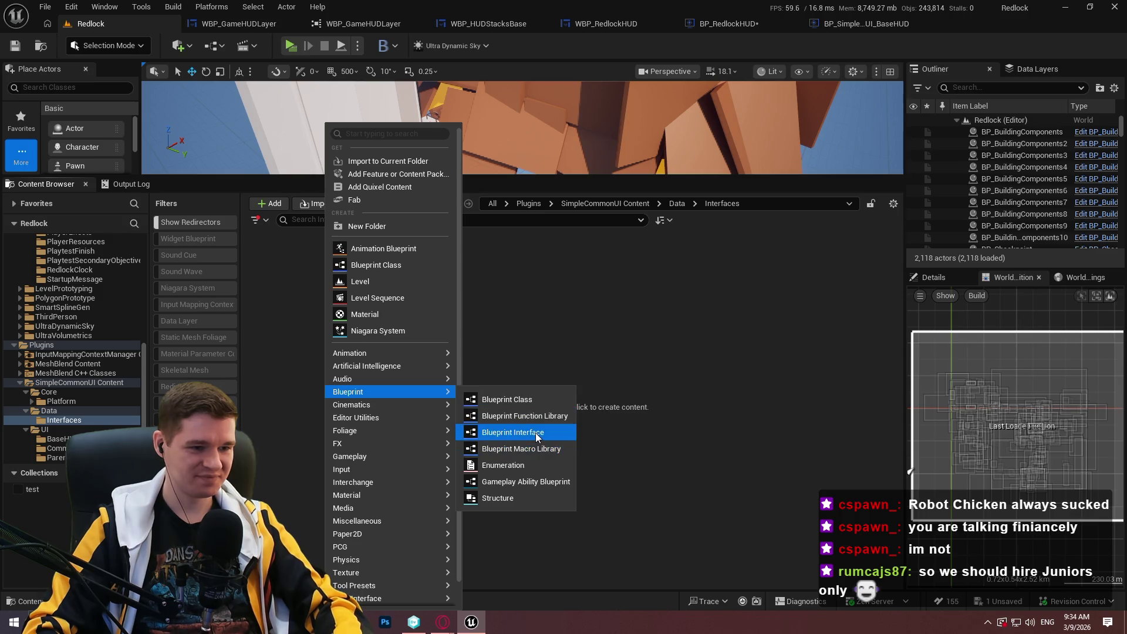
{"action": "left_click", "coordinate": [534, 432]}
{"action": "type", "text": "BPI_Si"}
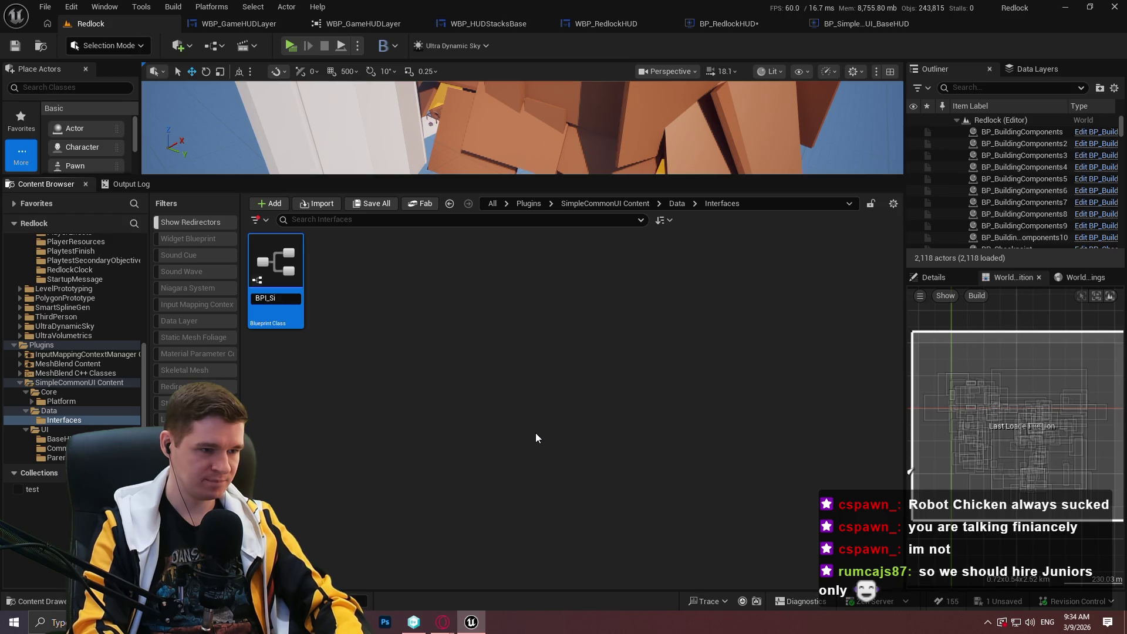
{"action": "type", "text": "ommon"}
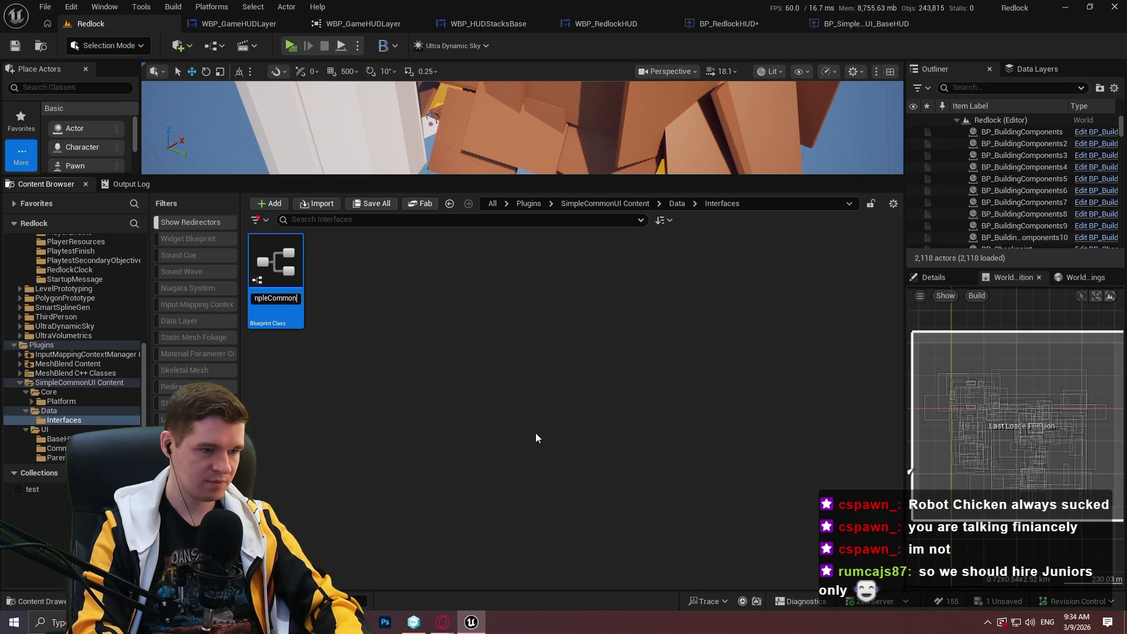
{"action": "key", "text": "BackSpace"}
{"action": "key", "text": "BackSpace"}
{"action": "key", "text": "BackSpace"}
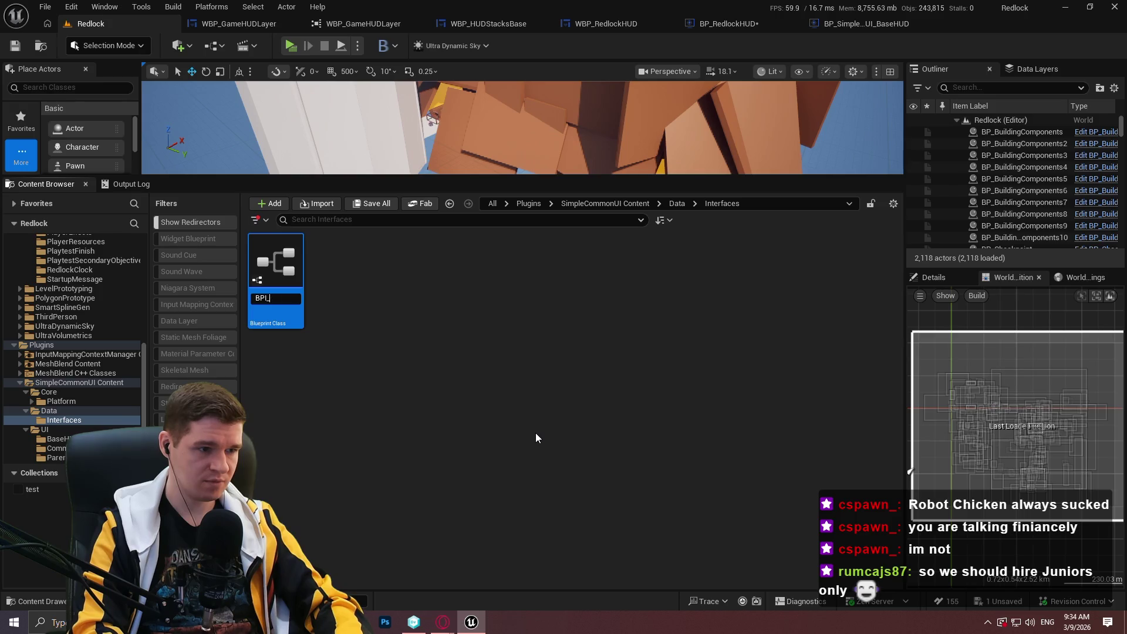
{"action": "type", "text": "HUDStacksB"}
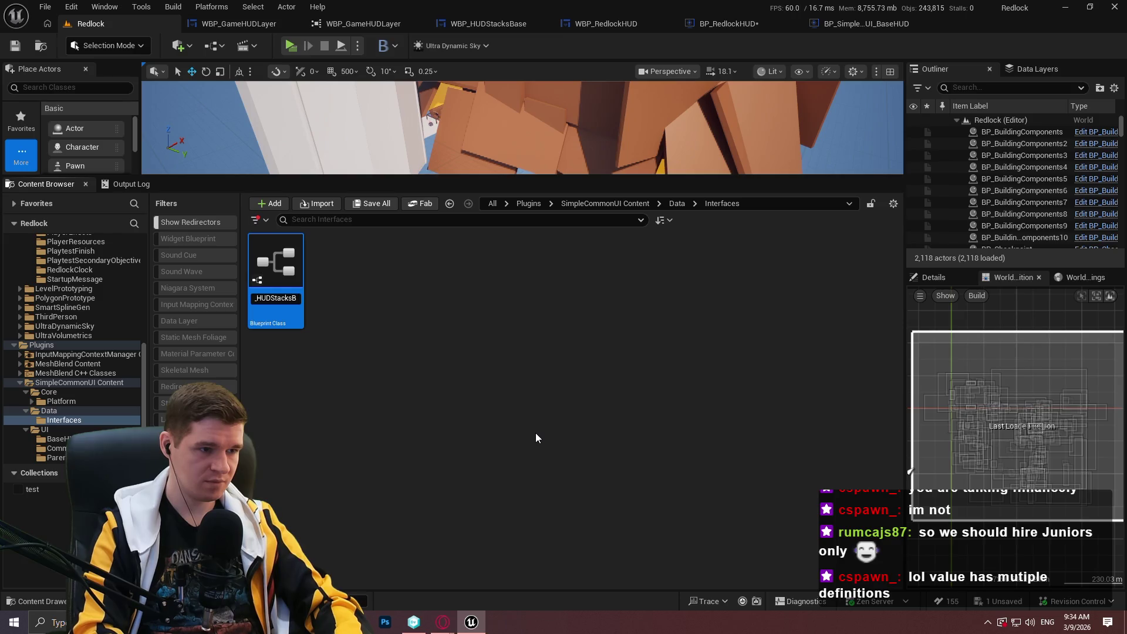
{"action": "key", "text": "BackSpace"}
{"action": "type", "text": "Base"}
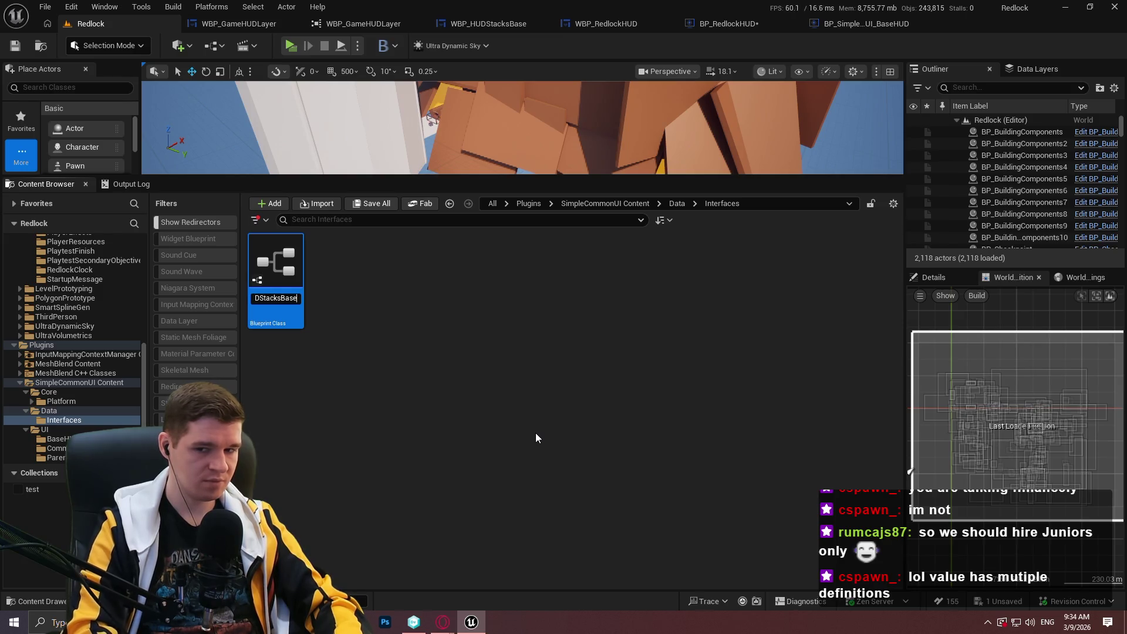
{"action": "key", "text": "Return"}
{"action": "left_click", "coordinate": [297, 295]}
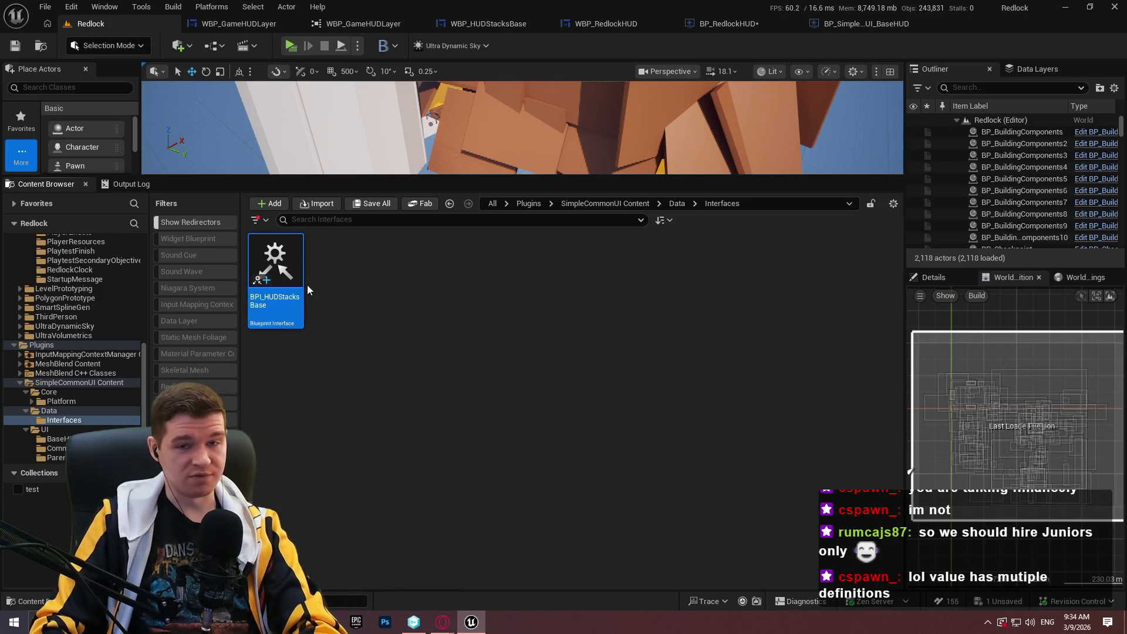
{"action": "left_click", "coordinate": [478, 316]}
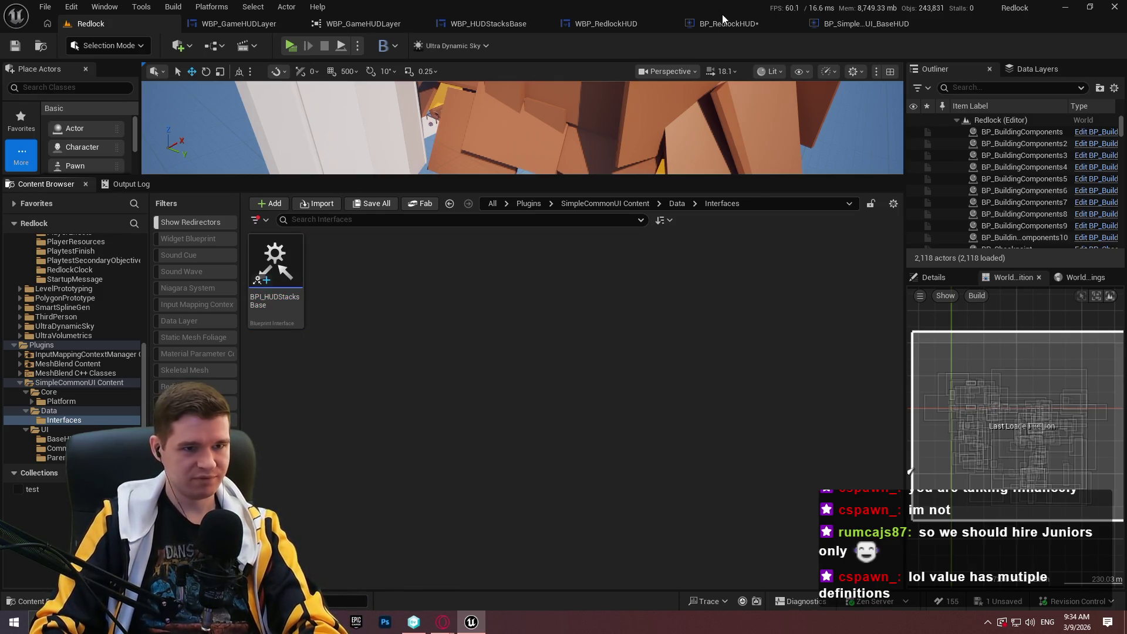
Check BP_RedlockHUD's class defaults and close the WBP_GameHUDLayer reference viewer
{"action": "left_click", "coordinate": [740, 25]}
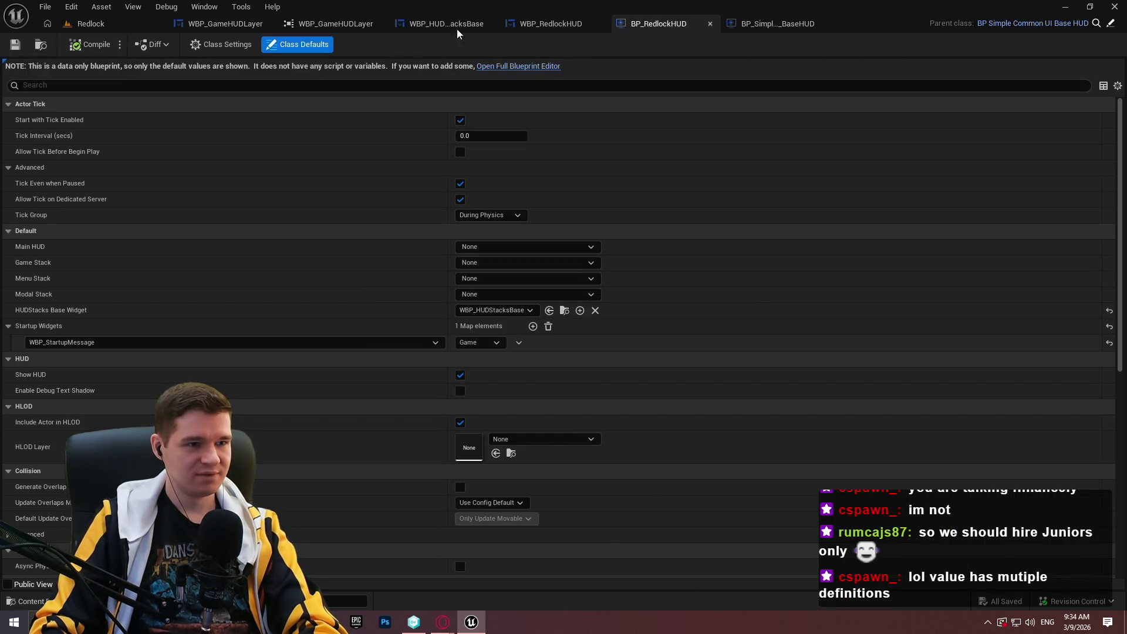
{"action": "left_click", "coordinate": [223, 23]}
{"action": "left_click", "coordinate": [347, 24]}
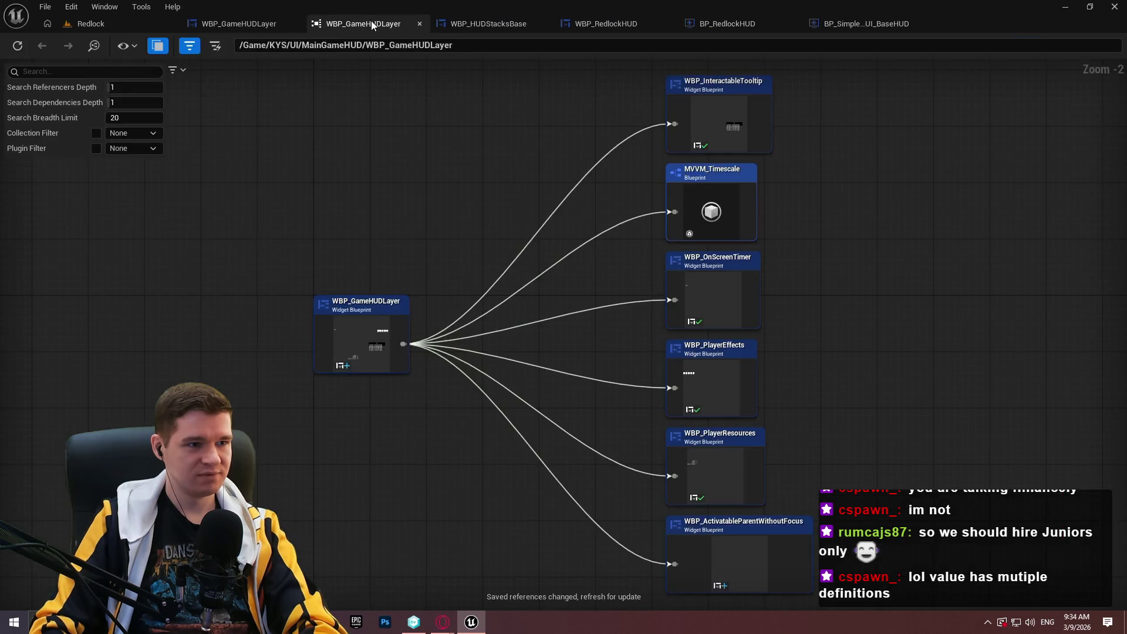
{"action": "left_click", "coordinate": [419, 23]}
View WBP_RedlockHUD with a narrower details panel, then switch to the WBP_GameHUDLayer designer
{"action": "left_click", "coordinate": [476, 24]}
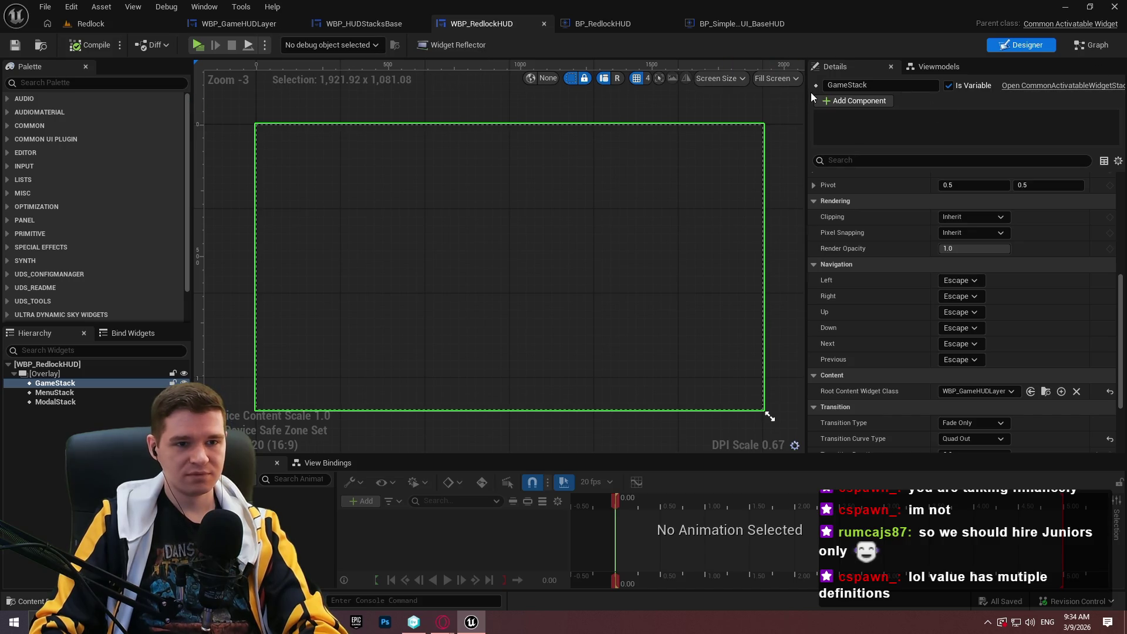
{"action": "mouse_move", "coordinate": [807, 96]}
{"action": "left_mouse_down"}
{"action": "mouse_move", "coordinate": [874, 96]}
{"action": "mouse_move", "coordinate": [855, 96]}
{"action": "left_mouse_up"}
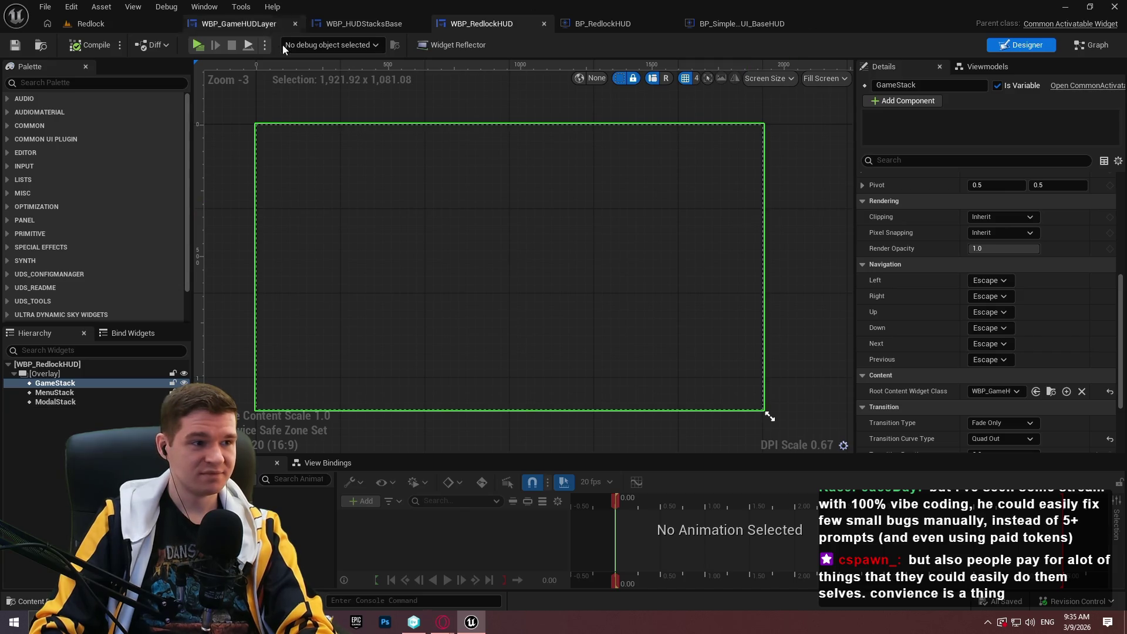
{"action": "left_click", "coordinate": [371, 24]}
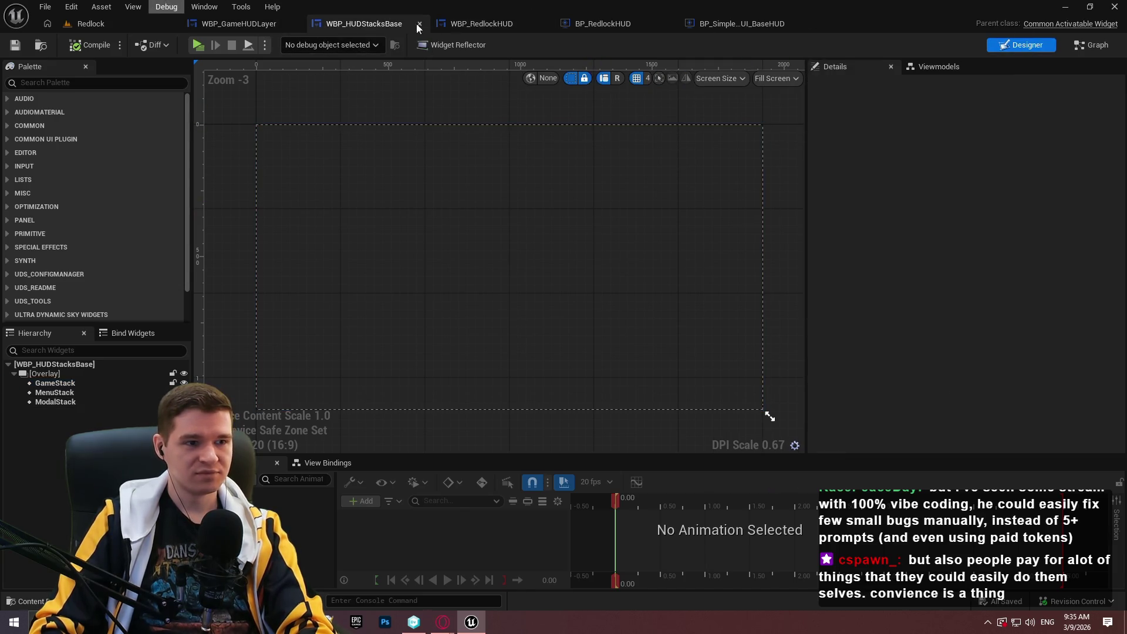
{"action": "left_click", "coordinate": [235, 23]}
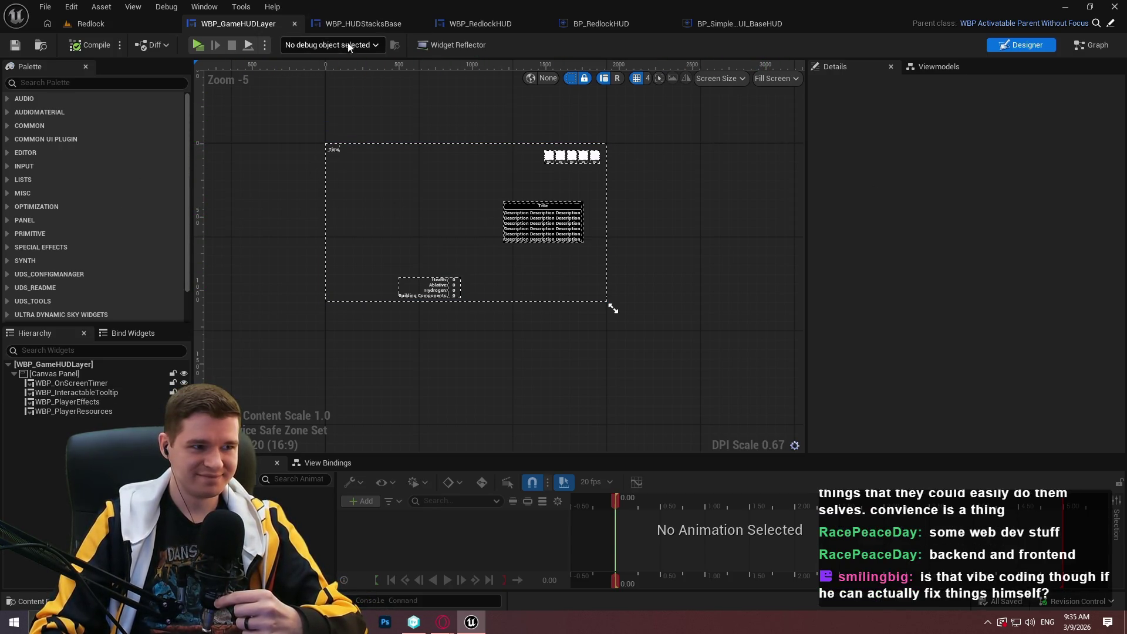
{"action": "left_click", "coordinate": [359, 22]}
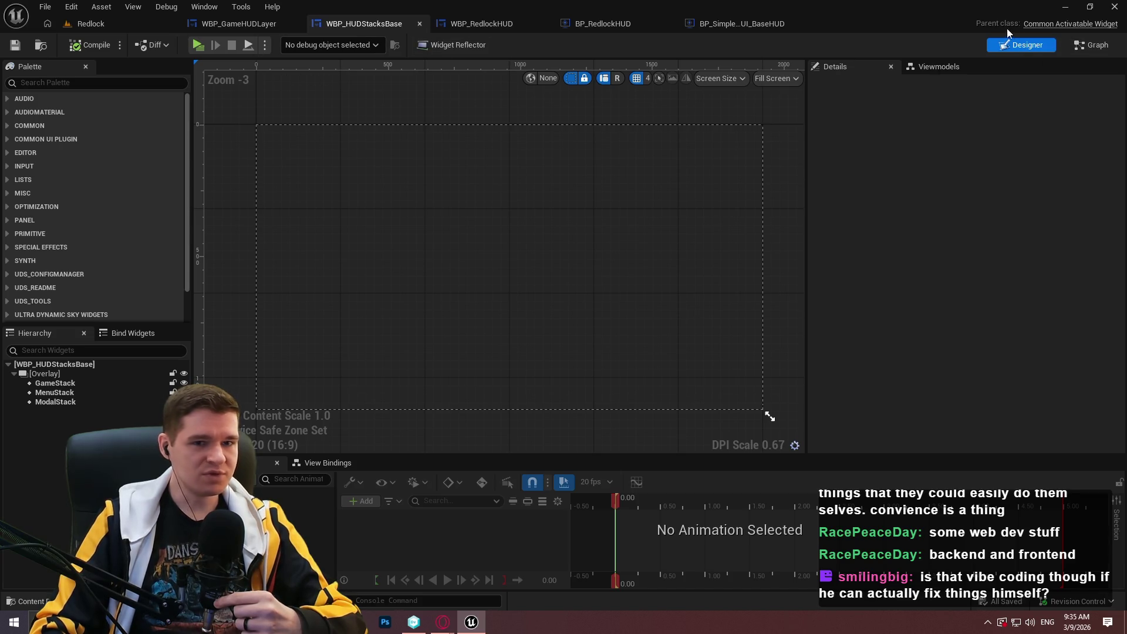
{"action": "left_click", "coordinate": [65, 365]}
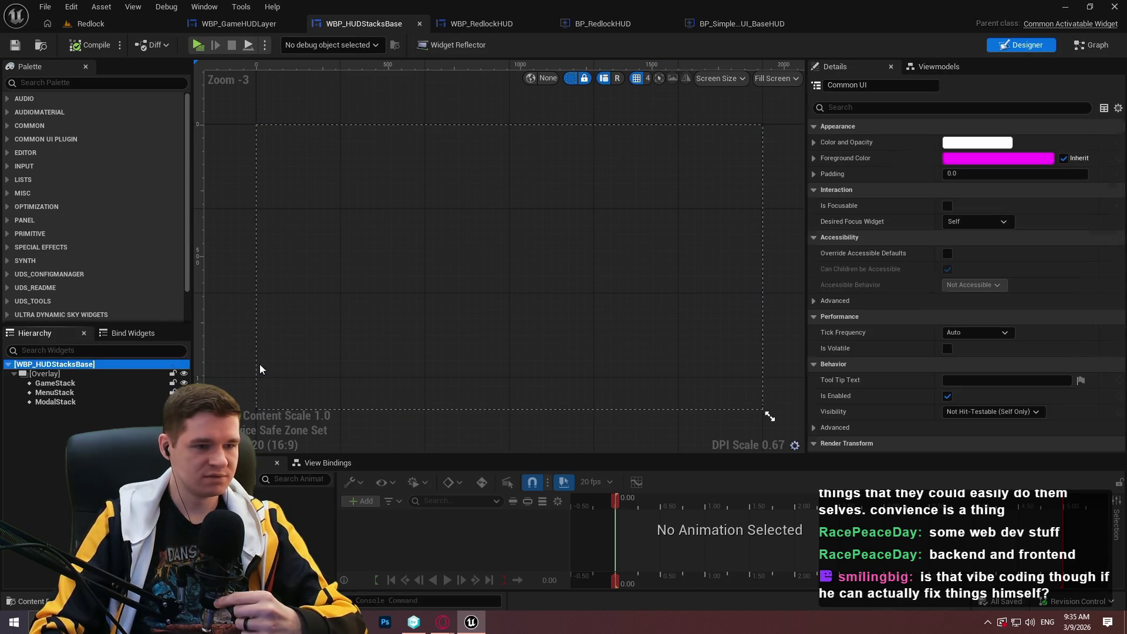
In WBP_HUDStacksBase's Class Settings, add BPI_HUDStacksBase under Implemented Interfaces
{"action": "left_click", "coordinate": [1109, 44]}
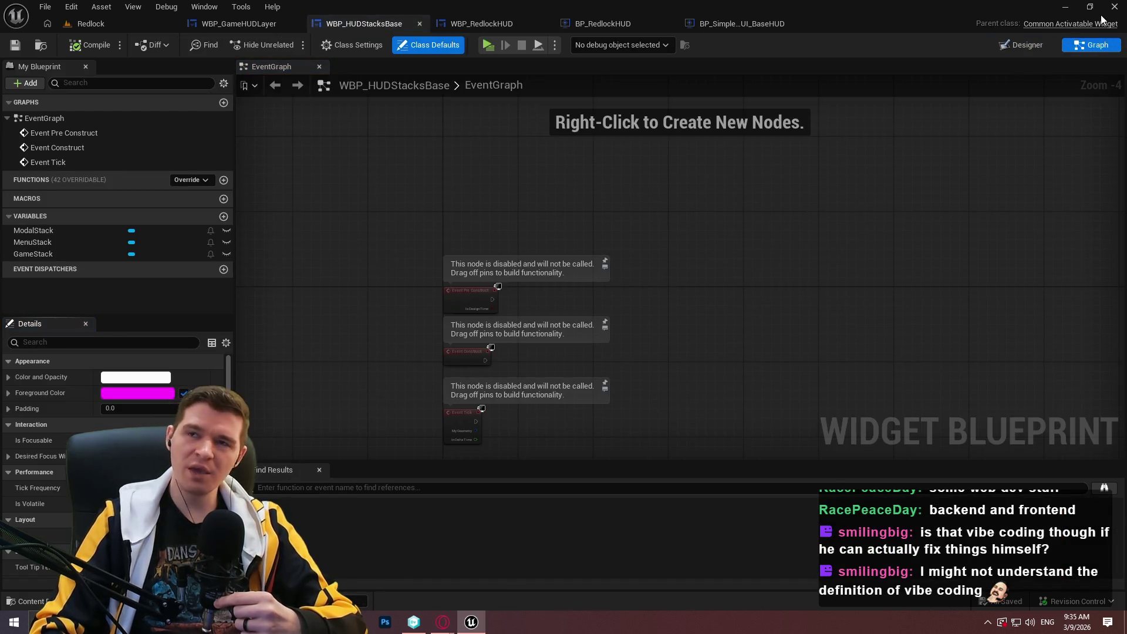
{"action": "left_click", "coordinate": [421, 47]}
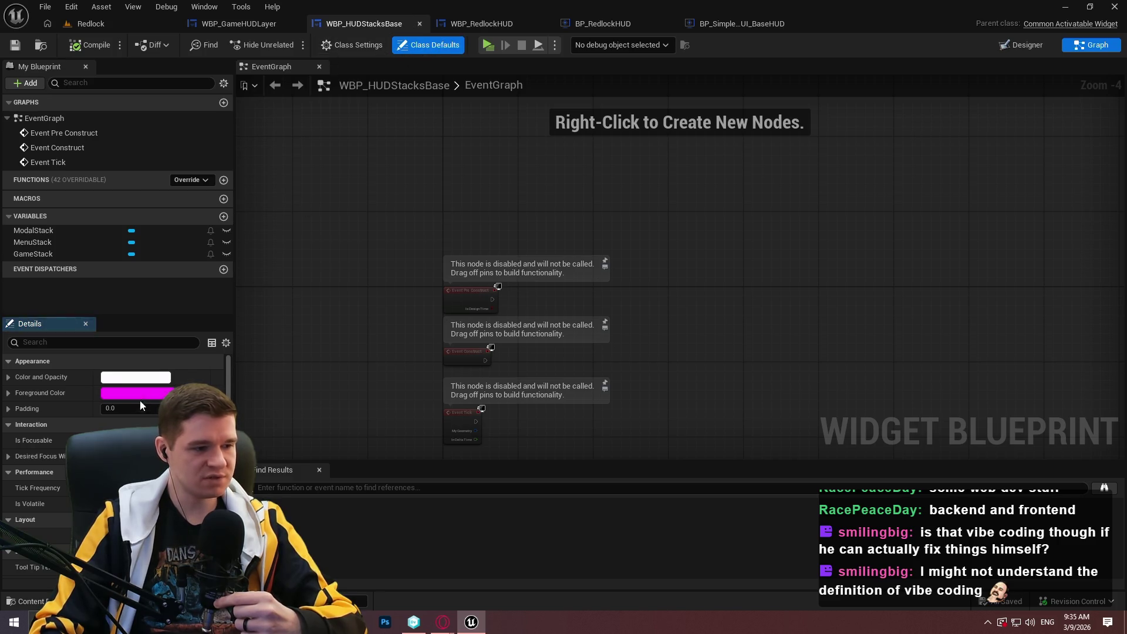
{"action": "scroll", "coordinate": [141, 398], "scroll_direction": "down", "scroll_amount": 10}
{"action": "scroll", "coordinate": [112, 411], "scroll_direction": "down", "scroll_amount": 5}
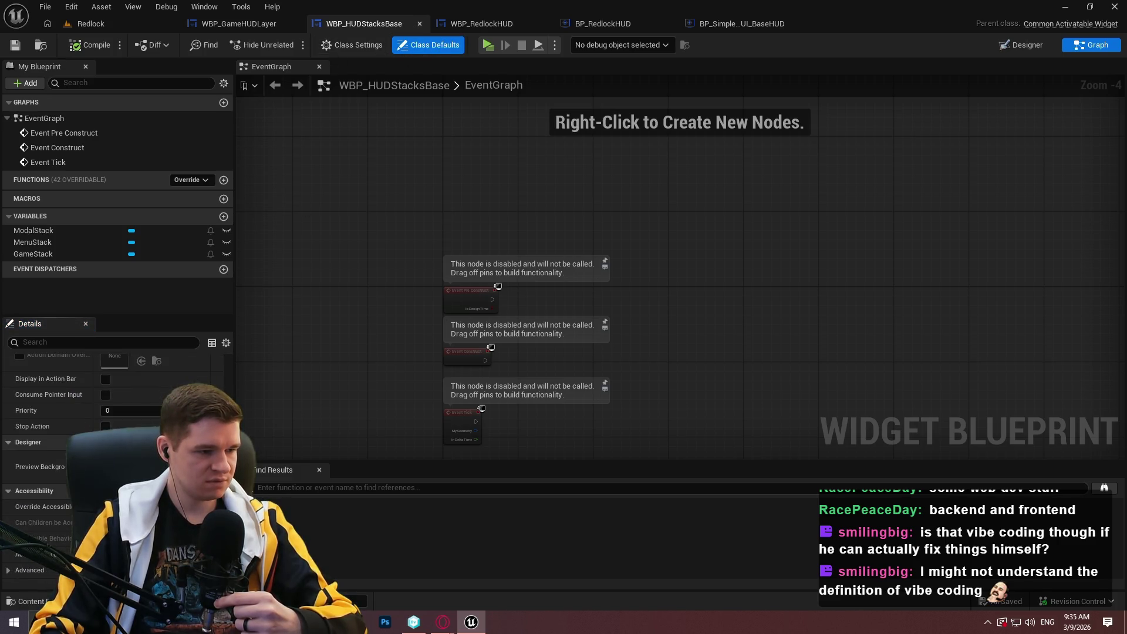
{"action": "left_click", "coordinate": [347, 39]}
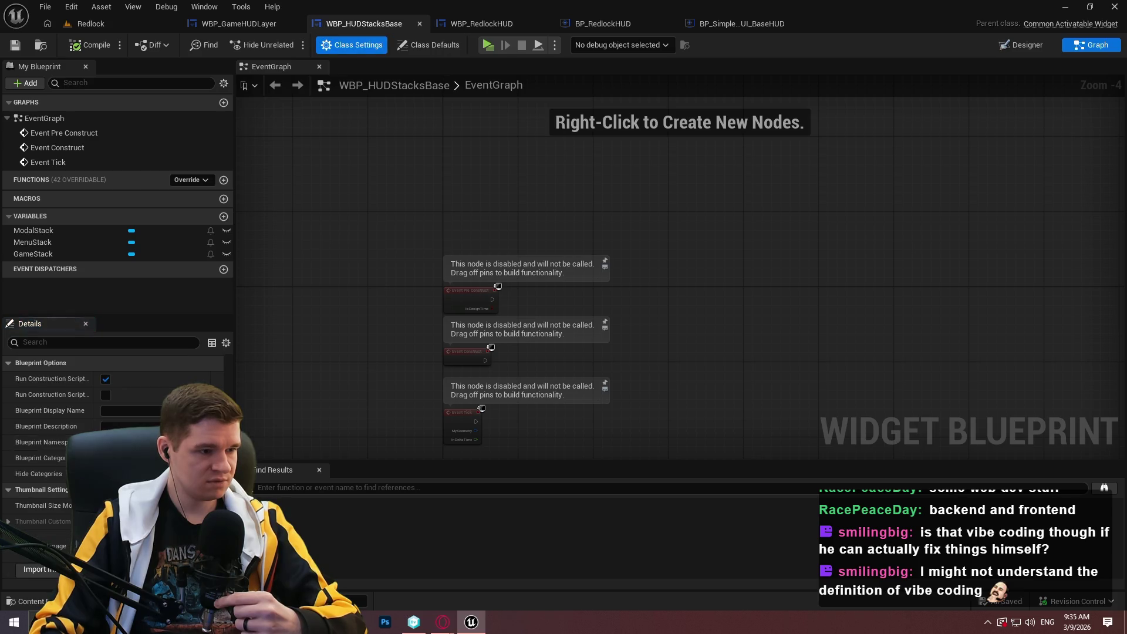
{"action": "scroll", "coordinate": [117, 423], "scroll_direction": "up", "scroll_amount": 3}
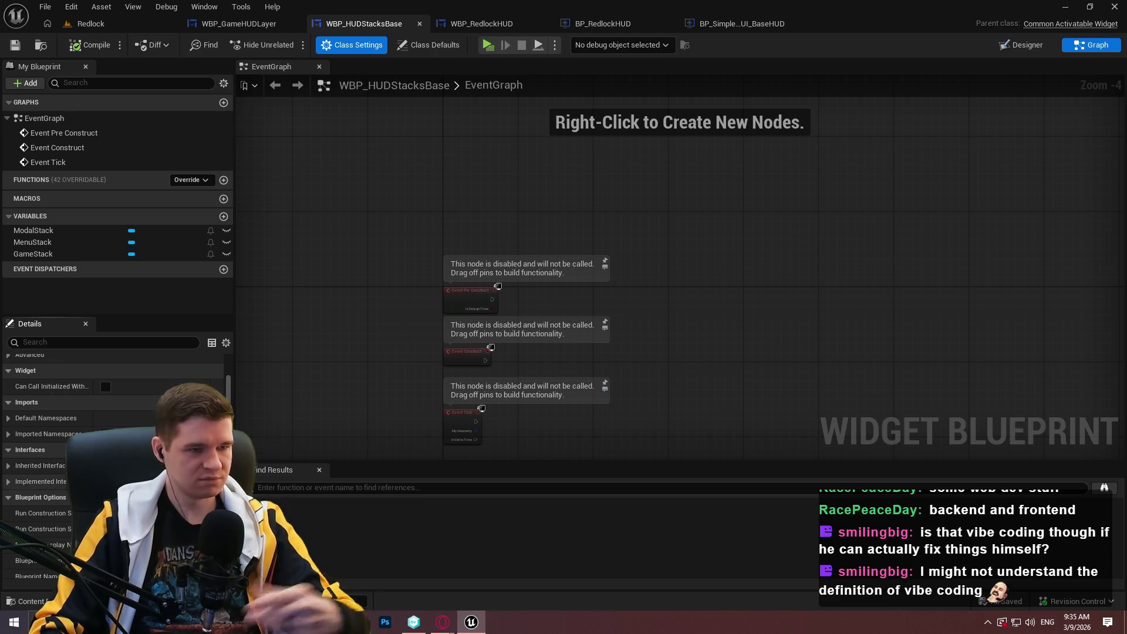
{"action": "left_click", "coordinate": [115, 481]}
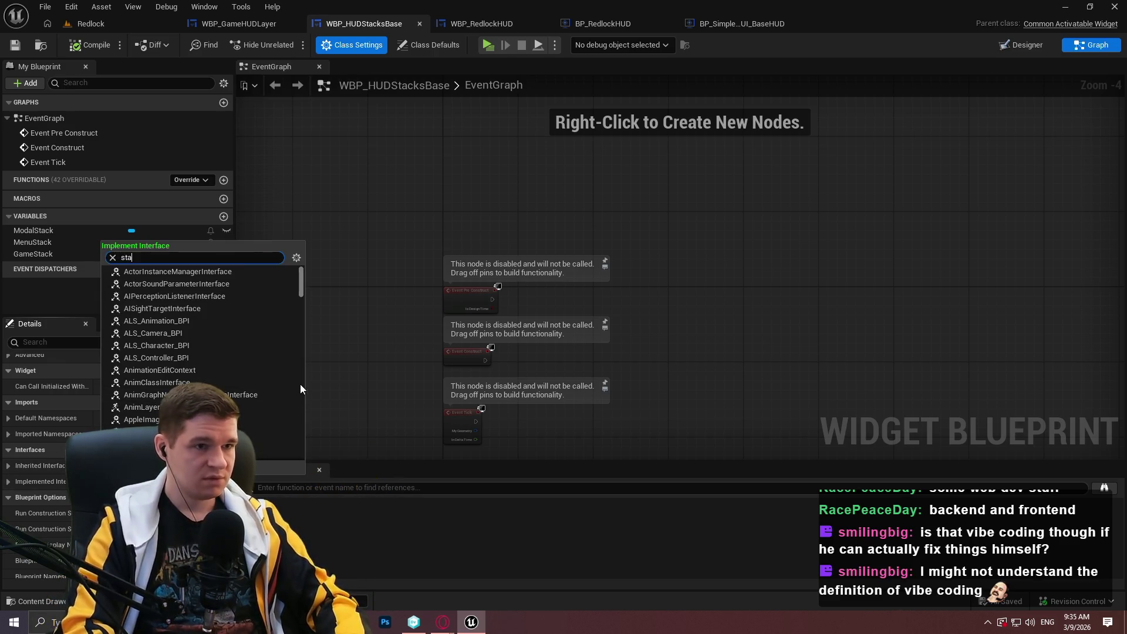
{"action": "key", "text": "Escape"}
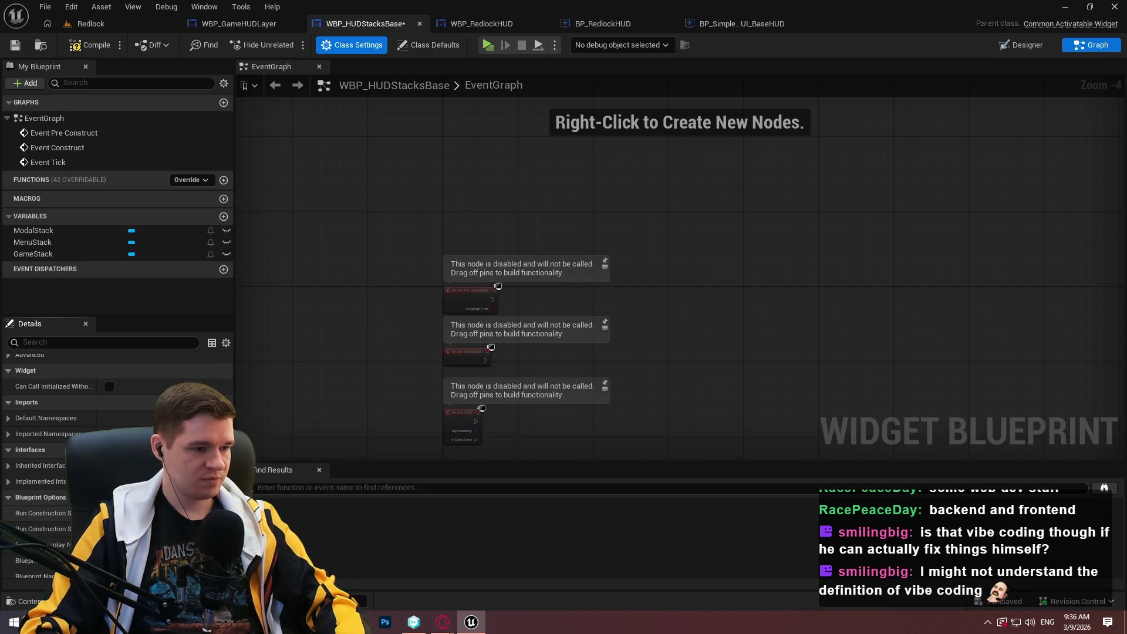
Save WBP_HUDStacksBase and browse to BPI_HUDStacksBase in the Content Browser
{"action": "left_click", "coordinate": [19, 48]}
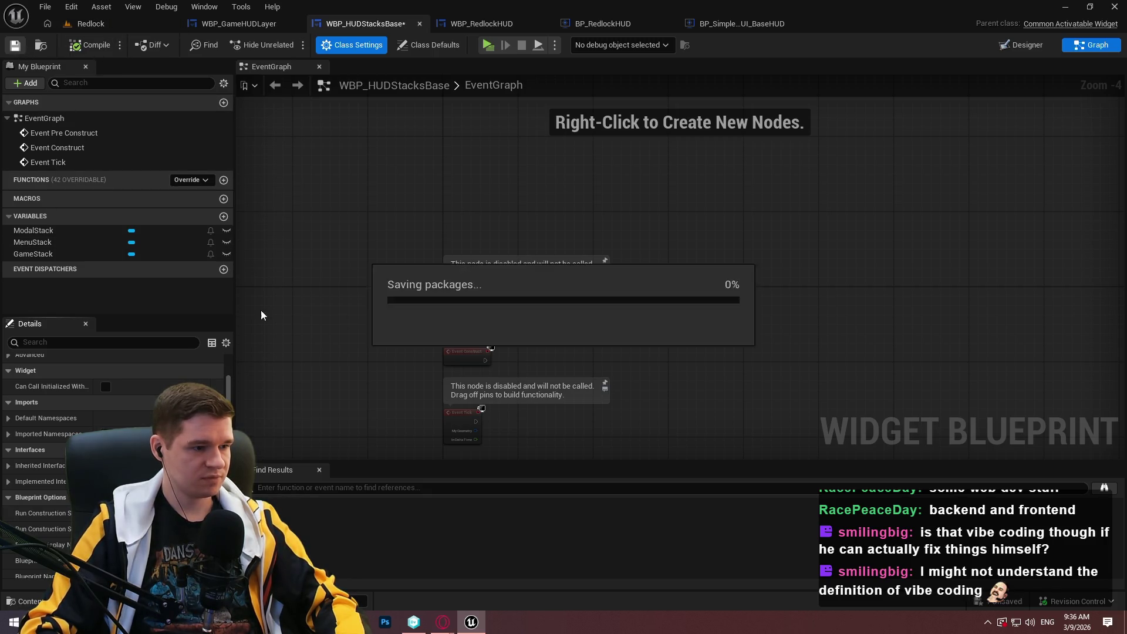
{"action": "left_click", "coordinate": [8, 481]}
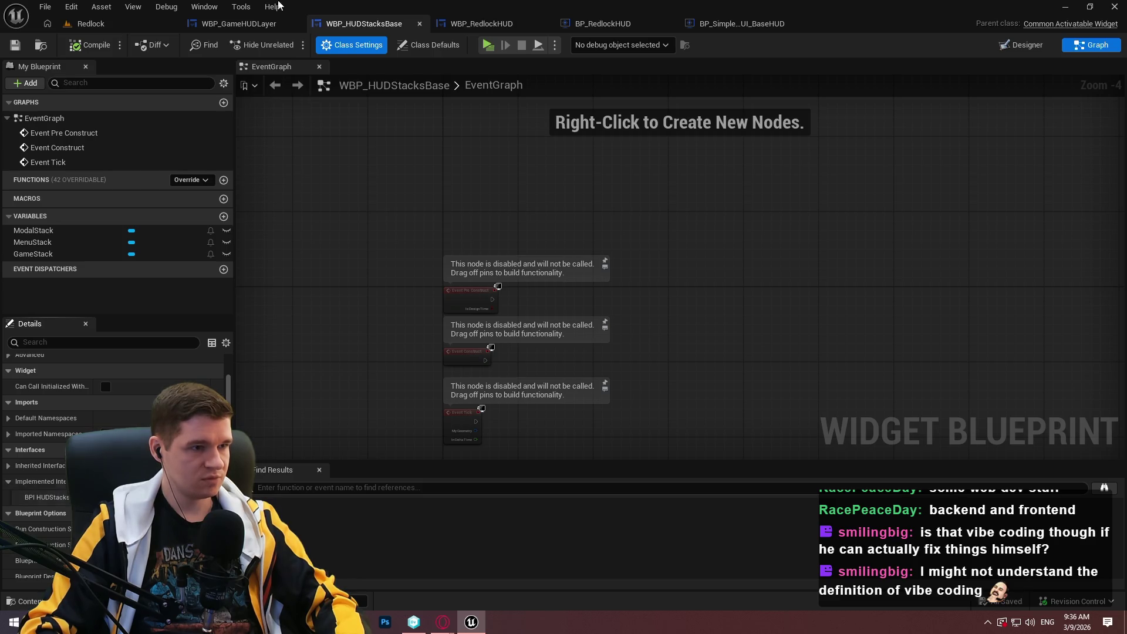
{"action": "left_click", "coordinate": [42, 45]}
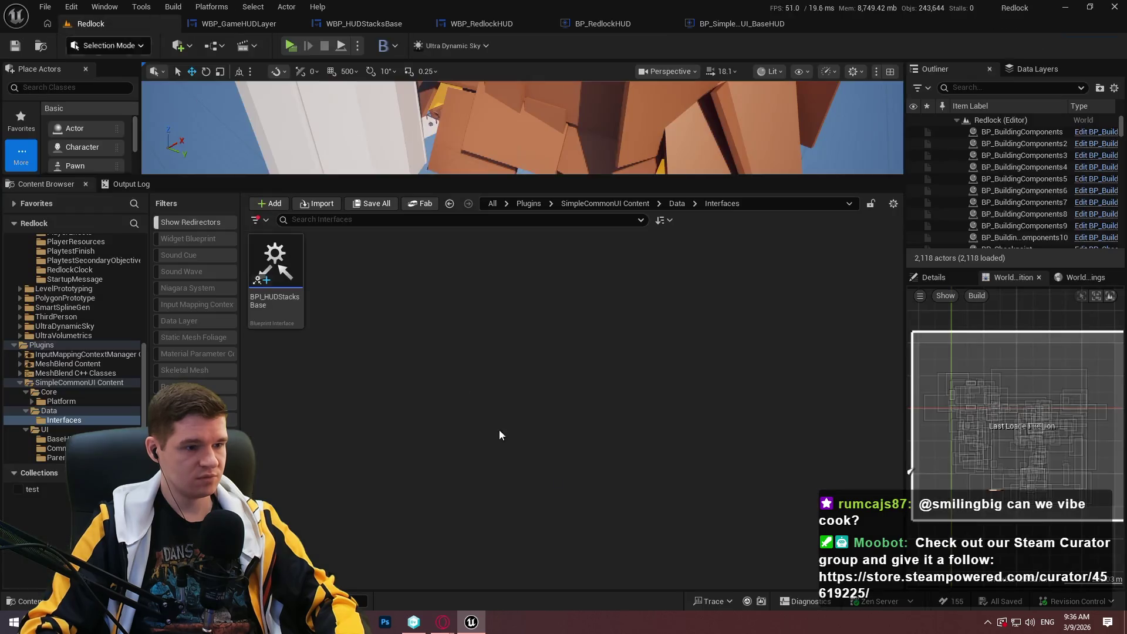
Open BPI_HUDStacksBase in the Blueprint Interface editor
{"action": "double_click", "coordinate": [276, 294]}
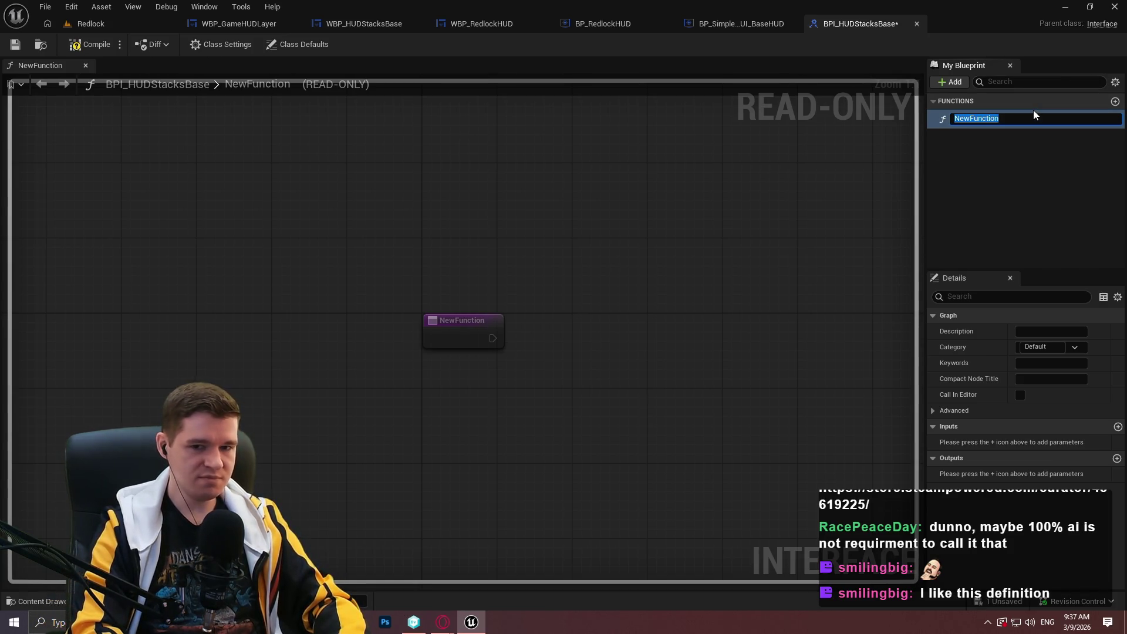
Rename NewFunction to 'GetWidgetStacks', then compile and save BPI_HUDStacksBase
{"action": "type", "text": "Get"}
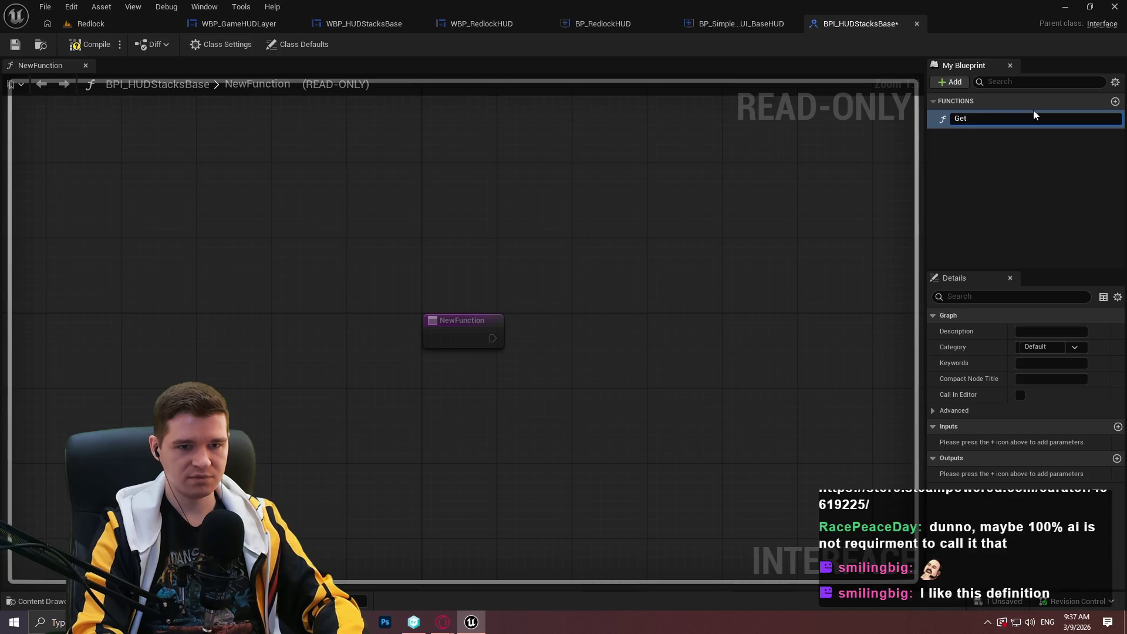
{"action": "type", "text": "S"}
{"action": "key", "text": "BackSpace"}
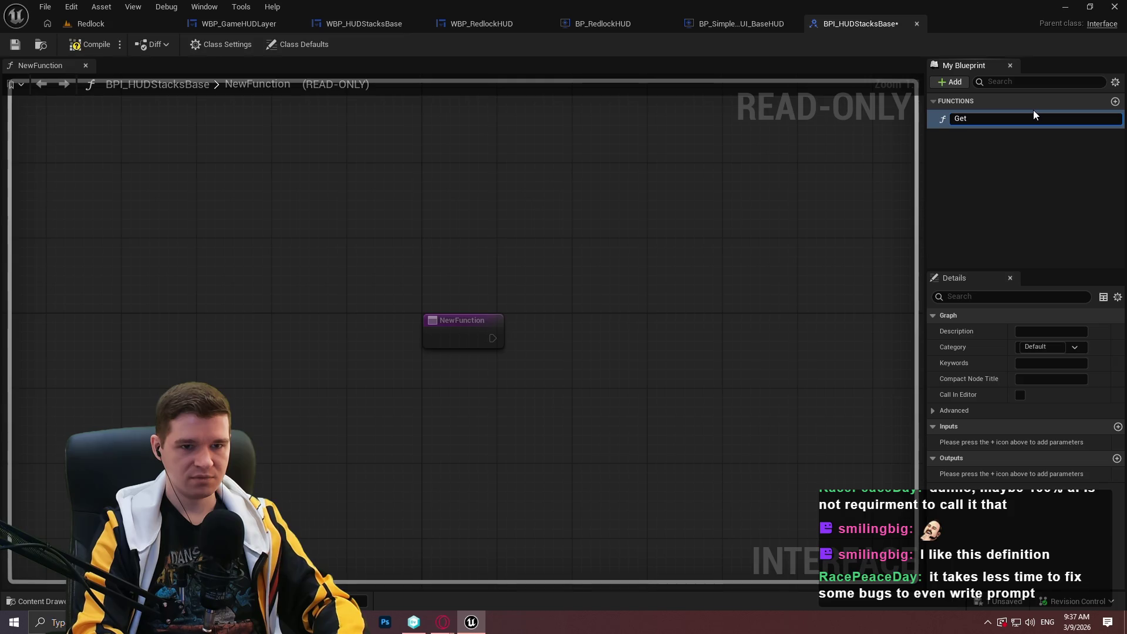
{"action": "type", "text": "Widd"}
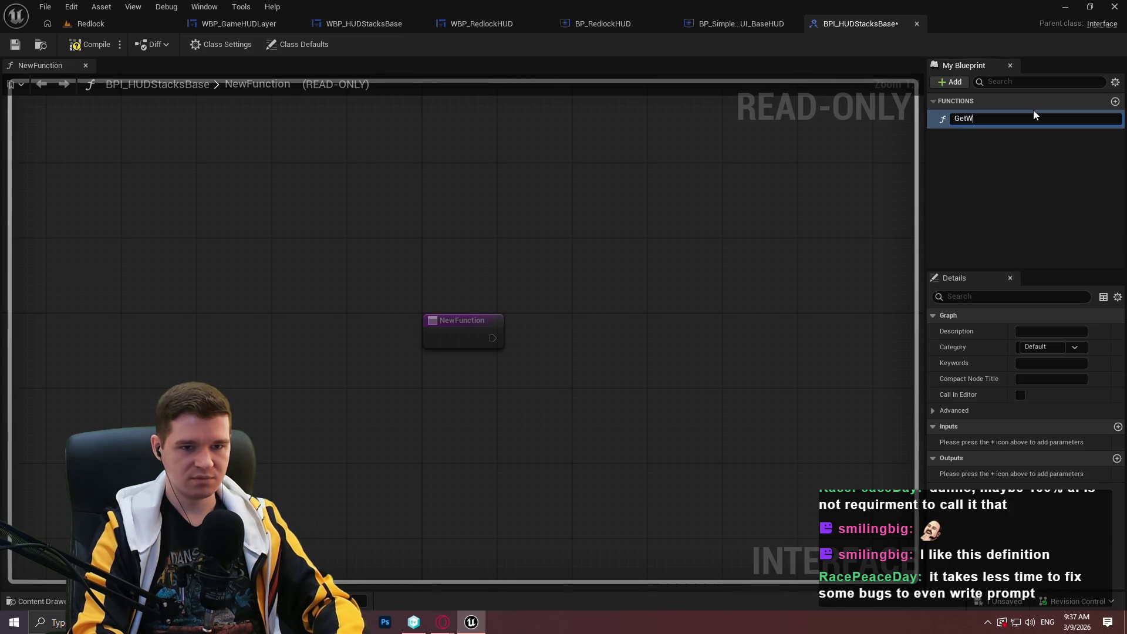
{"action": "key", "text": "BackSpace"}
{"action": "type", "text": "getStacks"}
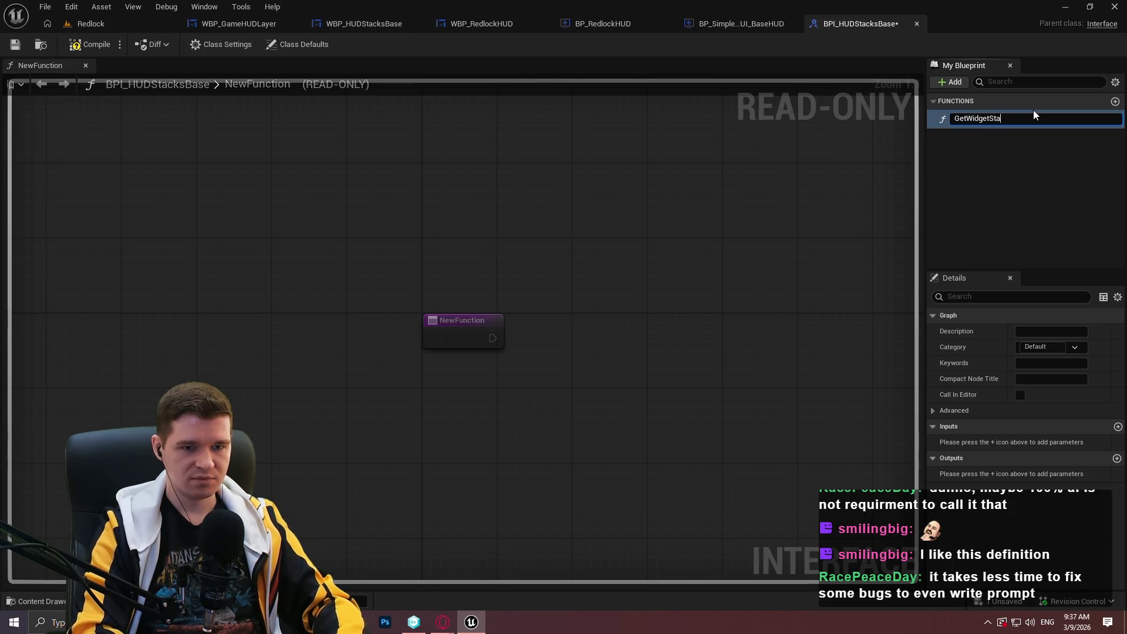
{"action": "key", "text": "Return"}
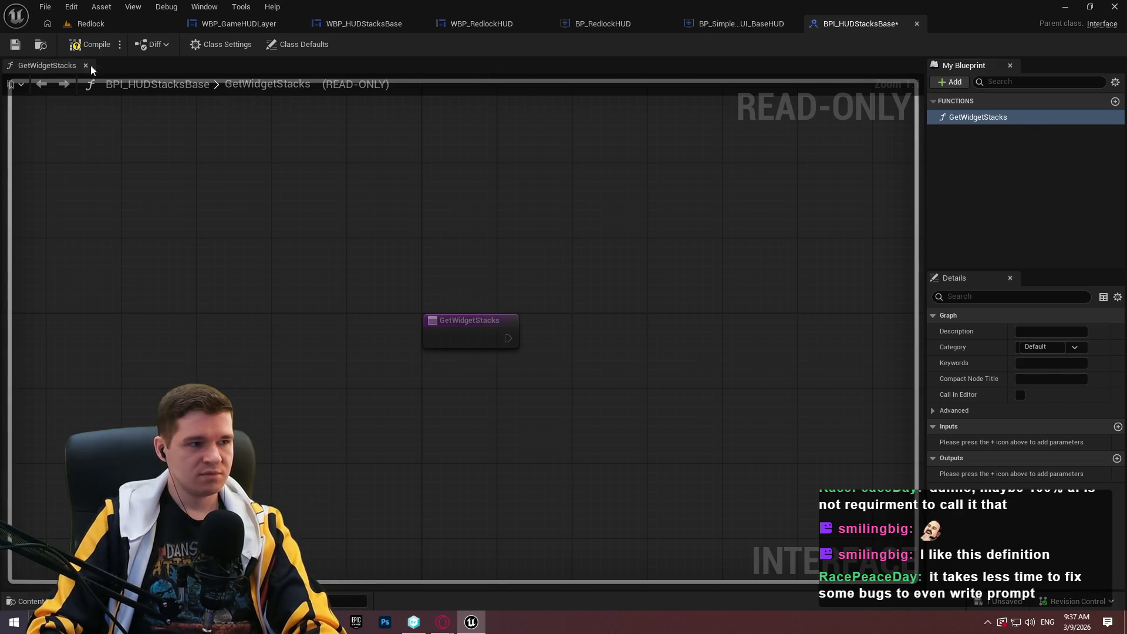
{"action": "left_click", "coordinate": [83, 47]}
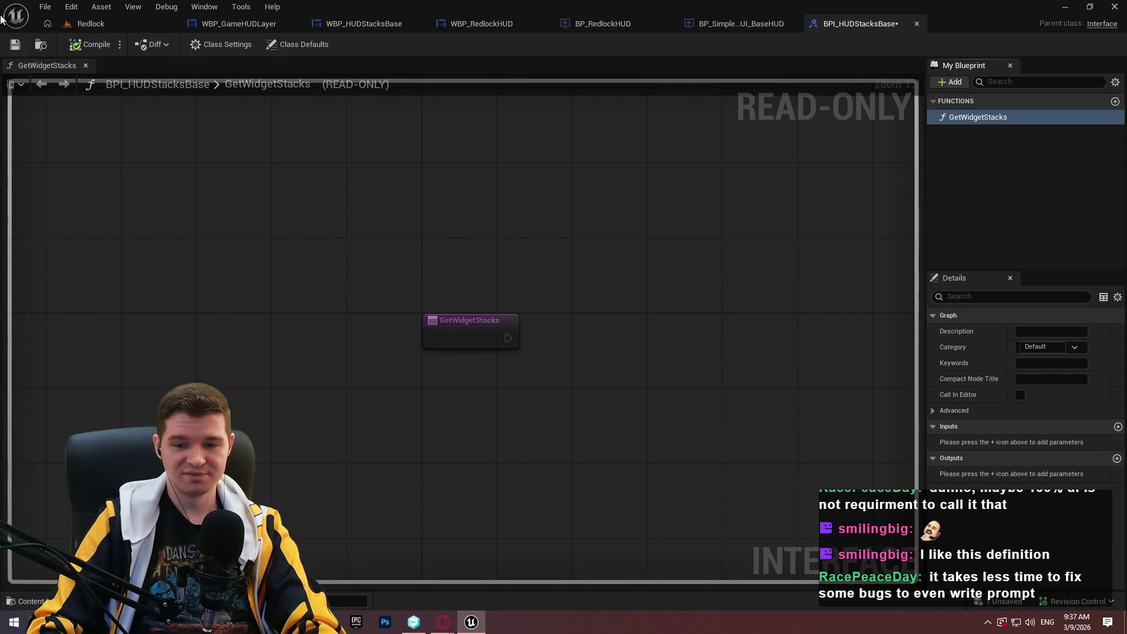
{"action": "left_click", "coordinate": [16, 45]}
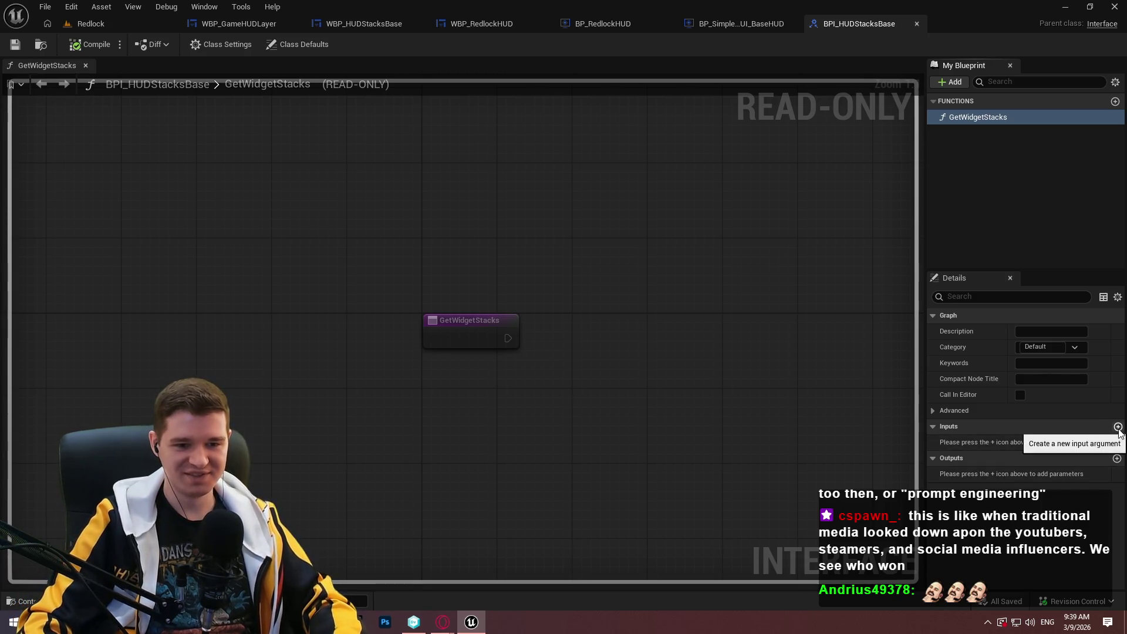
Add an output 'Stacks': a map from E Common UI Stacks to Common Activatable Widget Stack references
{"action": "left_click", "coordinate": [1118, 459]}
{"action": "left_click", "coordinate": [1041, 473]}
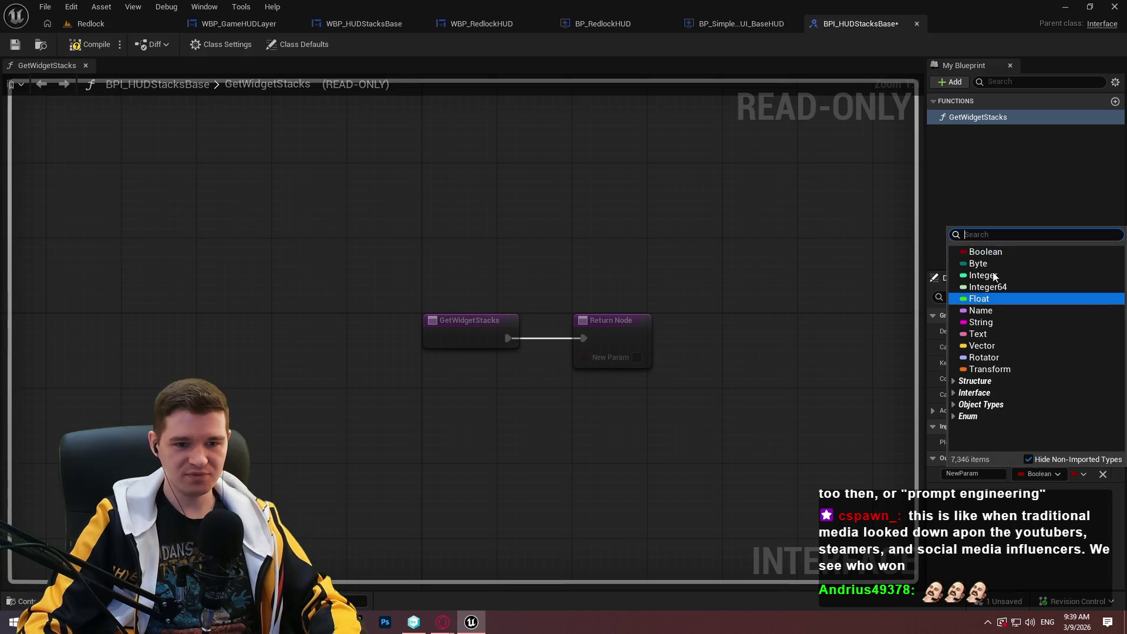
{"action": "type", "text": "stack"}
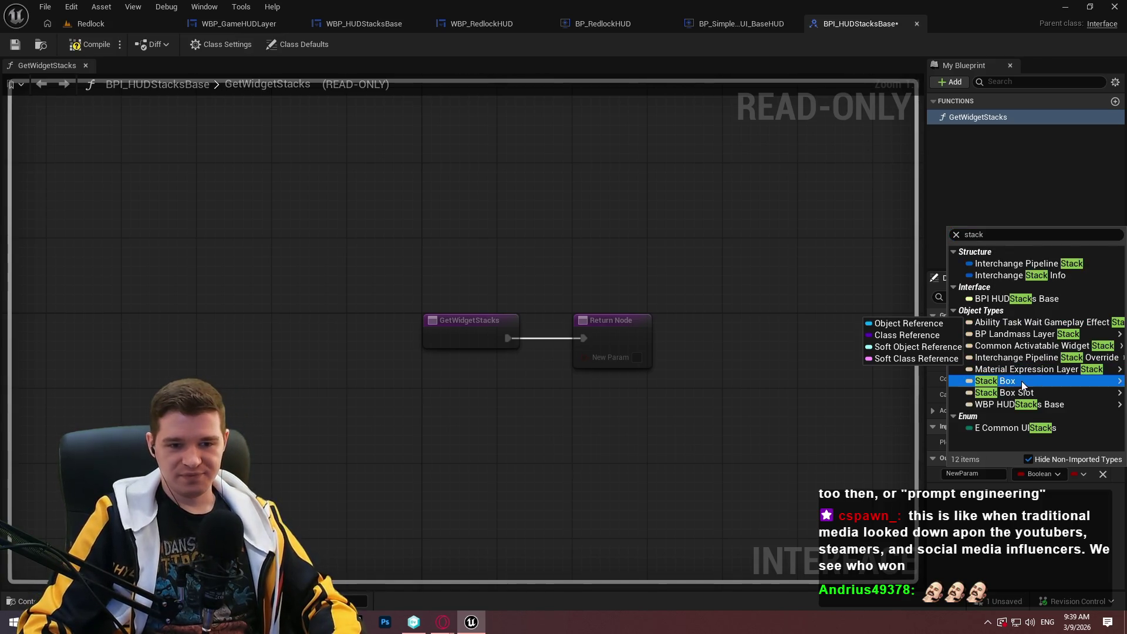
{"action": "mouse_move", "coordinate": [1015, 359]}
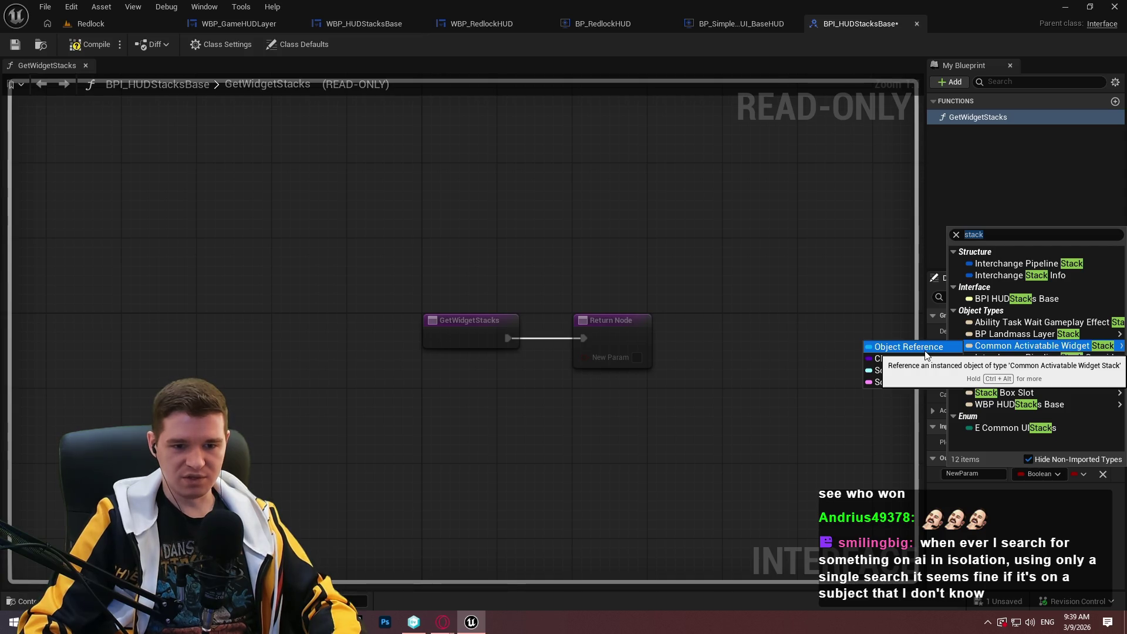
{"action": "left_click", "coordinate": [1059, 428]}
{"action": "left_click", "coordinate": [1079, 474]}
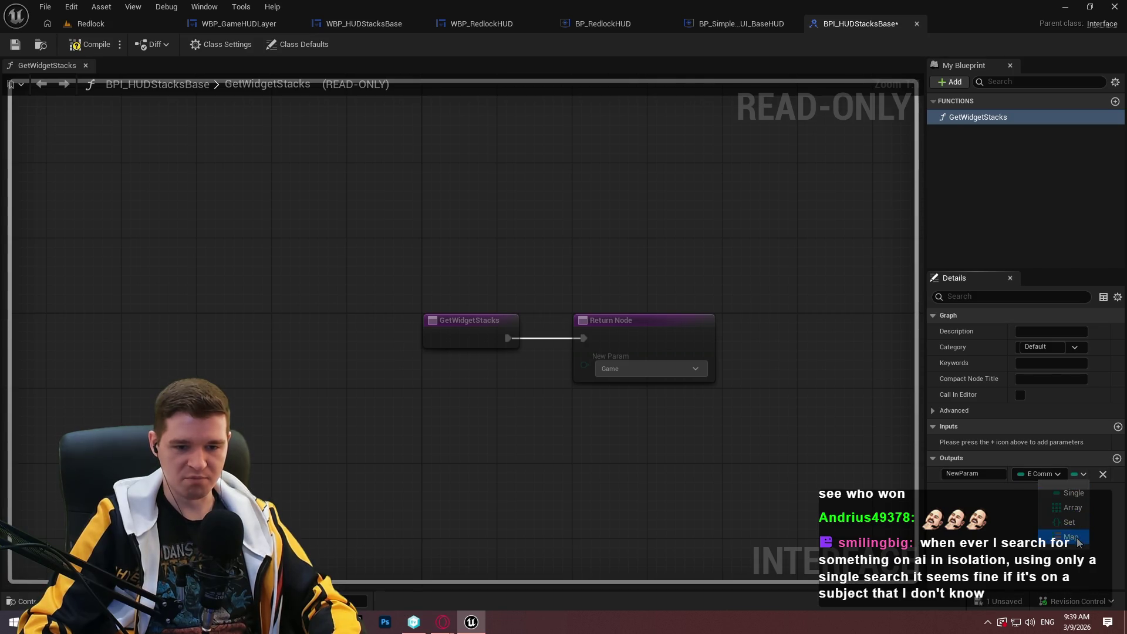
{"action": "left_click", "coordinate": [1053, 506]}
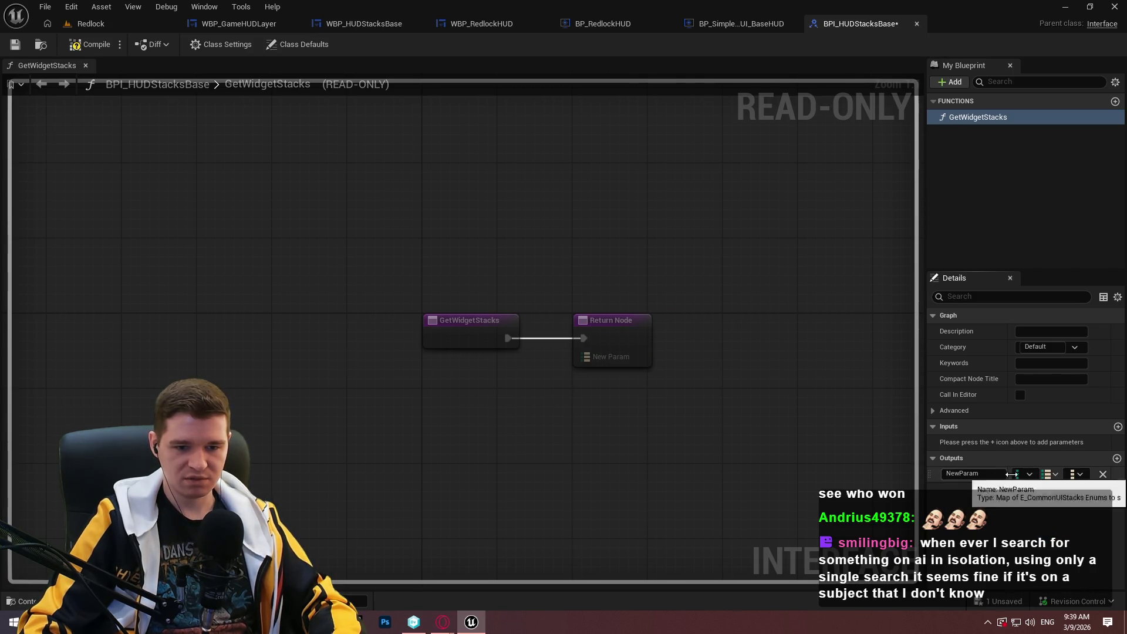
{"action": "left_click", "coordinate": [1076, 478]}
{"action": "type", "text": "stack"}
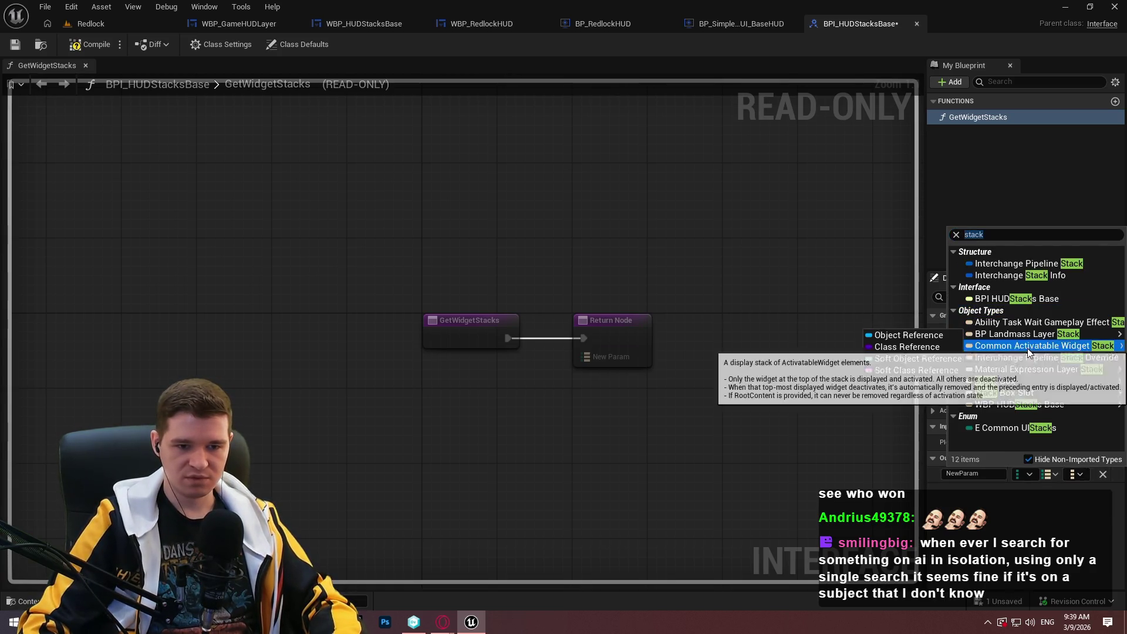
{"action": "left_click", "coordinate": [775, 324]}
{"action": "left_click", "coordinate": [995, 473]}
{"action": "type", "text": "Stacks"}
{"action": "key", "text": "Return"}
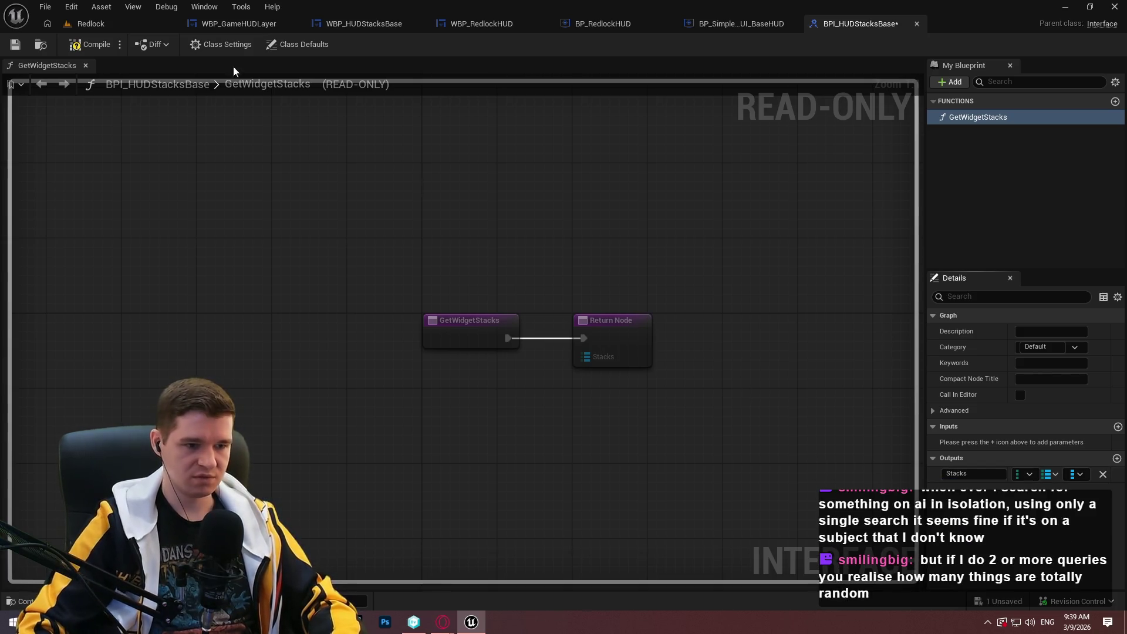
Save the interface and all other unsaved assets
{"action": "left_click", "coordinate": [21, 47]}
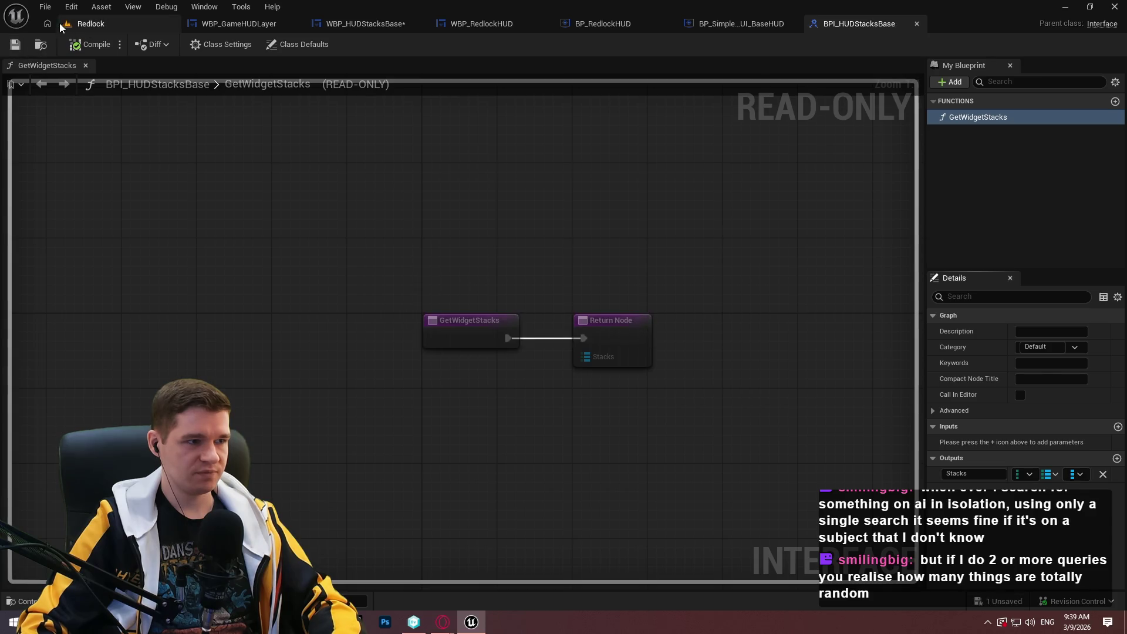
{"action": "left_click", "coordinate": [45, 7]}
{"action": "key", "text": "Escape"}
{"action": "key", "text": "ctrl+shift+s"}
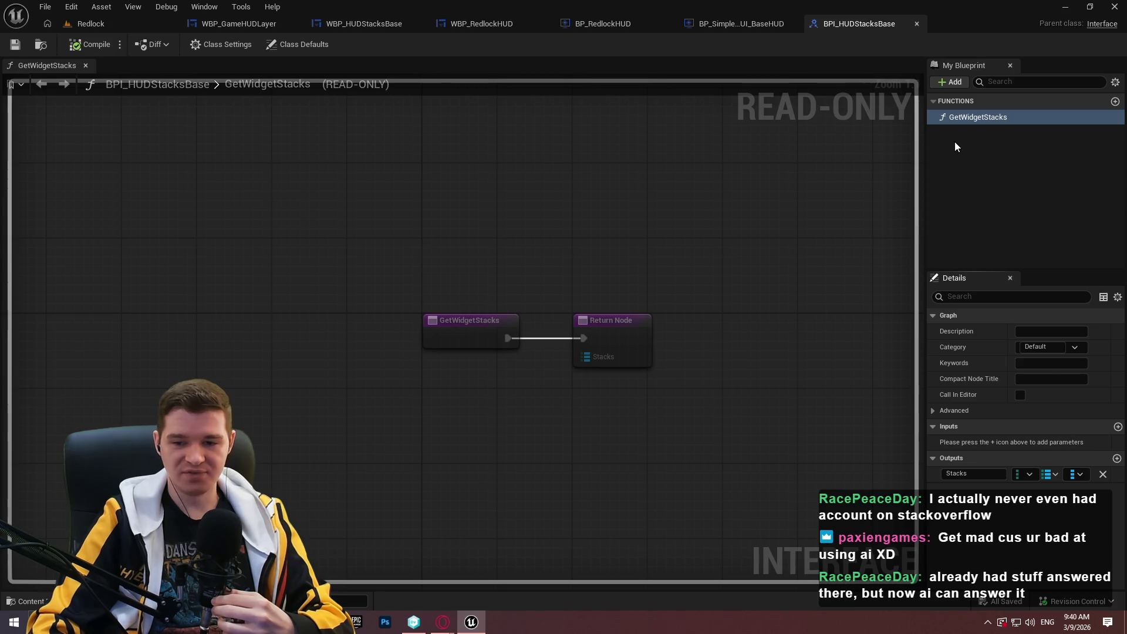
Switch back to the WBP_HUDStacksBase widget blueprint's event graph
{"action": "left_click", "coordinate": [374, 27]}
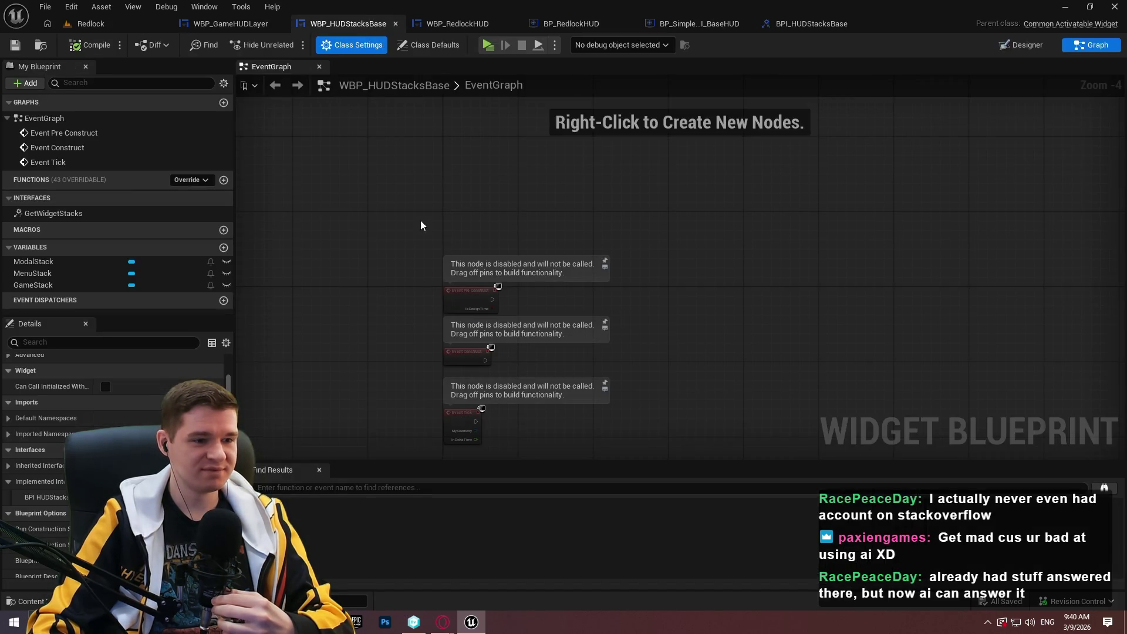
Open the GetWidgetStacks interface function graph in WBP_HUDStacksBase
{"action": "left_click", "coordinate": [228, 30]}
{"action": "left_click", "coordinate": [308, 27]}
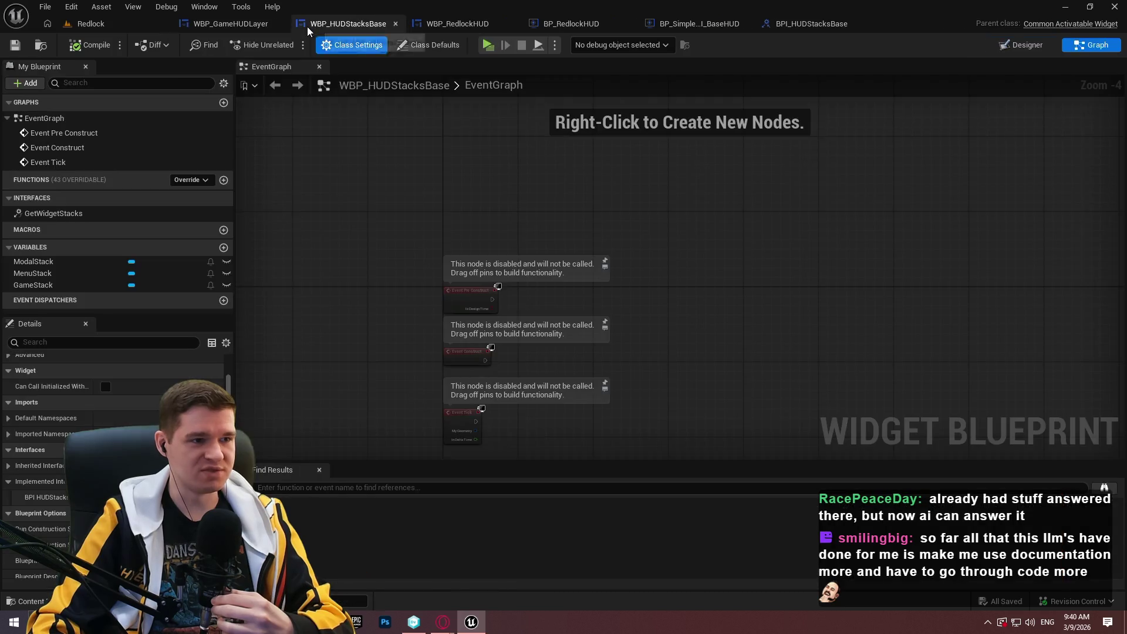
{"action": "mouse_move", "coordinate": [55, 263]}
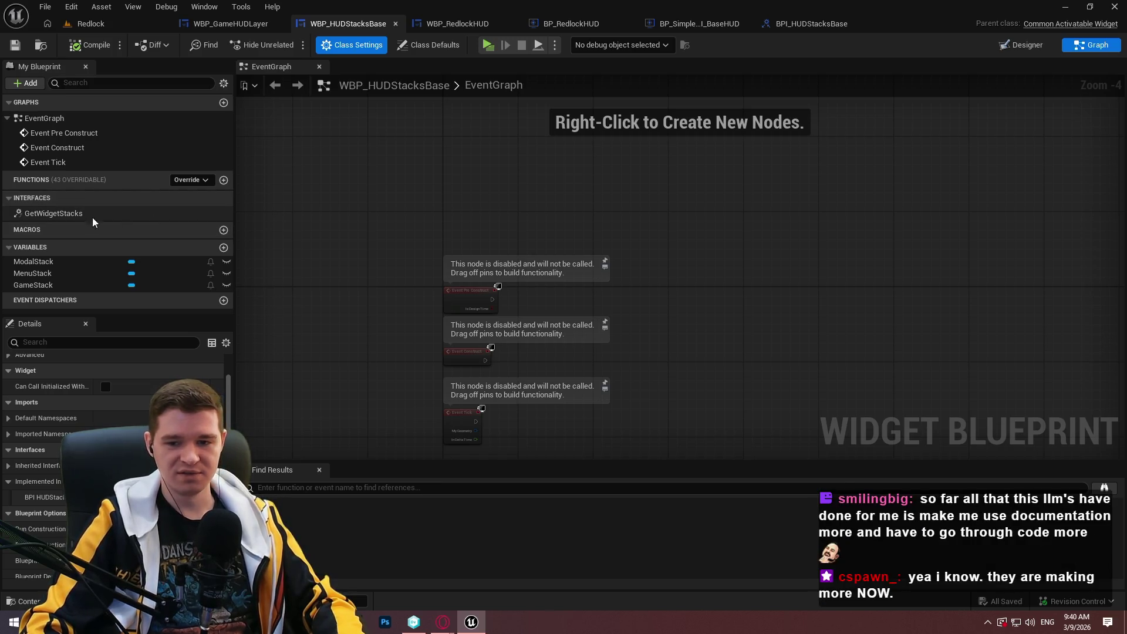
{"action": "left_click", "coordinate": [40, 217]}
{"action": "double_click", "coordinate": [40, 217]}
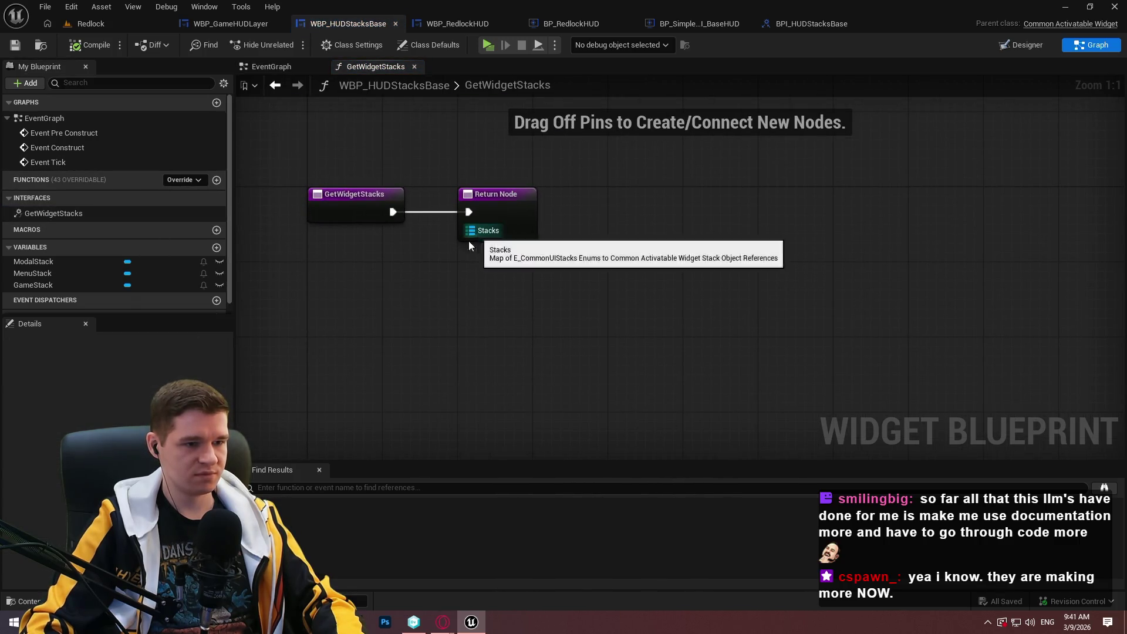
Feed Stacks from a Make Map node with three key/value entries
{"action": "left_click_drag", "start_coordinate": [470, 230], "coordinate": [421, 276]}
{"action": "type", "text": "mak"}
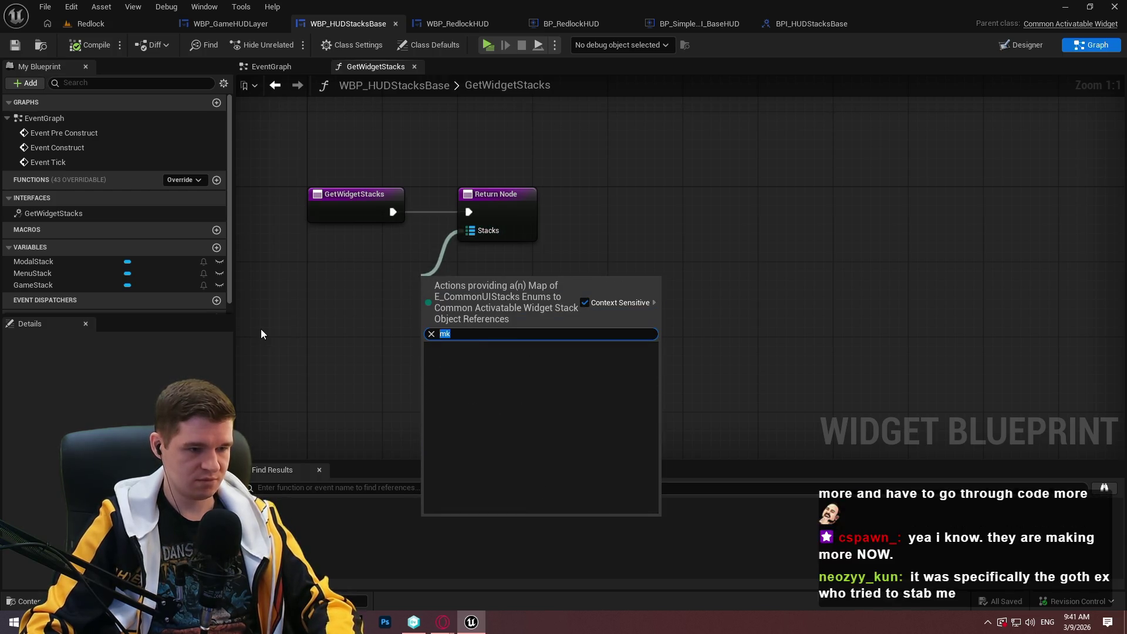
{"action": "left_click", "coordinate": [490, 370]}
{"action": "left_click_drag", "start_coordinate": [503, 219], "coordinate": [745, 214]}
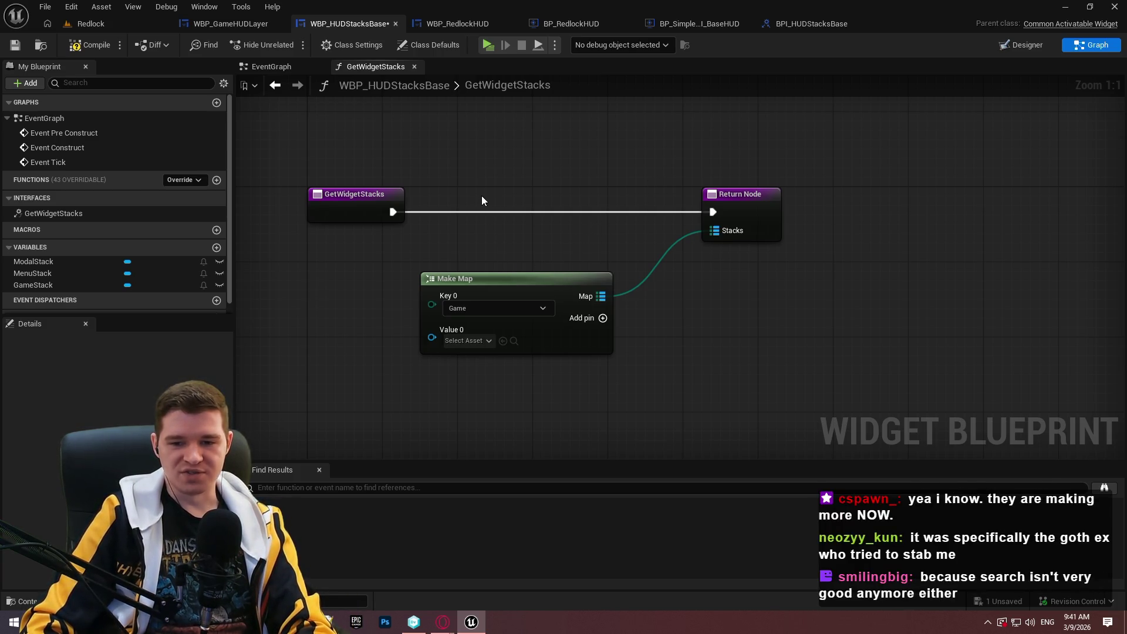
{"action": "mouse_move", "coordinate": [567, 286]}
{"action": "left_mouse_down"}
{"action": "mouse_move", "coordinate": [636, 240]}
{"action": "mouse_move", "coordinate": [623, 245]}
{"action": "left_mouse_up"}
{"action": "left_click", "coordinate": [776, 302]}
{"action": "left_click", "coordinate": [678, 270]}
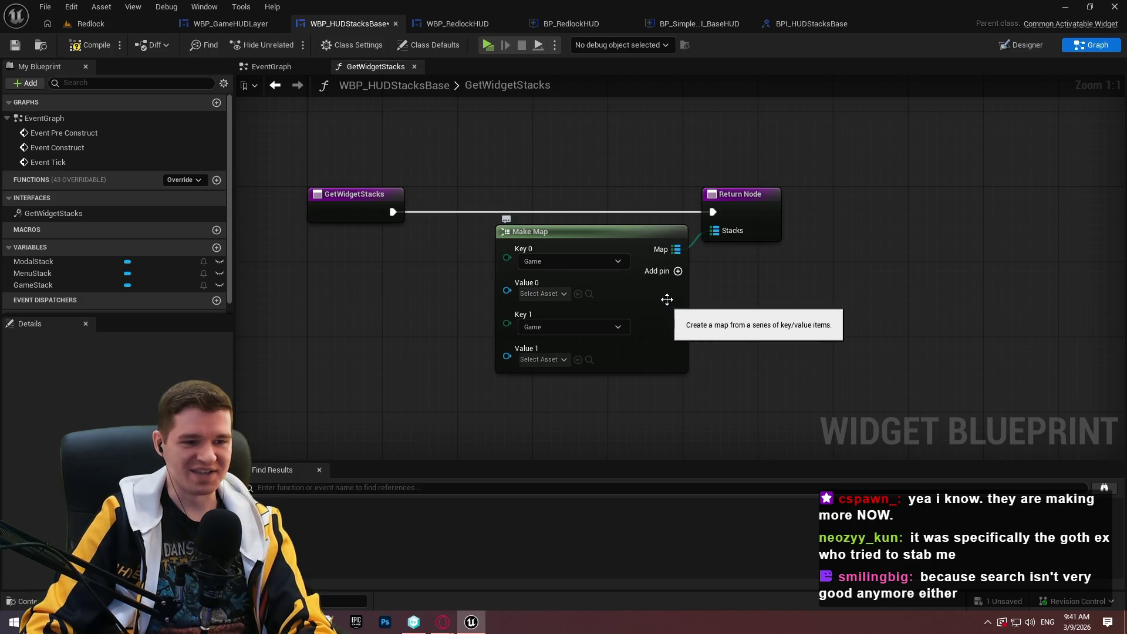
{"action": "left_click", "coordinate": [678, 271]}
Set Key 1 to Menu and Key 2 to Modal; wire GameStack, MenuStack, ModalStack into Values 0–2
{"action": "left_click", "coordinate": [546, 327]}
{"action": "left_click", "coordinate": [544, 355]}
{"action": "left_click", "coordinate": [555, 392]}
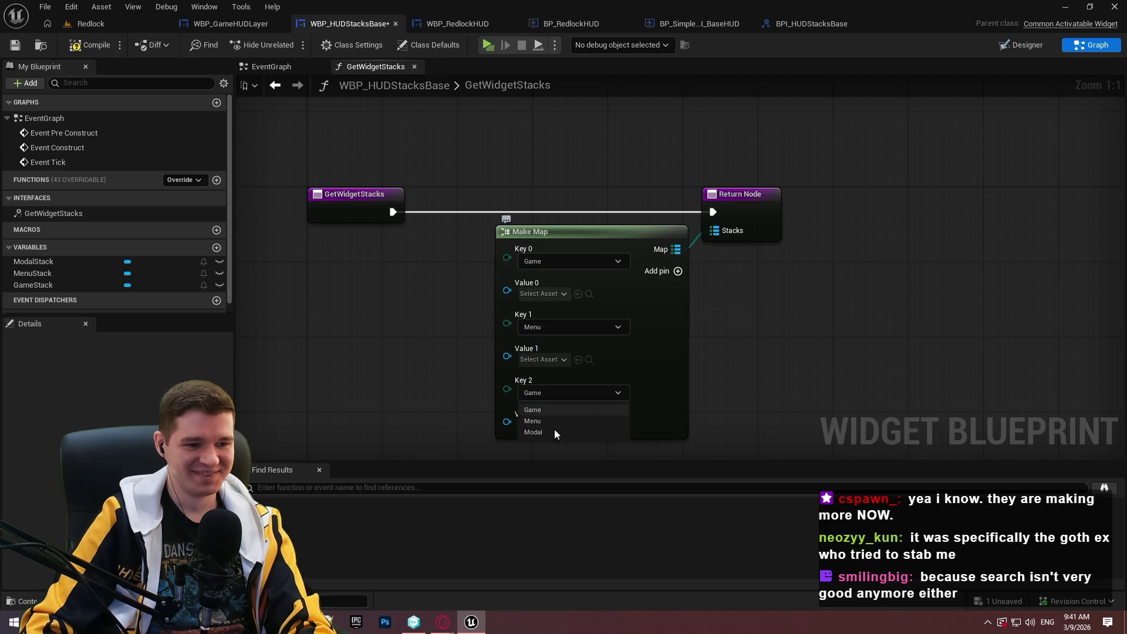
{"action": "left_click", "coordinate": [547, 433]}
{"action": "left_click_drag", "start_coordinate": [780, 377], "coordinate": [869, 360]}
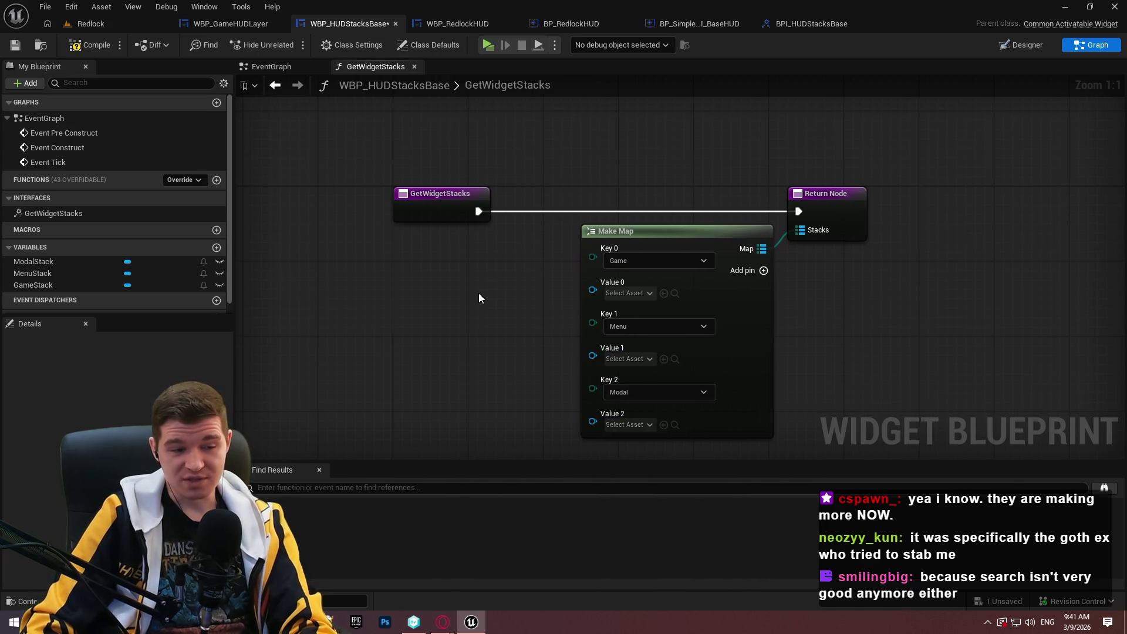
{"action": "mouse_move", "coordinate": [34, 261]}
{"action": "left_mouse_down"}
{"action": "mouse_move", "coordinate": [360, 337]}
{"action": "mouse_move", "coordinate": [592, 422]}
{"action": "left_mouse_up"}
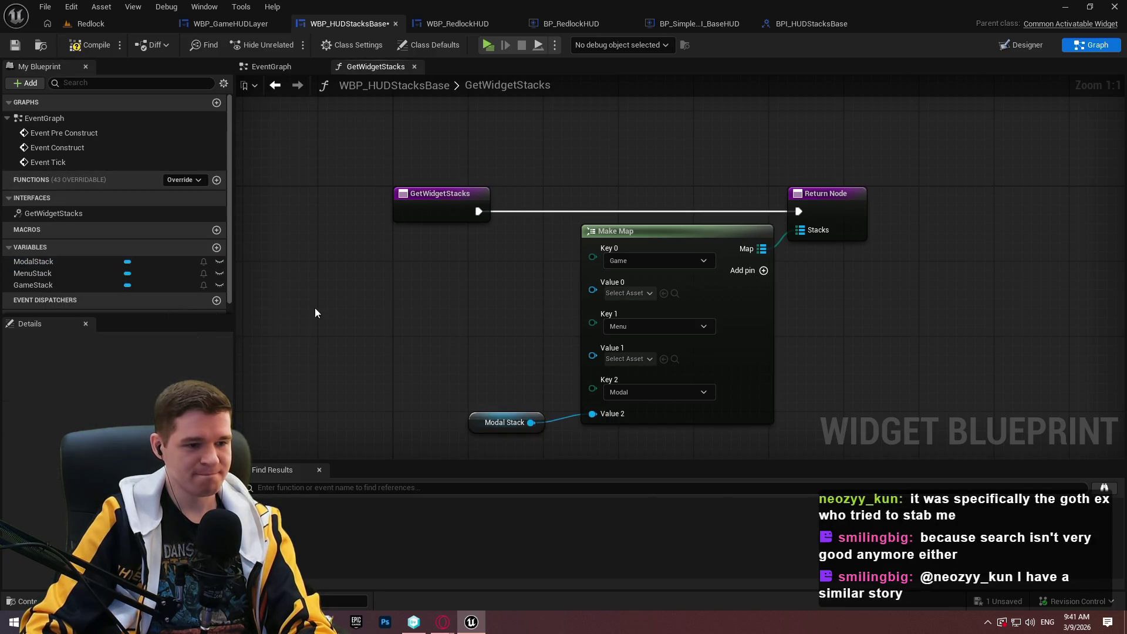
{"action": "mouse_move", "coordinate": [28, 275]}
{"action": "left_mouse_down"}
{"action": "mouse_move", "coordinate": [570, 342]}
{"action": "mouse_move", "coordinate": [596, 361]}
{"action": "left_mouse_up"}
{"action": "mouse_move", "coordinate": [33, 285]}
{"action": "left_mouse_down"}
{"action": "mouse_move", "coordinate": [587, 276]}
{"action": "mouse_move", "coordinate": [585, 305]}
{"action": "mouse_move", "coordinate": [592, 285]}
{"action": "left_mouse_up"}
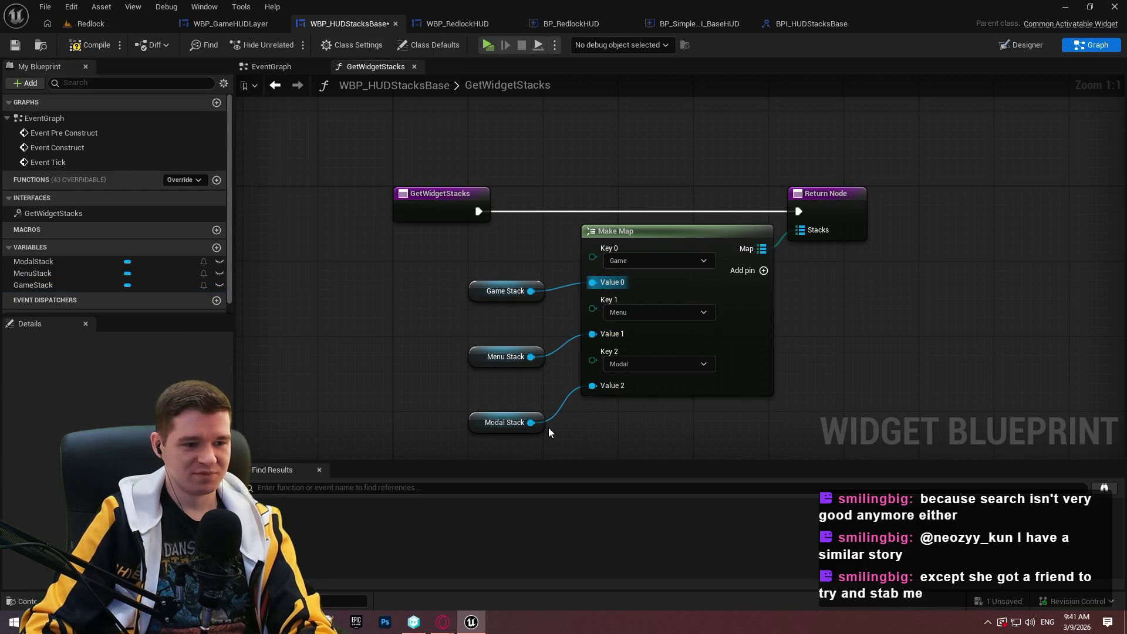
Align the three stack getters beside their Value pins and compile the blueprint
{"action": "left_click_drag", "start_coordinate": [542, 433], "coordinate": [540, 407]}
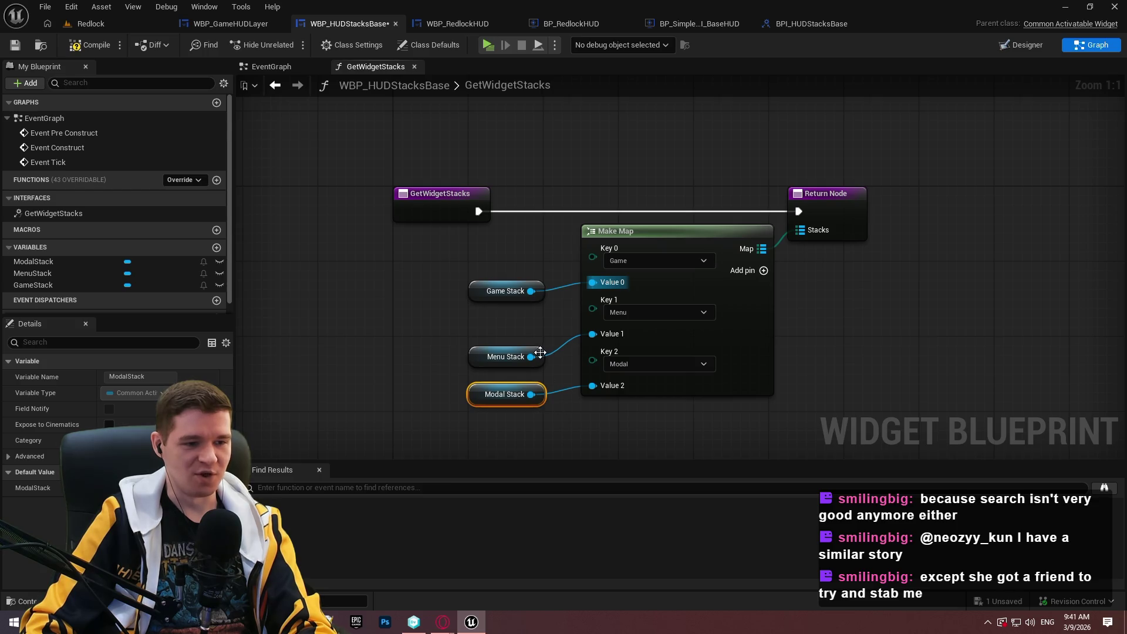
{"action": "left_click_drag", "start_coordinate": [540, 352], "coordinate": [540, 336]}
{"action": "left_click", "coordinate": [564, 303]}
{"action": "left_click_drag", "start_coordinate": [537, 292], "coordinate": [538, 282]}
{"action": "left_click", "coordinate": [537, 336]}
{"action": "left_click", "coordinate": [541, 337]}
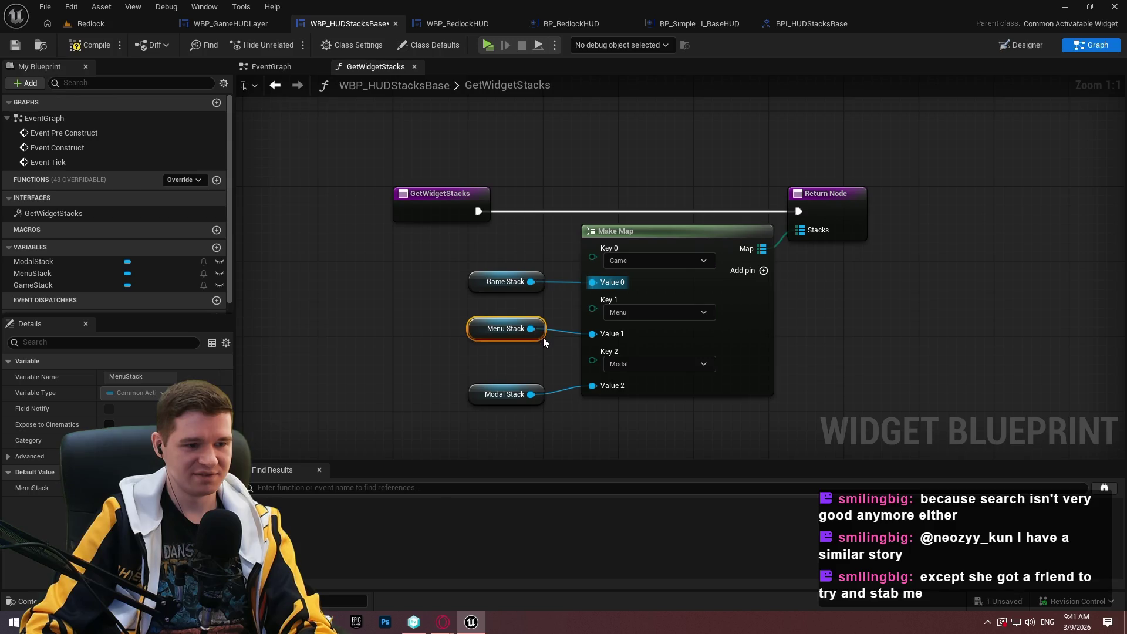
{"action": "left_click", "coordinate": [545, 392]}
{"action": "left_click_drag", "start_coordinate": [545, 393], "coordinate": [545, 383]}
{"action": "left_click", "coordinate": [564, 379]}
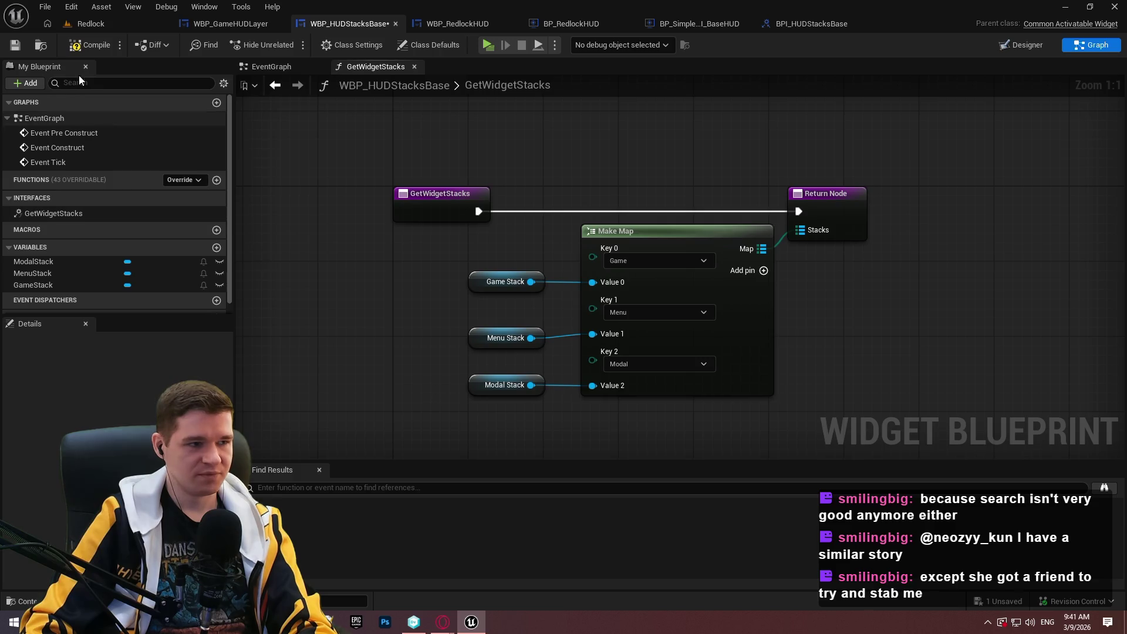
{"action": "left_click", "coordinate": [63, 54]}
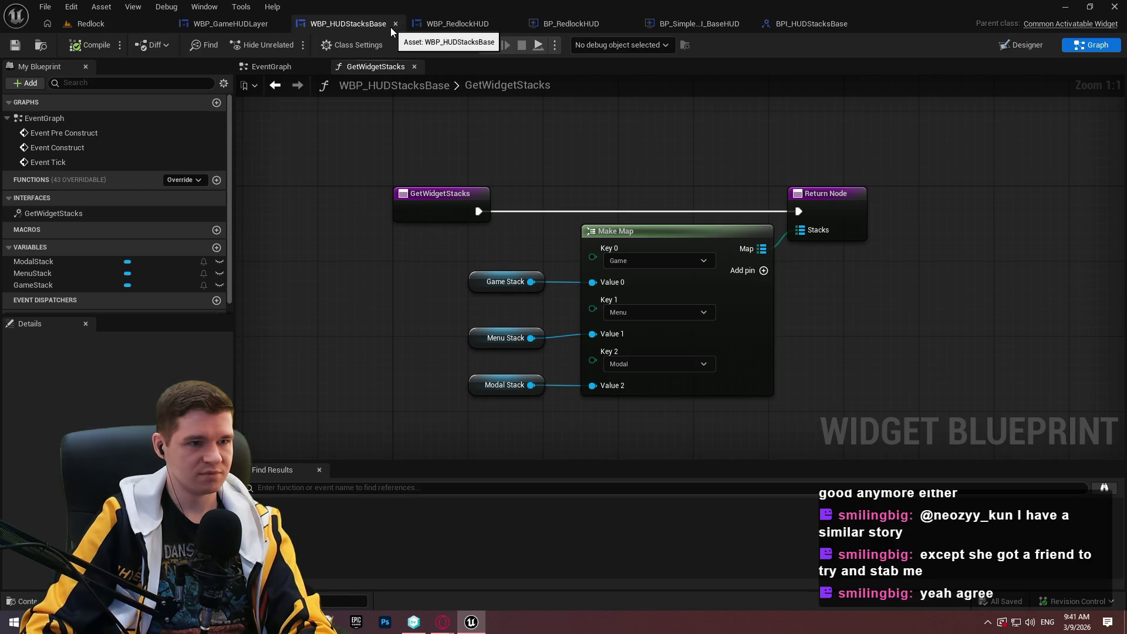
Add BPI_HUDStacksBase to WBP_RedlockHUD's Implemented Interfaces in Class Settings
{"action": "left_click", "coordinate": [465, 28]}
{"action": "left_click", "coordinate": [1083, 44]}
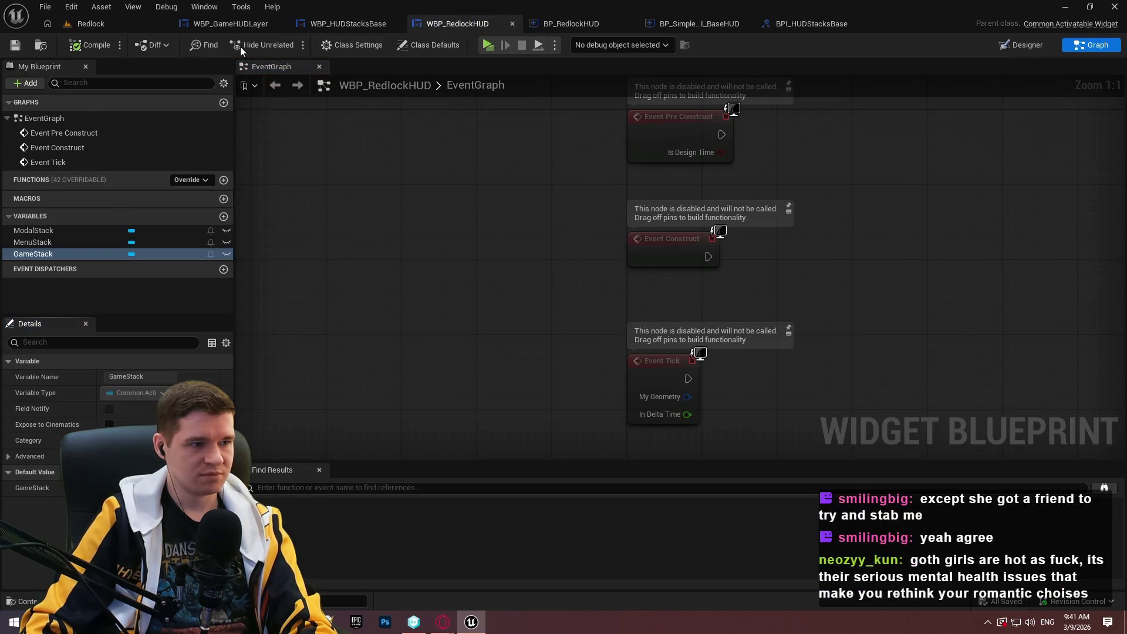
{"action": "left_click", "coordinate": [365, 45]}
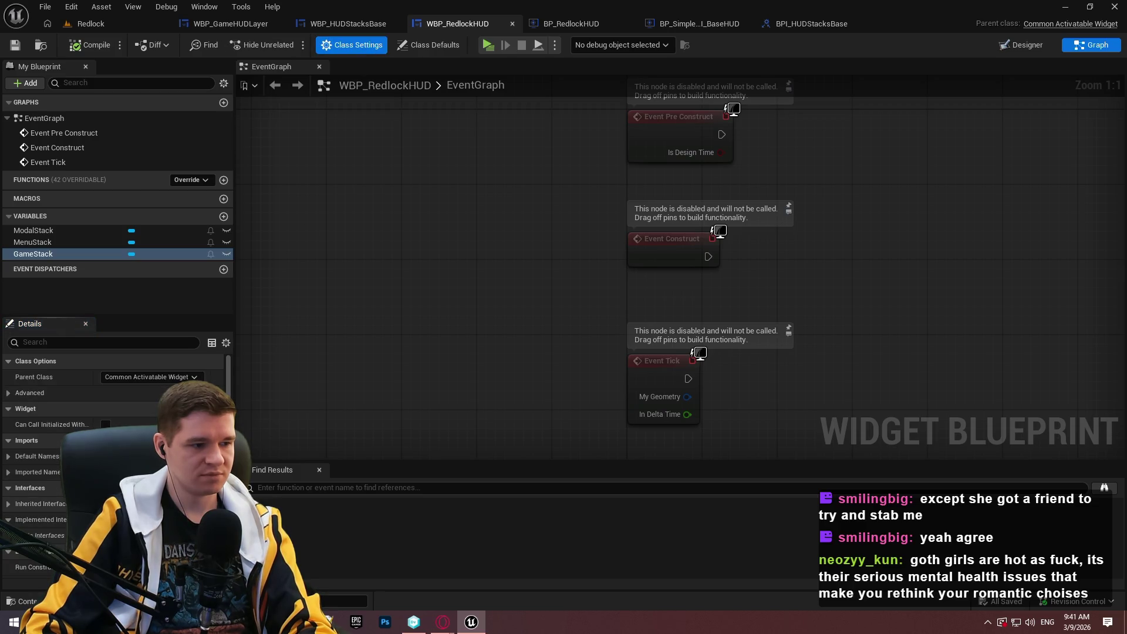
{"action": "left_click", "coordinate": [123, 520]}
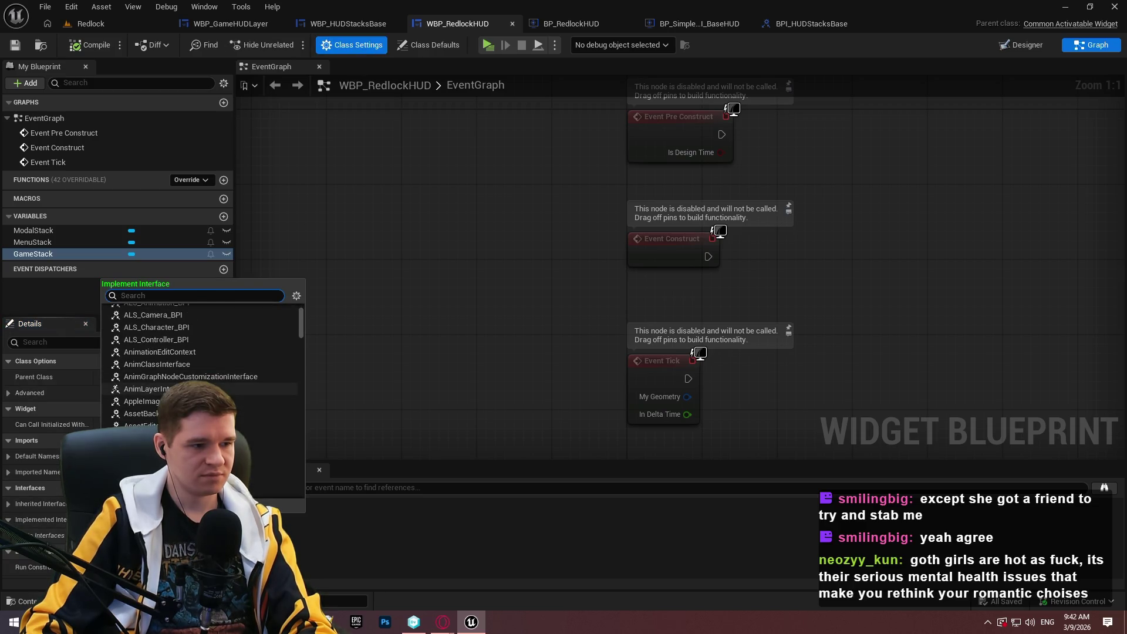
{"action": "left_click", "coordinate": [217, 274]}
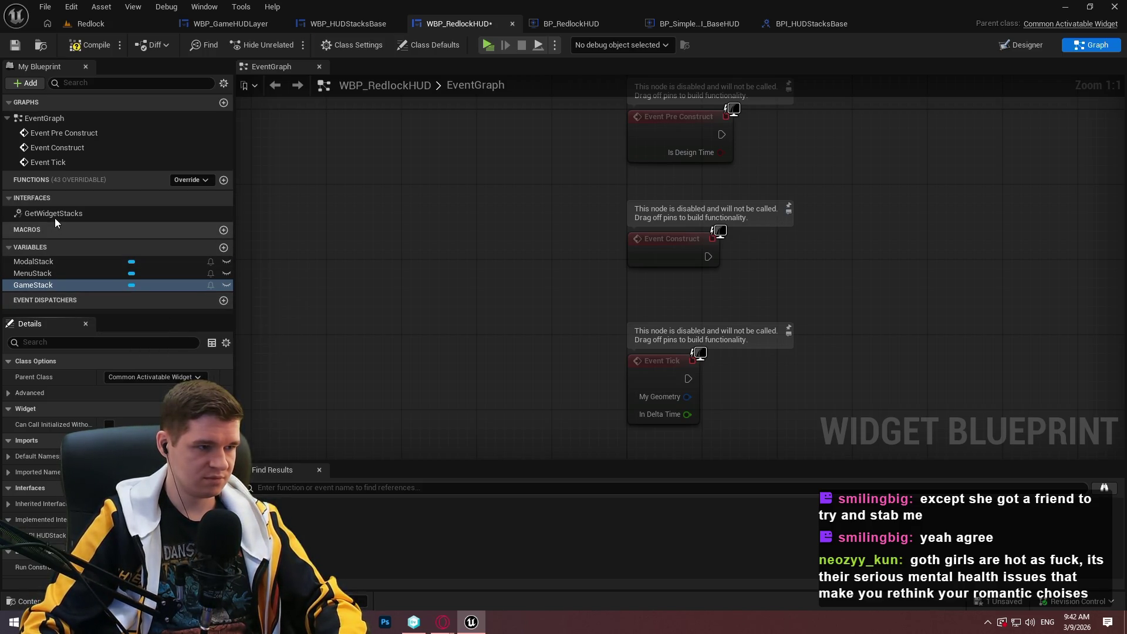
In GetWidgetStacks, feed Stacks from a Make Map node with three entries
{"action": "double_click", "coordinate": [54, 214]}
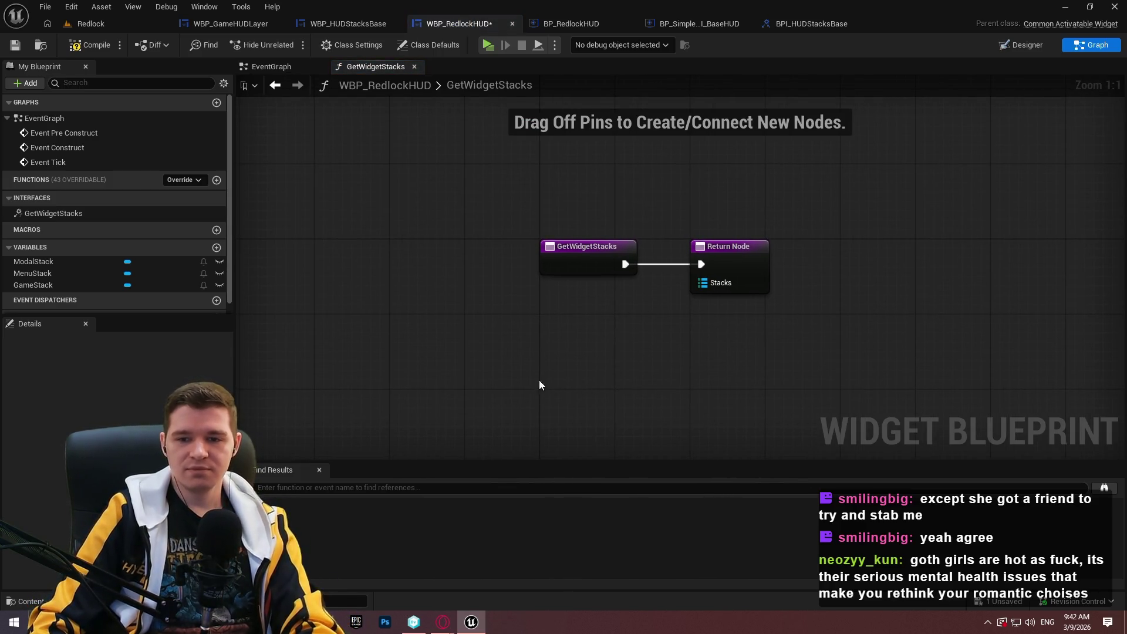
{"action": "left_click_drag", "start_coordinate": [759, 257], "coordinate": [905, 257]}
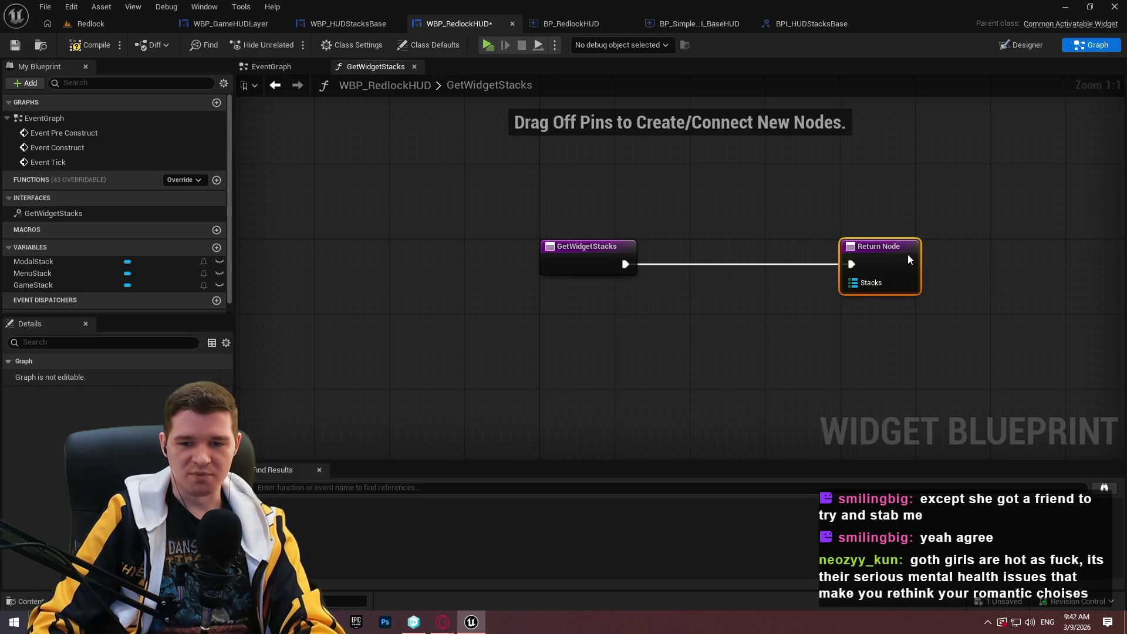
{"action": "mouse_move", "coordinate": [907, 261]}
{"action": "left_mouse_down"}
{"action": "mouse_move", "coordinate": [964, 261]}
{"action": "mouse_move", "coordinate": [835, 324]}
{"action": "left_mouse_up"}
{"action": "type", "text": "make"}
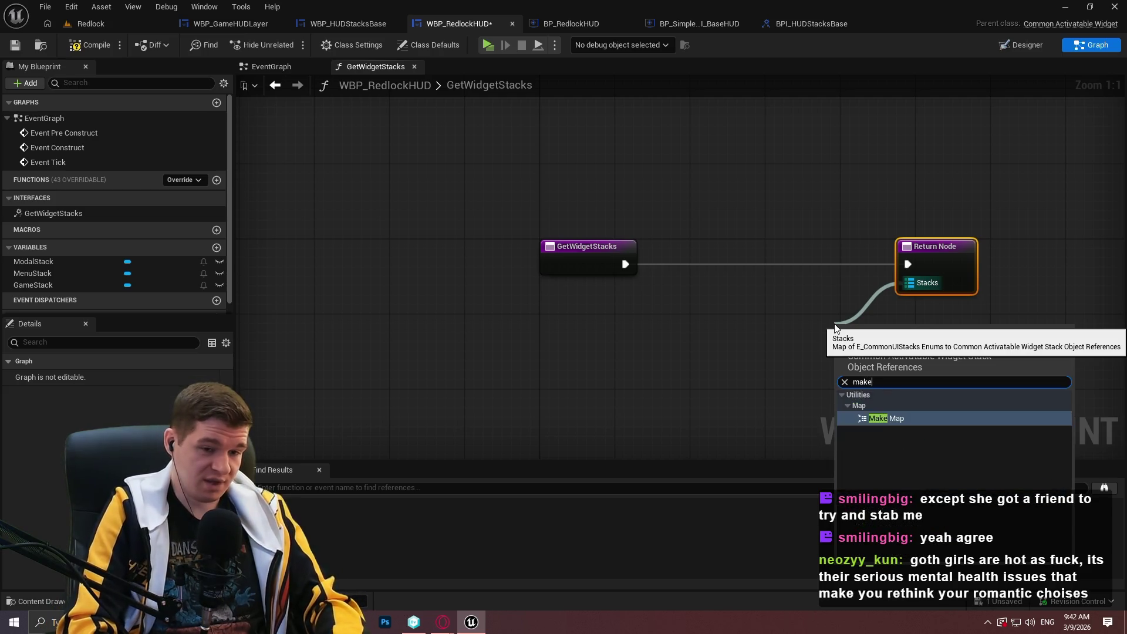
{"action": "key", "text": "Return"}
{"action": "mouse_move", "coordinate": [908, 334]}
{"action": "left_mouse_down"}
{"action": "mouse_move", "coordinate": [719, 320]}
{"action": "mouse_move", "coordinate": [766, 301]}
{"action": "left_mouse_up"}
{"action": "left_click", "coordinate": [934, 395]}
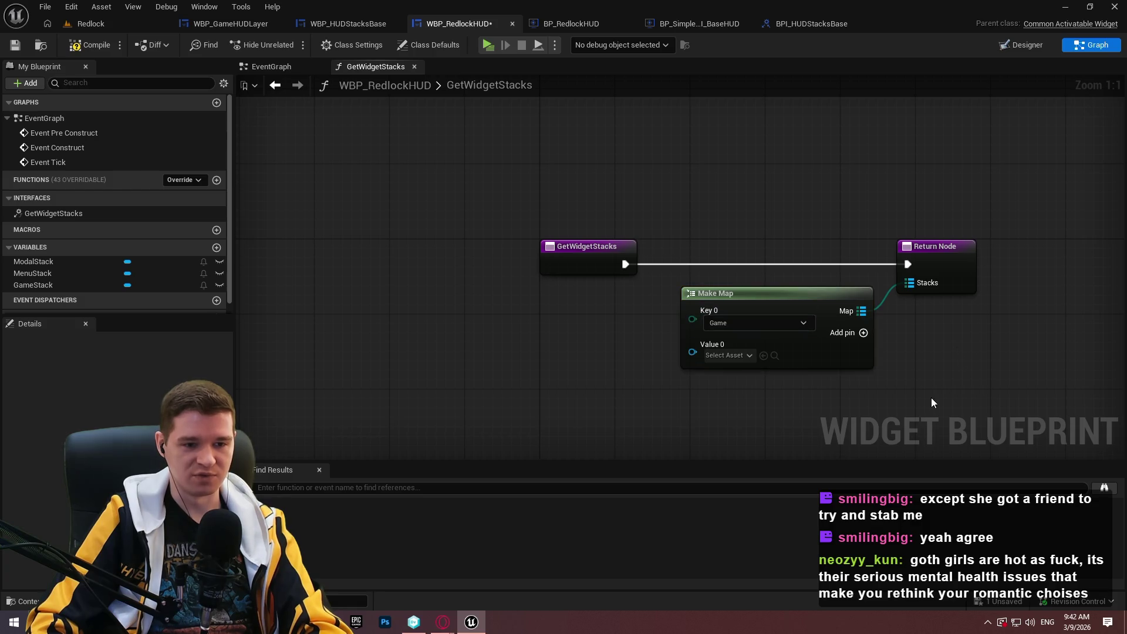
{"action": "left_click", "coordinate": [863, 334]}
{"action": "left_click", "coordinate": [863, 334]}
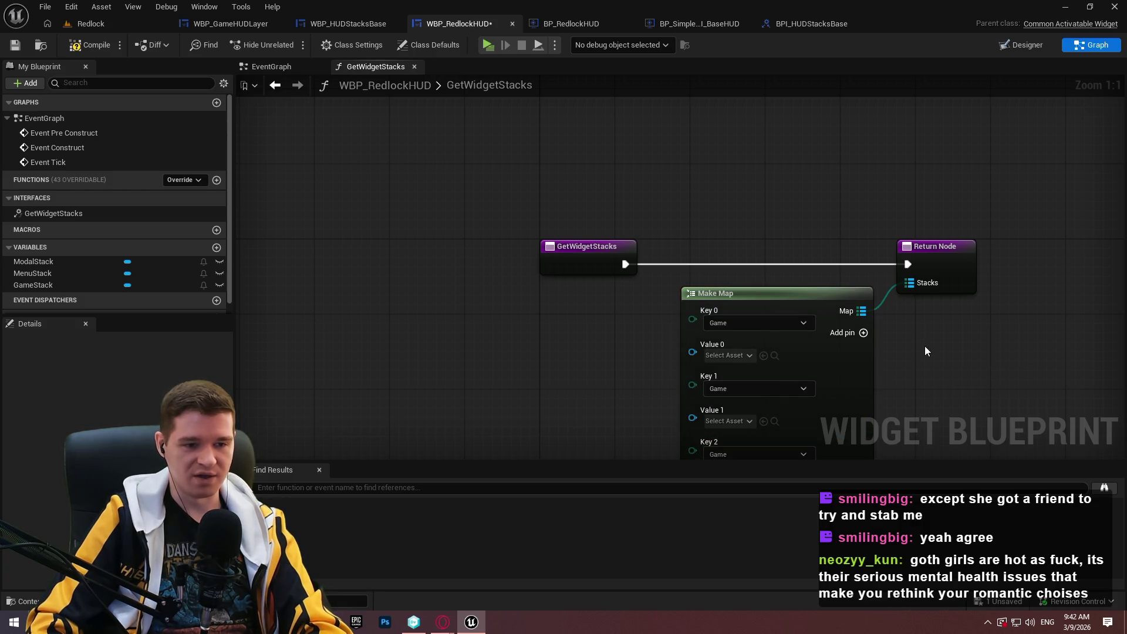
{"action": "left_click_drag", "start_coordinate": [924, 345], "coordinate": [862, 317]}
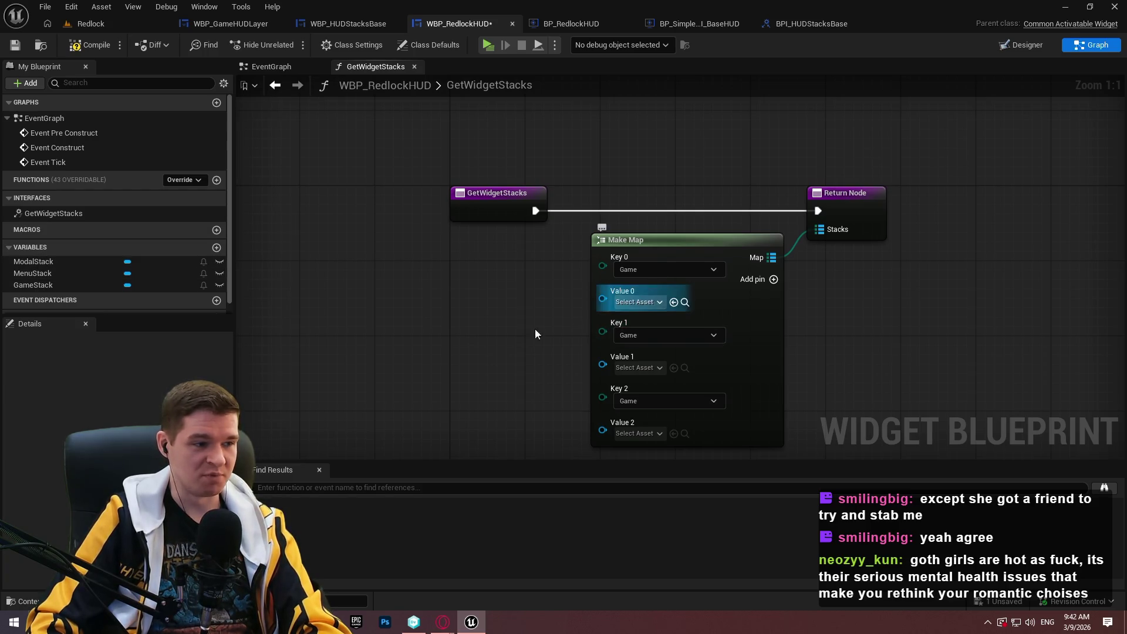
Set Key 1 to Menu and Key 2 to Modal, wiring ModalStack and MenuStack into their Values
{"action": "left_click", "coordinate": [637, 335]}
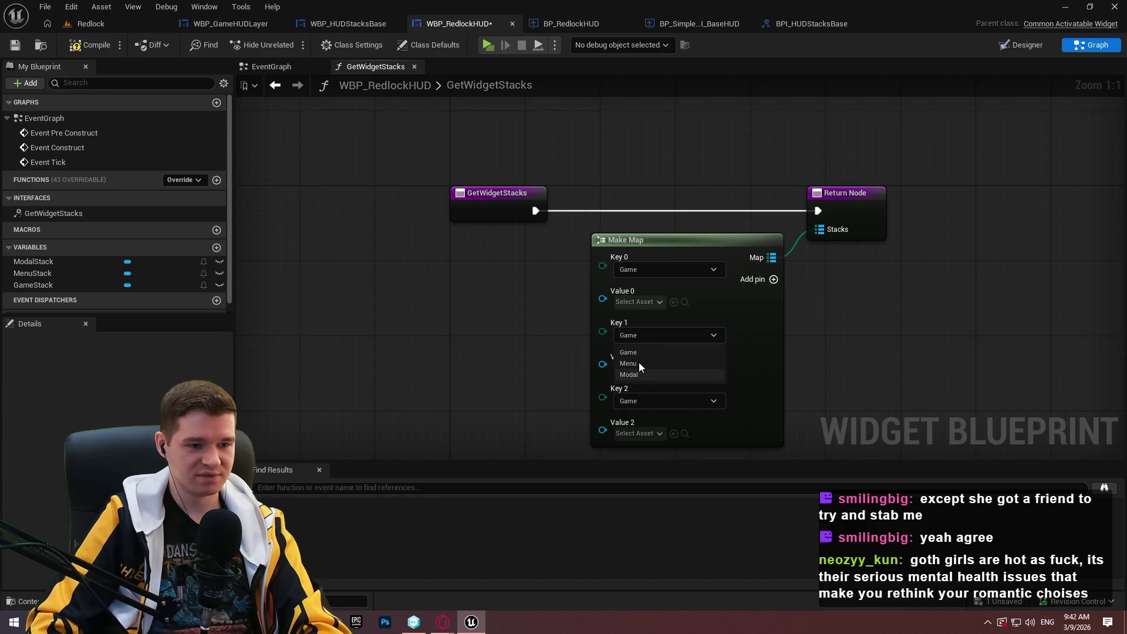
{"action": "left_click", "coordinate": [639, 365]}
{"action": "left_click", "coordinate": [655, 403]}
{"action": "left_click", "coordinate": [637, 440]}
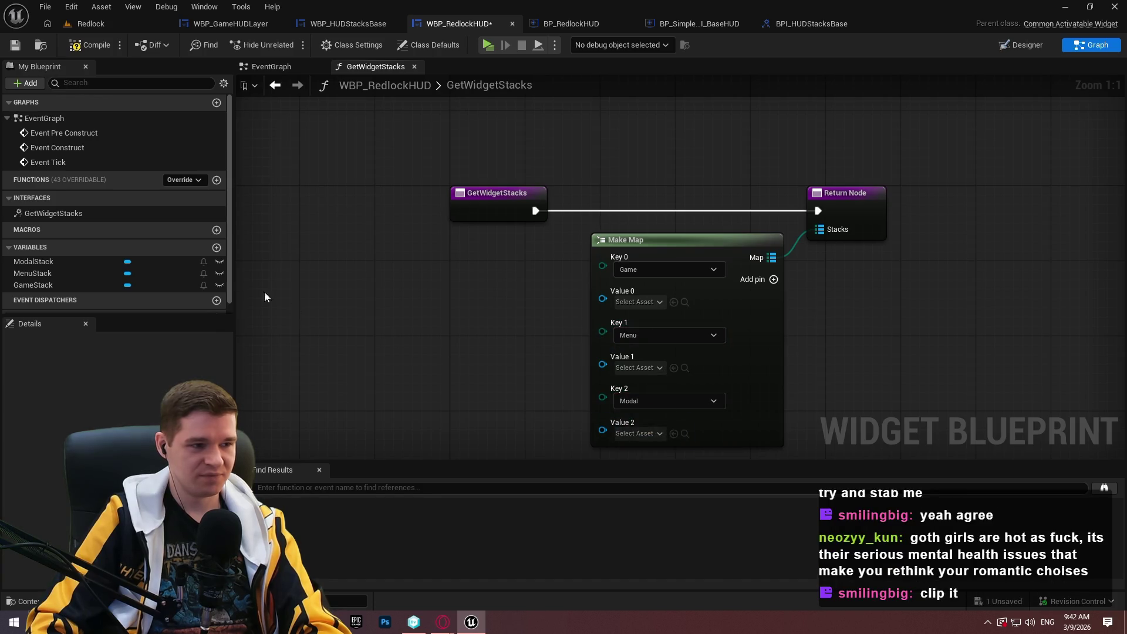
{"action": "mouse_move", "coordinate": [20, 263]}
{"action": "left_mouse_down"}
{"action": "mouse_move", "coordinate": [589, 410]}
{"action": "mouse_move", "coordinate": [598, 432]}
{"action": "left_mouse_up"}
{"action": "mouse_move", "coordinate": [35, 273]}
{"action": "left_mouse_down"}
{"action": "mouse_move", "coordinate": [692, 301]}
{"action": "mouse_move", "coordinate": [592, 316]}
{"action": "mouse_move", "coordinate": [605, 368]}
{"action": "mouse_move", "coordinate": [35, 285]}
{"action": "mouse_move", "coordinate": [686, 307]}
{"action": "mouse_move", "coordinate": [553, 296]}
{"action": "left_mouse_up"}
Line up the stack getters, shift the map setup right, and save WBP_RedlockHUD
{"action": "left_click_drag", "start_coordinate": [552, 369], "coordinate": [559, 352]}
{"action": "left_click", "coordinate": [546, 418]}
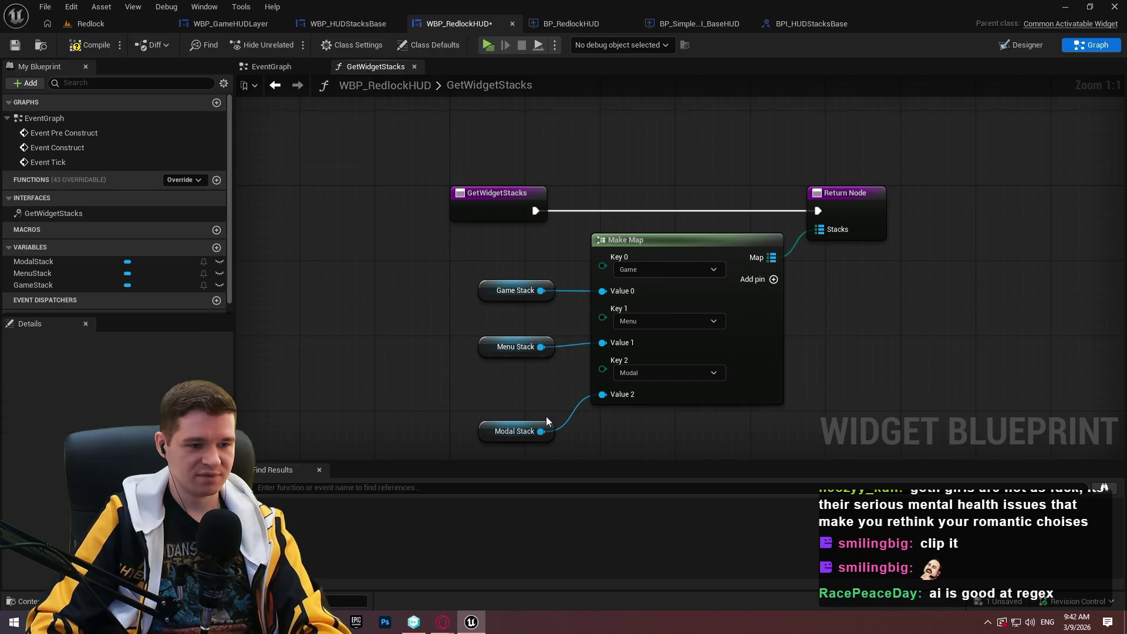
{"action": "left_click_drag", "start_coordinate": [546, 432], "coordinate": [550, 404]}
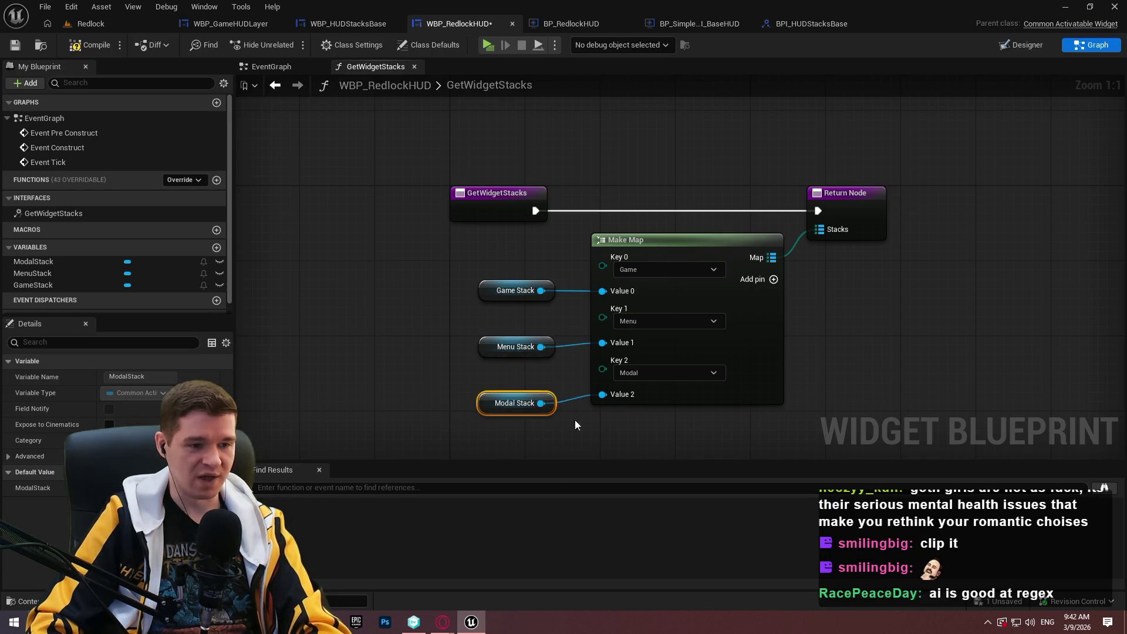
{"action": "left_click", "coordinate": [561, 412]}
{"action": "mouse_move", "coordinate": [412, 276]}
{"action": "left_mouse_down"}
{"action": "mouse_move", "coordinate": [536, 428]}
{"action": "mouse_move", "coordinate": [506, 410]}
{"action": "left_mouse_up"}
{"action": "mouse_move", "coordinate": [923, 408]}
{"action": "left_mouse_down"}
{"action": "mouse_move", "coordinate": [499, 186]}
{"action": "mouse_move", "coordinate": [593, 199]}
{"action": "mouse_move", "coordinate": [563, 191]}
{"action": "left_mouse_up"}
{"action": "left_click_drag", "start_coordinate": [642, 244], "coordinate": [689, 245]}
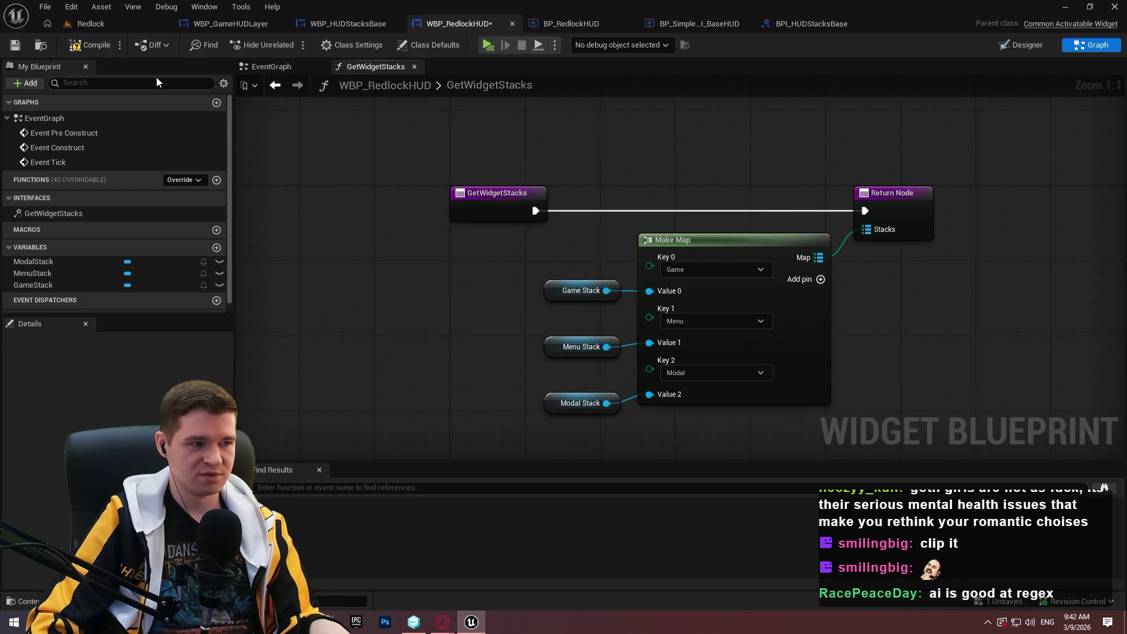
{"action": "left_click", "coordinate": [15, 45]}
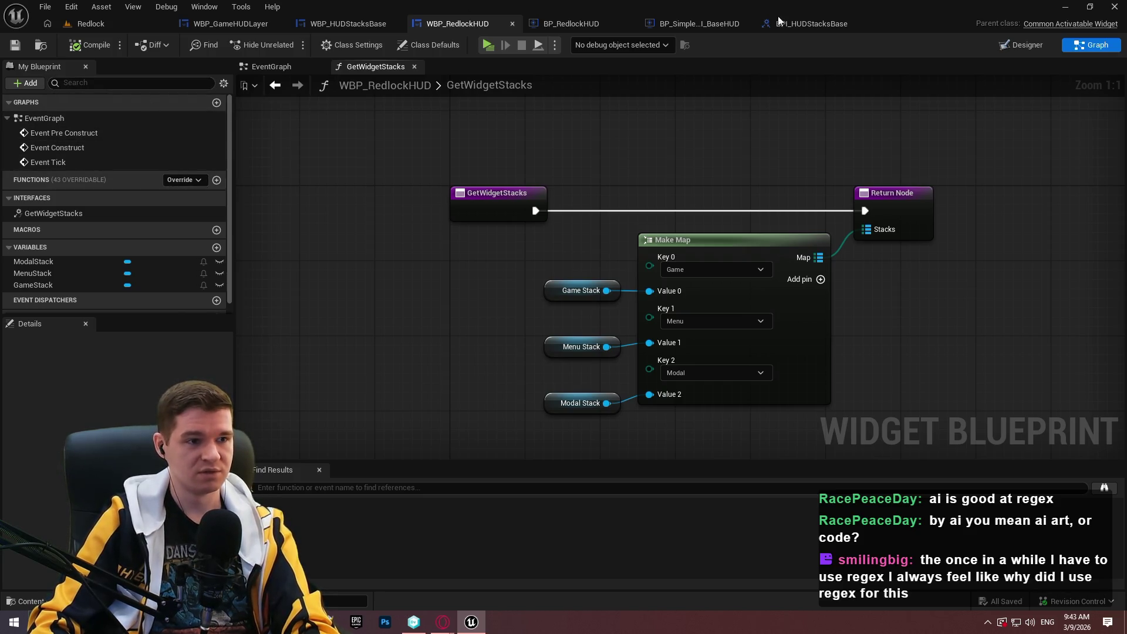
{"action": "left_click", "coordinate": [102, 24]}
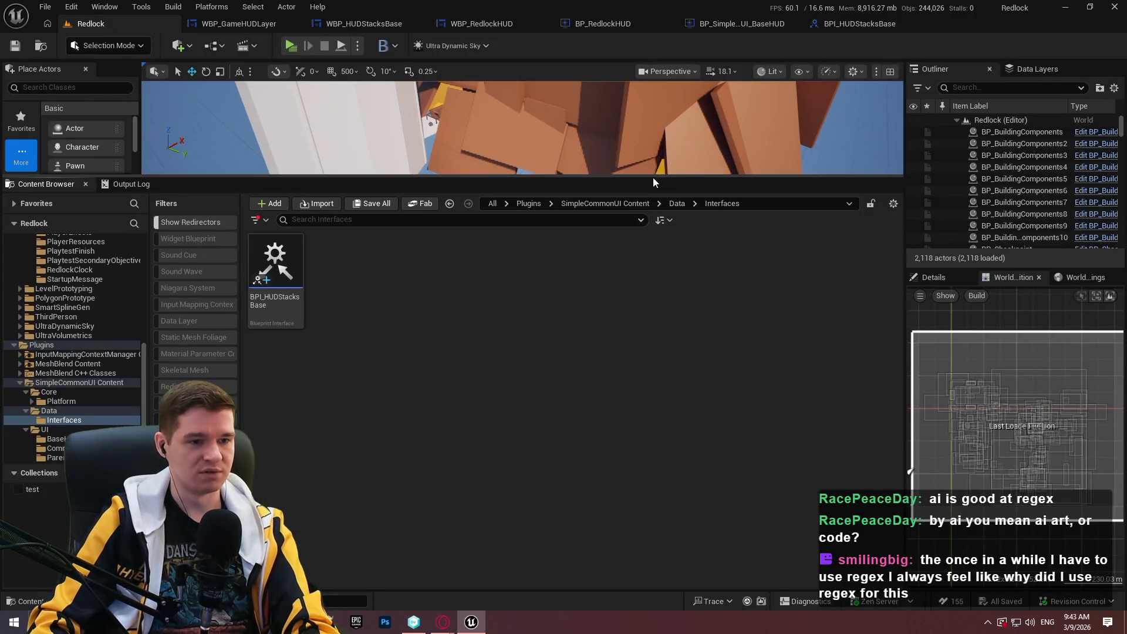
Open the BPI_HUDStacksBase interface to inspect it, then close it to return to the HUD event graph
{"action": "mouse_move", "coordinate": [652, 175]}
{"action": "left_mouse_down"}
{"action": "mouse_move", "coordinate": [653, 389]}
{"action": "mouse_move", "coordinate": [652, 338]}
{"action": "left_mouse_up"}
{"action": "scroll", "coordinate": [51, 461], "scroll_direction": "down", "scroll_amount": 5}
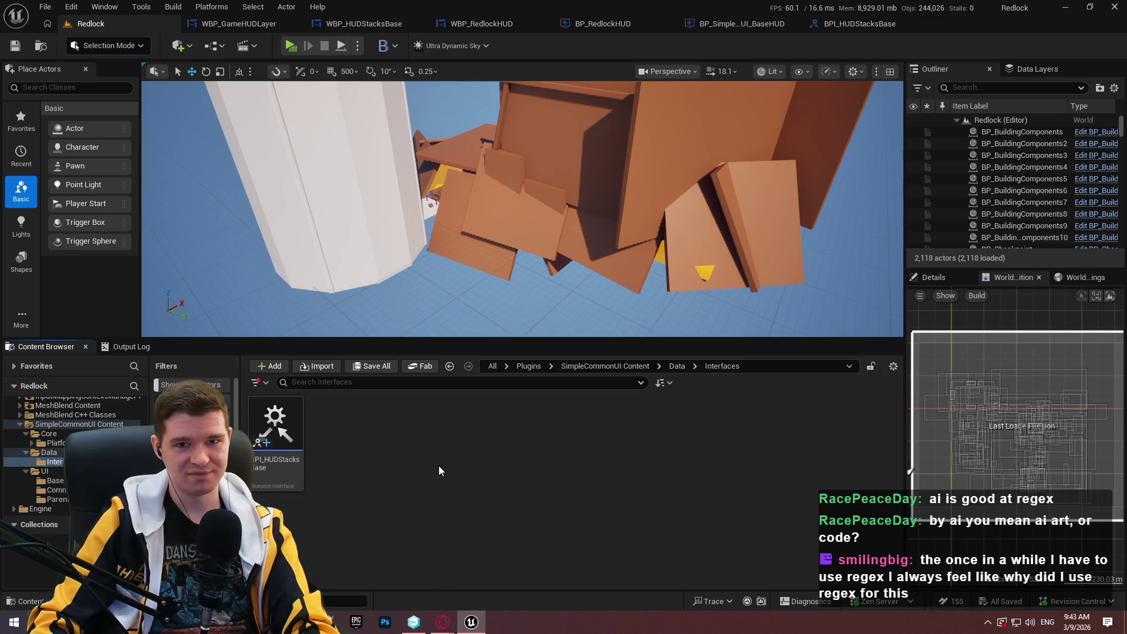
{"action": "left_click", "coordinate": [860, 28]}
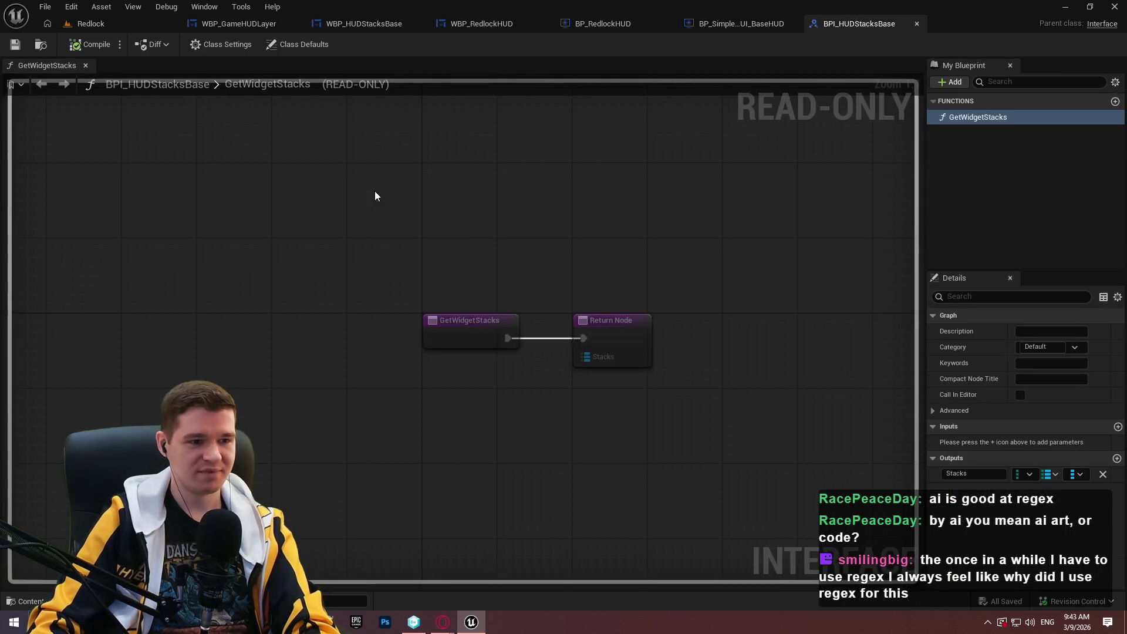
{"action": "left_click", "coordinate": [918, 23]}
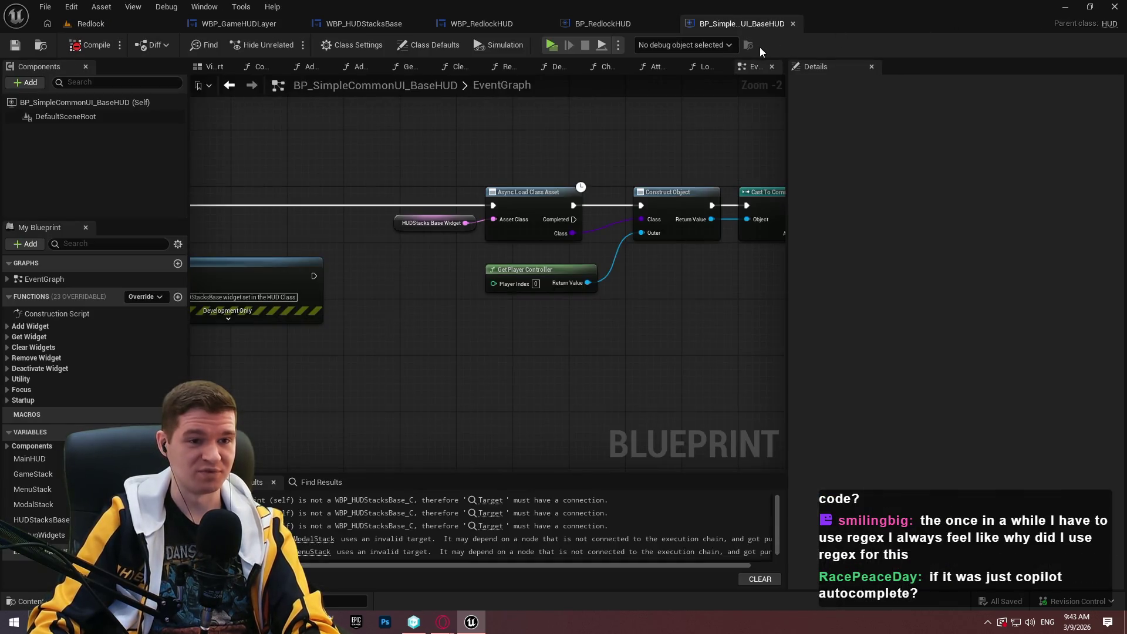
{"action": "scroll", "coordinate": [731, 284], "scroll_direction": "down", "scroll_amount": 2}
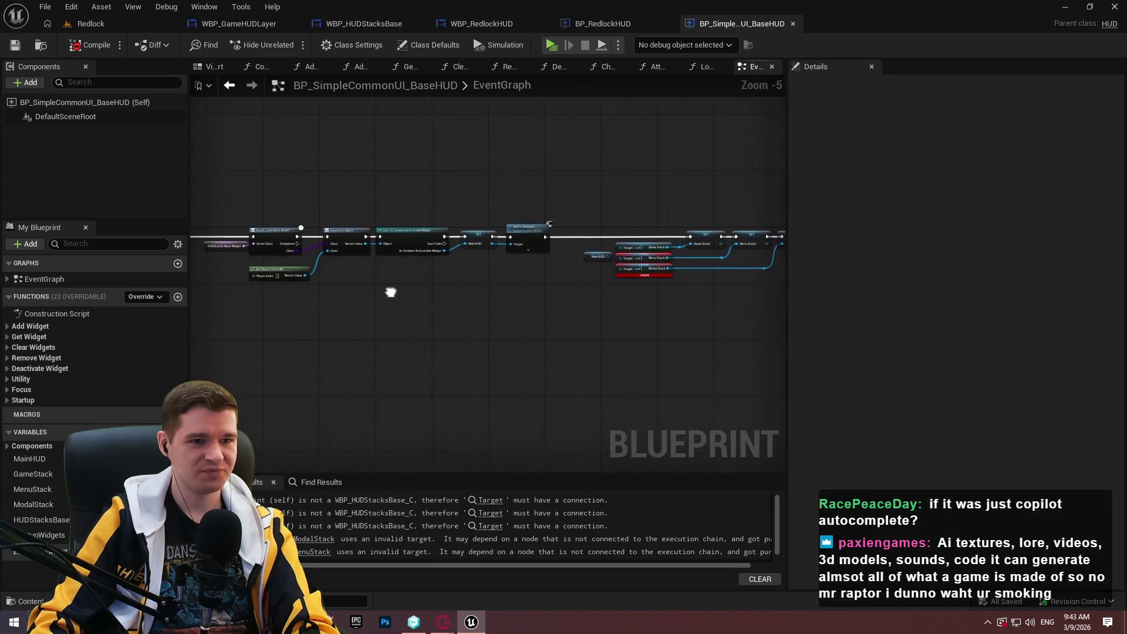
Add a Get Widget Stacks call wired to the Main HUD getter
{"action": "scroll", "coordinate": [385, 329], "scroll_direction": "up", "scroll_amount": 2}
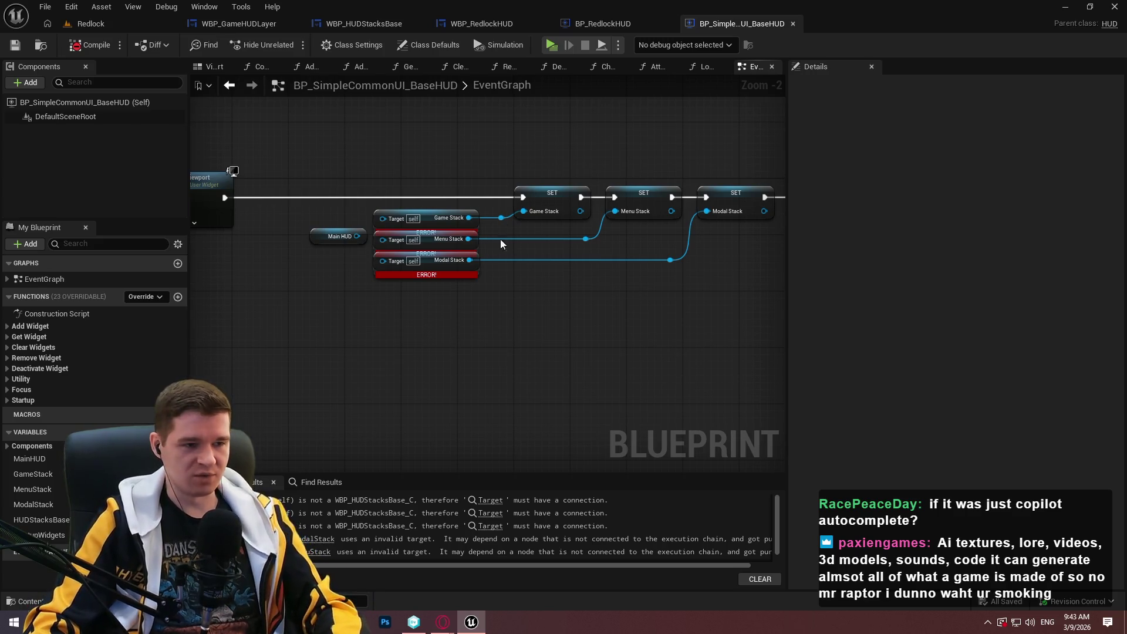
{"action": "mouse_move", "coordinate": [356, 236]}
{"action": "left_mouse_down"}
{"action": "mouse_move", "coordinate": [329, 371]}
{"action": "mouse_move", "coordinate": [310, 336]}
{"action": "mouse_move", "coordinate": [329, 328]}
{"action": "left_mouse_up"}
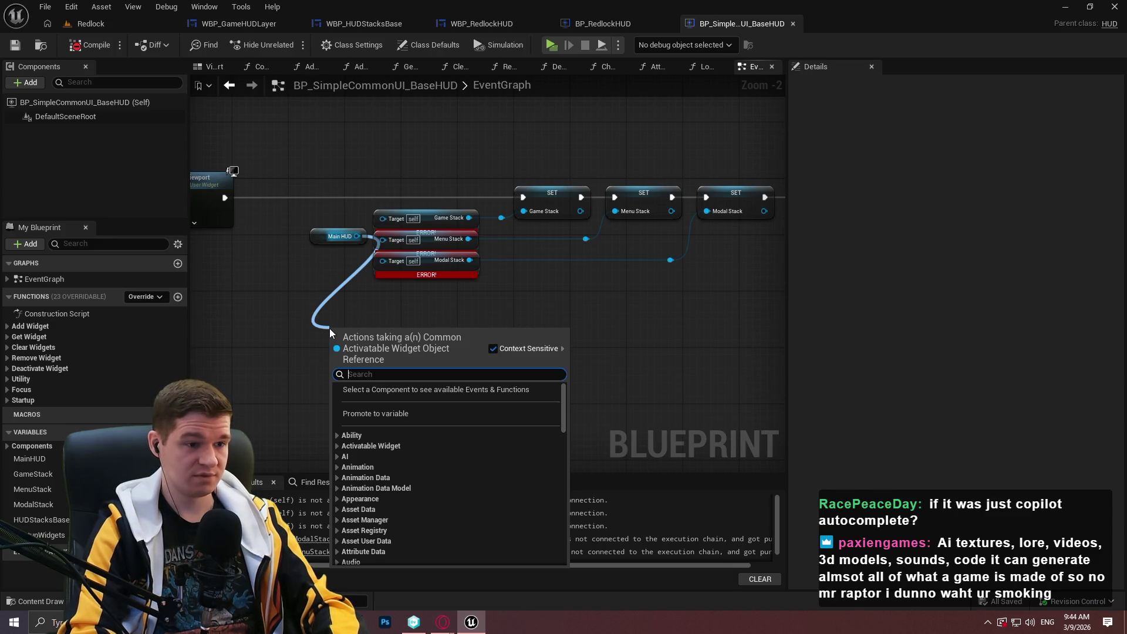
{"action": "type", "text": "getga"}
{"action": "key", "text": "BackSpace"}
{"action": "key", "text": "BackSpace"}
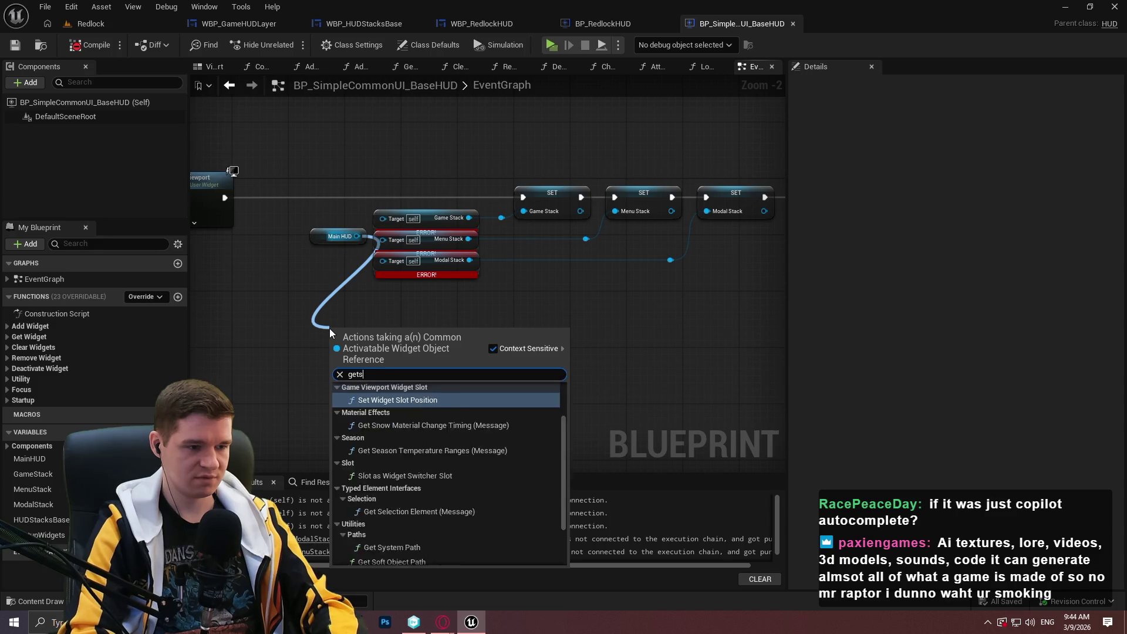
{"action": "type", "text": "widget"}
{"action": "key", "text": "Return"}
Pan to the SET Main HUD node and drag a new connection from its stored value
{"action": "left_click_drag", "start_coordinate": [358, 300], "coordinate": [723, 297]}
{"action": "left_click_drag", "start_coordinate": [530, 284], "coordinate": [658, 284]}
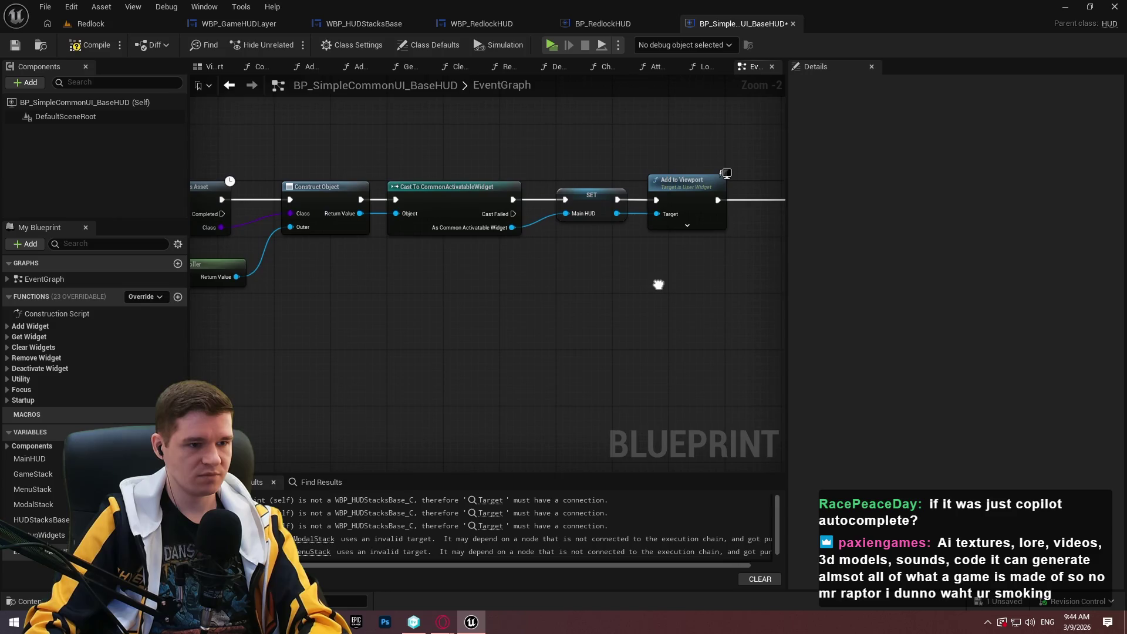
{"action": "mouse_move", "coordinate": [525, 250]}
{"action": "left_mouse_down"}
{"action": "mouse_move", "coordinate": [706, 250]}
{"action": "mouse_move", "coordinate": [430, 312]}
{"action": "mouse_move", "coordinate": [221, 286]}
{"action": "left_mouse_up"}
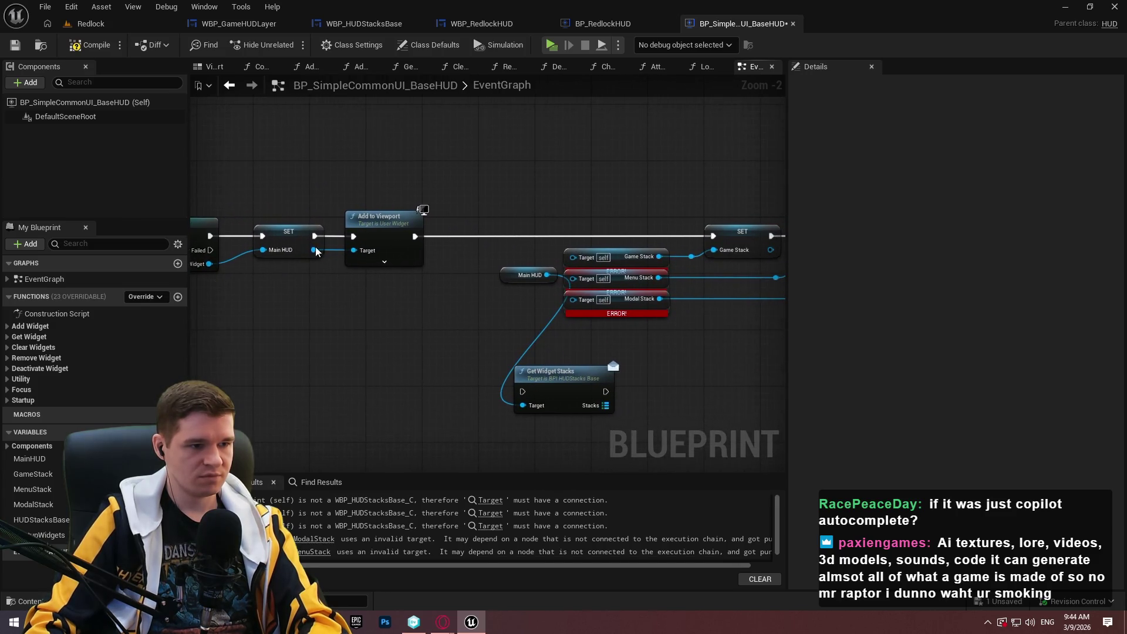
{"action": "left_click_drag", "start_coordinate": [314, 249], "coordinate": [297, 328]}
Add a Does Object Implement Interface node on the stored Main HUD value
{"action": "type", "text": "implement"}
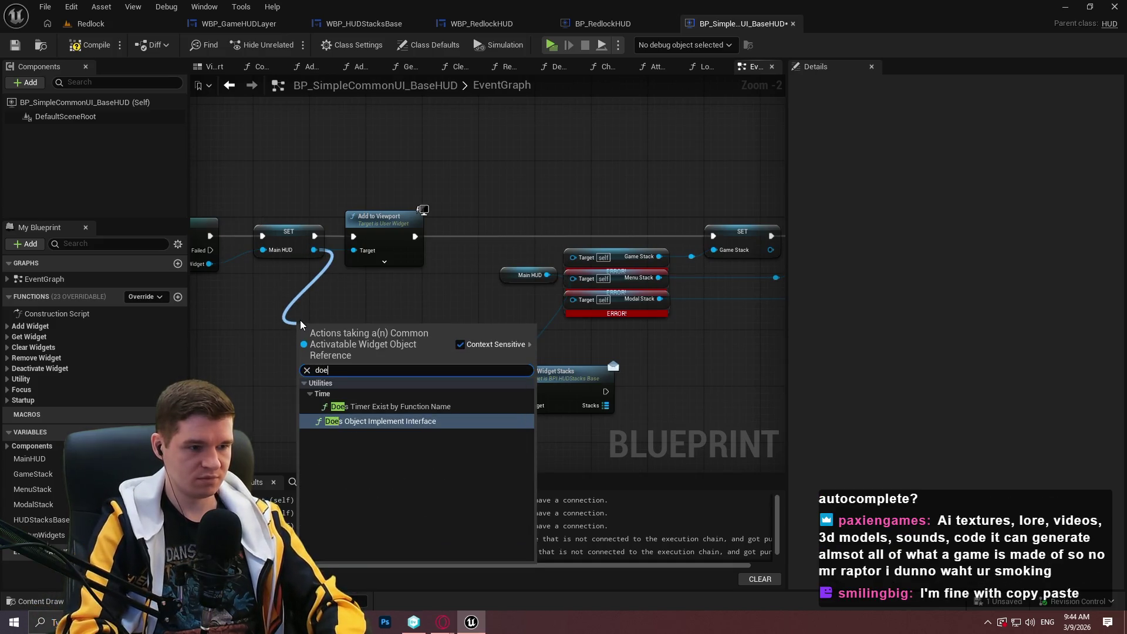
{"action": "key", "text": "Return"}
{"action": "scroll", "coordinate": [506, 294], "scroll_direction": "down", "scroll_amount": 2}
{"action": "left_click_drag", "start_coordinate": [657, 317], "coordinate": [561, 289]}
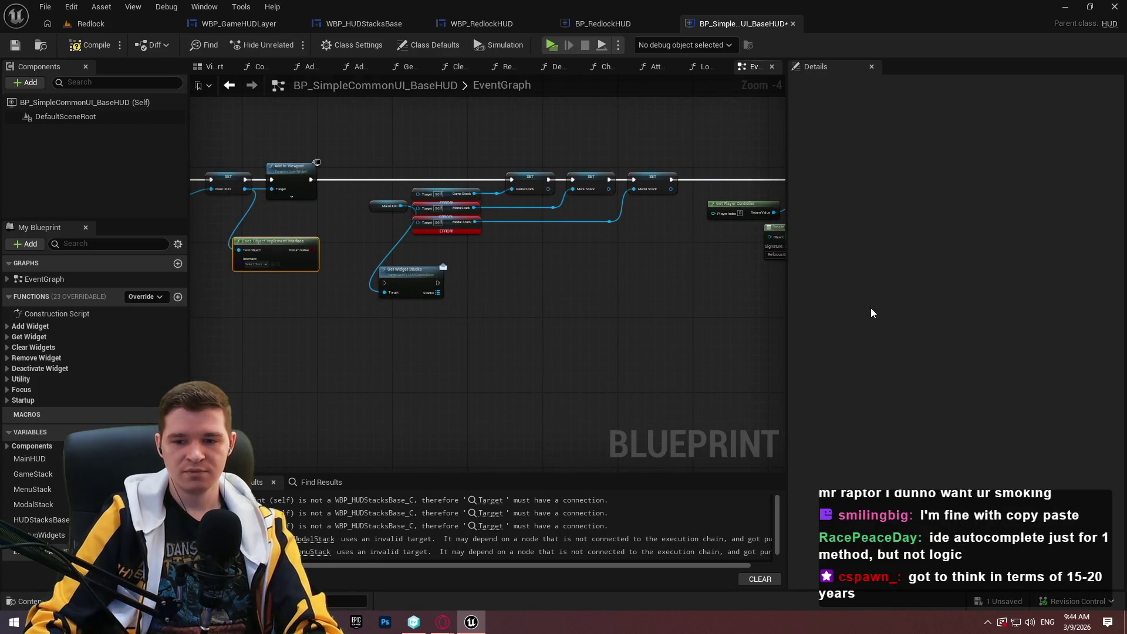
{"action": "mouse_move", "coordinate": [738, 324]}
{"action": "left_mouse_down"}
{"action": "mouse_move", "coordinate": [463, 345]}
{"action": "mouse_move", "coordinate": [495, 352]}
{"action": "left_mouse_up"}
{"action": "mouse_move", "coordinate": [788, 219]}
{"action": "left_mouse_down"}
{"action": "mouse_move", "coordinate": [911, 226]}
{"action": "mouse_move", "coordinate": [900, 242]}
{"action": "left_mouse_up"}
{"action": "left_click_drag", "start_coordinate": [683, 341], "coordinate": [745, 290]}
Move Get Widget Stacks beside Main HUD and onto the execution line
{"action": "mouse_move", "coordinate": [850, 335]}
{"action": "left_mouse_down"}
{"action": "mouse_move", "coordinate": [536, 207]}
{"action": "mouse_move", "coordinate": [261, 159]}
{"action": "mouse_move", "coordinate": [563, 214]}
{"action": "mouse_move", "coordinate": [742, 198]}
{"action": "left_mouse_up"}
{"action": "scroll", "coordinate": [643, 194], "scroll_direction": "up", "scroll_amount": 1}
{"action": "scroll", "coordinate": [385, 301], "scroll_direction": "up", "scroll_amount": 3}
{"action": "mouse_move", "coordinate": [427, 336]}
{"action": "left_mouse_down"}
{"action": "mouse_move", "coordinate": [520, 155]}
{"action": "mouse_move", "coordinate": [501, 166]}
{"action": "mouse_move", "coordinate": [546, 196]}
{"action": "left_mouse_up"}
{"action": "left_click", "coordinate": [549, 221]}
{"action": "left_click", "coordinate": [594, 248]}
{"action": "left_click_drag", "start_coordinate": [594, 248], "coordinate": [437, 196]}
{"action": "left_click_drag", "start_coordinate": [525, 202], "coordinate": [581, 174]}
{"action": "left_click", "coordinate": [533, 261]}
{"action": "left_click_drag", "start_coordinate": [534, 261], "coordinate": [857, 307]}
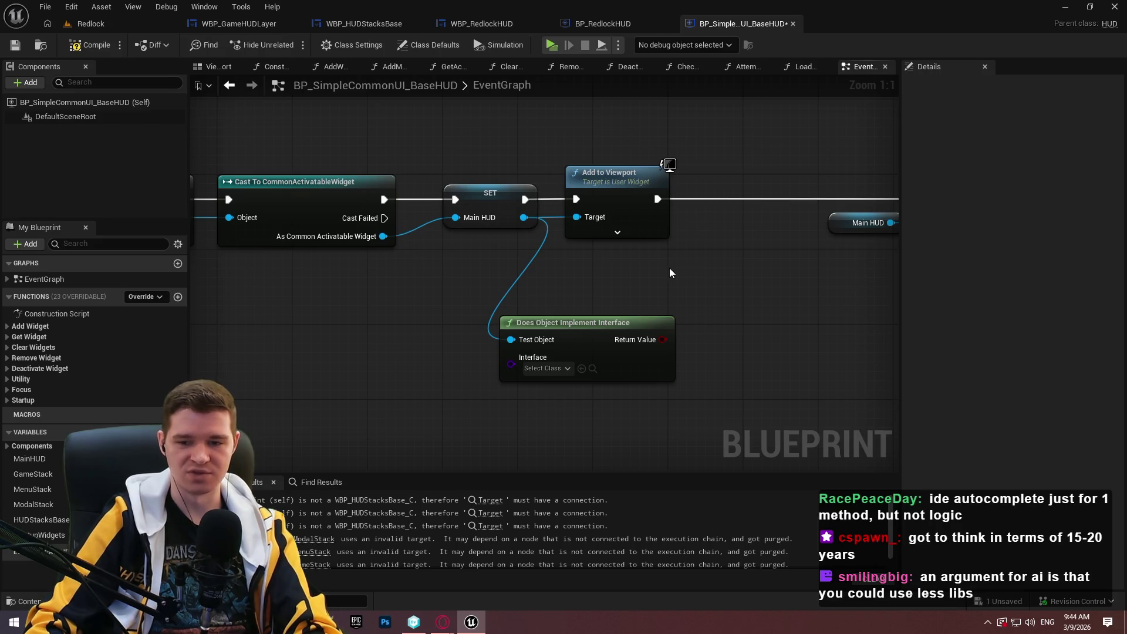
{"action": "left_click_drag", "start_coordinate": [745, 324], "coordinate": [657, 332]}
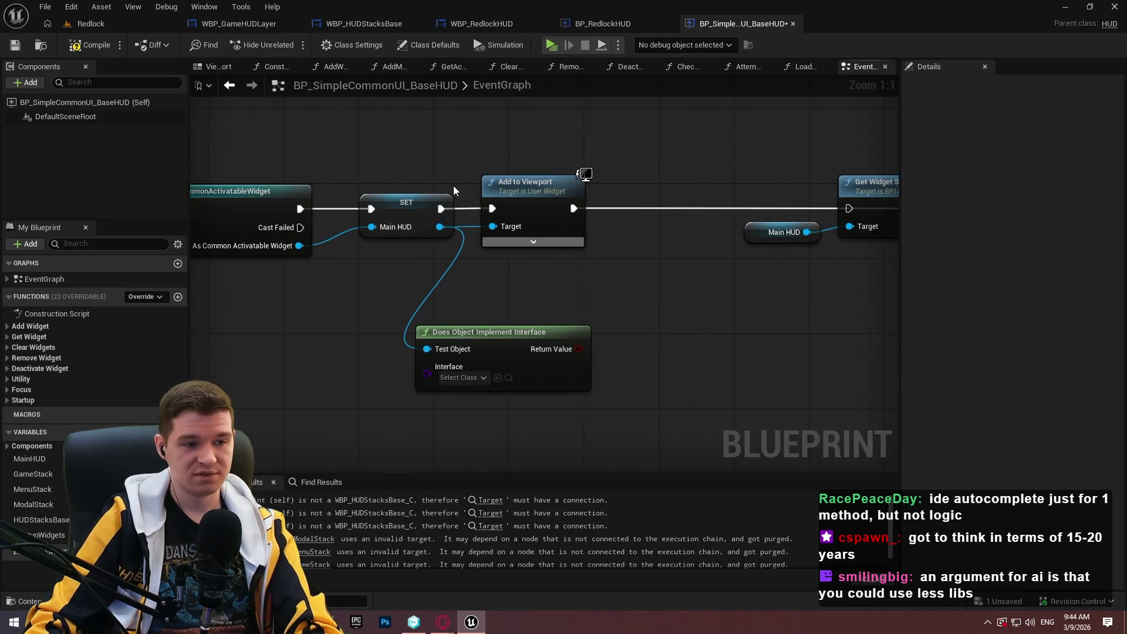
Disconnect Main HUD from Add to Viewport's Target and shift Add to Viewport further right
{"action": "left_click", "coordinate": [506, 227], "text": "alt"}
{"action": "left_click_drag", "start_coordinate": [550, 188], "coordinate": [756, 188]}
{"action": "scroll", "coordinate": [668, 223], "scroll_direction": "down", "scroll_amount": 6}
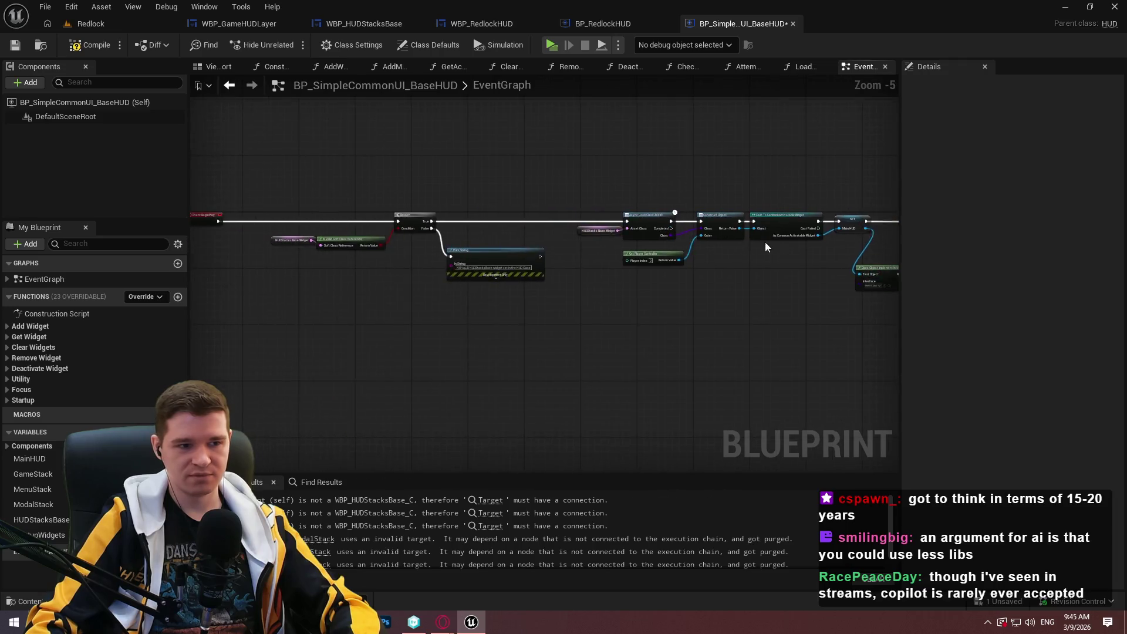
{"action": "left_click_drag", "start_coordinate": [355, 184], "coordinate": [836, 287]}
{"action": "scroll", "coordinate": [830, 258], "scroll_direction": "up", "scroll_amount": 4}
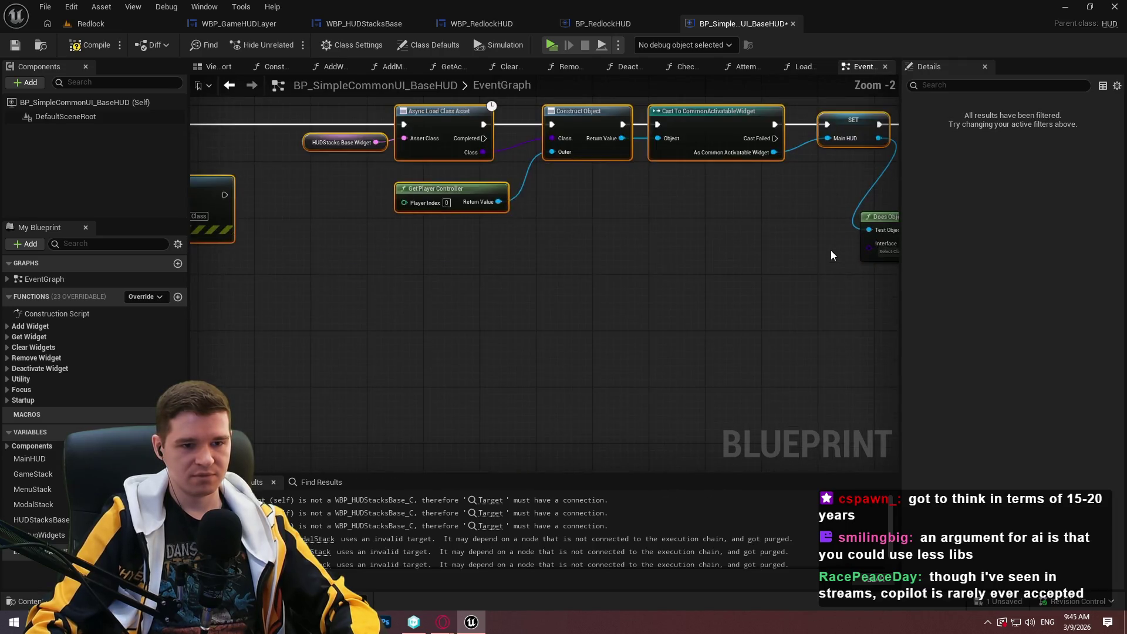
{"action": "left_click_drag", "start_coordinate": [383, 199], "coordinate": [893, 200]}
{"action": "left_click_drag", "start_coordinate": [654, 200], "coordinate": [163, 232]}
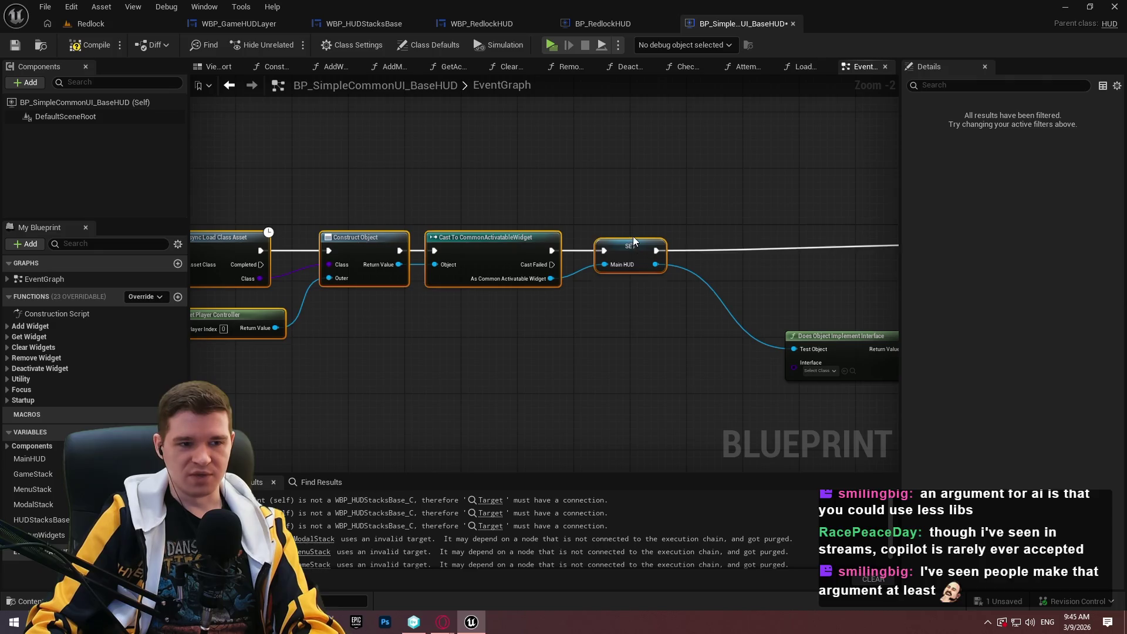
Place the interface check next to SET Main HUD and set its interface to BPI HUDStacks
{"action": "scroll", "coordinate": [745, 278], "scroll_direction": "up", "scroll_amount": 2}
{"action": "left_click_drag", "start_coordinate": [744, 277], "coordinate": [527, 281]}
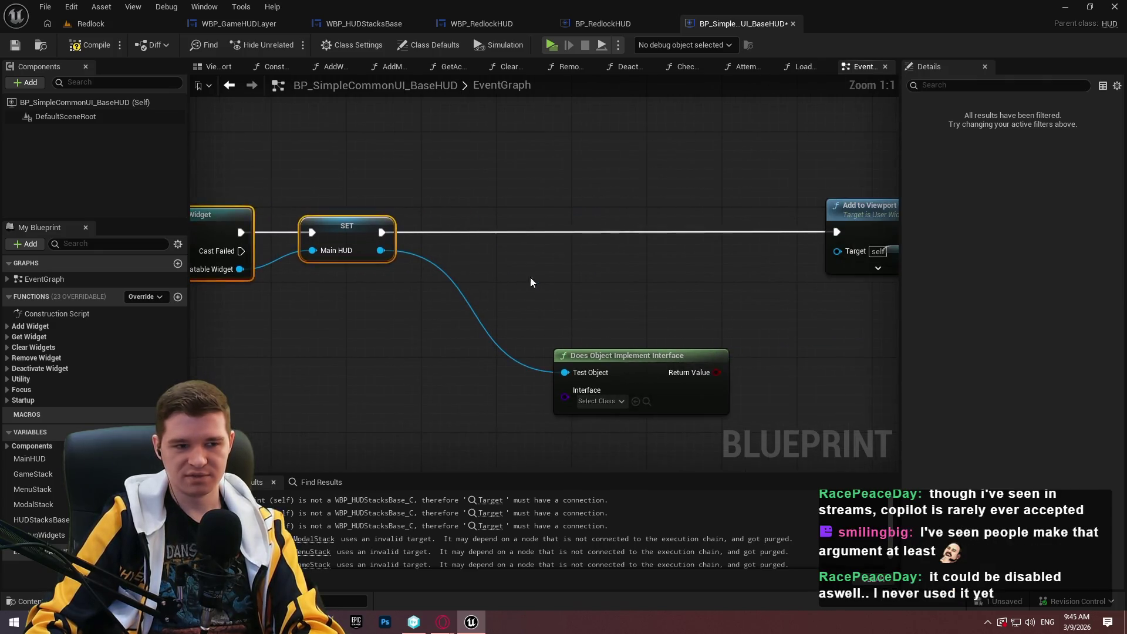
{"action": "mouse_move", "coordinate": [623, 372]}
{"action": "left_mouse_down"}
{"action": "mouse_move", "coordinate": [502, 292]}
{"action": "mouse_move", "coordinate": [492, 269]}
{"action": "left_mouse_up"}
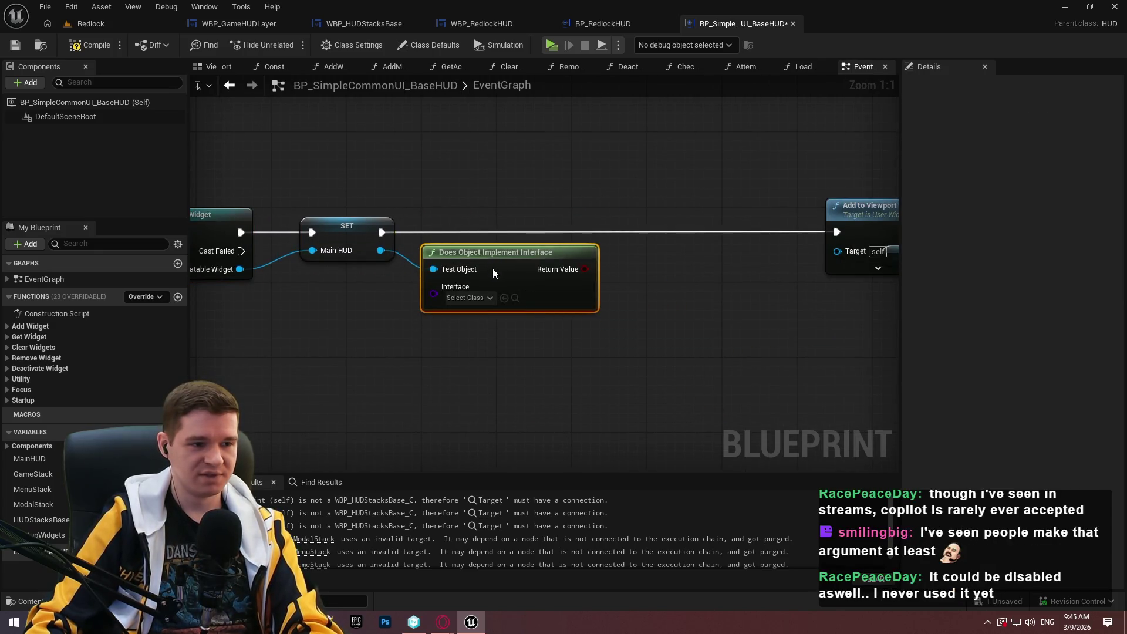
{"action": "left_click", "coordinate": [480, 298]}
{"action": "type", "text": "hud"}
{"action": "key", "text": "Escape"}
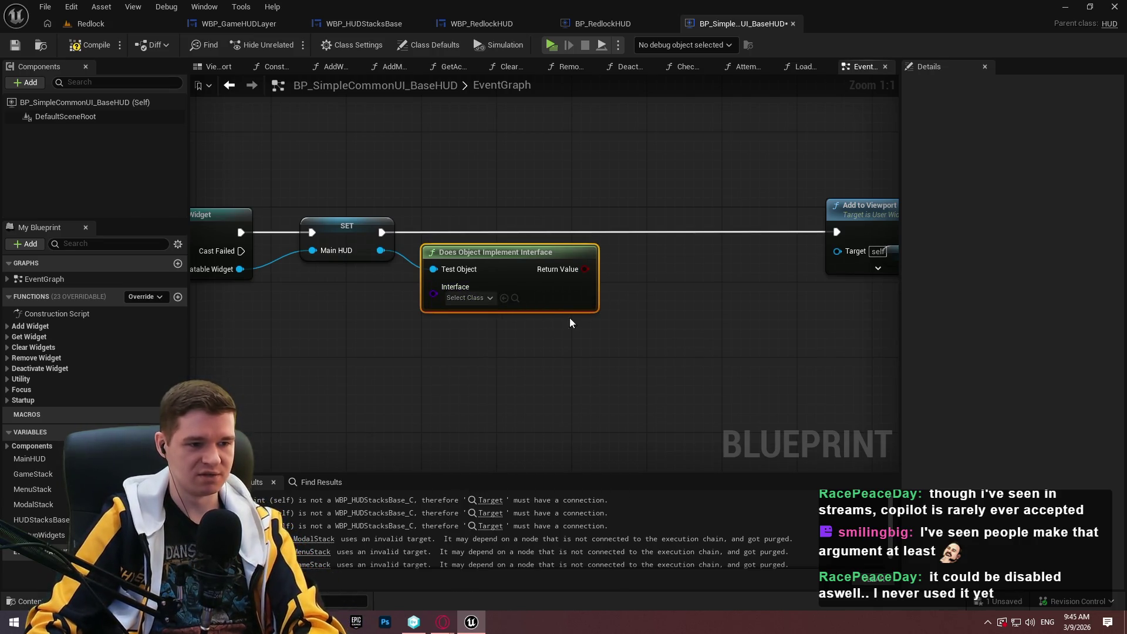
{"action": "left_click_drag", "start_coordinate": [491, 269], "coordinate": [491, 279]}
{"action": "left_click", "coordinate": [525, 239]}
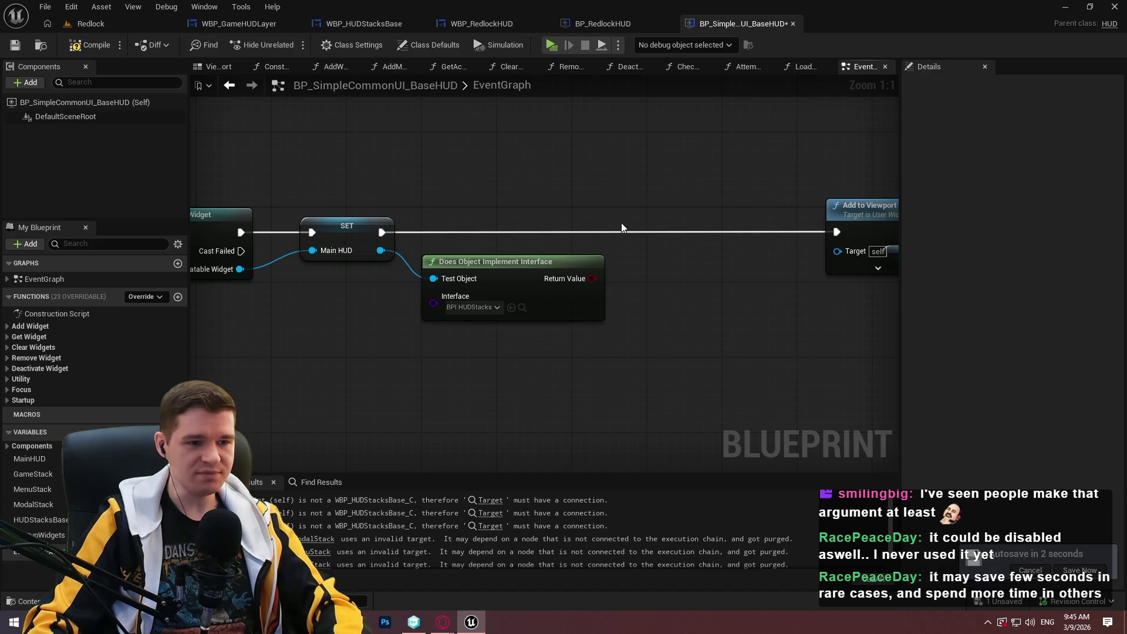
Add a Branch after SET Main HUD, using the interface check result as its condition
{"action": "key", "text": "b"}
{"action": "left_click", "coordinate": [641, 220]}
{"action": "mouse_move", "coordinate": [654, 263]}
{"action": "left_mouse_down"}
{"action": "mouse_move", "coordinate": [580, 287]}
{"action": "mouse_move", "coordinate": [588, 279]}
{"action": "left_mouse_up"}
{"action": "mouse_move", "coordinate": [652, 243]}
{"action": "left_mouse_down"}
{"action": "mouse_move", "coordinate": [389, 234]}
{"action": "mouse_move", "coordinate": [653, 244]}
{"action": "mouse_move", "coordinate": [674, 217]}
{"action": "mouse_move", "coordinate": [657, 218]}
{"action": "left_mouse_up"}
{"action": "left_click_drag", "start_coordinate": [852, 241], "coordinate": [595, 233]}
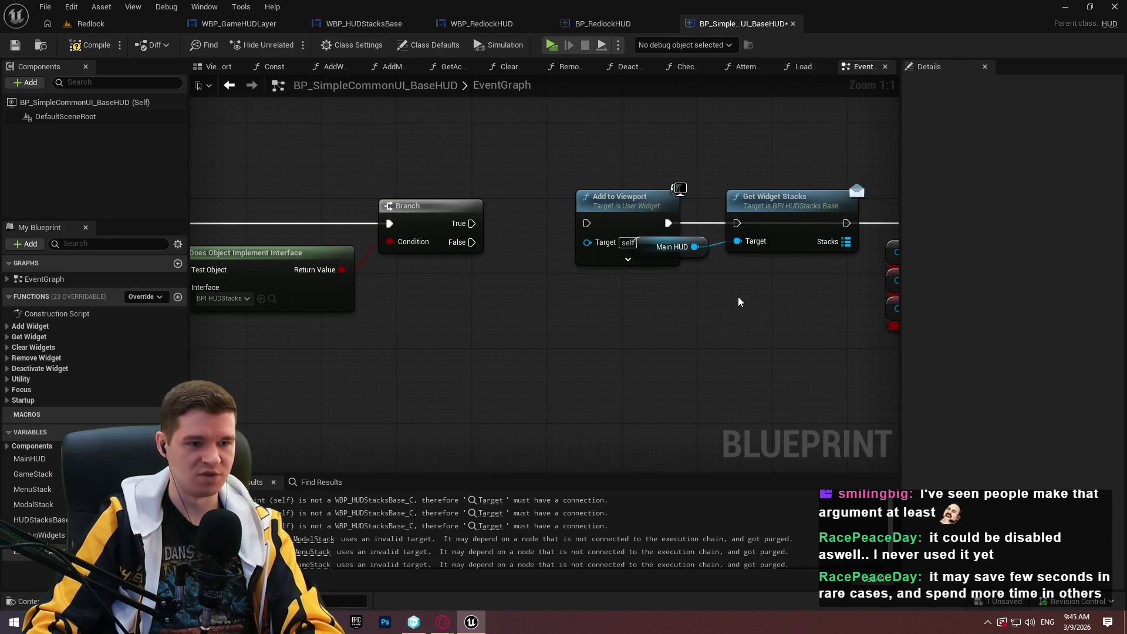
Select the nodes from Add to Viewport onward and look over the existing validity Branch
{"action": "left_click_drag", "start_coordinate": [484, 360], "coordinate": [323, 359]}
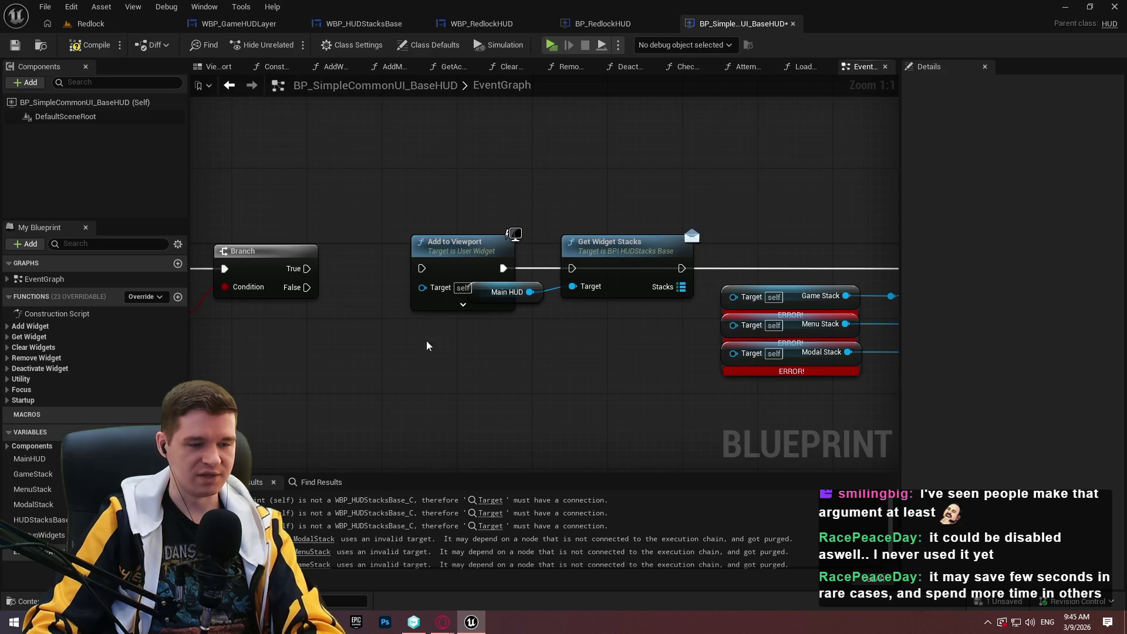
{"action": "left_click_drag", "start_coordinate": [385, 345], "coordinate": [374, 311]}
{"action": "scroll", "coordinate": [374, 312], "scroll_direction": "down", "scroll_amount": 5}
{"action": "mouse_move", "coordinate": [851, 386]}
{"action": "left_mouse_down"}
{"action": "mouse_move", "coordinate": [282, 269]}
{"action": "mouse_move", "coordinate": [389, 301]}
{"action": "left_mouse_up"}
{"action": "scroll", "coordinate": [287, 286], "scroll_direction": "up", "scroll_amount": 2}
{"action": "left_click_drag", "start_coordinate": [305, 323], "coordinate": [696, 346]}
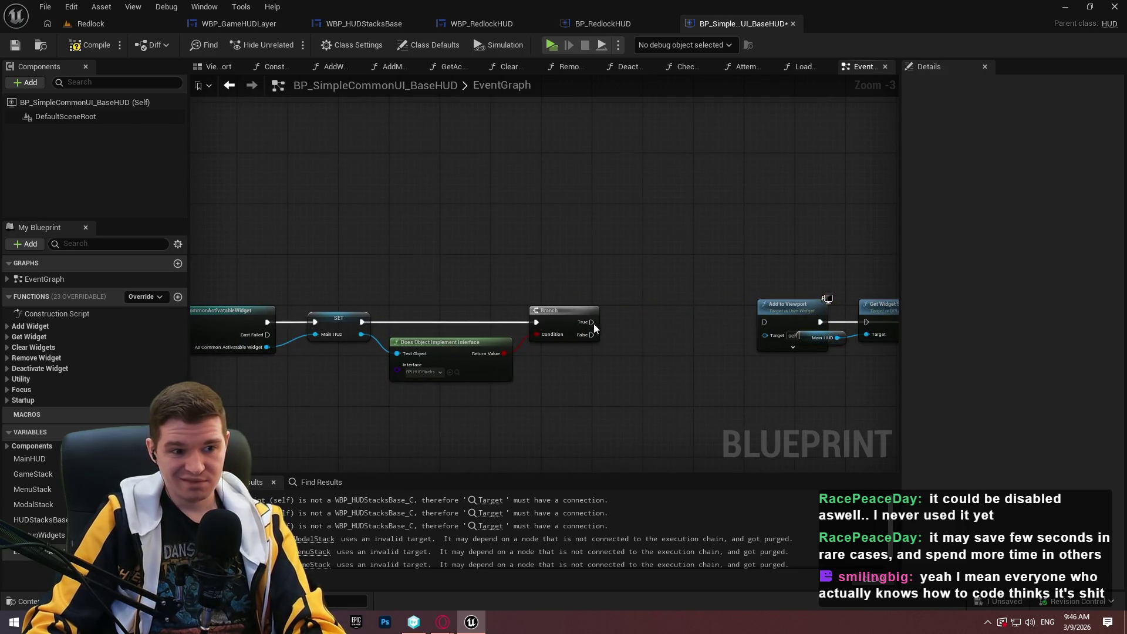
{"action": "mouse_move", "coordinate": [626, 337]}
{"action": "left_mouse_down"}
{"action": "mouse_move", "coordinate": [477, 214]}
{"action": "mouse_move", "coordinate": [276, 212]}
{"action": "mouse_move", "coordinate": [634, 194]}
{"action": "left_mouse_up"}
{"action": "scroll", "coordinate": [634, 193], "scroll_direction": "up", "scroll_amount": 1}
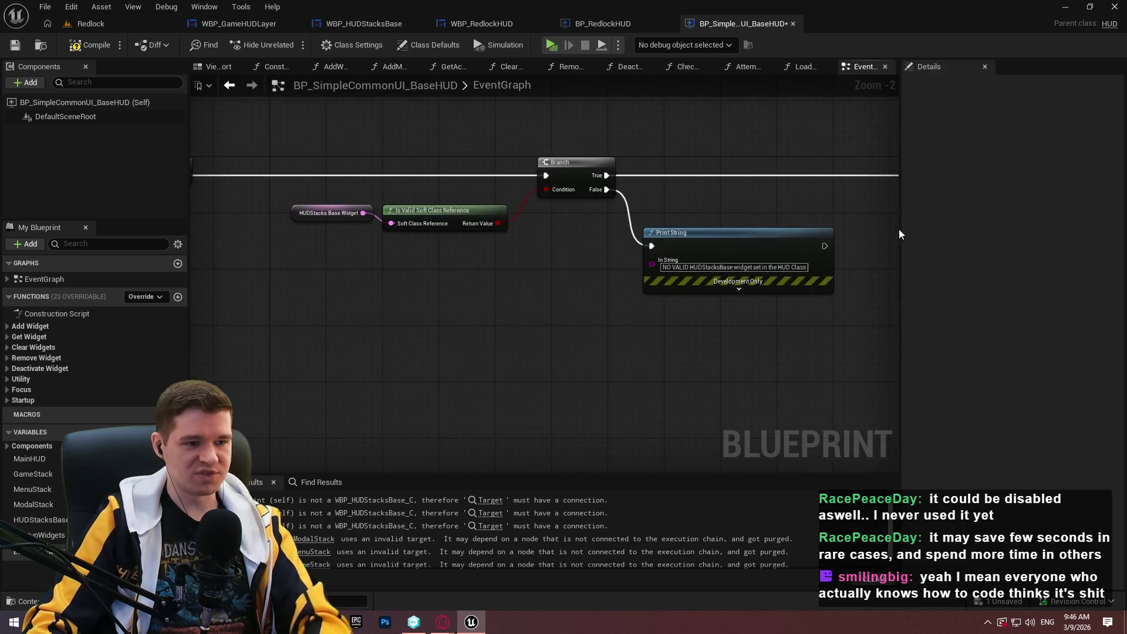
{"action": "mouse_move", "coordinate": [808, 332]}
{"action": "left_mouse_down"}
{"action": "mouse_move", "coordinate": [452, 342]}
{"action": "mouse_move", "coordinate": [463, 355]}
{"action": "left_mouse_up"}
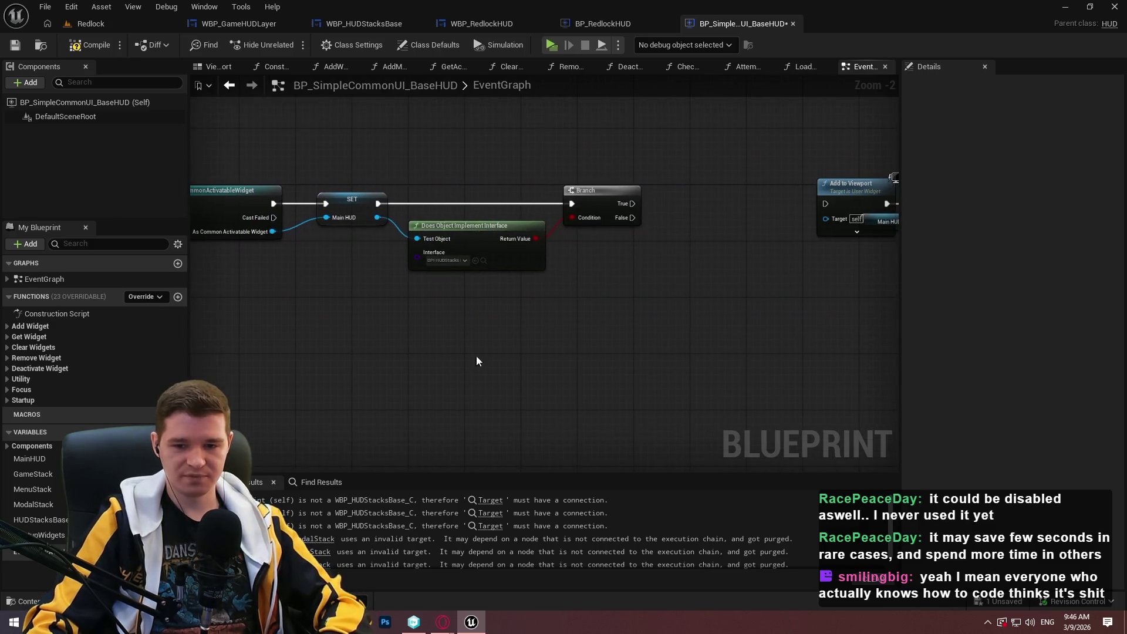
Paste a Print String, wire the Branch False output to it, and empty its message
{"action": "key", "text": "ctrl+v"}
{"action": "left_click_drag", "start_coordinate": [751, 296], "coordinate": [632, 218]}
{"action": "mouse_move", "coordinate": [804, 304]}
{"action": "left_mouse_down"}
{"action": "mouse_move", "coordinate": [712, 291]}
{"action": "mouse_move", "coordinate": [735, 308]}
{"action": "mouse_move", "coordinate": [535, 305]}
{"action": "left_mouse_up"}
{"action": "scroll", "coordinate": [501, 311], "scroll_direction": "up", "scroll_amount": 2}
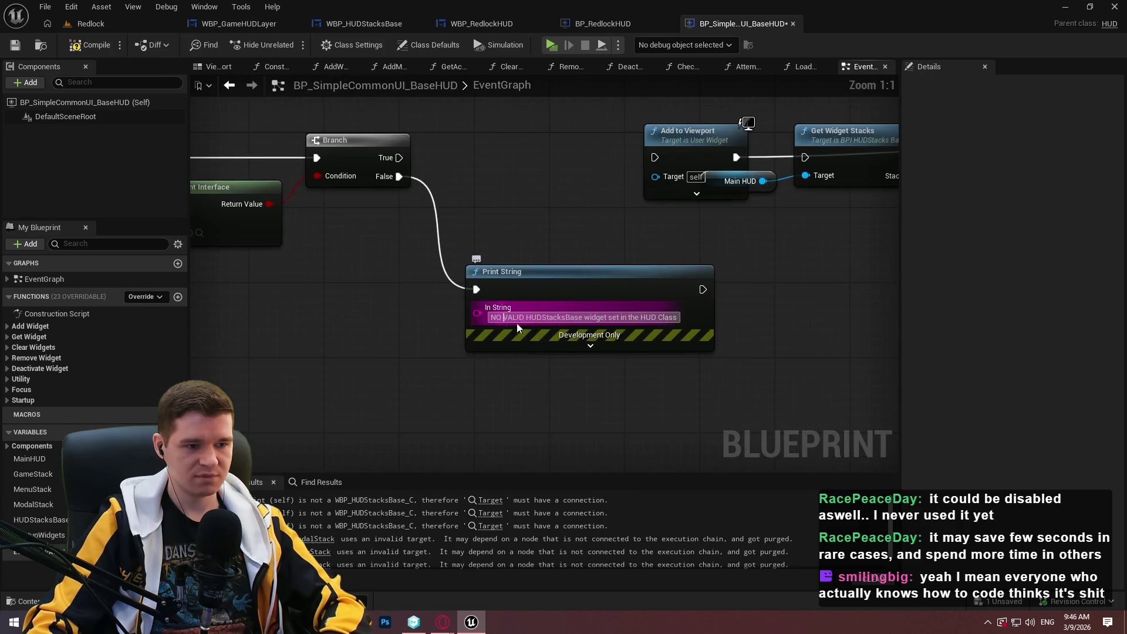
{"action": "key", "text": "BackSpace"}
{"action": "left_click", "coordinate": [793, 361]}
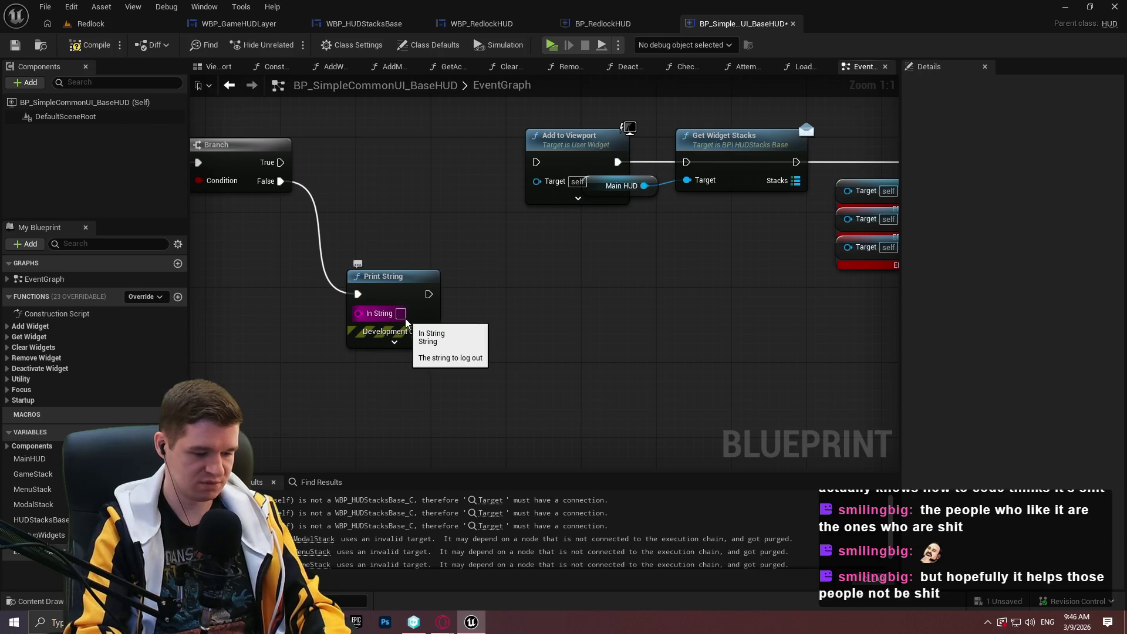
{"action": "left_click", "coordinate": [401, 313]}
Type the warning 'HUDStacksBase Widget MUST implement BPI_', checking the interface asset's exact name
{"action": "type", "text": "HUD"}
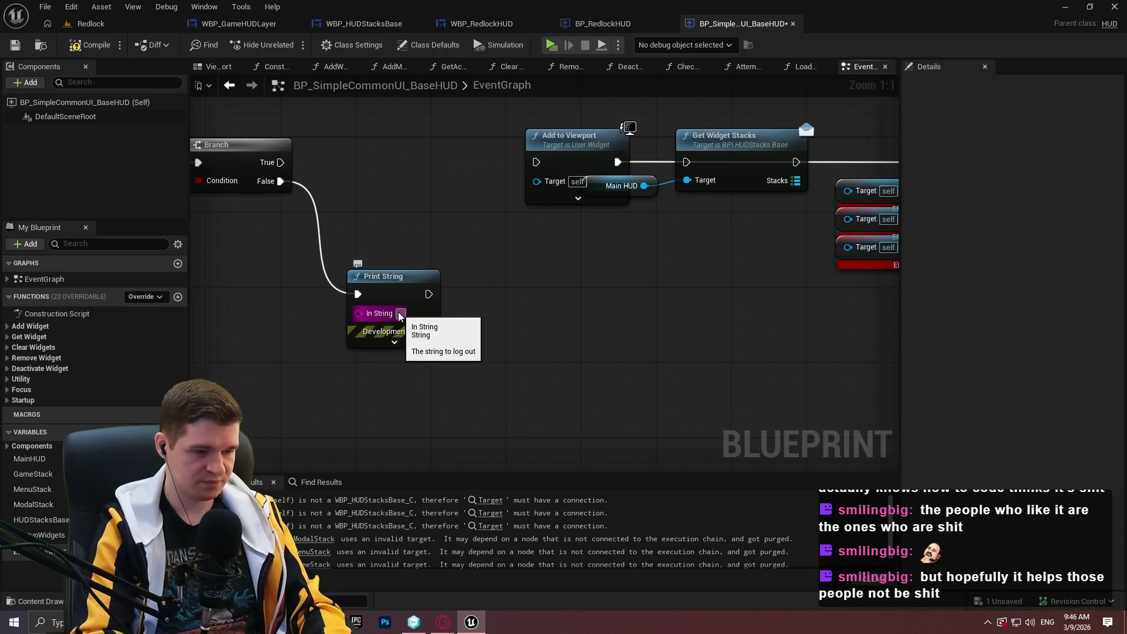
{"action": "type", "text": "Stacks"}
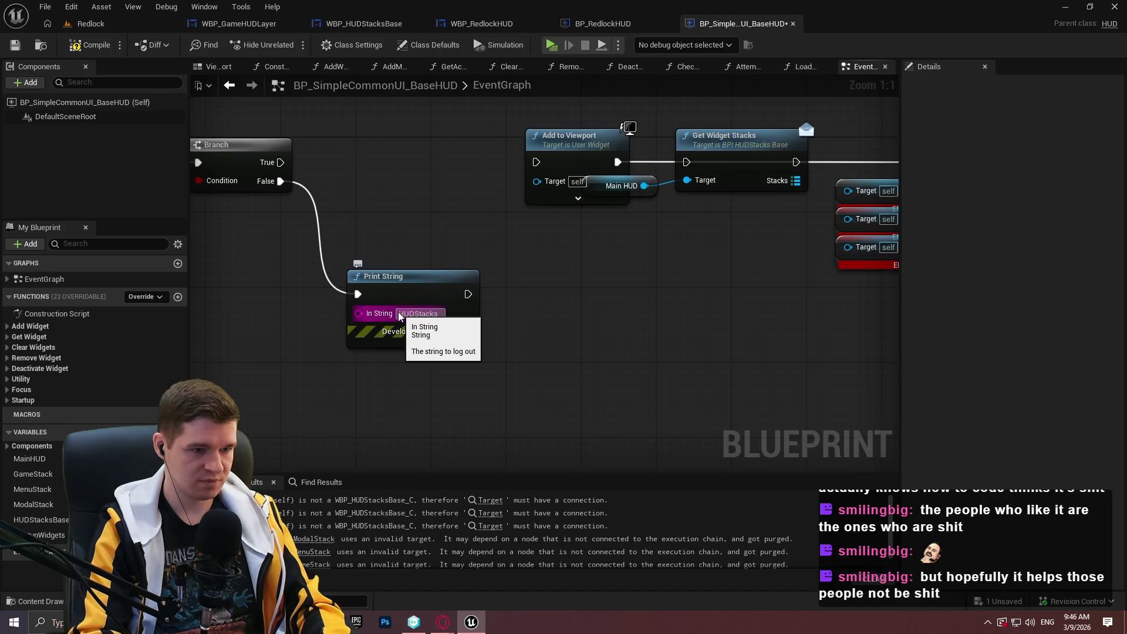
{"action": "type", "text": "Base Widget "}
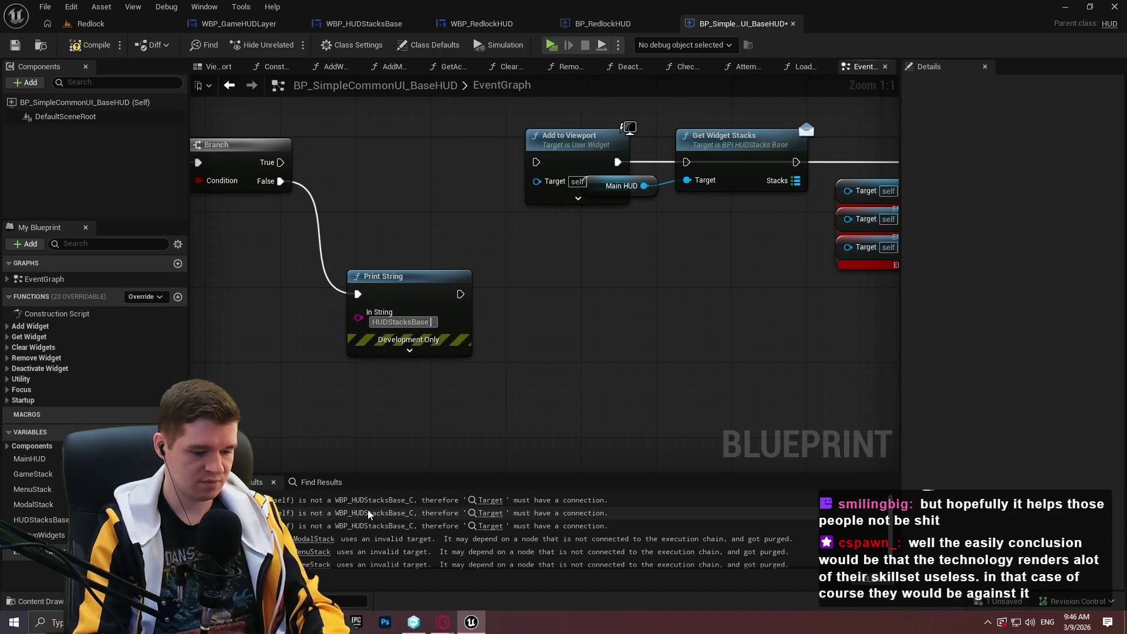
{"action": "type", "text": "MUST"}
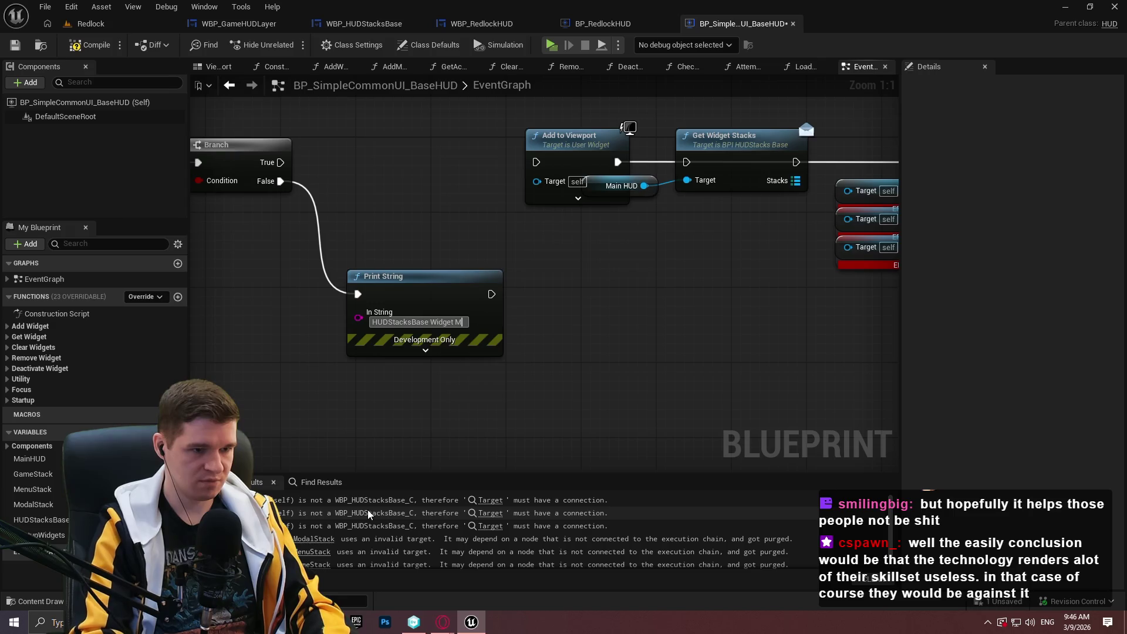
{"action": "type", "text": " implement the"}
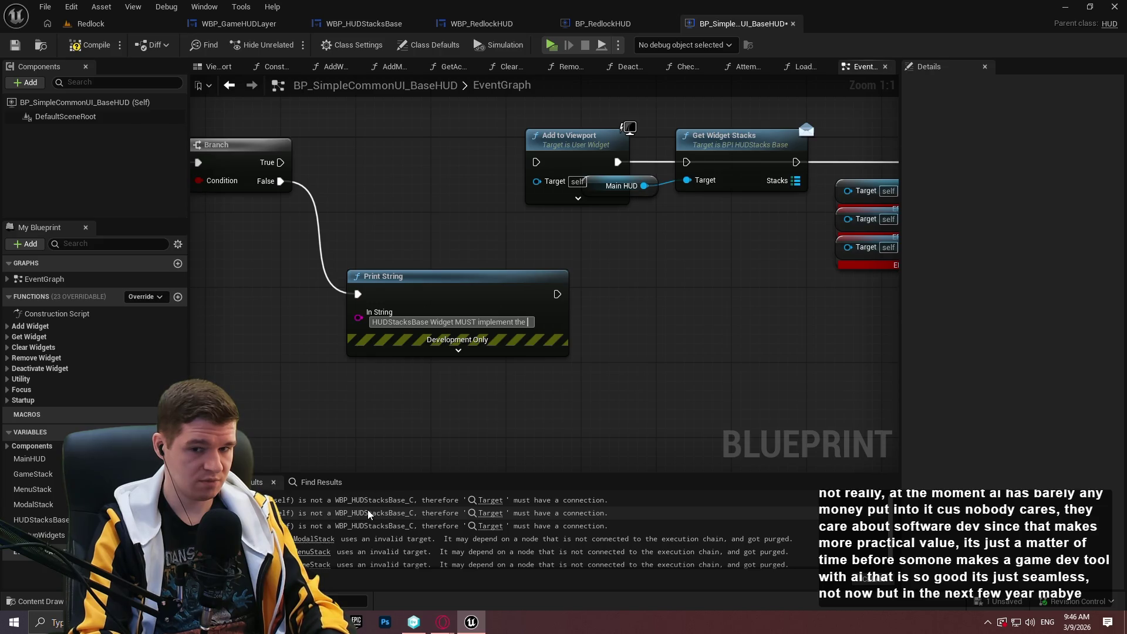
{"action": "key", "text": "BackSpace"}
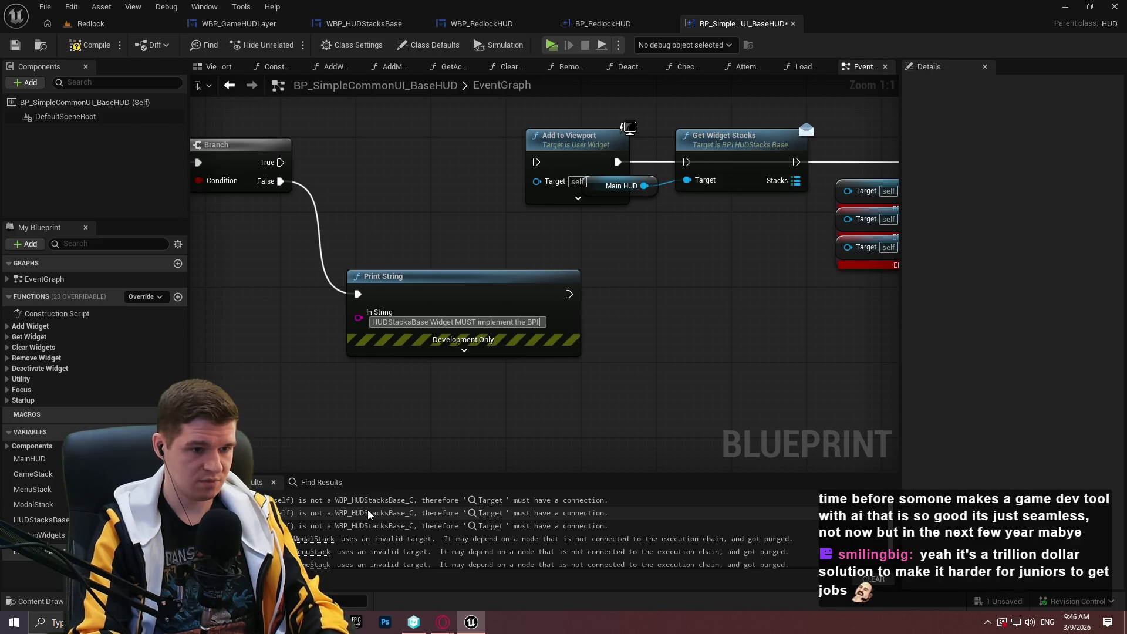
{"action": "key", "text": "BackSpace"}
{"action": "key", "text": "BackSpace"}
{"action": "key", "text": "BackSpace"}
{"action": "type", "text": "BPI"}
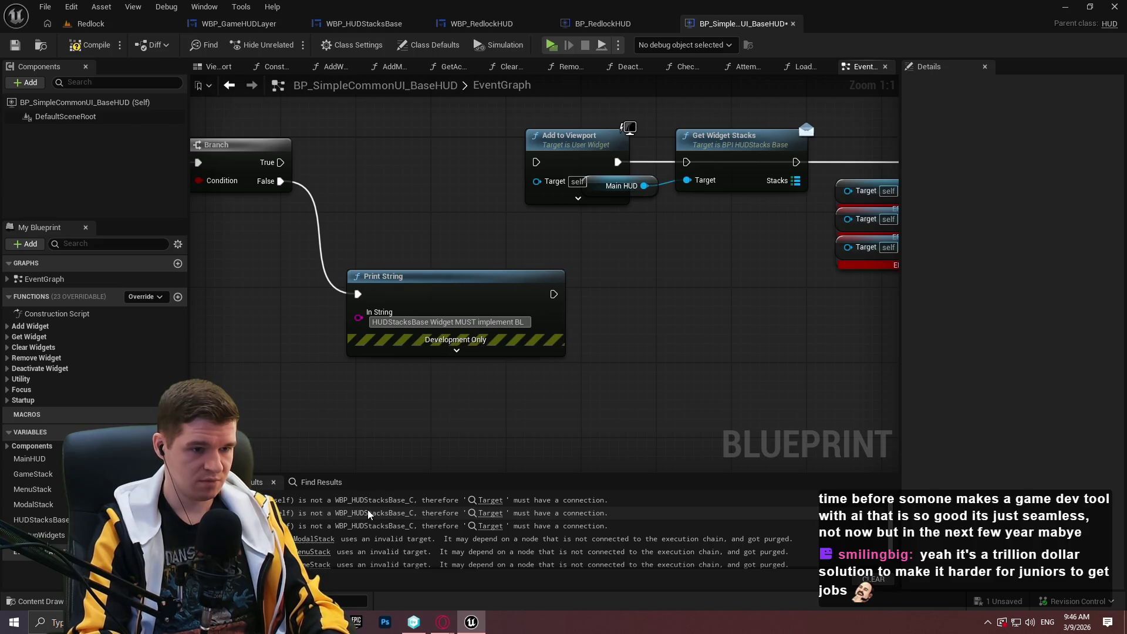
{"action": "type", "text": "_"}
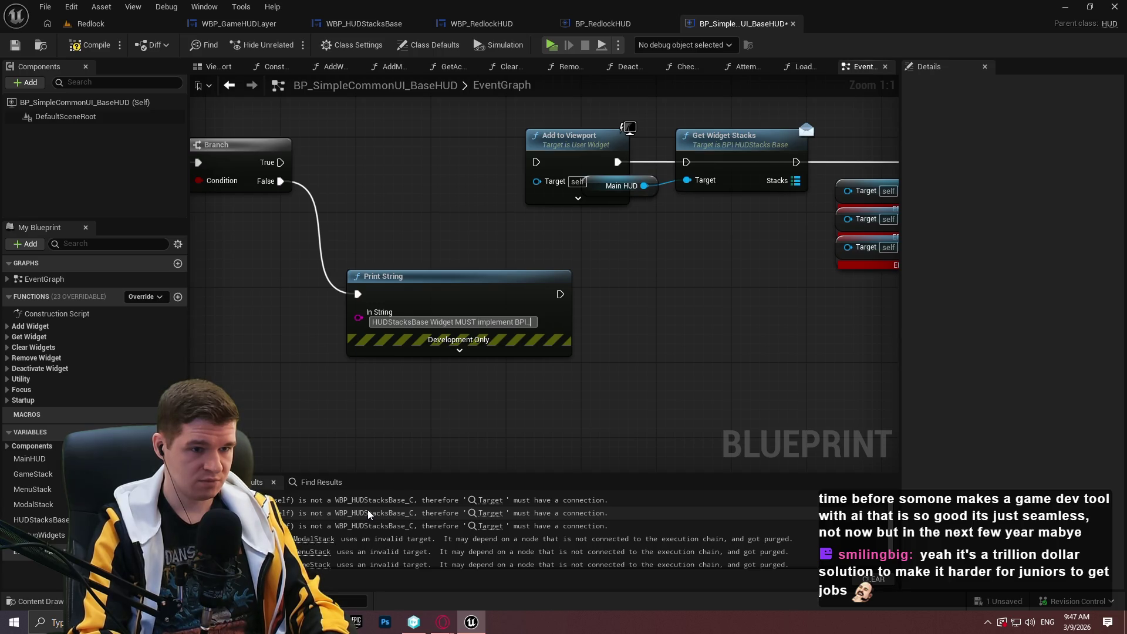
{"action": "left_click_drag", "start_coordinate": [405, 433], "coordinate": [649, 262]}
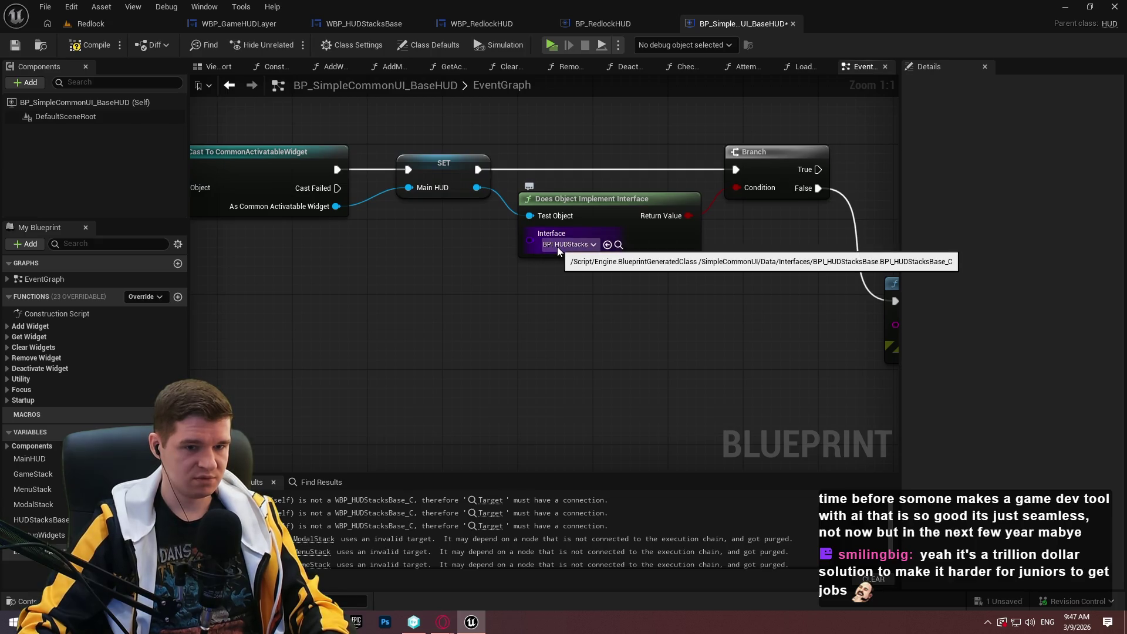
{"action": "mouse_move", "coordinate": [587, 247]}
{"action": "left_mouse_down"}
{"action": "mouse_move", "coordinate": [181, 231]}
{"action": "mouse_move", "coordinate": [382, 244]}
{"action": "left_mouse_up"}
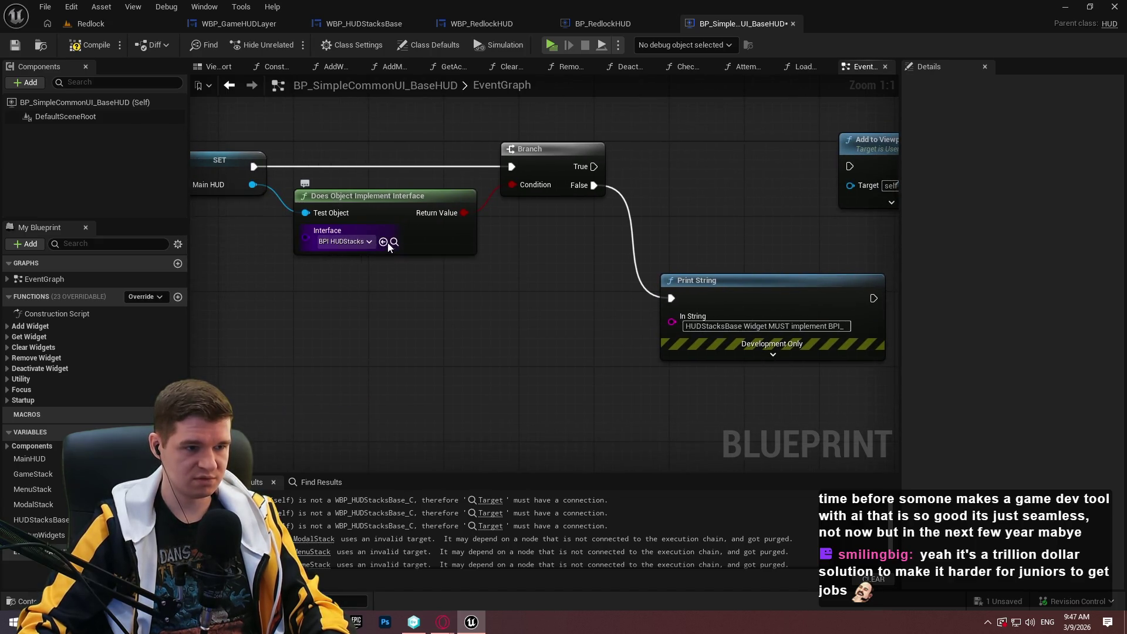
{"action": "left_click", "coordinate": [394, 242]}
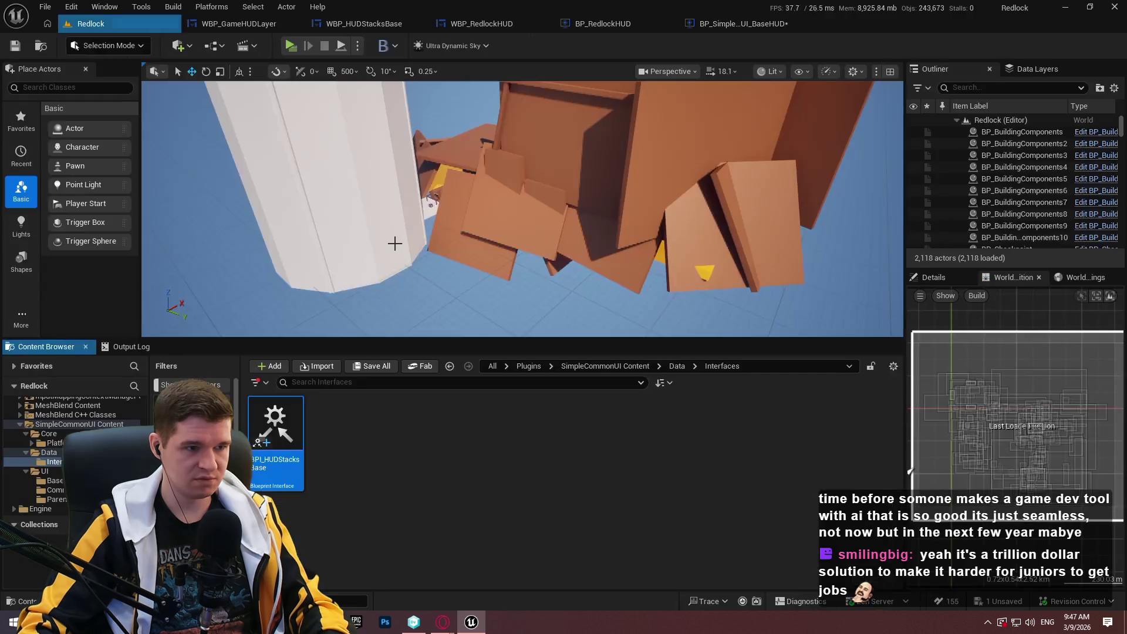
Finish the message as 'HUDStacksBase Widget MUST implement BPI_HUDStacksBase' and wire Branch True to Add to Viewport
{"action": "left_click", "coordinate": [760, 27]}
{"action": "left_click_drag", "start_coordinate": [893, 294], "coordinate": [587, 282]}
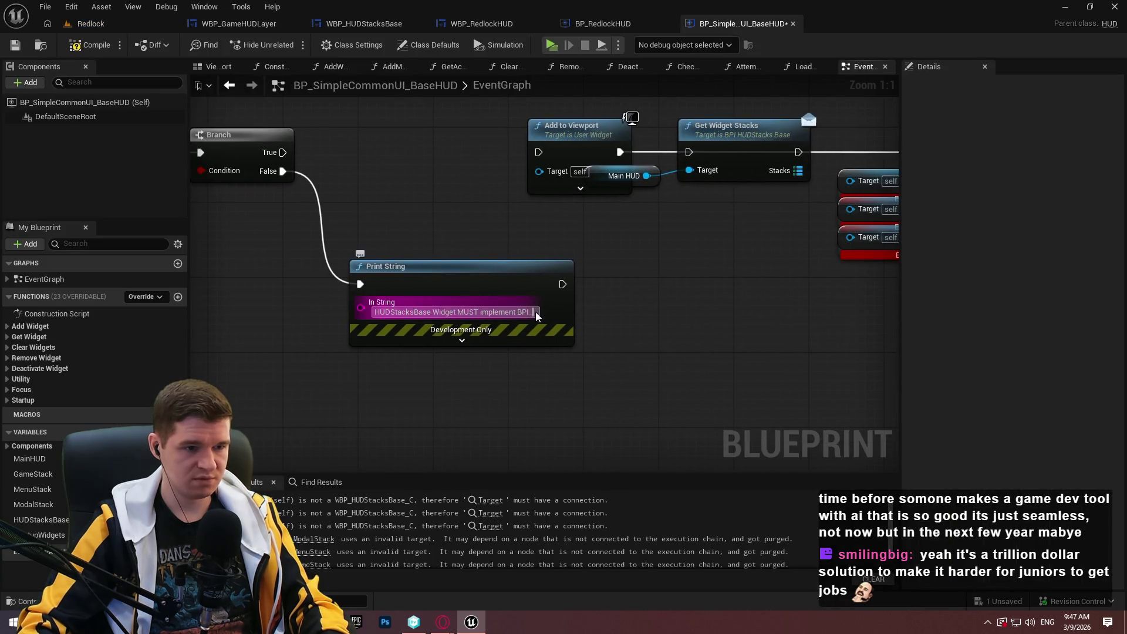
{"action": "type", "text": "HUDS"}
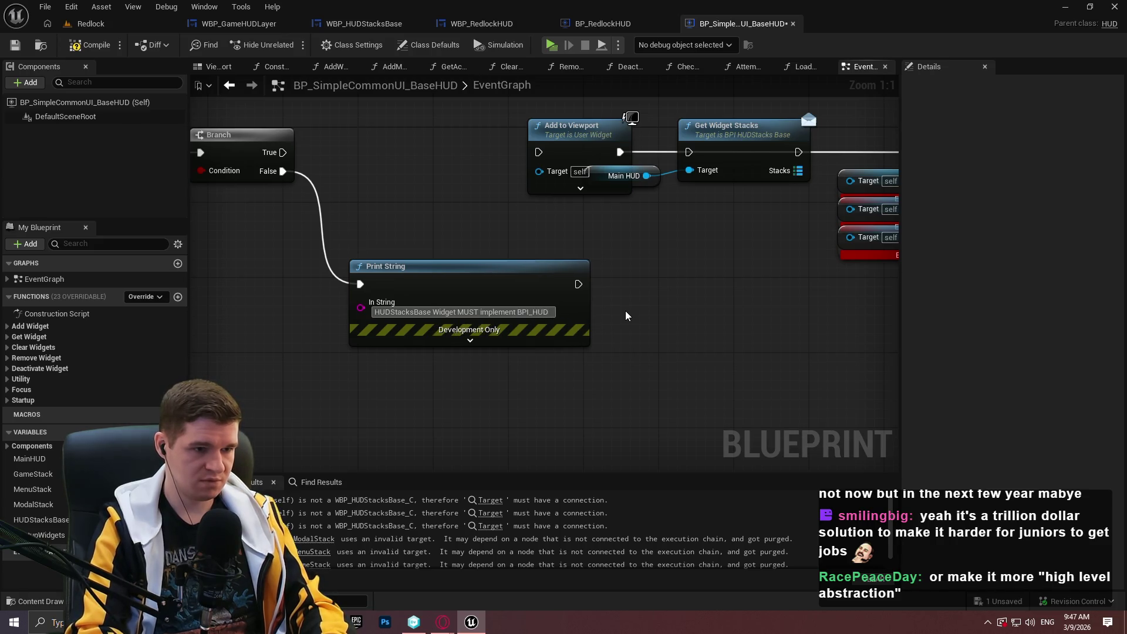
{"action": "type", "text": "tacks"}
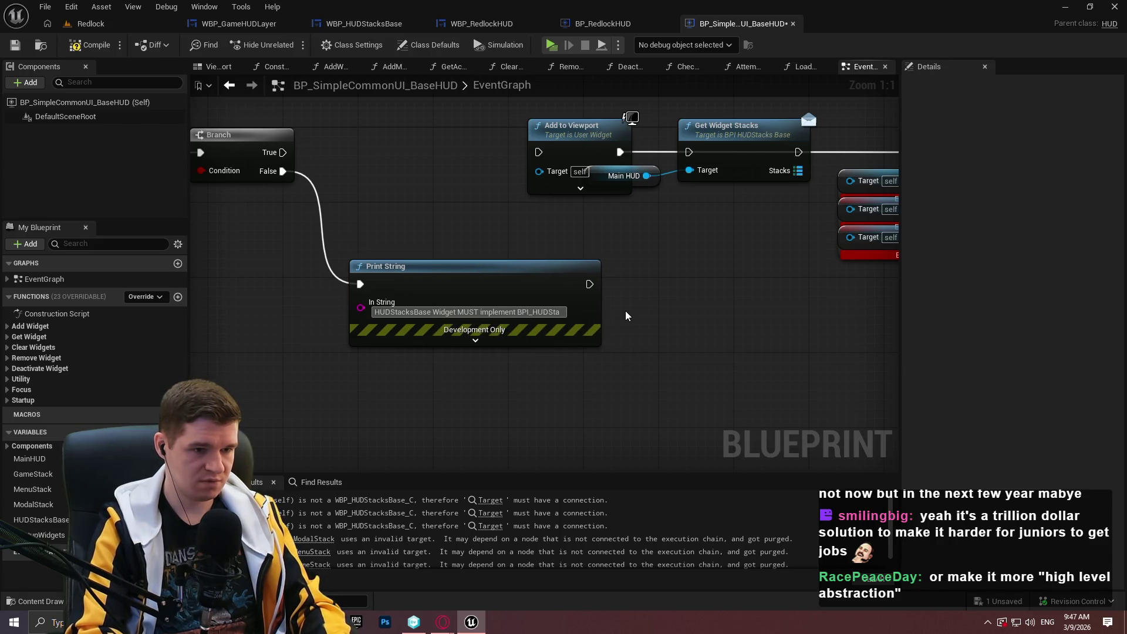
{"action": "type", "text": "Base"}
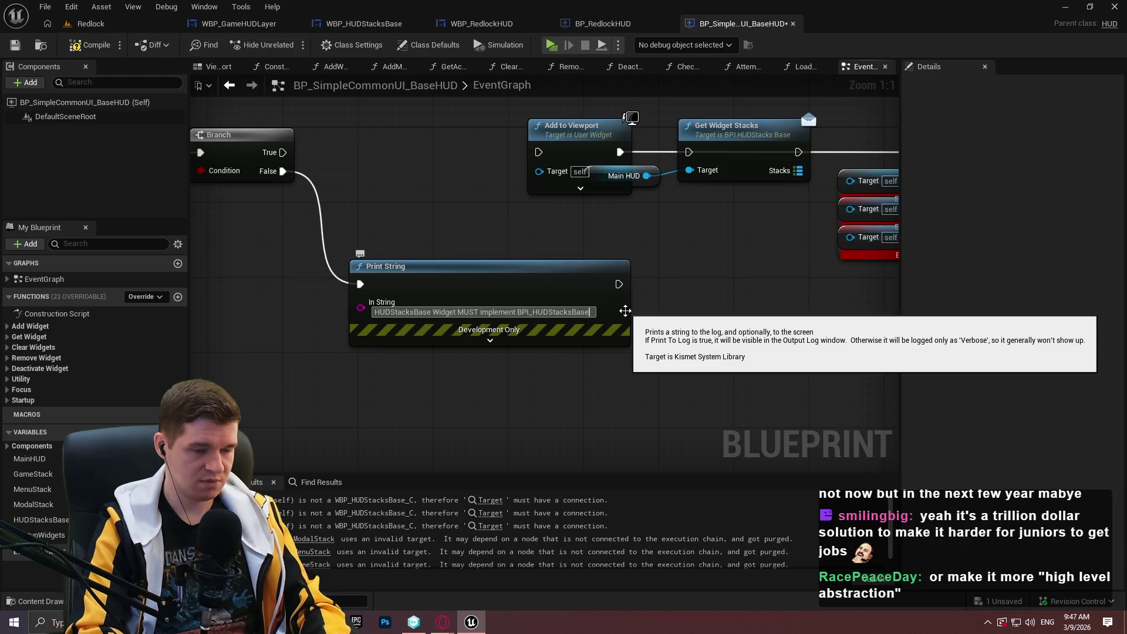
{"action": "key", "text": "Return"}
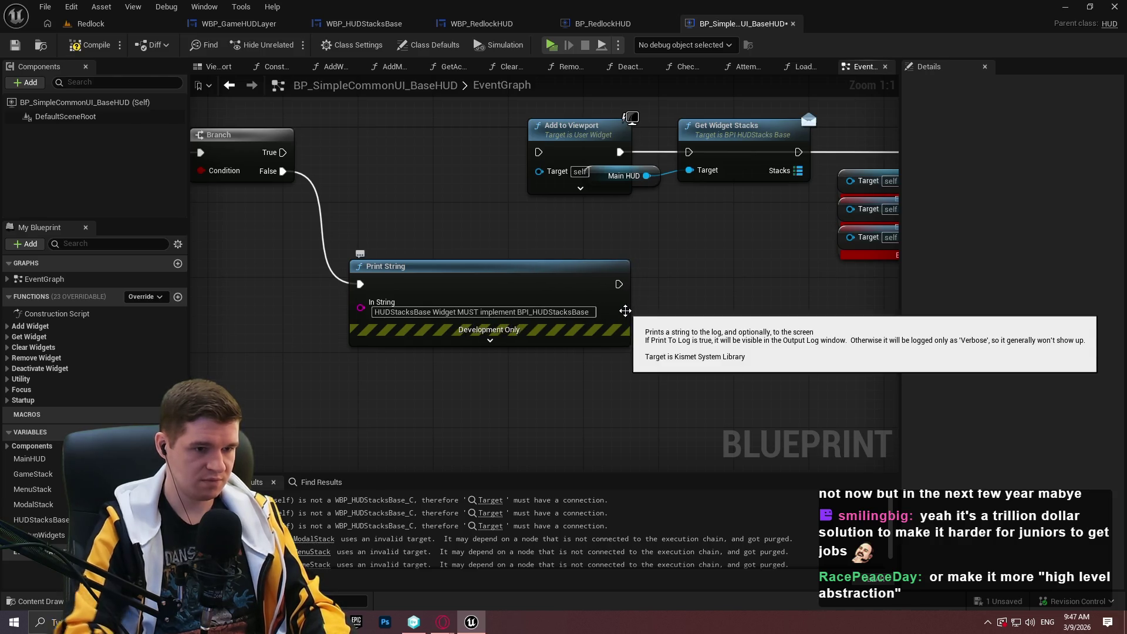
{"action": "mouse_move", "coordinate": [538, 152]}
{"action": "left_mouse_down"}
{"action": "mouse_move", "coordinate": [357, 164]}
{"action": "mouse_move", "coordinate": [280, 154]}
{"action": "left_mouse_up"}
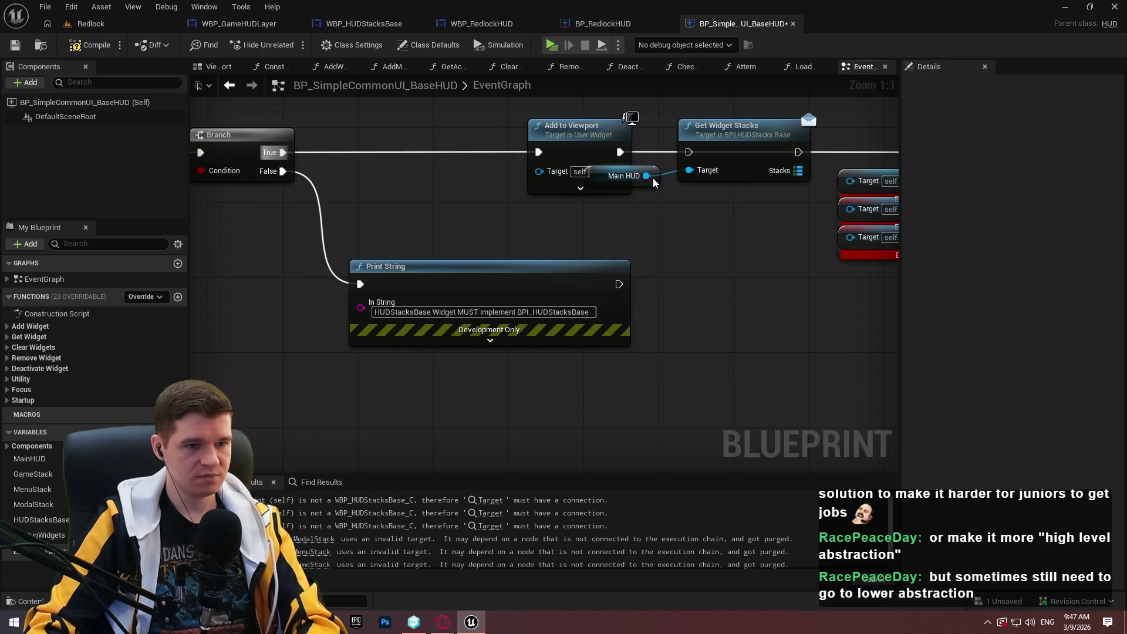
Move the Main HUD getter between the Branch and Add to Viewport, wired into Target
{"action": "left_click", "coordinate": [653, 178]}
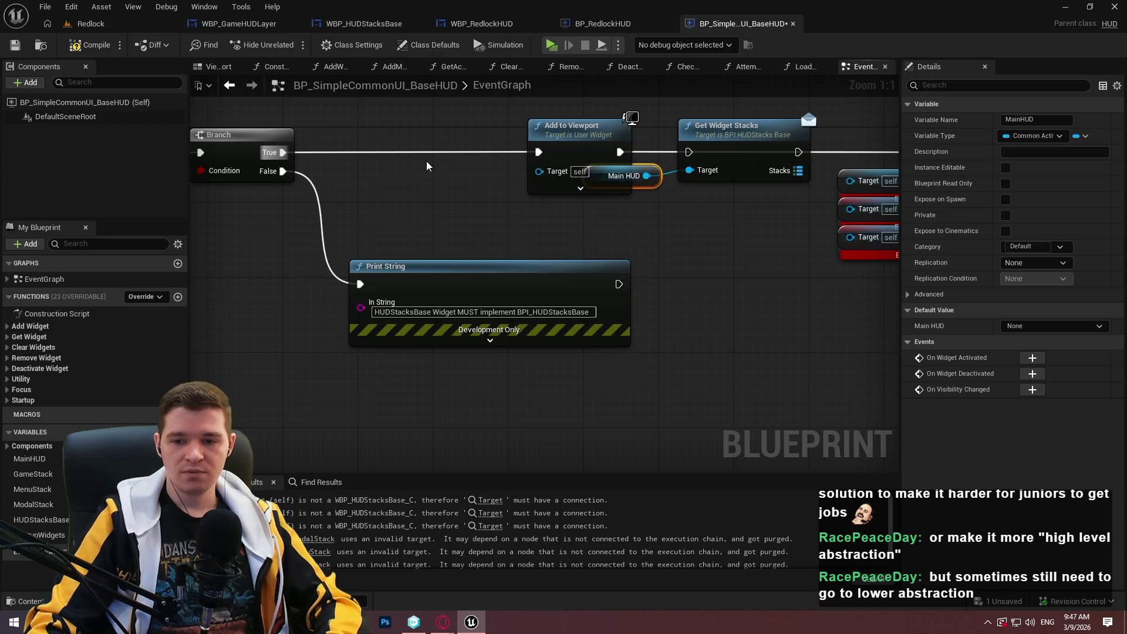
{"action": "left_click_drag", "start_coordinate": [427, 166], "coordinate": [494, 168]}
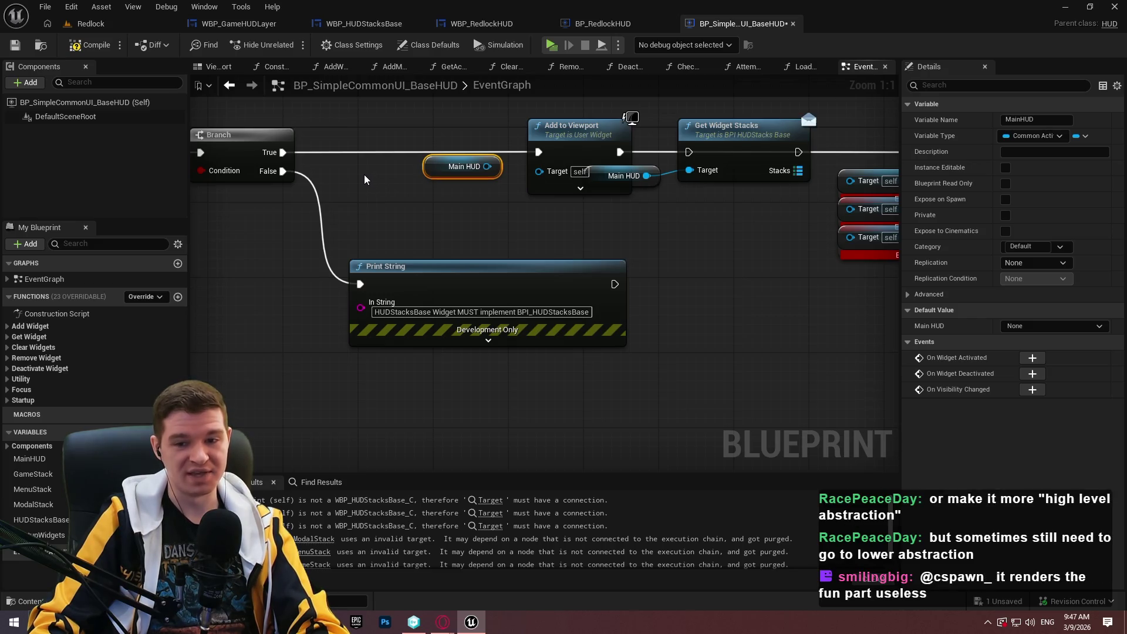
{"action": "left_click_drag", "start_coordinate": [487, 166], "coordinate": [567, 177]}
{"action": "left_click", "coordinate": [456, 235]}
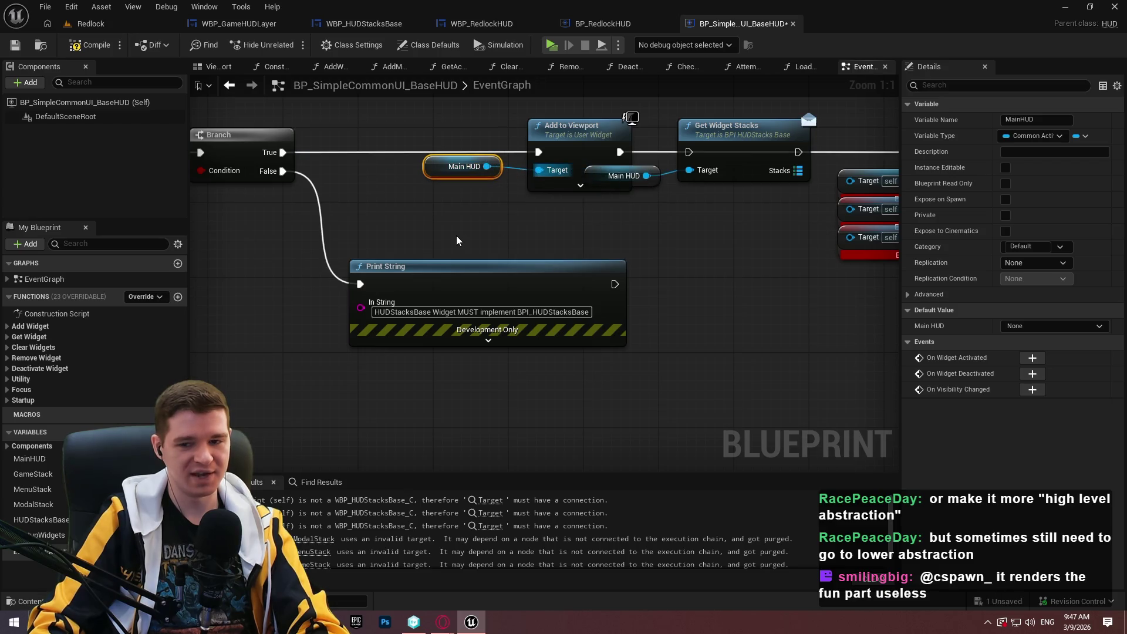
{"action": "left_click_drag", "start_coordinate": [497, 166], "coordinate": [510, 176]}
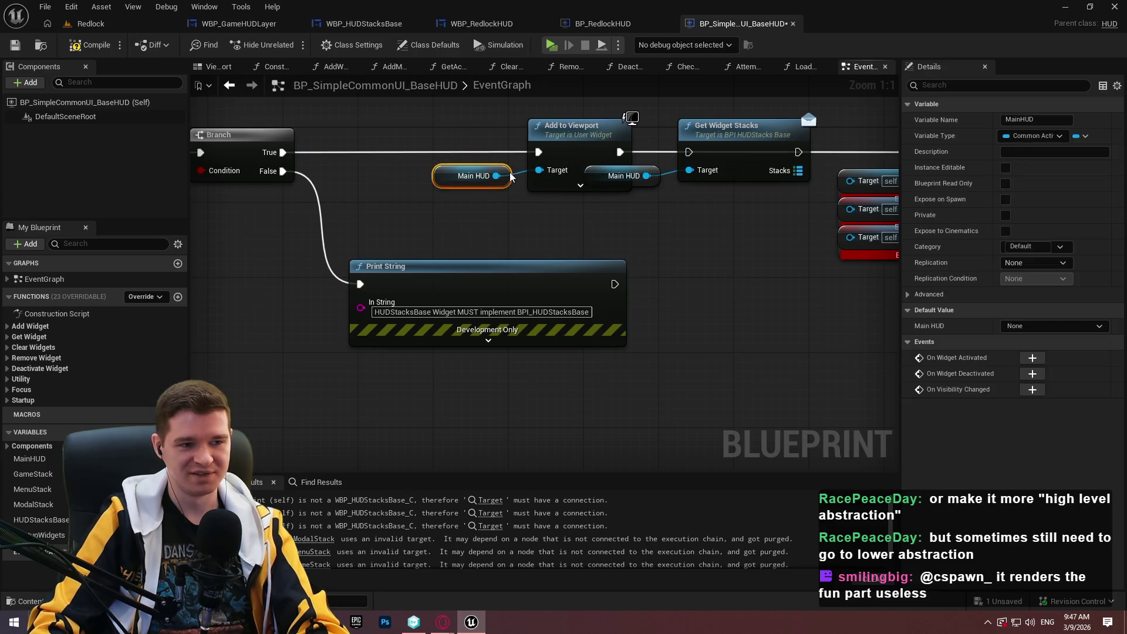
{"action": "left_click", "coordinate": [608, 218]}
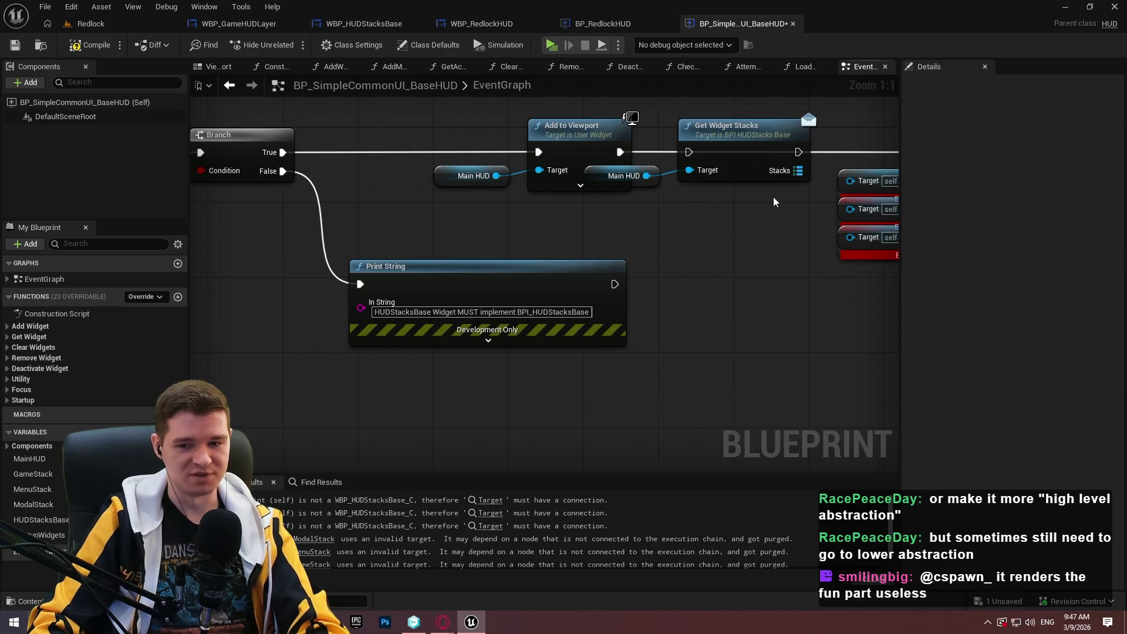
Chain execution from Add to Viewport into Get Widget Stacks and on to the SET nodes
{"action": "left_click_drag", "start_coordinate": [688, 149], "coordinate": [571, 176]}
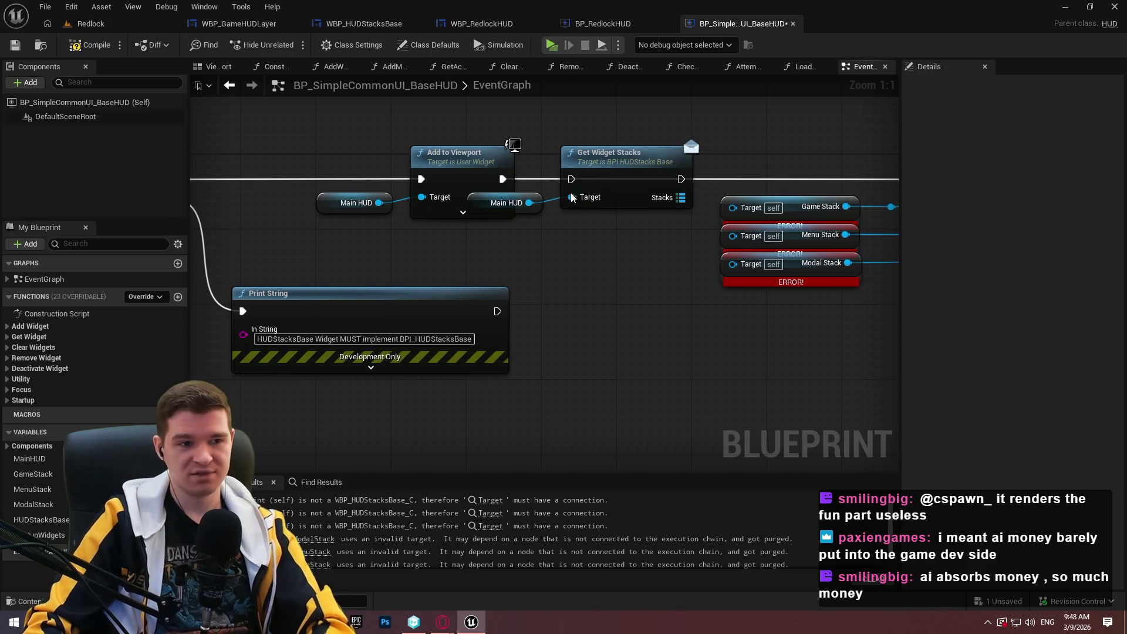
{"action": "left_click_drag", "start_coordinate": [571, 179], "coordinate": [502, 179]}
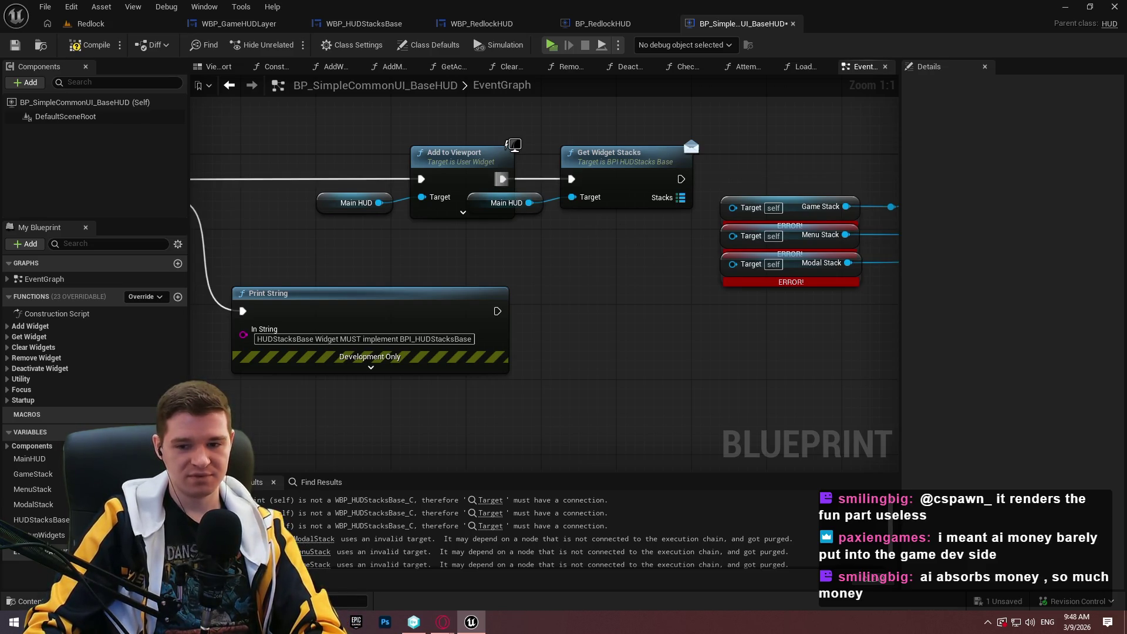
{"action": "left_click_drag", "start_coordinate": [769, 133], "coordinate": [602, 159]}
{"action": "left_click_drag", "start_coordinate": [514, 205], "coordinate": [753, 206]}
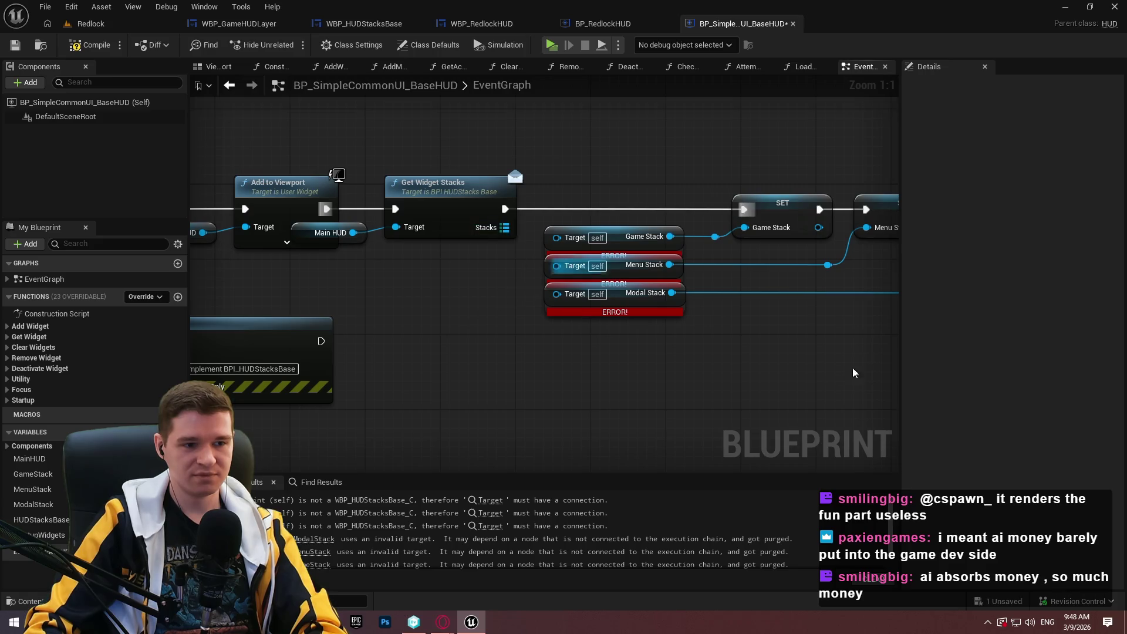
Rearrange the Game, Menu and Modal Stack SET nodes and pull a connection from the Stacks output
{"action": "scroll", "coordinate": [502, 351], "scroll_direction": "down", "scroll_amount": 4}
{"action": "mouse_move", "coordinate": [632, 309]}
{"action": "left_mouse_down"}
{"action": "mouse_move", "coordinate": [347, 198]}
{"action": "mouse_move", "coordinate": [355, 191]}
{"action": "mouse_move", "coordinate": [327, 197]}
{"action": "mouse_move", "coordinate": [496, 211]}
{"action": "left_mouse_up"}
{"action": "scroll", "coordinate": [327, 197], "scroll_direction": "up", "scroll_amount": 1}
{"action": "scroll", "coordinate": [516, 302], "scroll_direction": "up", "scroll_amount": 3}
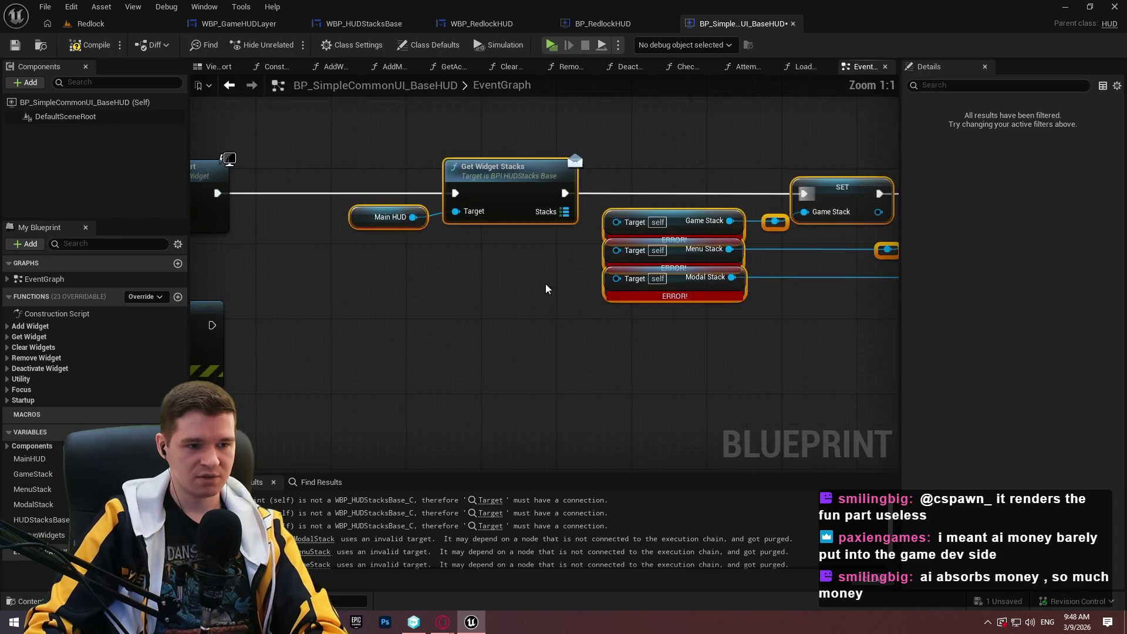
{"action": "left_click", "coordinate": [530, 297]}
{"action": "mouse_move", "coordinate": [899, 365]}
{"action": "left_mouse_down"}
{"action": "mouse_move", "coordinate": [716, 365]}
{"action": "mouse_move", "coordinate": [347, 209]}
{"action": "left_mouse_up"}
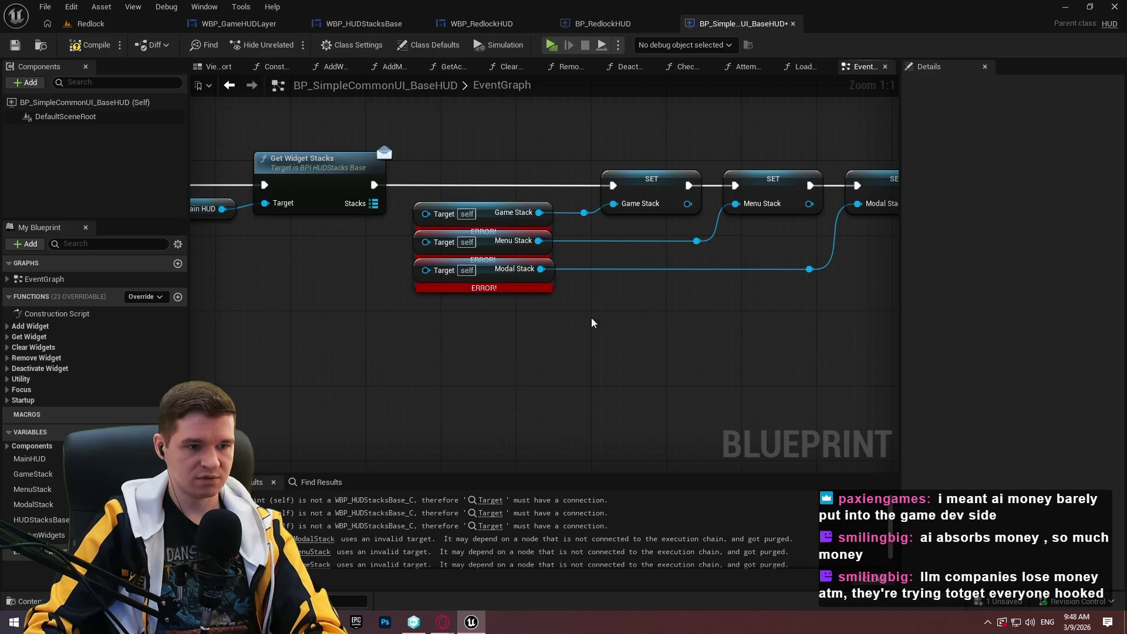
{"action": "left_click_drag", "start_coordinate": [580, 324], "coordinate": [648, 340]}
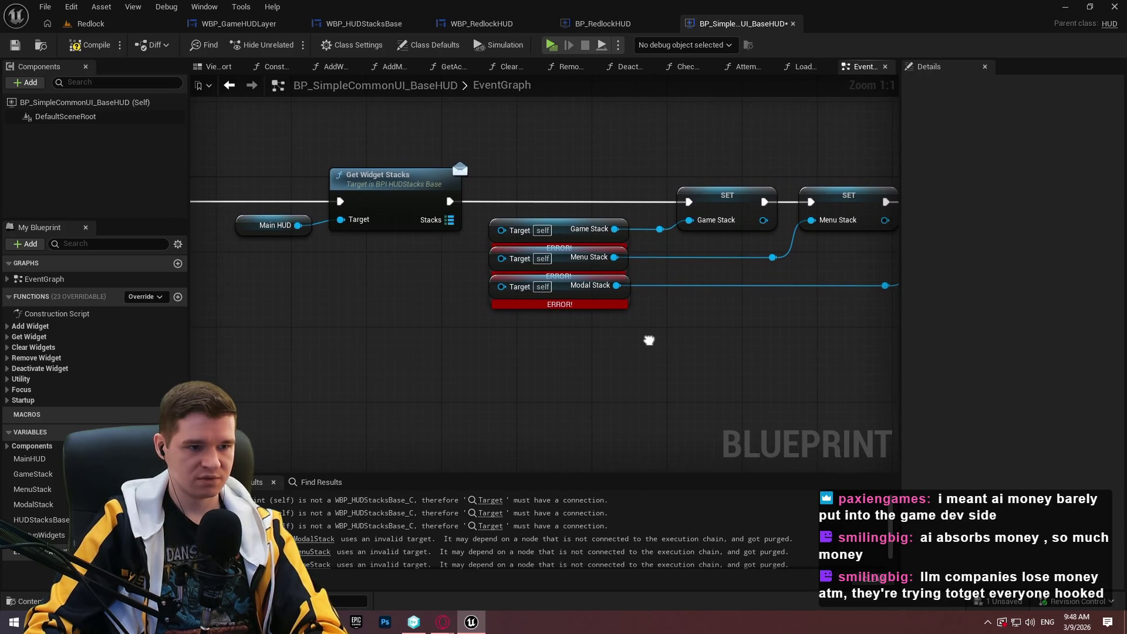
{"action": "left_click_drag", "start_coordinate": [449, 219], "coordinate": [415, 368]}
Add three map Find nodes wired to the Stacks output and stack them together
{"action": "type", "text": "find"}
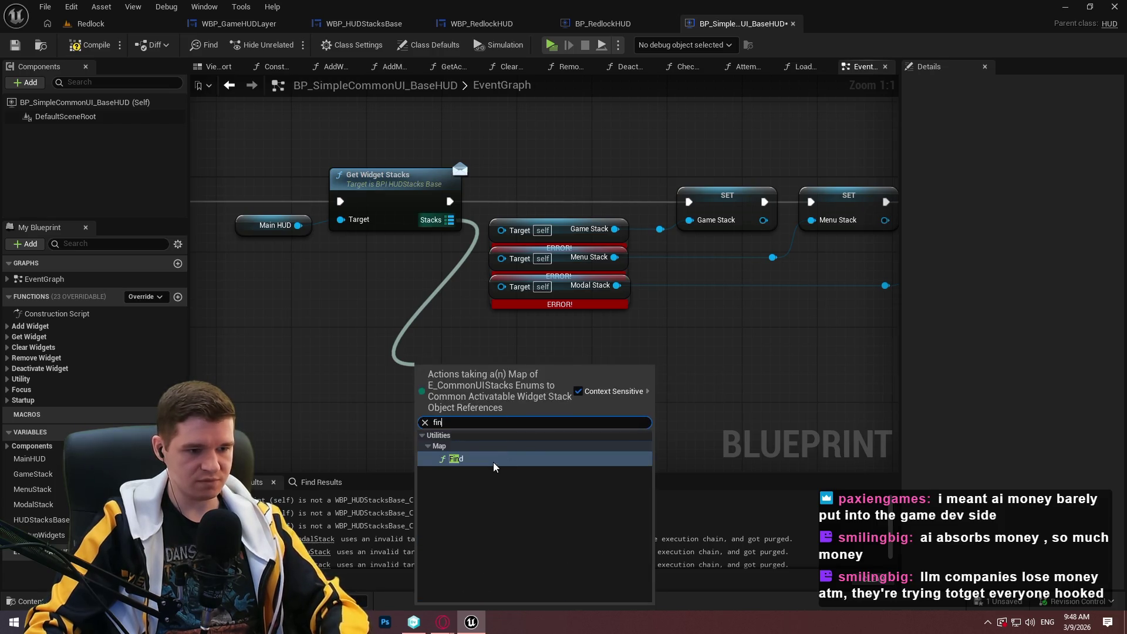
{"action": "key", "text": "Return"}
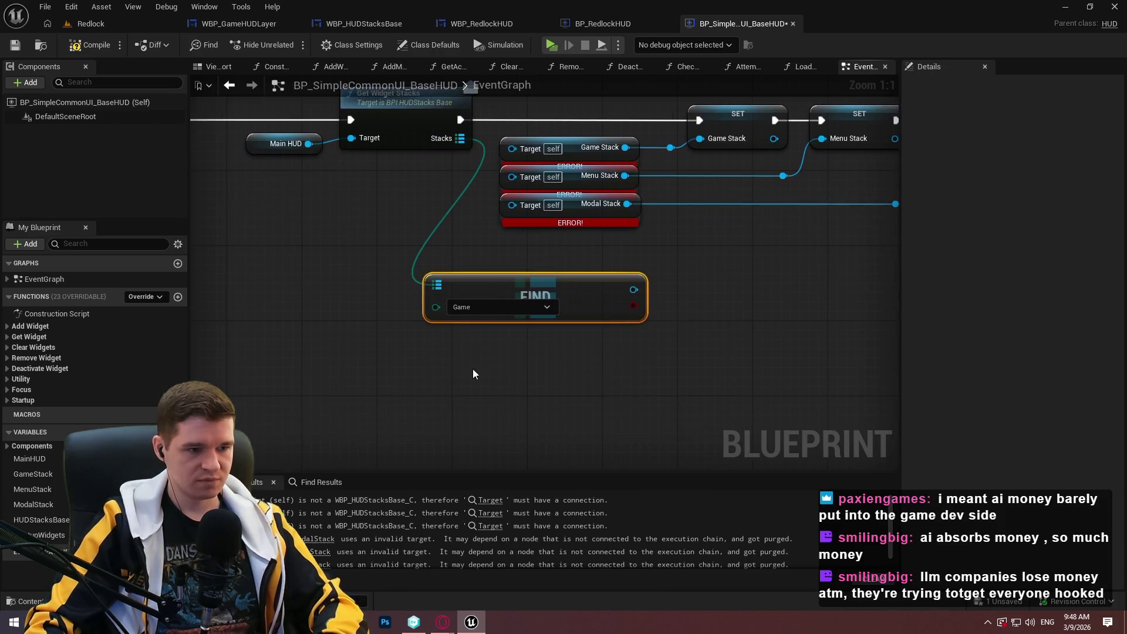
{"action": "key", "text": "ctrl+v"}
{"action": "left_click_drag", "start_coordinate": [460, 138], "coordinate": [475, 379]}
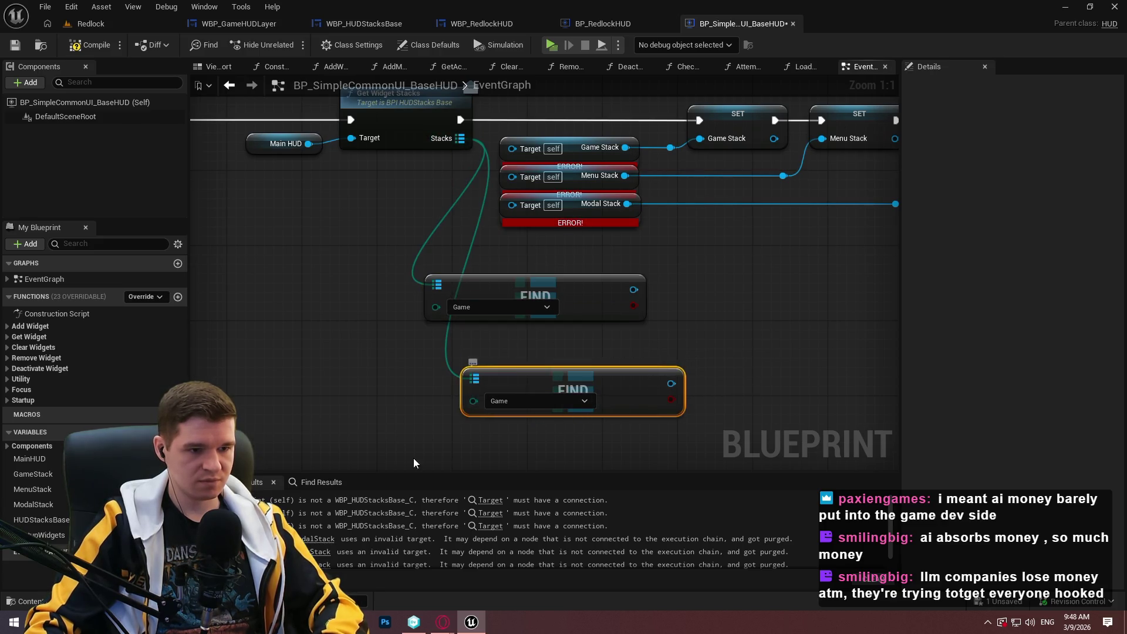
{"action": "key", "text": "ctrl+v"}
{"action": "left_click_drag", "start_coordinate": [413, 465], "coordinate": [460, 139]}
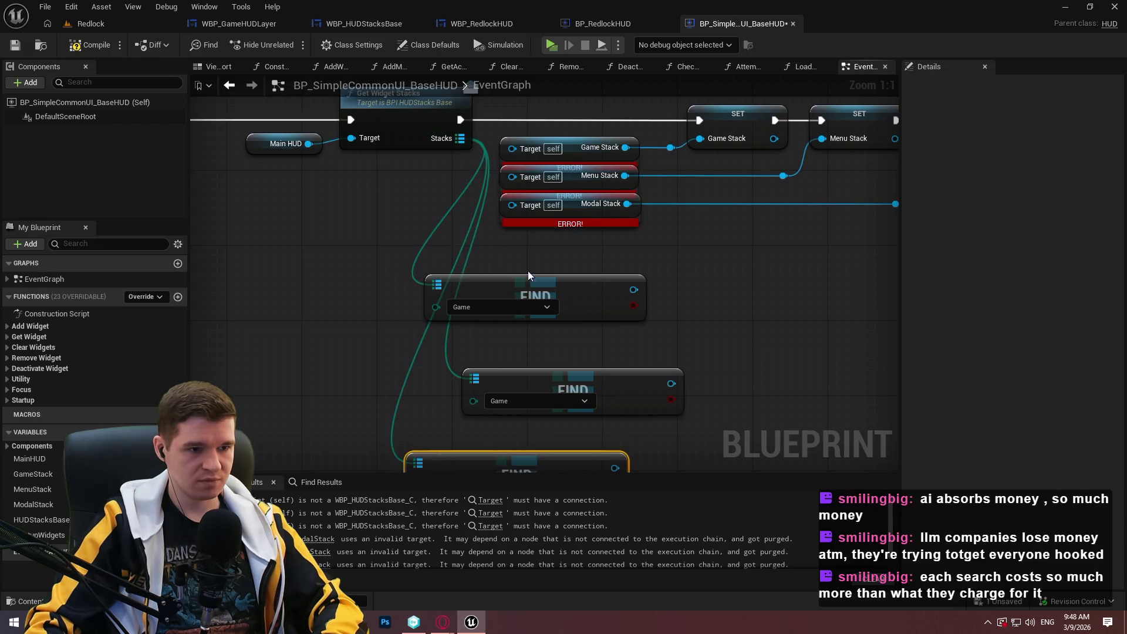
{"action": "left_click_drag", "start_coordinate": [556, 371], "coordinate": [518, 332]}
{"action": "left_click_drag", "start_coordinate": [499, 448], "coordinate": [520, 385]}
Set the second and third Find keys to Menu and Modal, then compile and save
{"action": "left_click", "coordinate": [487, 360]}
{"action": "left_click", "coordinate": [475, 390]}
{"action": "left_click", "coordinate": [471, 418]}
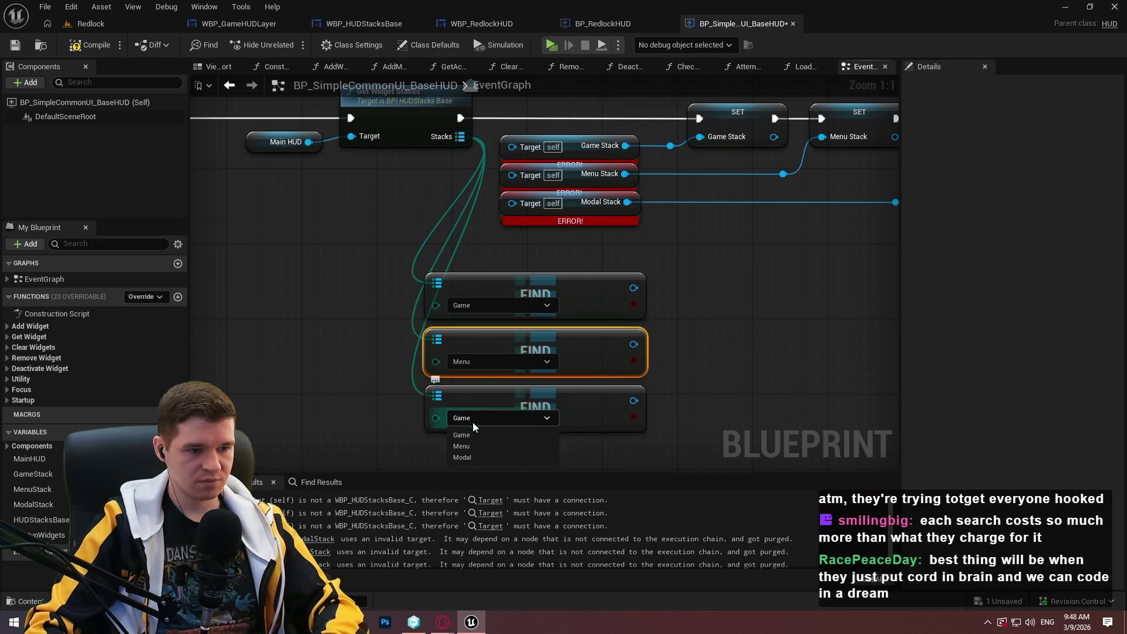
{"action": "left_click", "coordinate": [470, 456]}
{"action": "left_click", "coordinate": [788, 395]}
{"action": "left_click", "coordinate": [88, 45]}
{"action": "left_click", "coordinate": [15, 45]}
Shift the SET chain right and place the three Find nodes beside Get Widget Stacks
{"action": "mouse_move", "coordinate": [711, 341]}
{"action": "left_mouse_down"}
{"action": "mouse_move", "coordinate": [686, 345]}
{"action": "mouse_move", "coordinate": [603, 304]}
{"action": "left_mouse_up"}
{"action": "scroll", "coordinate": [634, 300], "scroll_direction": "down", "scroll_amount": 6}
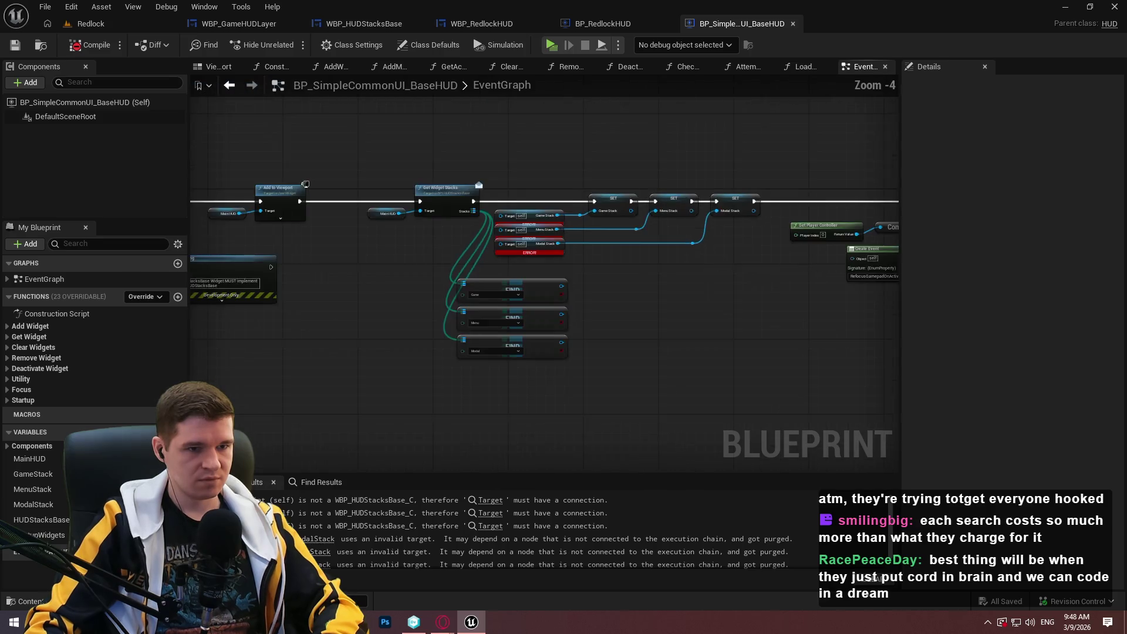
{"action": "left_click_drag", "start_coordinate": [791, 255], "coordinate": [423, 200]}
{"action": "scroll", "coordinate": [411, 229], "scroll_direction": "up", "scroll_amount": 2}
{"action": "scroll", "coordinate": [411, 229], "scroll_direction": "up", "scroll_amount": 4}
{"action": "left_click_drag", "start_coordinate": [446, 264], "coordinate": [678, 267]}
{"action": "mouse_move", "coordinate": [468, 234]}
{"action": "left_mouse_down"}
{"action": "mouse_move", "coordinate": [448, 428]}
{"action": "mouse_move", "coordinate": [526, 284]}
{"action": "left_mouse_up"}
{"action": "left_click", "coordinate": [692, 316]}
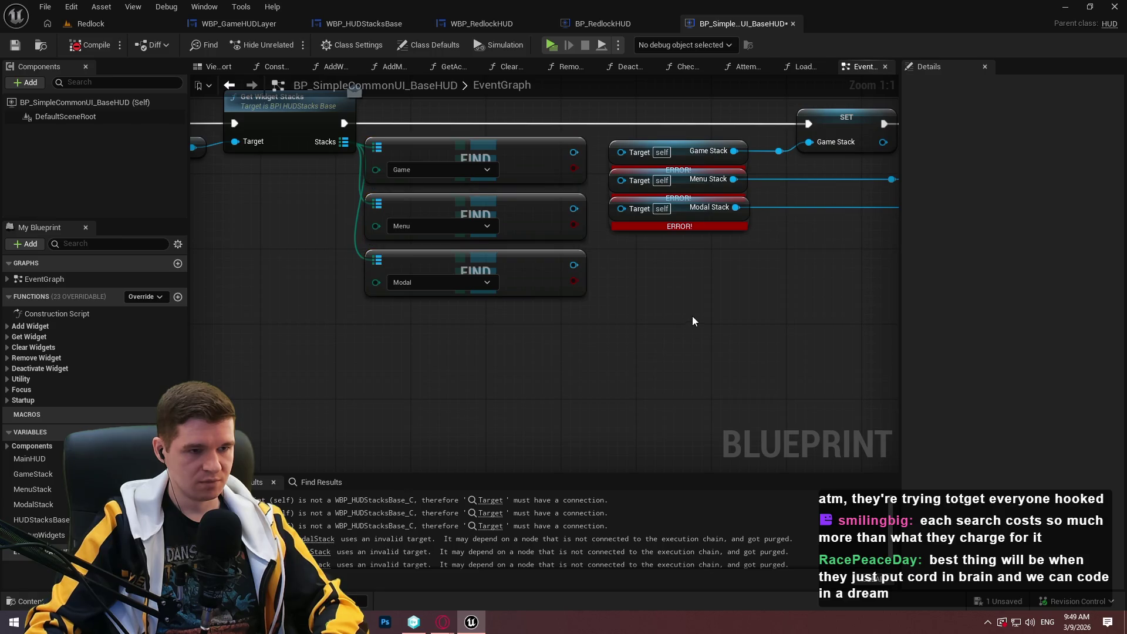
{"action": "left_click_drag", "start_coordinate": [692, 316], "coordinate": [538, 457]}
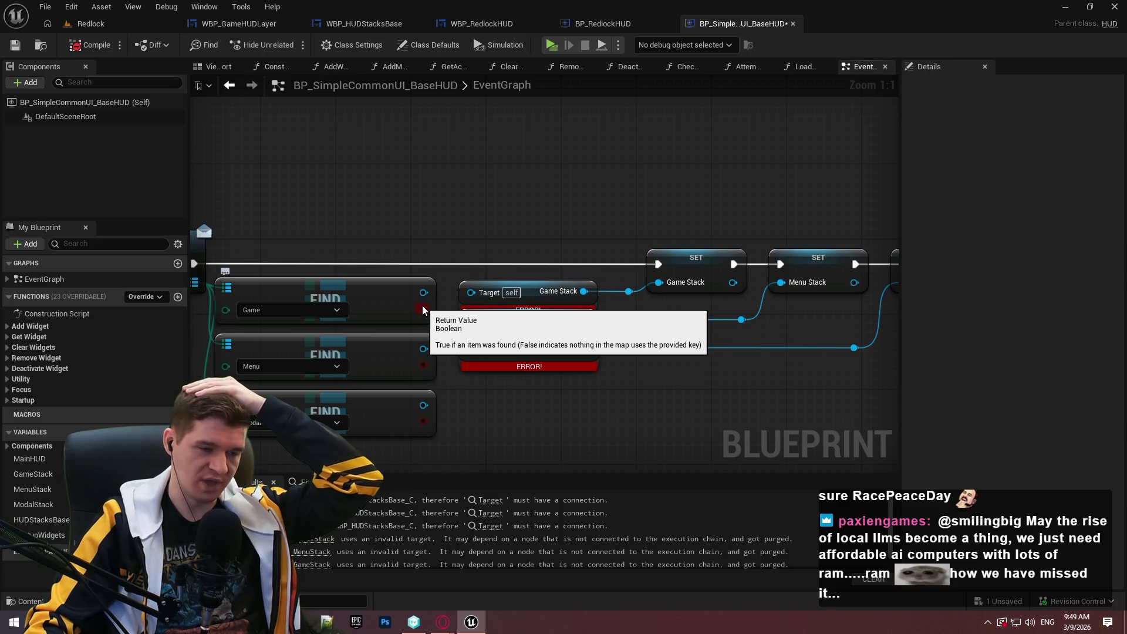
Combine the Game, Menu and Modal Find results in a three-input AND node
{"action": "left_click_drag", "start_coordinate": [423, 308], "coordinate": [491, 402]}
{"action": "type", "text": "and"}
{"action": "key", "text": "Return"}
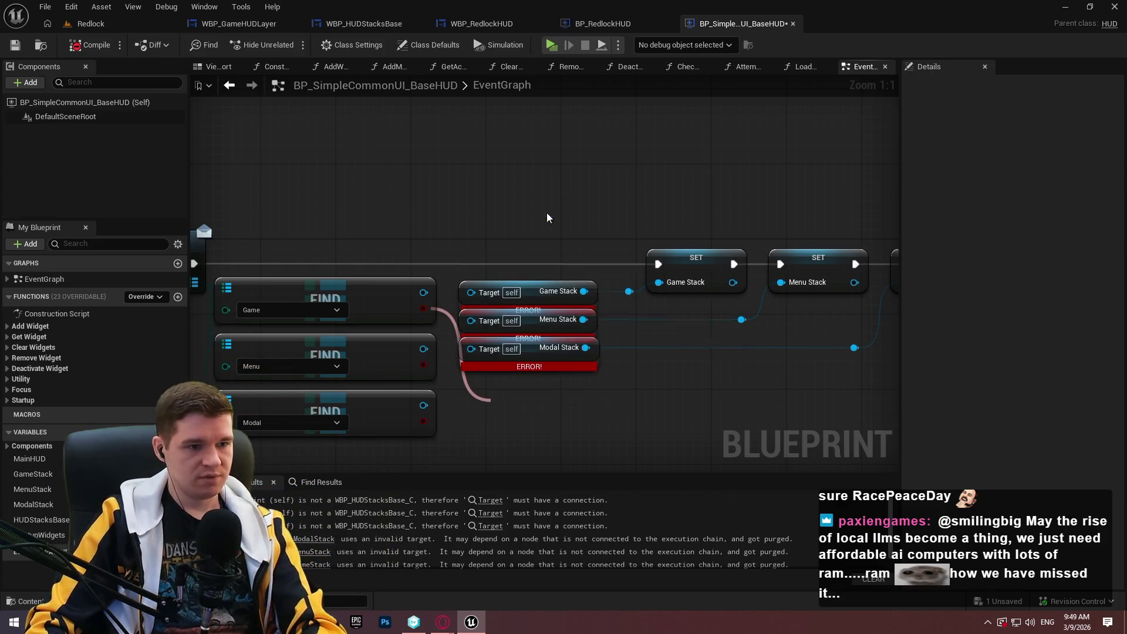
{"action": "left_click", "coordinate": [585, 429]}
{"action": "mouse_move", "coordinate": [498, 426]}
{"action": "left_mouse_down"}
{"action": "mouse_move", "coordinate": [429, 301]}
{"action": "mouse_move", "coordinate": [427, 364]}
{"action": "left_mouse_up"}
{"action": "left_click_drag", "start_coordinate": [423, 420], "coordinate": [503, 440]}
Add a Branch after Get Widget Stacks, conditioned on the AND result
{"action": "left_click", "coordinate": [629, 401]}
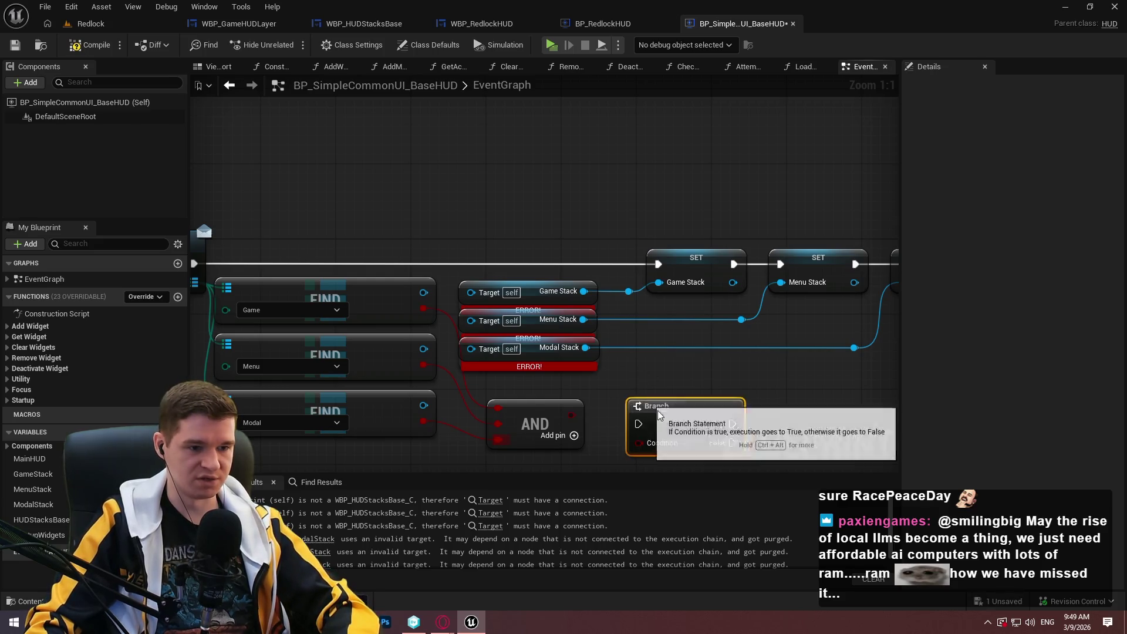
{"action": "mouse_move", "coordinate": [639, 424]}
{"action": "left_mouse_down"}
{"action": "mouse_move", "coordinate": [222, 264]}
{"action": "mouse_move", "coordinate": [321, 263]}
{"action": "left_mouse_up"}
{"action": "left_click_drag", "start_coordinate": [558, 338], "coordinate": [625, 365]}
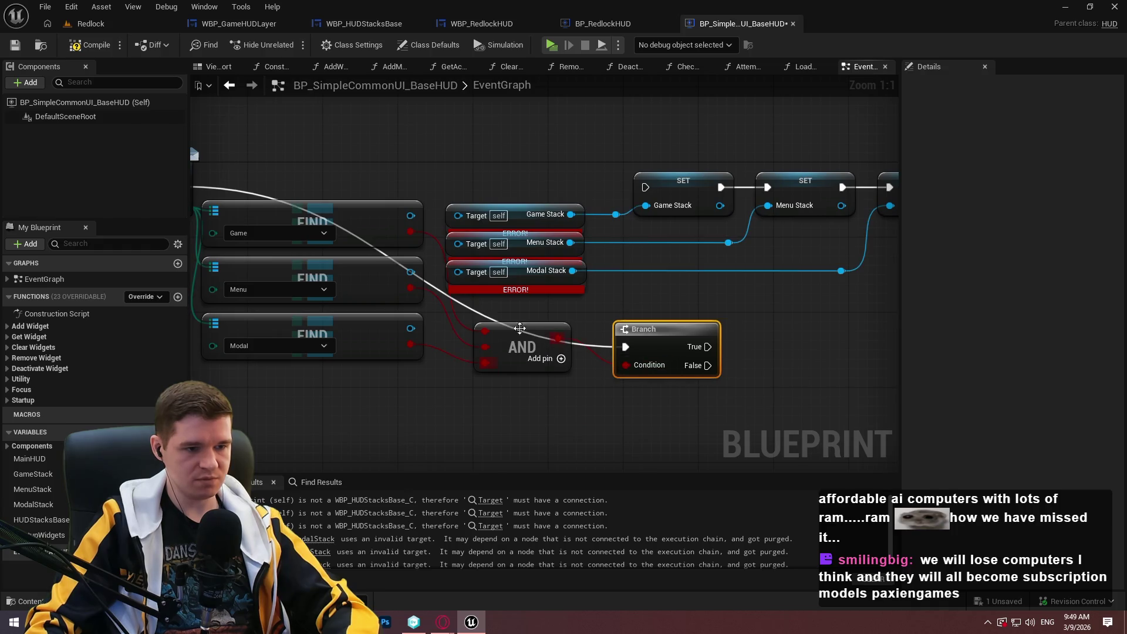
Paste a Print String warning and run the Branch False path into it
{"action": "key", "text": "ctrl+v"}
{"action": "left_click_drag", "start_coordinate": [463, 381], "coordinate": [468, 288]}
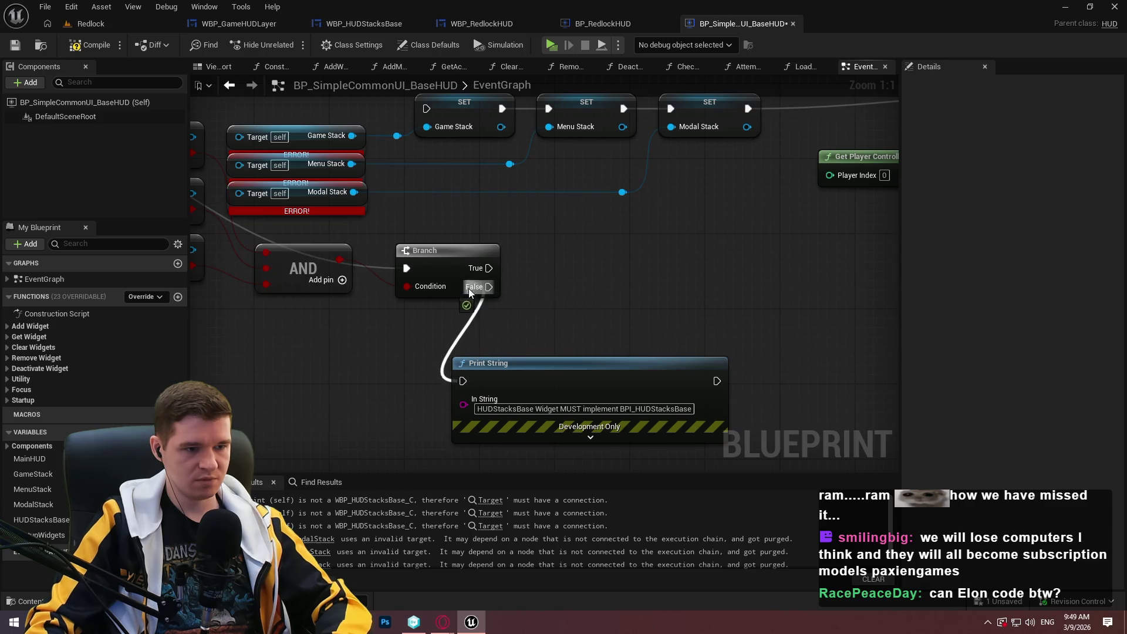
{"action": "left_click_drag", "start_coordinate": [524, 363], "coordinate": [590, 334]}
{"action": "left_click", "coordinate": [599, 282]}
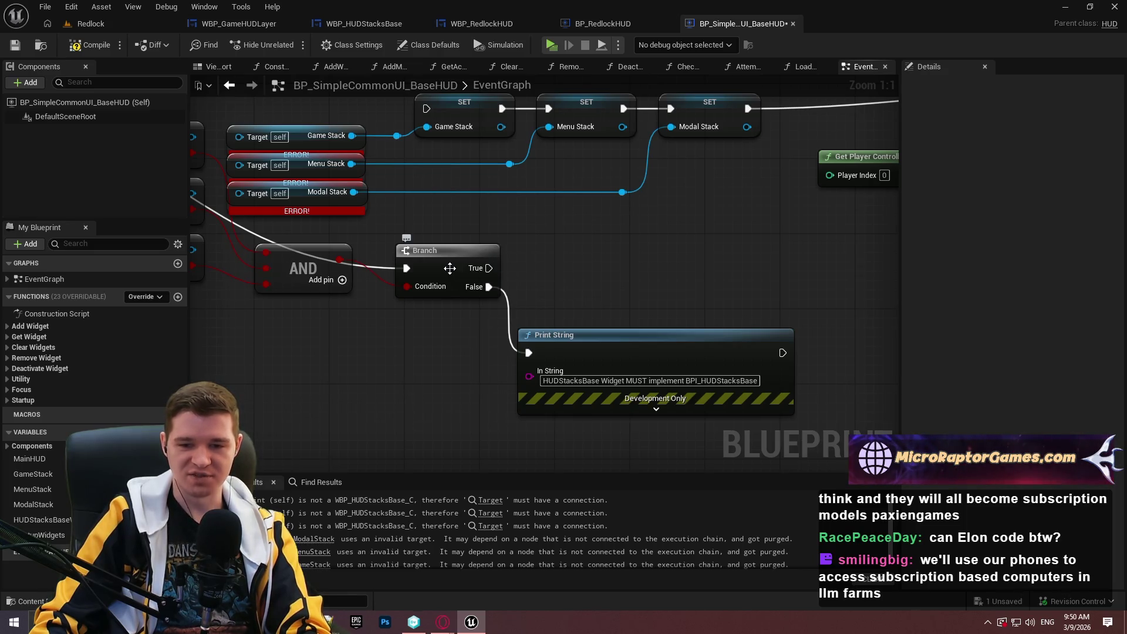
{"action": "left_click_drag", "start_coordinate": [599, 356], "coordinate": [619, 337]}
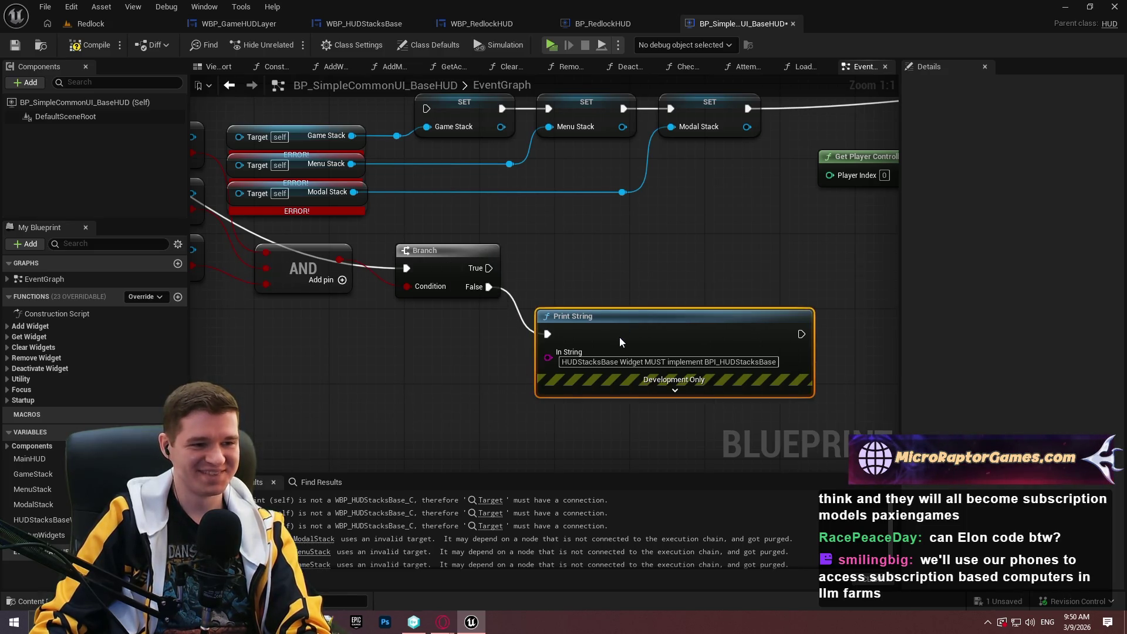
Replace 'MUST implement BPI_HUDStacksBase' in the Print String message with the new warning, and wire Branch True into the Game Stack SET
{"action": "left_click", "coordinate": [633, 287]}
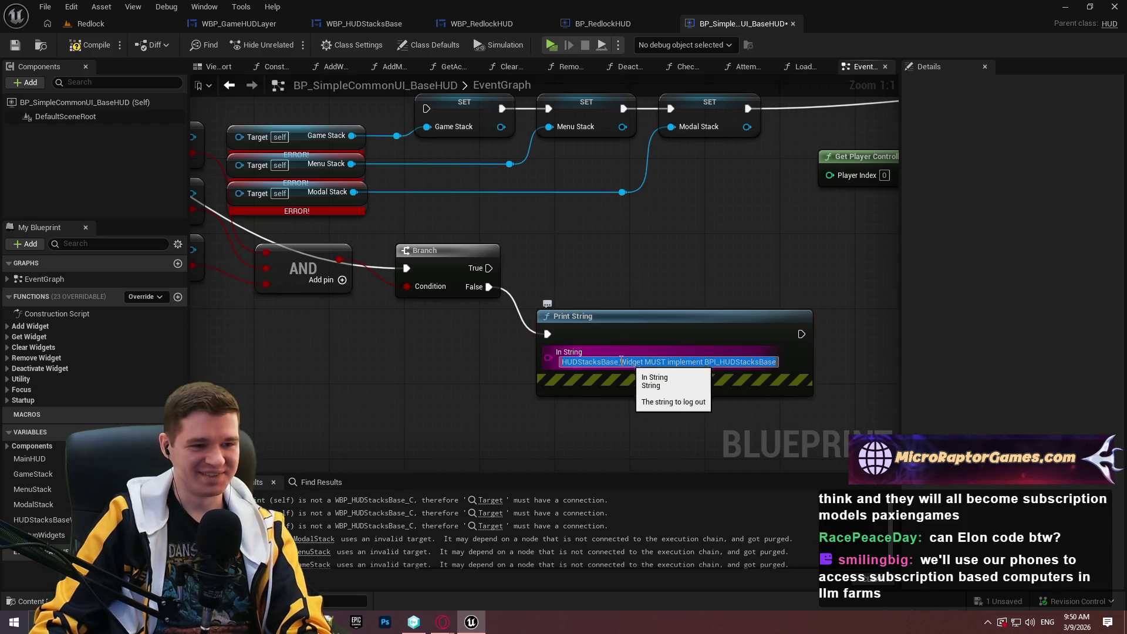
{"action": "left_click", "coordinate": [709, 361]}
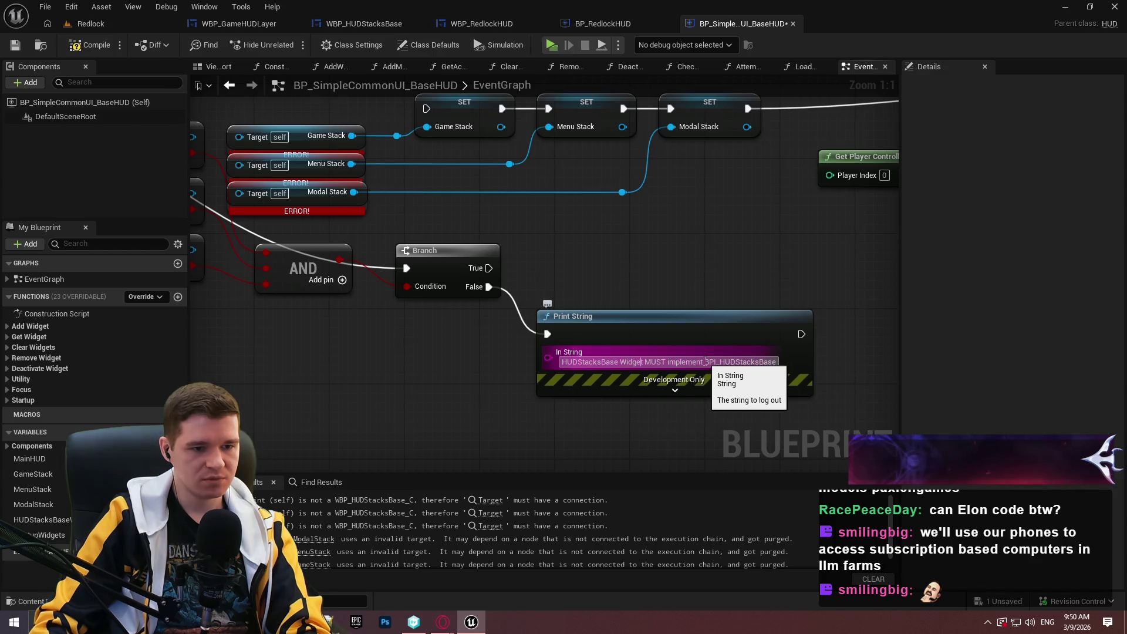
{"action": "left_click_drag", "start_coordinate": [645, 361], "coordinate": [999, 381]}
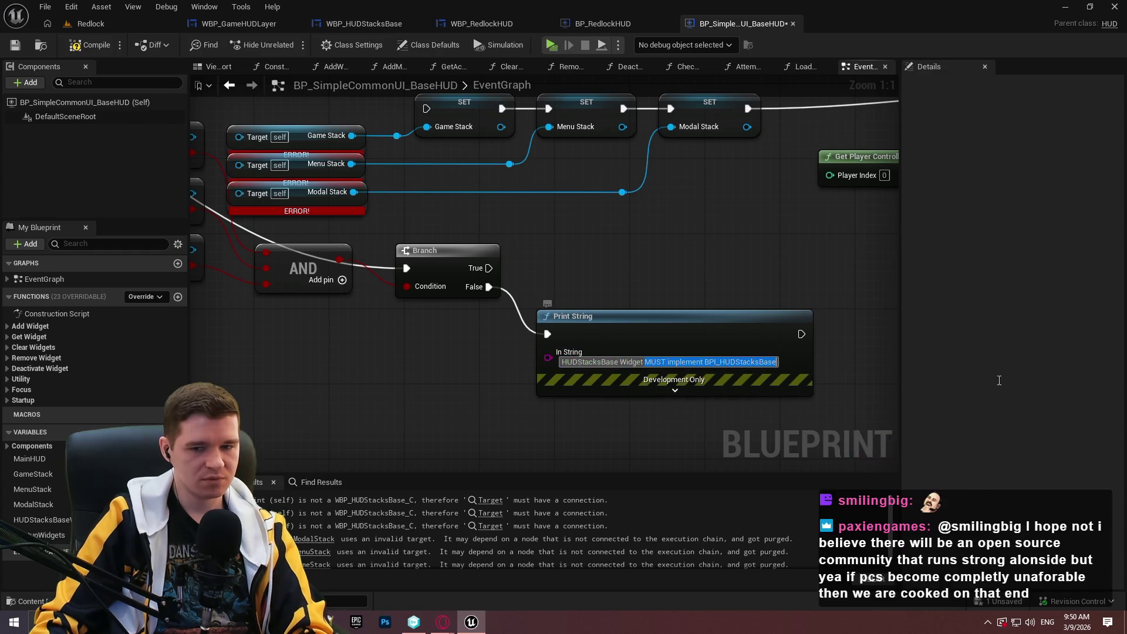
{"action": "key", "text": "BackSpace"}
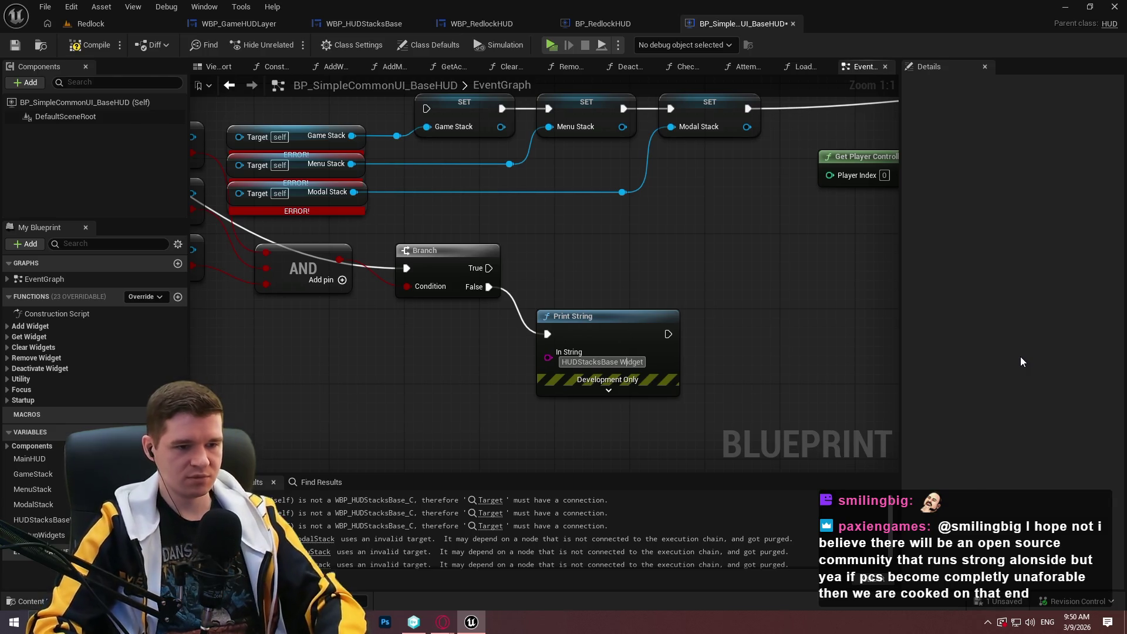
{"action": "type", "text": "One or more"}
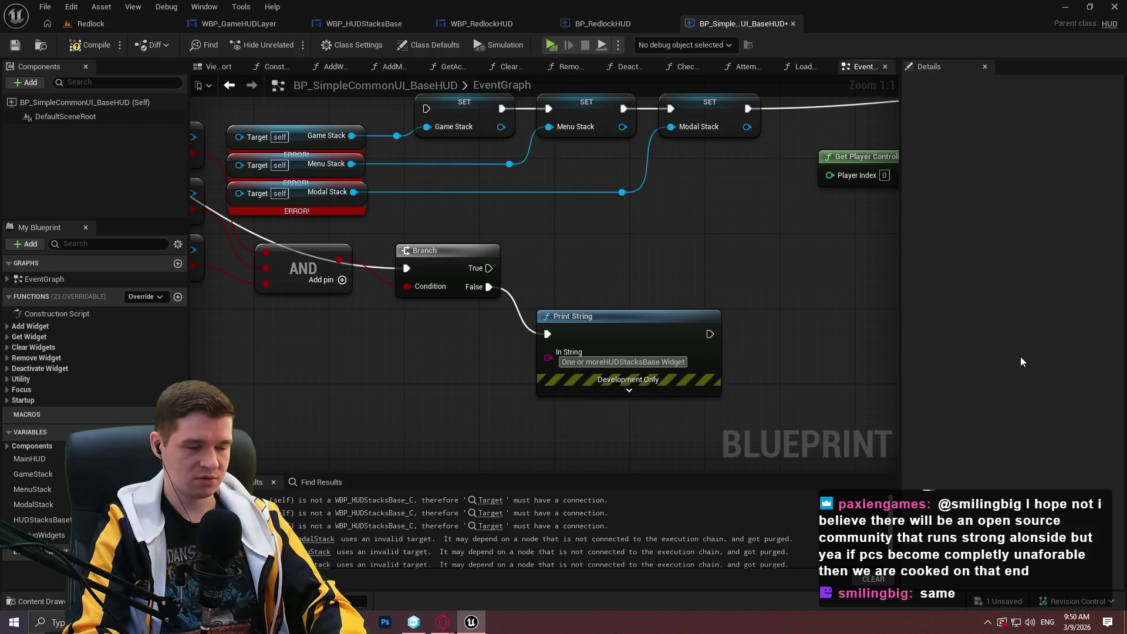
{"action": "type", "text": " stack "}
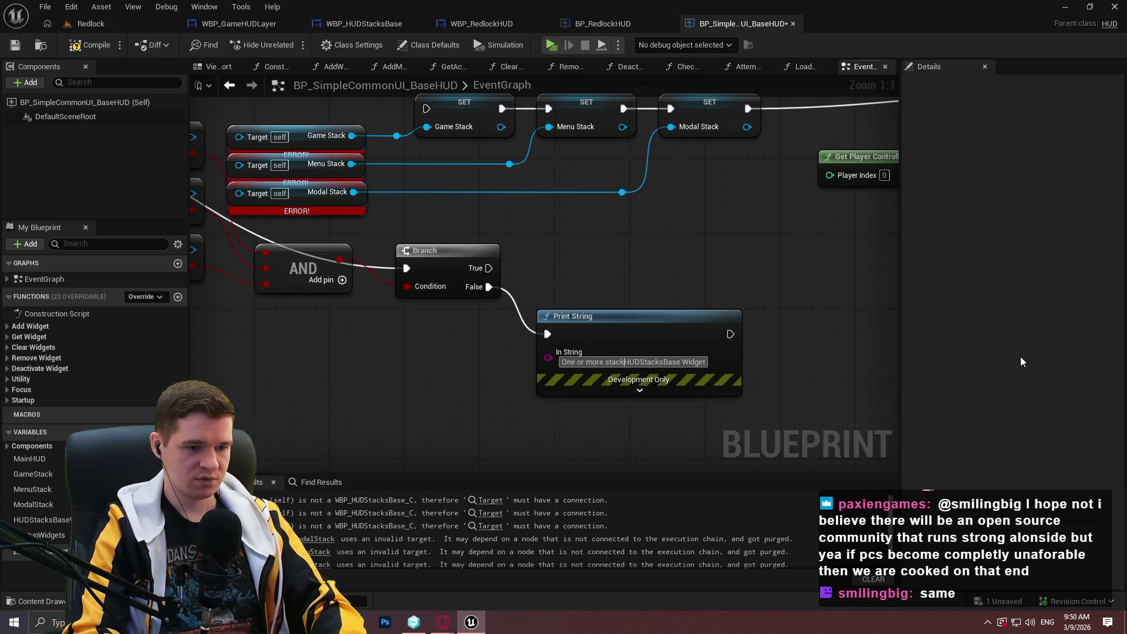
{"action": "type", "text": "refere"}
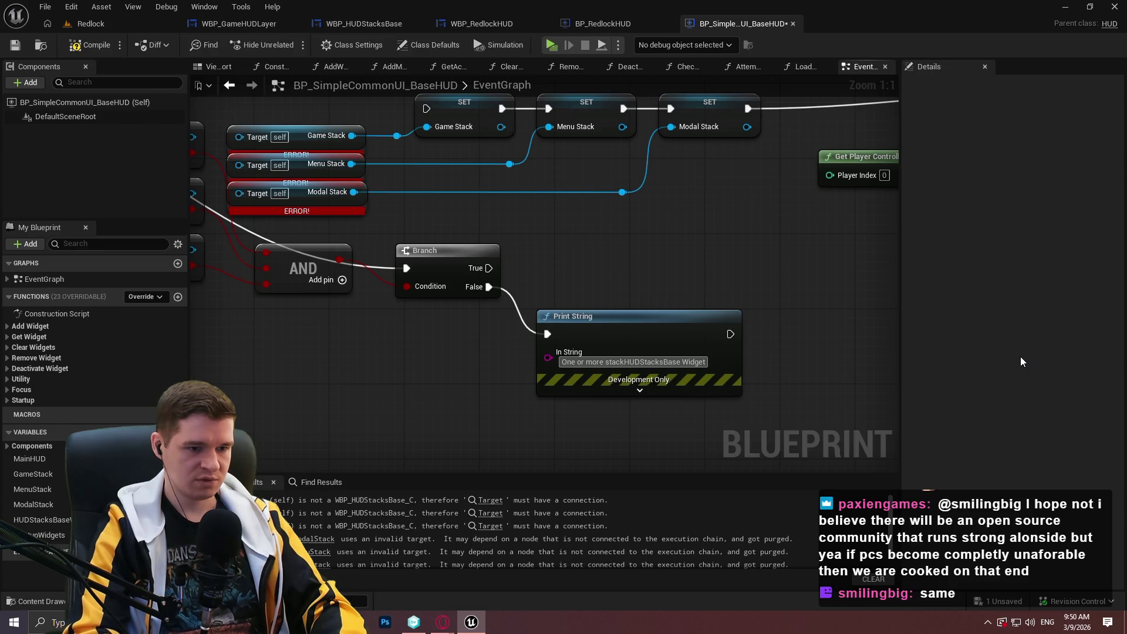
{"action": "type", "text": "nces cannot be "}
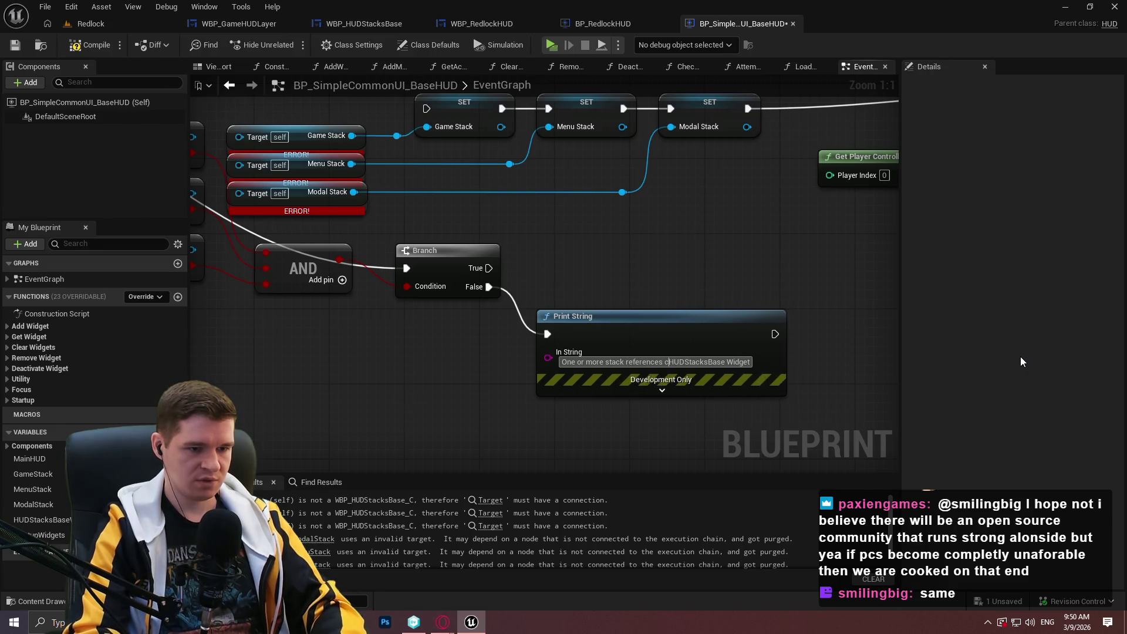
{"action": "type", "text": "found in your"}
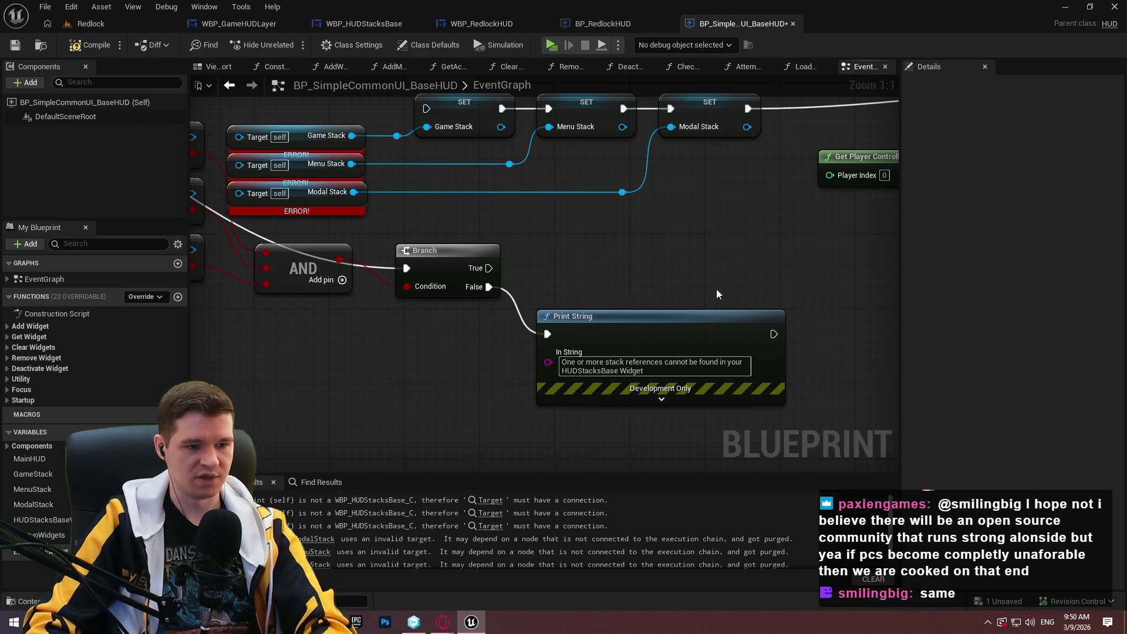
{"action": "left_click_drag", "start_coordinate": [721, 292], "coordinate": [638, 370]}
{"action": "left_click_drag", "start_coordinate": [502, 196], "coordinate": [496, 203]}
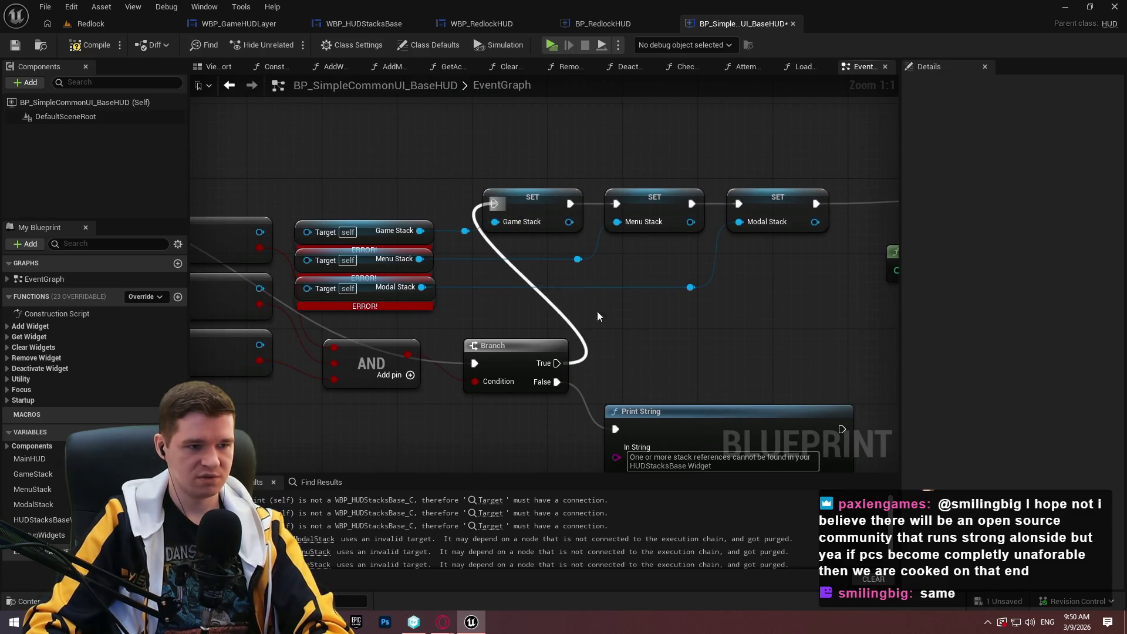
Delete the three erroring stack getters and wire the Game, Menu and Modal Find results into their SET nodes
{"action": "mouse_move", "coordinate": [303, 228]}
{"action": "left_mouse_down"}
{"action": "mouse_move", "coordinate": [539, 231]}
{"action": "mouse_move", "coordinate": [586, 245]}
{"action": "mouse_move", "coordinate": [590, 270]}
{"action": "left_mouse_up"}
{"action": "key", "text": "Escape"}
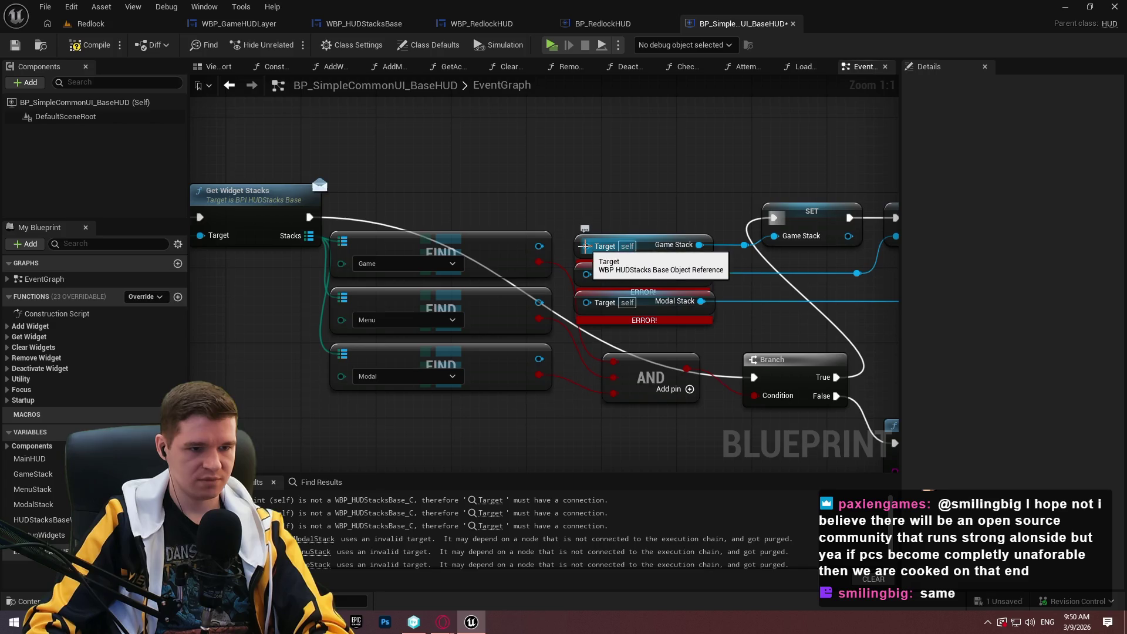
{"action": "mouse_move", "coordinate": [725, 231]}
{"action": "left_mouse_down"}
{"action": "mouse_move", "coordinate": [564, 192]}
{"action": "mouse_move", "coordinate": [379, 206]}
{"action": "left_mouse_up"}
{"action": "key", "text": "Delete"}
{"action": "mouse_move", "coordinate": [378, 265]}
{"action": "left_mouse_down"}
{"action": "mouse_move", "coordinate": [633, 262]}
{"action": "mouse_move", "coordinate": [697, 236]}
{"action": "left_mouse_up"}
{"action": "left_click_drag", "start_coordinate": [809, 263], "coordinate": [376, 320]}
{"action": "right_click", "coordinate": [743, 300]}
{"action": "left_click", "coordinate": [646, 295]}
Straighten the reroute wire and compile the blueprint
{"action": "left_click_drag", "start_coordinate": [645, 300], "coordinate": [361, 311]}
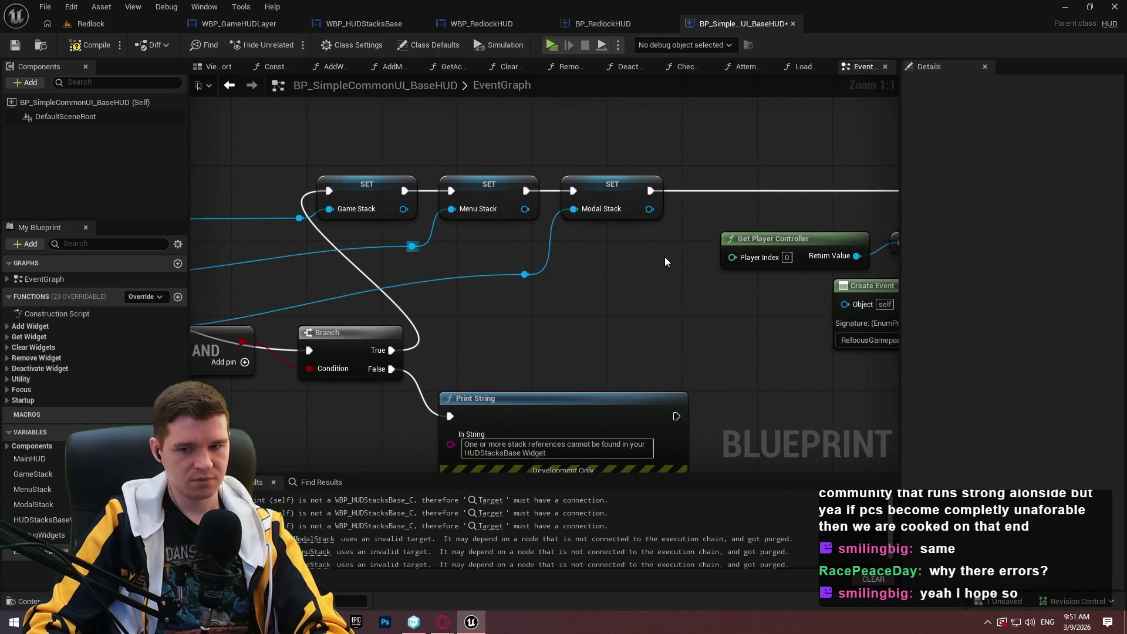
{"action": "mouse_move", "coordinate": [753, 227]}
{"action": "left_mouse_down"}
{"action": "mouse_move", "coordinate": [372, 255]}
{"action": "mouse_move", "coordinate": [762, 305]}
{"action": "left_mouse_up"}
{"action": "scroll", "coordinate": [372, 255], "scroll_direction": "down", "scroll_amount": 1}
{"action": "left_click_drag", "start_coordinate": [648, 245], "coordinate": [473, 256]}
{"action": "scroll", "coordinate": [473, 256], "scroll_direction": "up", "scroll_amount": 1}
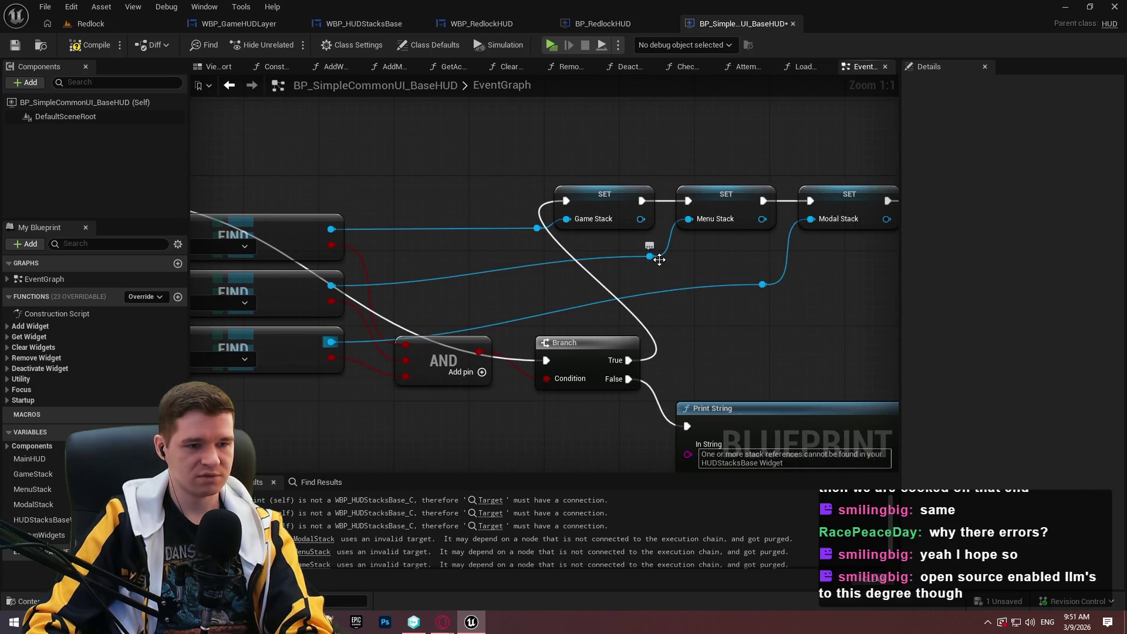
{"action": "mouse_move", "coordinate": [661, 283]}
{"action": "left_mouse_down"}
{"action": "mouse_move", "coordinate": [660, 297]}
{"action": "mouse_move", "coordinate": [660, 286]}
{"action": "left_mouse_up"}
{"action": "left_click", "coordinate": [702, 298]}
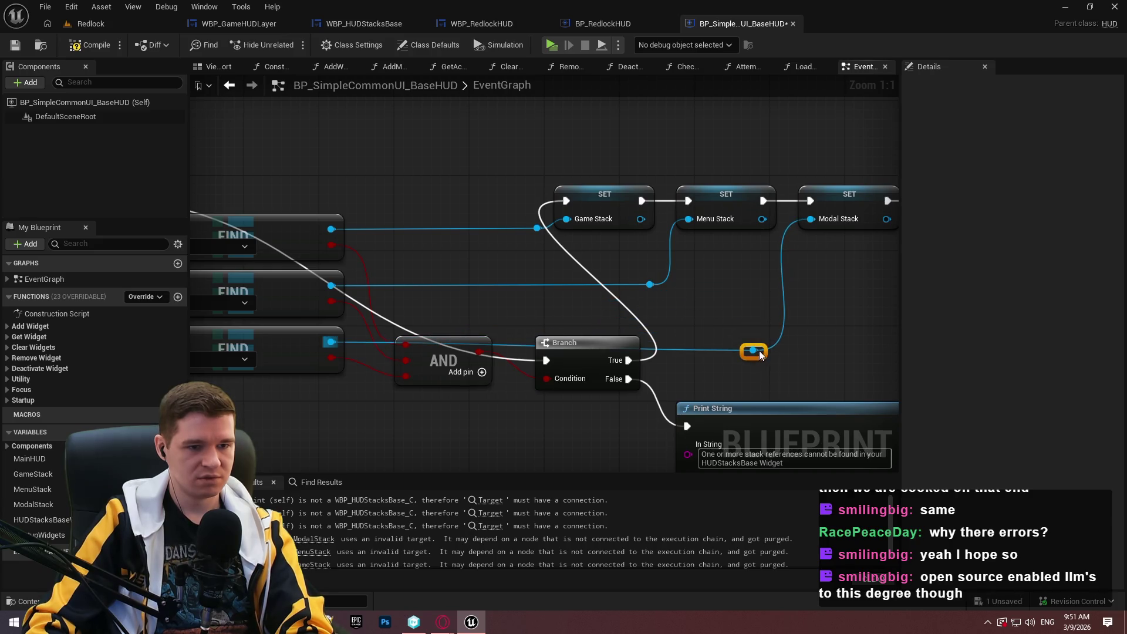
{"action": "left_click", "coordinate": [820, 364]}
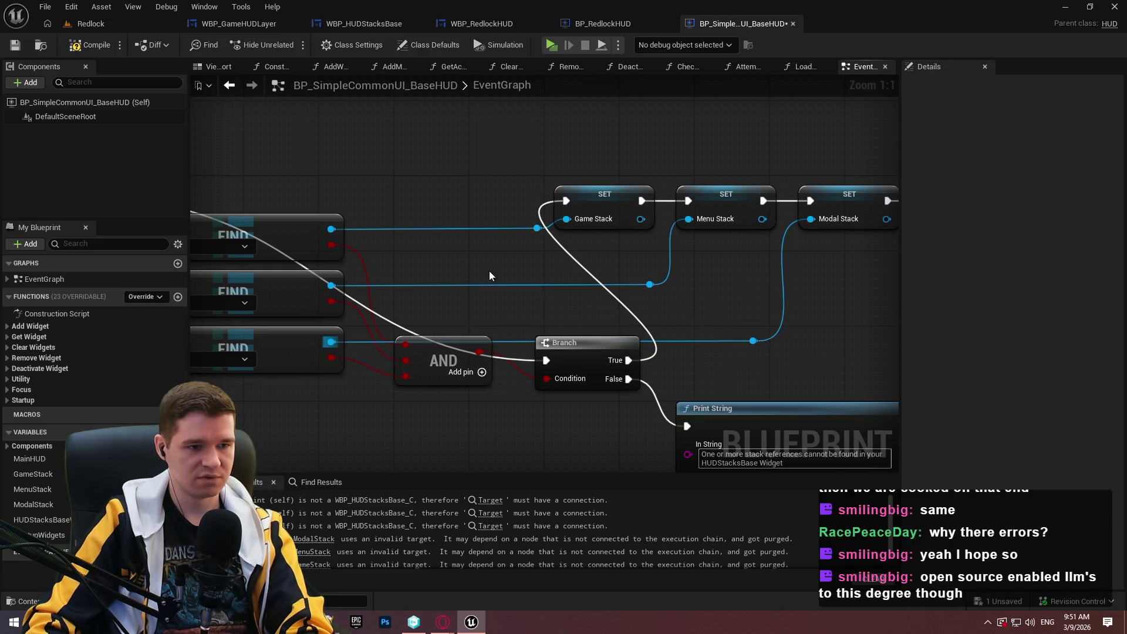
{"action": "left_click", "coordinate": [85, 47]}
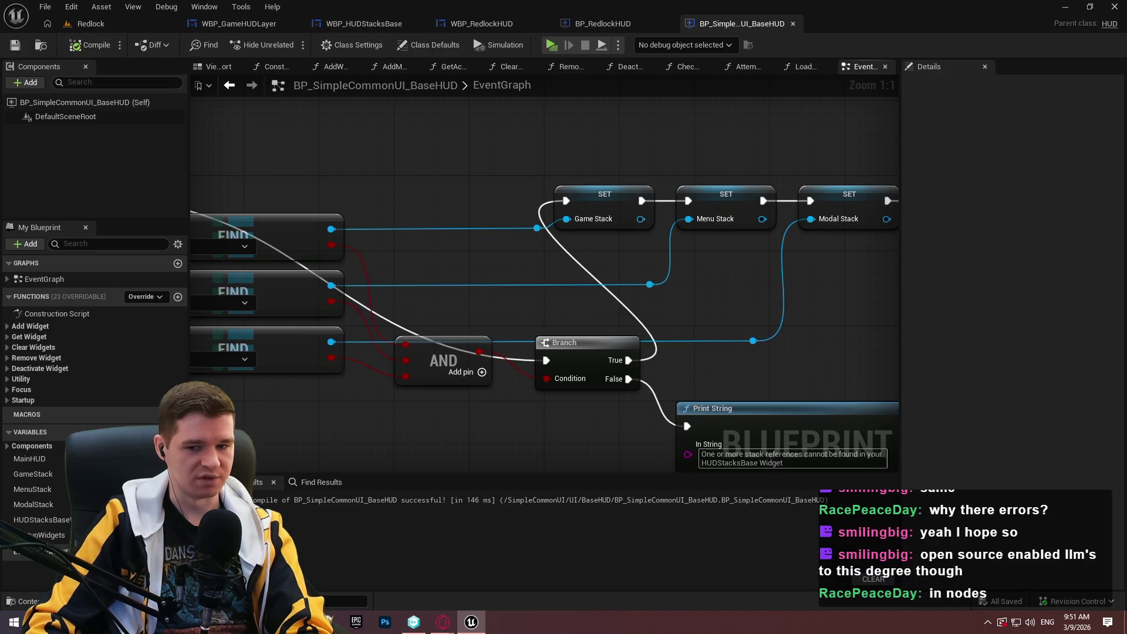
Move the Branch node up onto the execution line and shift the SET and reroute nodes right
{"action": "left_click_drag", "start_coordinate": [692, 319], "coordinate": [489, 211]}
{"action": "mouse_move", "coordinate": [425, 235]}
{"action": "left_mouse_down"}
{"action": "mouse_move", "coordinate": [691, 328]}
{"action": "mouse_move", "coordinate": [517, 178]}
{"action": "mouse_move", "coordinate": [498, 181]}
{"action": "left_mouse_up"}
{"action": "mouse_move", "coordinate": [827, 345]}
{"action": "left_mouse_down"}
{"action": "mouse_move", "coordinate": [574, 318]}
{"action": "mouse_move", "coordinate": [653, 346]}
{"action": "mouse_move", "coordinate": [724, 335]}
{"action": "mouse_move", "coordinate": [877, 340]}
{"action": "mouse_move", "coordinate": [767, 326]}
{"action": "left_mouse_up"}
{"action": "mouse_move", "coordinate": [767, 326]}
{"action": "left_mouse_down"}
{"action": "mouse_move", "coordinate": [652, 246]}
{"action": "mouse_move", "coordinate": [499, 181]}
{"action": "mouse_move", "coordinate": [623, 184]}
{"action": "left_mouse_up"}
{"action": "left_click", "coordinate": [529, 298]}
{"action": "mouse_move", "coordinate": [528, 298]}
{"action": "left_mouse_down"}
{"action": "mouse_move", "coordinate": [907, 320]}
{"action": "mouse_move", "coordinate": [280, 257]}
{"action": "left_mouse_up"}
Reposition the Get Player Controller, CommonInput, Create Event and Bind Event group, and the Branch, SET, AND and Print String group
{"action": "scroll", "coordinate": [280, 257], "scroll_direction": "down", "scroll_amount": 4}
{"action": "left_click_drag", "start_coordinate": [780, 345], "coordinate": [365, 213]}
{"action": "scroll", "coordinate": [678, 223], "scroll_direction": "up", "scroll_amount": 2}
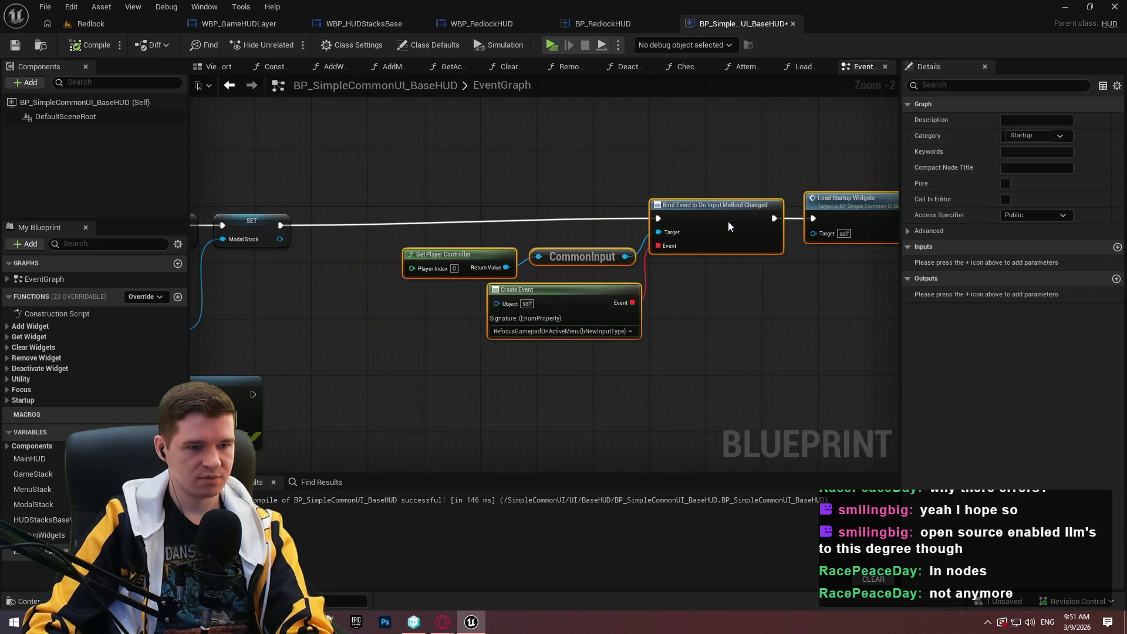
{"action": "scroll", "coordinate": [722, 252], "scroll_direction": "down", "scroll_amount": 3}
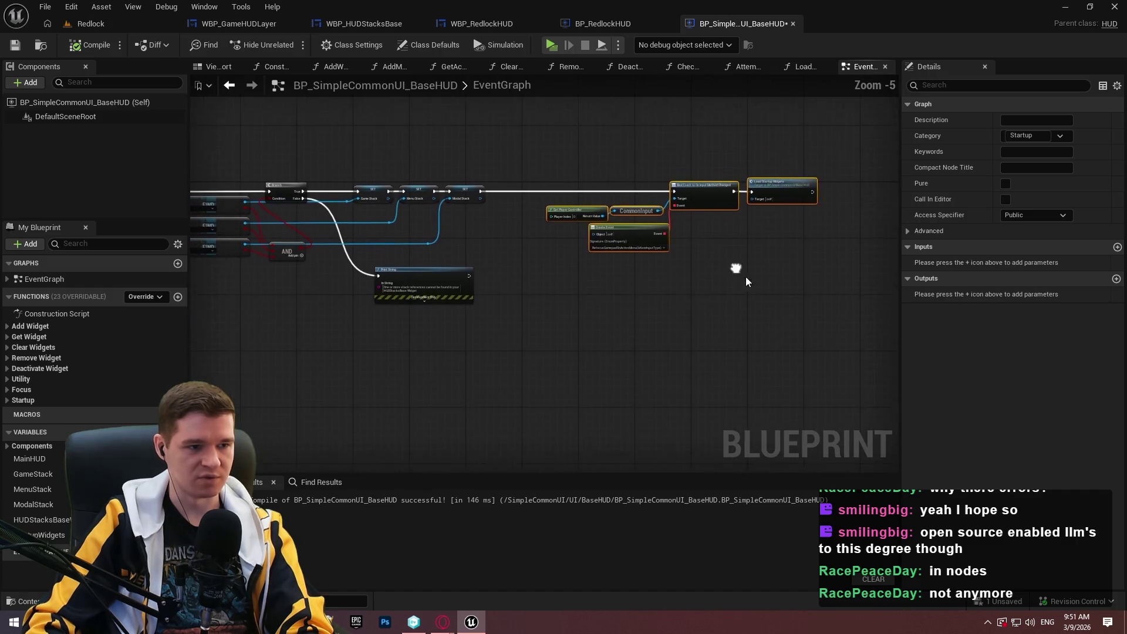
{"action": "mouse_move", "coordinate": [838, 328]}
{"action": "left_mouse_down"}
{"action": "mouse_move", "coordinate": [273, 185]}
{"action": "mouse_move", "coordinate": [410, 191]}
{"action": "left_mouse_up"}
{"action": "scroll", "coordinate": [282, 201], "scroll_direction": "up", "scroll_amount": 1}
{"action": "scroll", "coordinate": [281, 201], "scroll_direction": "up", "scroll_amount": 1}
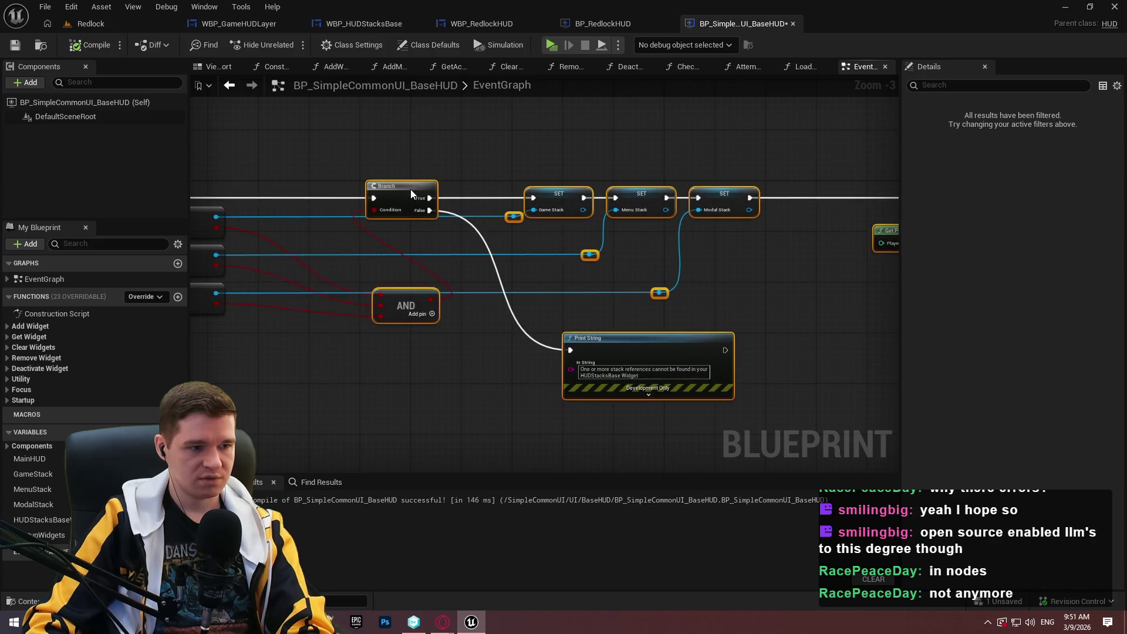
{"action": "left_click", "coordinate": [476, 212]}
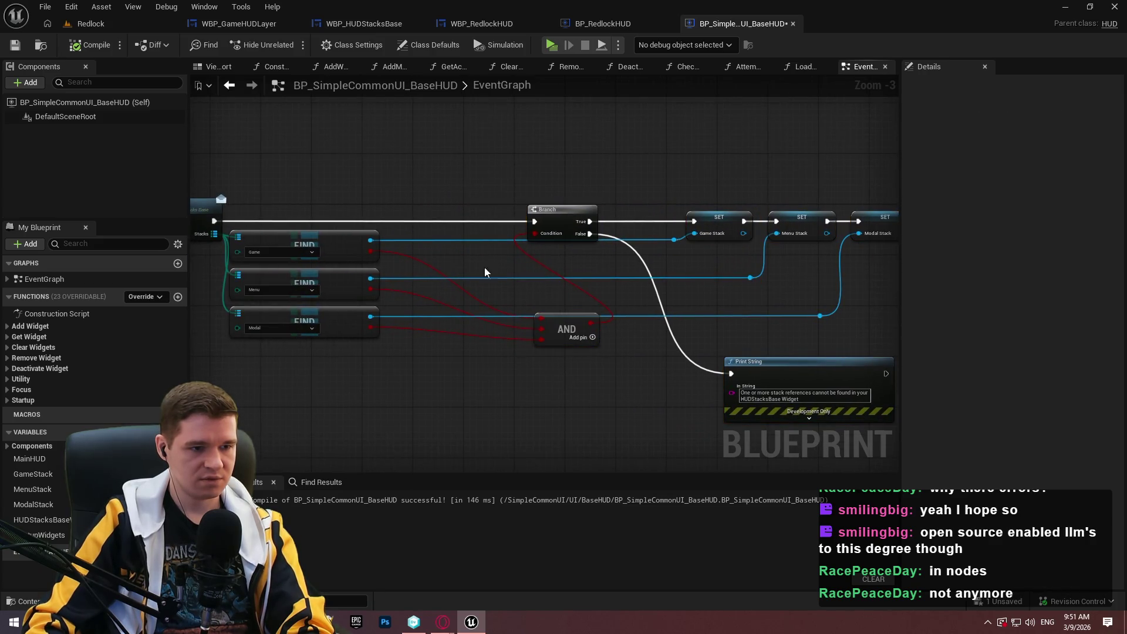
{"action": "scroll", "coordinate": [435, 267], "scroll_direction": "up", "scroll_amount": 1}
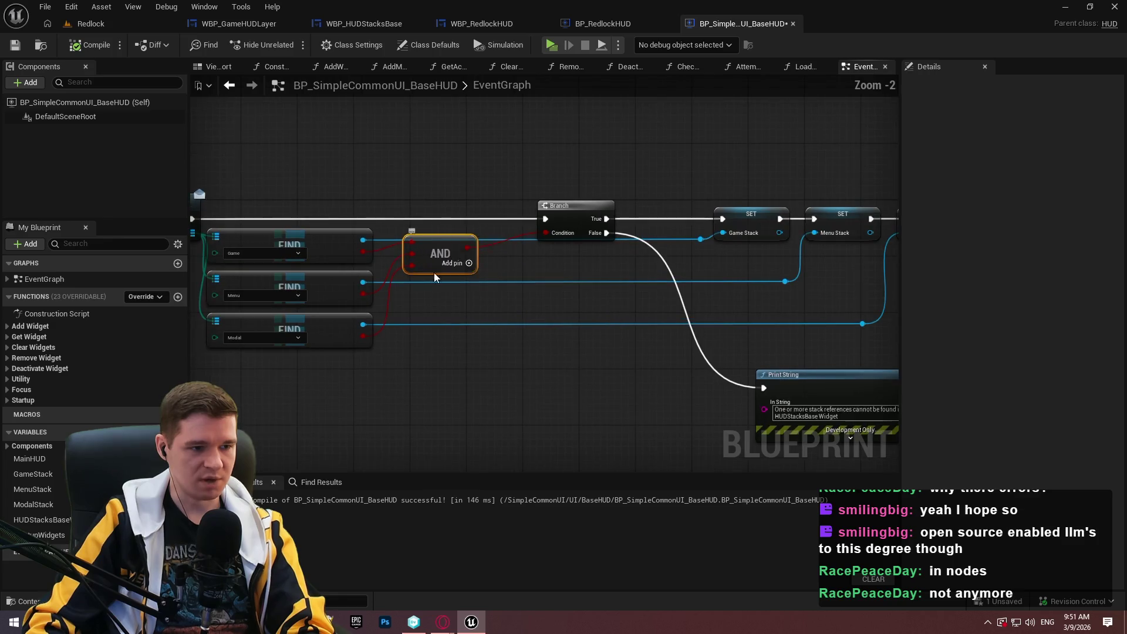